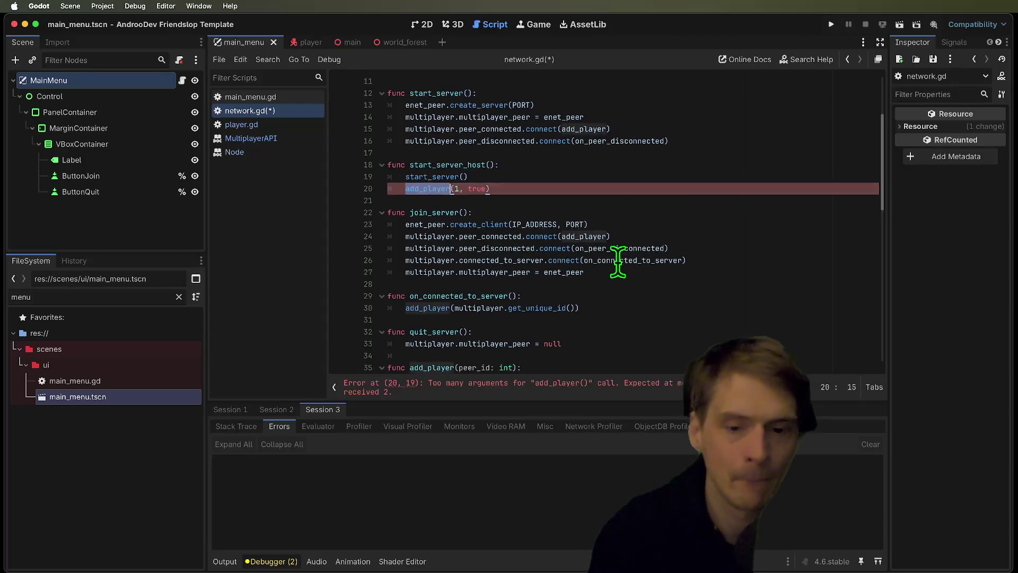
# In network.gd, default add_player's is_host parameter to false and add a blank line after the early return
pyautogui.click(626, 345)
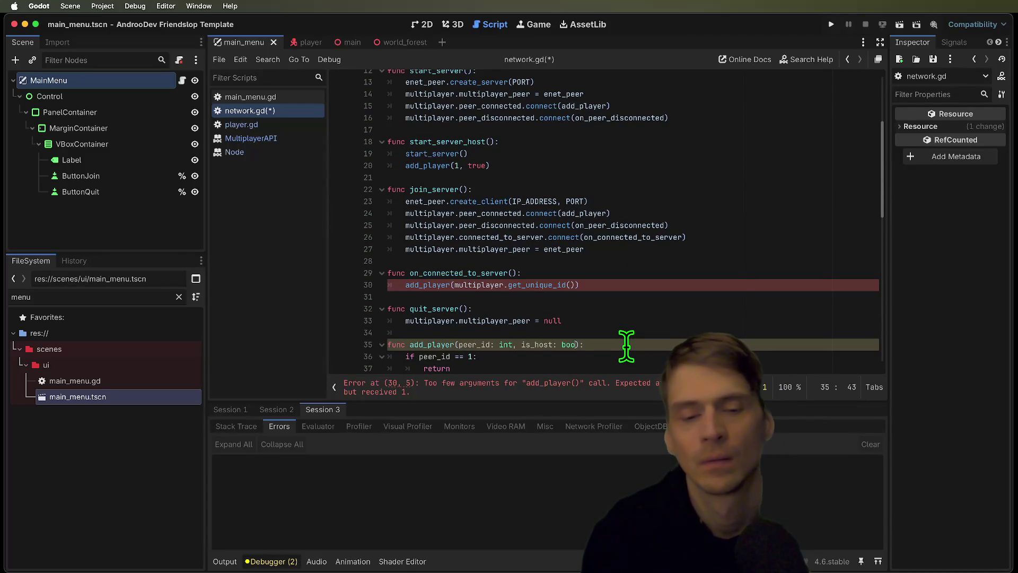
pyautogui.write('=')
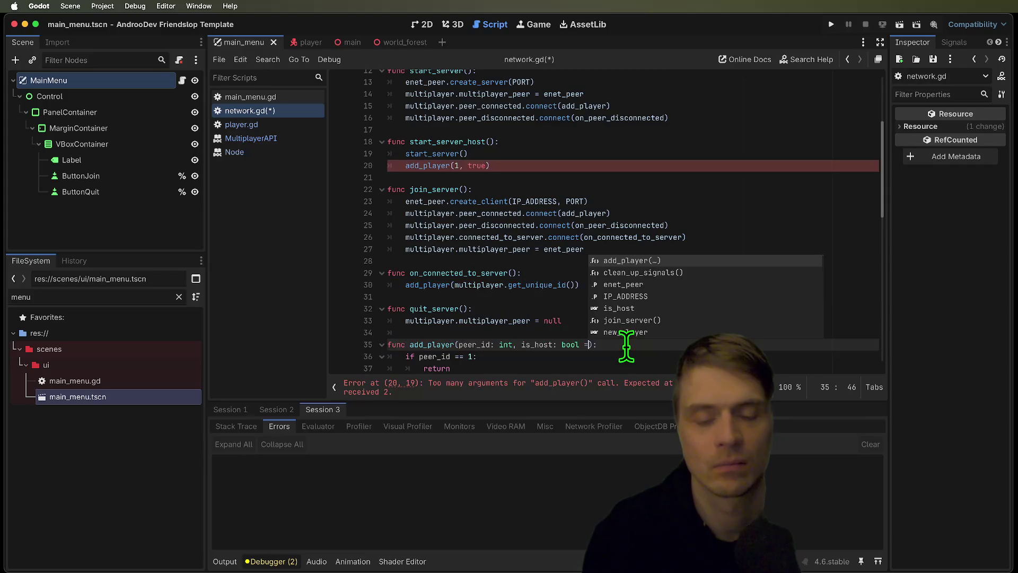
pyautogui.write(' false')
pyautogui.click(639, 367)
pyautogui.press('Return')
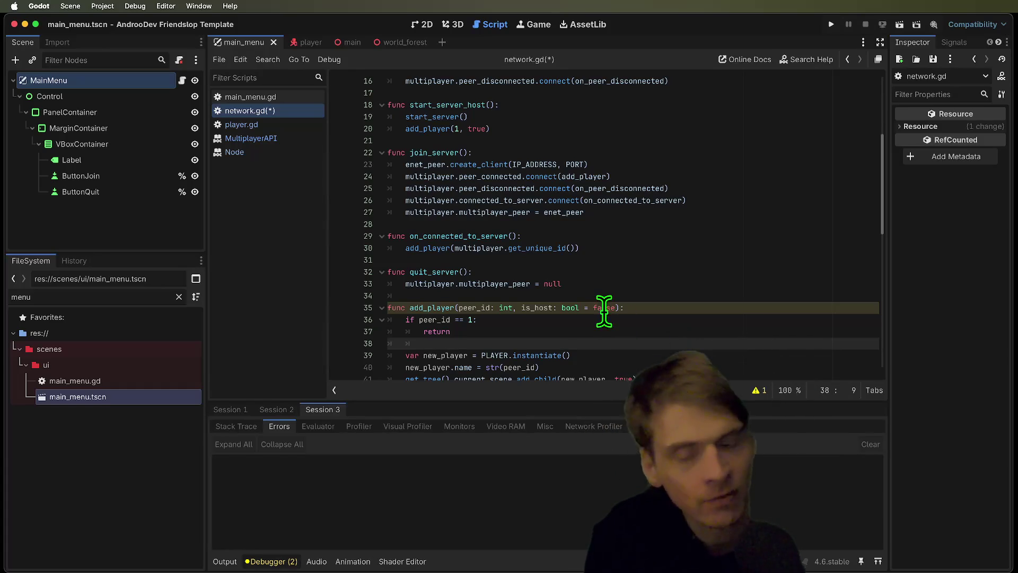
pyautogui.moveTo(523, 308)
pyautogui.mouseDown()
pyautogui.moveTo(634, 313)
pyautogui.moveTo(580, 308)
pyautogui.mouseUp()
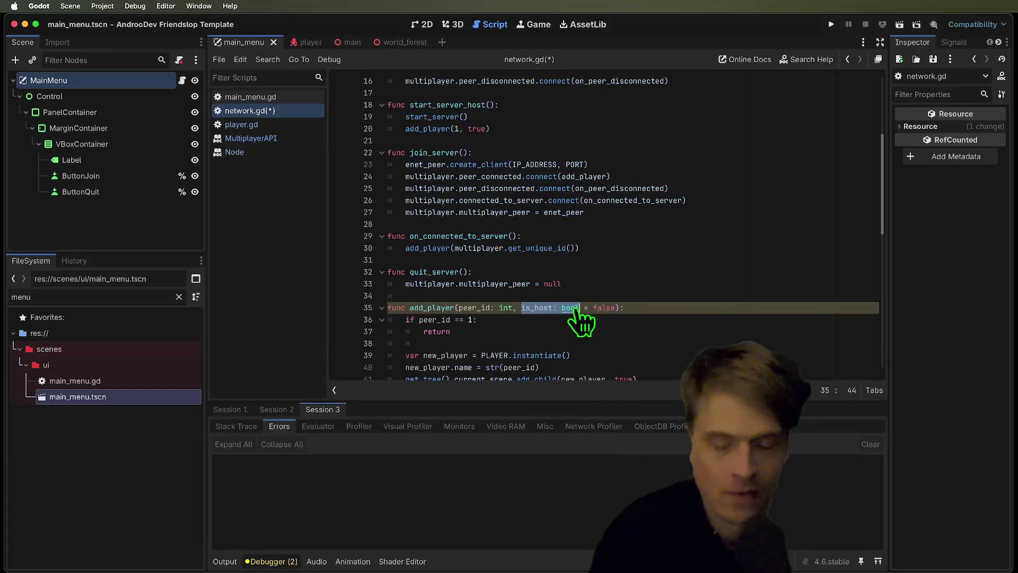
# Read the MultiplayerAPI peer_connected signal docs, highlighting that clients also receive server ID 1
pyautogui.click(246, 136)
pyautogui.scroll(5, 637, 212)
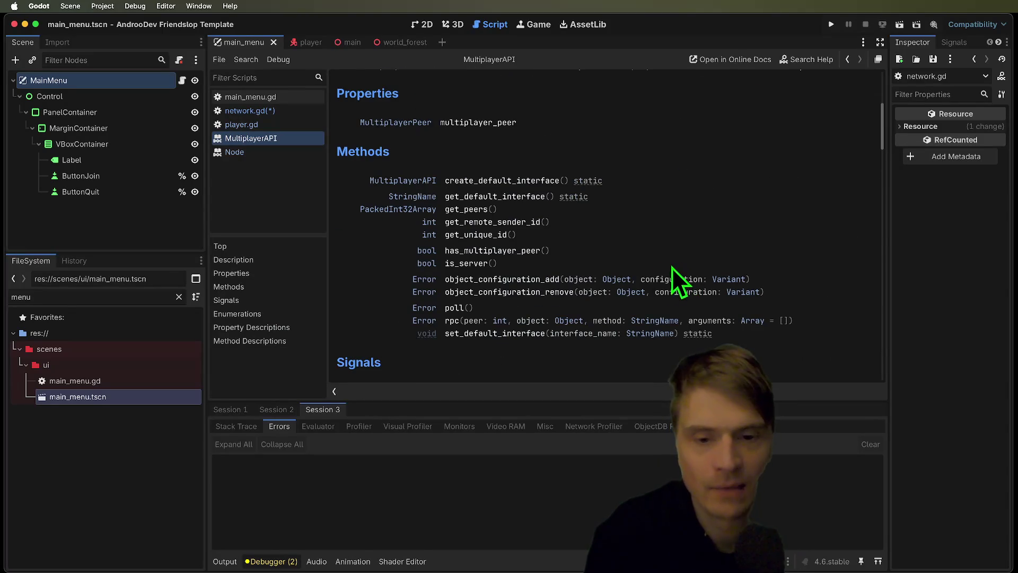
pyautogui.scroll(-1, 785, 286)
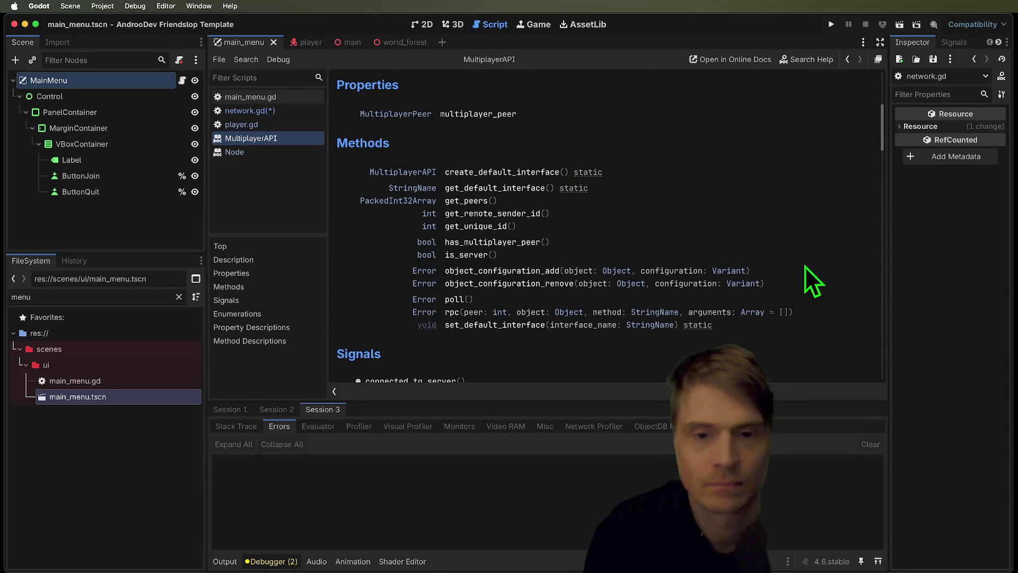
pyautogui.scroll(-10, 806, 266)
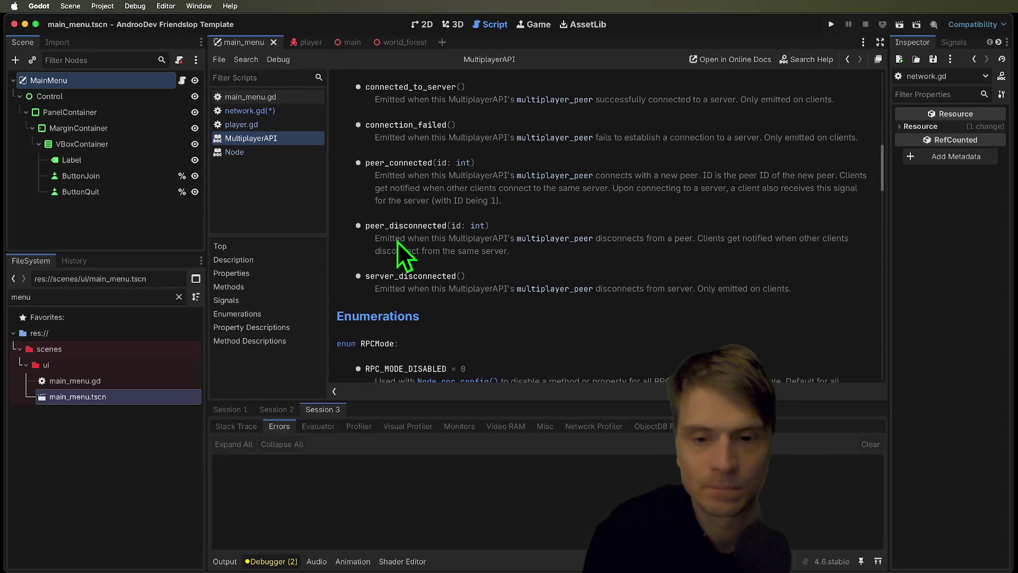
pyautogui.moveTo(375, 175); pyautogui.dragTo(688, 175)
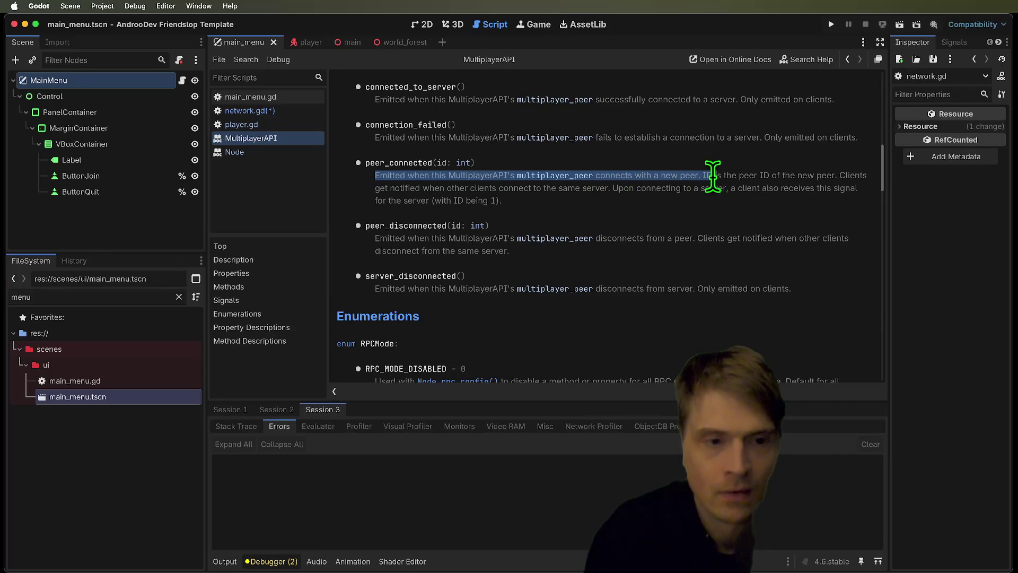
pyautogui.click(713, 179)
pyautogui.moveTo(863, 175)
pyautogui.mouseDown()
pyautogui.moveTo(389, 187)
pyautogui.moveTo(619, 188)
pyautogui.mouseUp()
pyautogui.doubleClick(619, 188)
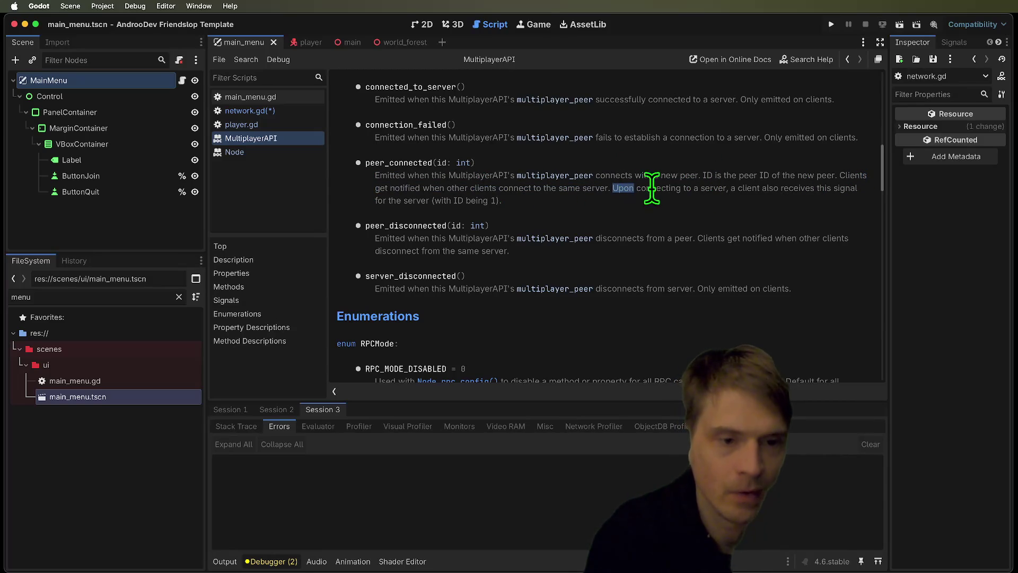
pyautogui.click(825, 199)
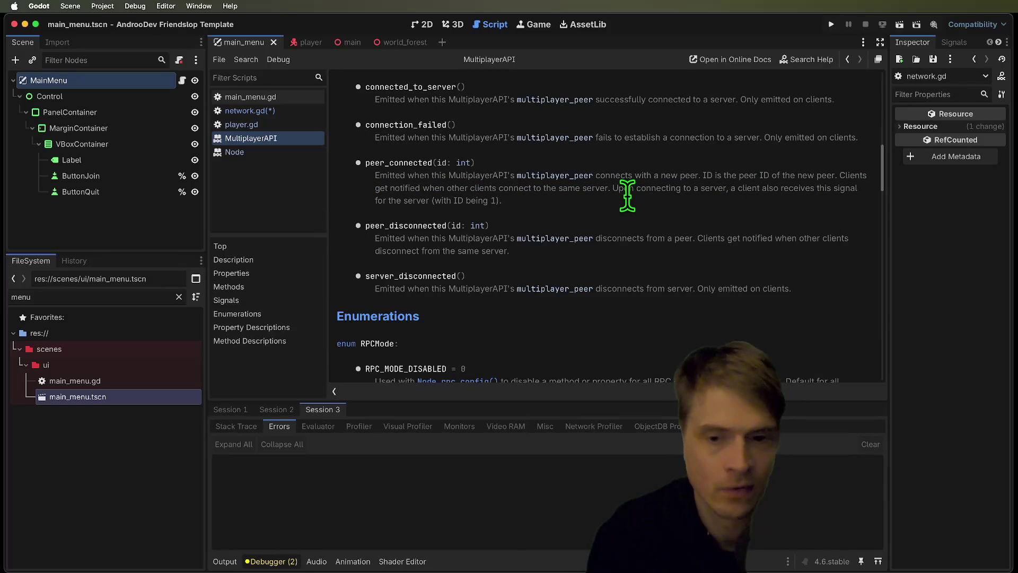
pyautogui.moveTo(621, 190); pyautogui.dragTo(623, 204)
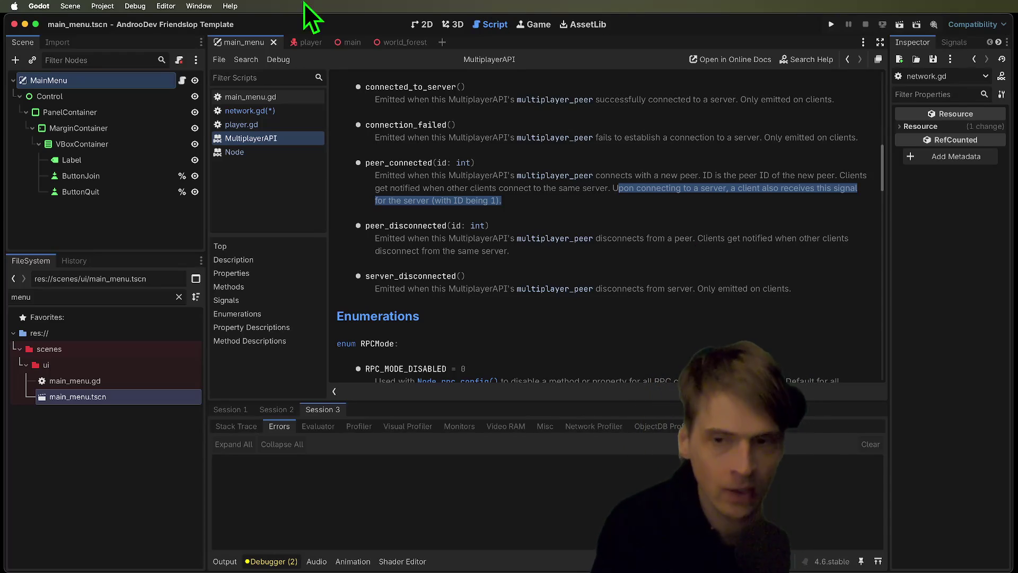
pyautogui.click(282, 124)
# Delete the quit_server function from network.gd
pyautogui.click(276, 110)
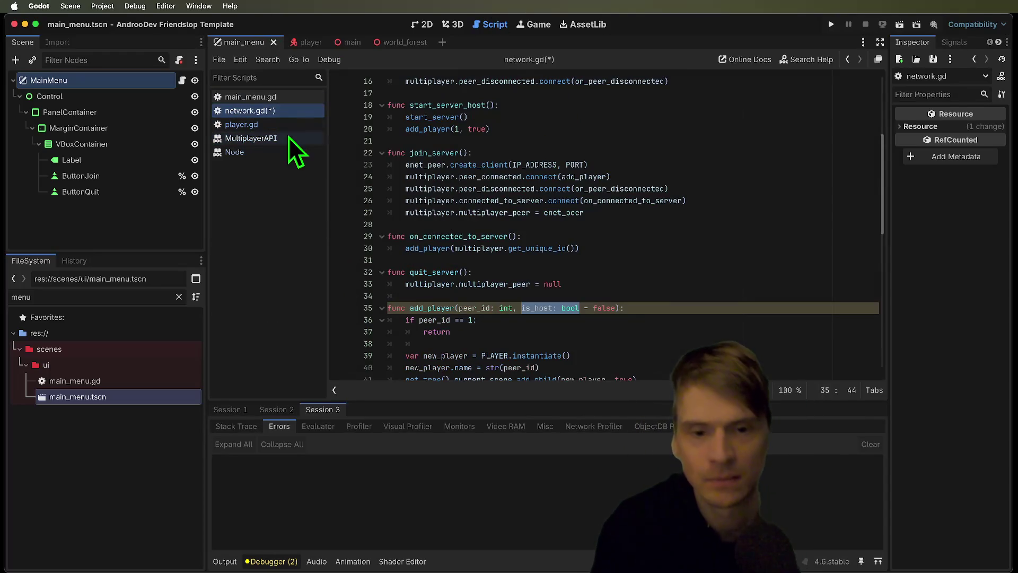
pyautogui.click(752, 282)
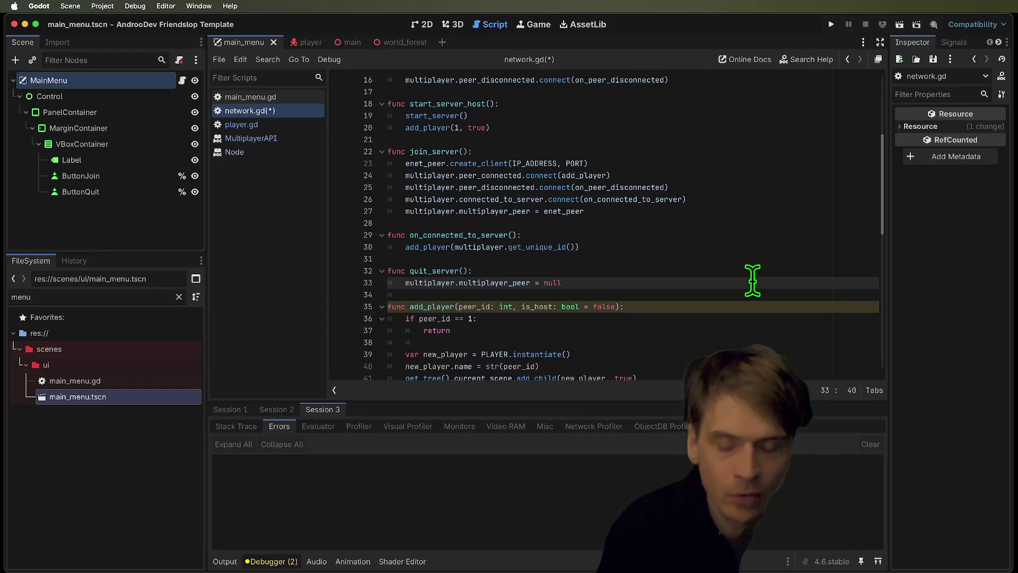
pyautogui.moveTo(602, 320); pyautogui.dragTo(523, 303)
pyautogui.click(652, 288)
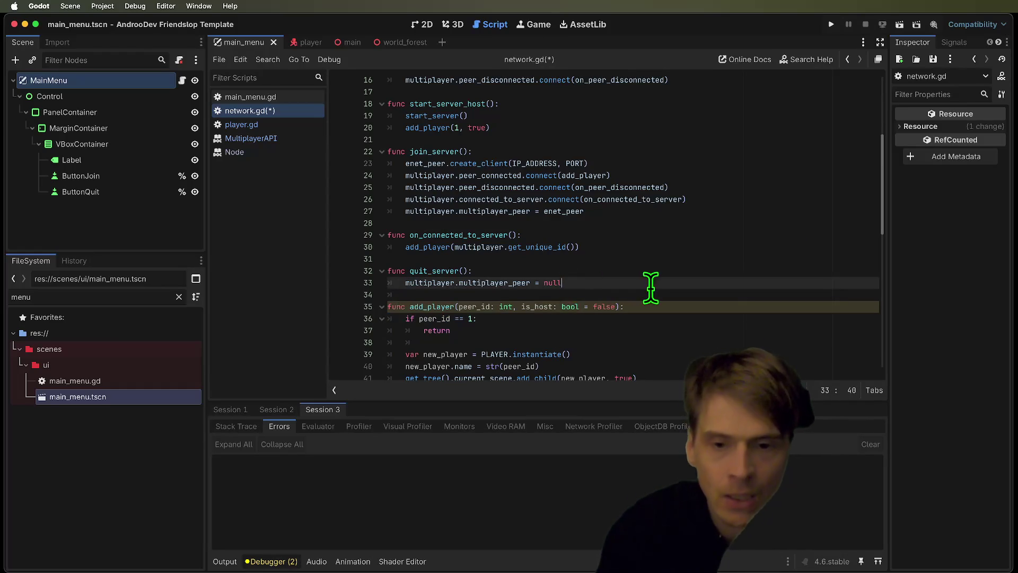
pyautogui.moveTo(652, 288); pyautogui.dragTo(397, 272)
pyautogui.doubleClick(441, 271)
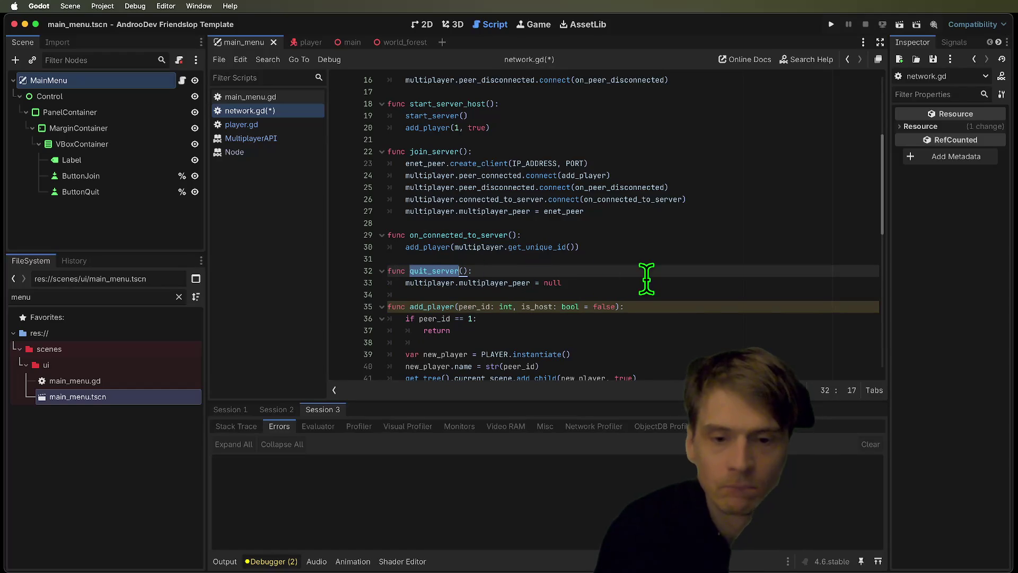
pyautogui.moveTo(647, 279); pyautogui.dragTo(341, 269)
pyautogui.press('BackSpace')
pyautogui.press('Delete')
pyautogui.press('Delete')
pyautogui.press('Delete')
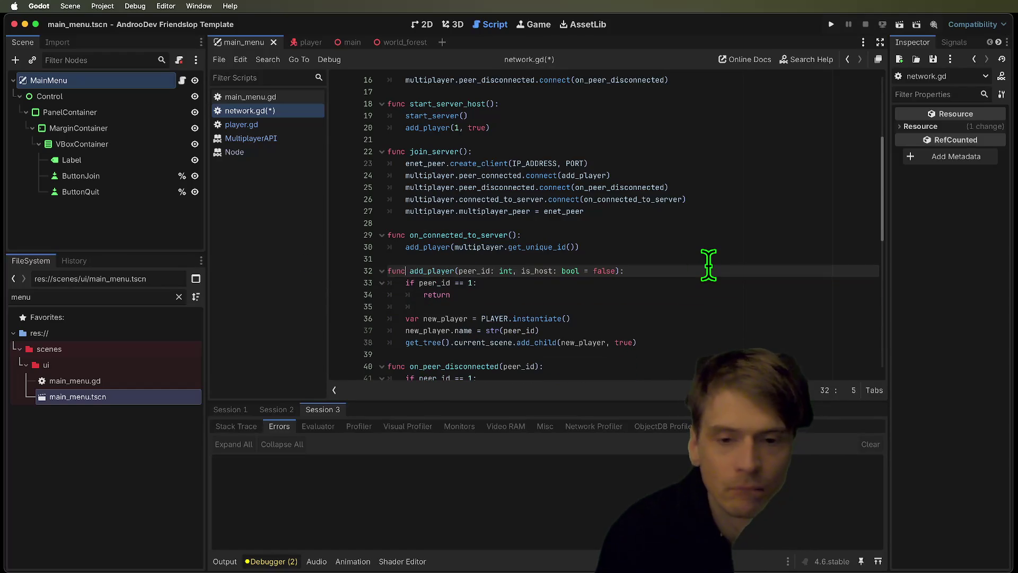
# Remove the is_host: bool = false parameter from add_player
pyautogui.click(698, 292)
pyautogui.moveTo(582, 248); pyautogui.dragTo(268, 239)
pyautogui.click(658, 213)
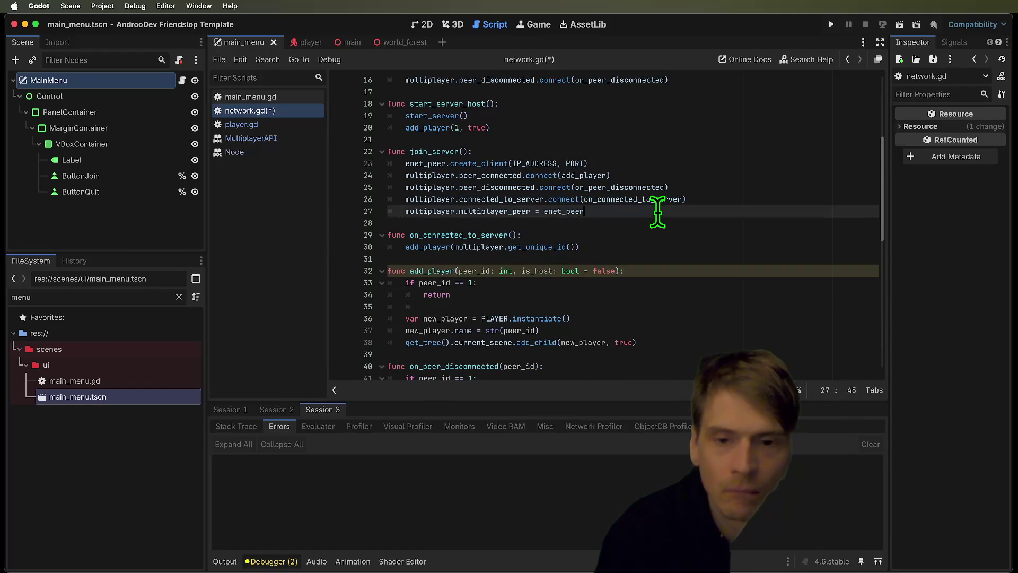
pyautogui.click(498, 295)
pyautogui.moveTo(499, 295)
pyautogui.mouseDown()
pyautogui.moveTo(693, 302)
pyautogui.moveTo(455, 319)
pyautogui.moveTo(255, 275)
pyautogui.mouseUp()
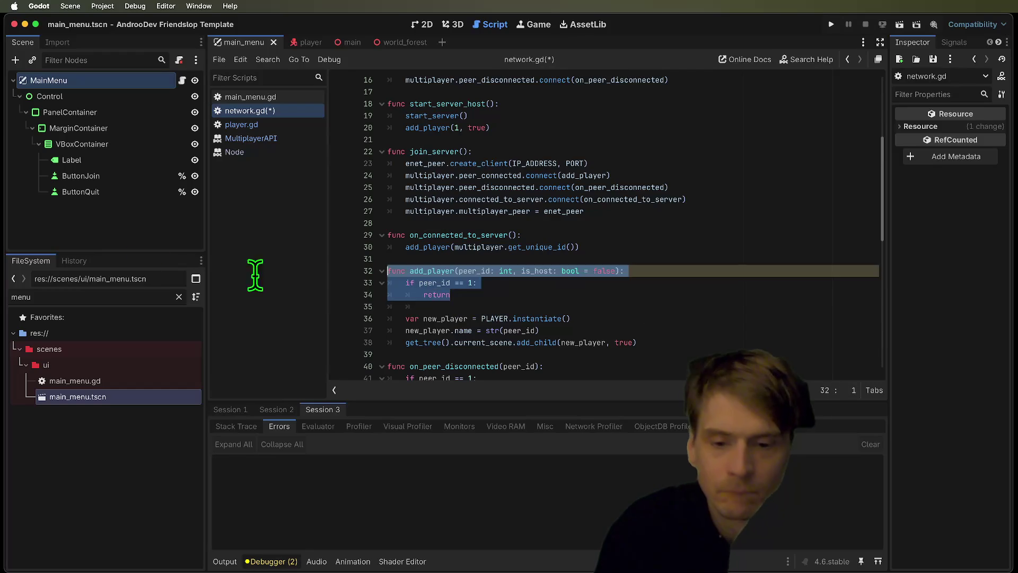
pyautogui.click(611, 261)
pyautogui.moveTo(520, 273); pyautogui.dragTo(609, 272)
pyautogui.press('BackSpace')
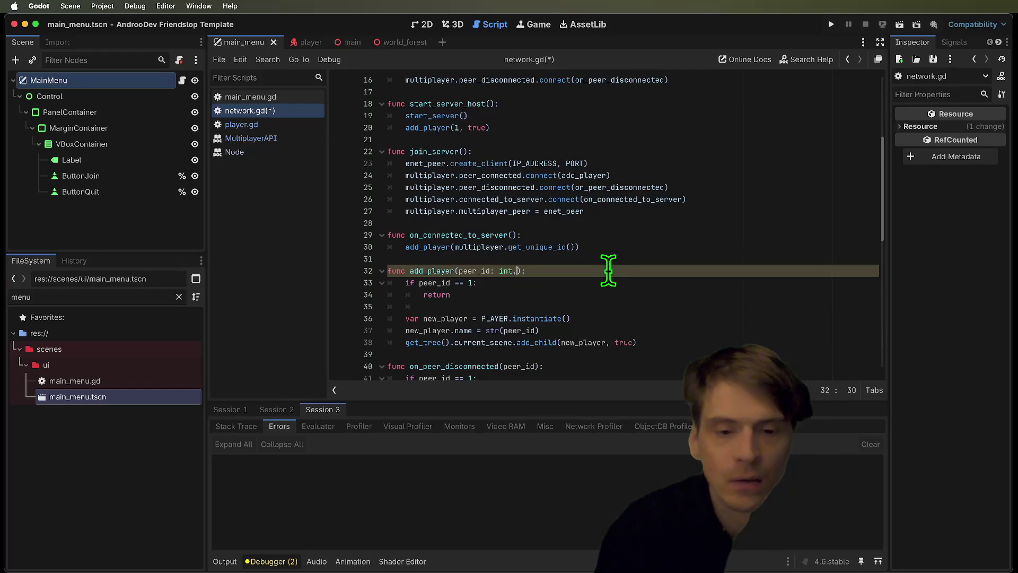
pyautogui.press('Down')
pyautogui.press('Down')
pyautogui.press('Down')
pyautogui.moveTo(635, 345); pyautogui.dragTo(289, 321)
# Drop the true argument from the host's add_player call and delete the peer_id == 1 early return
pyautogui.doubleClick(480, 129)
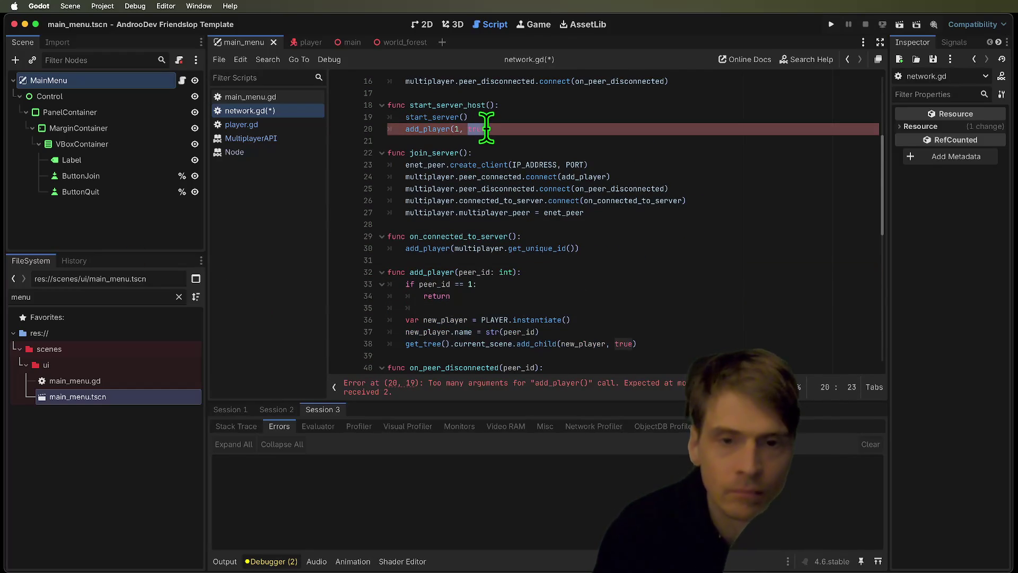
pyautogui.press('BackSpace')
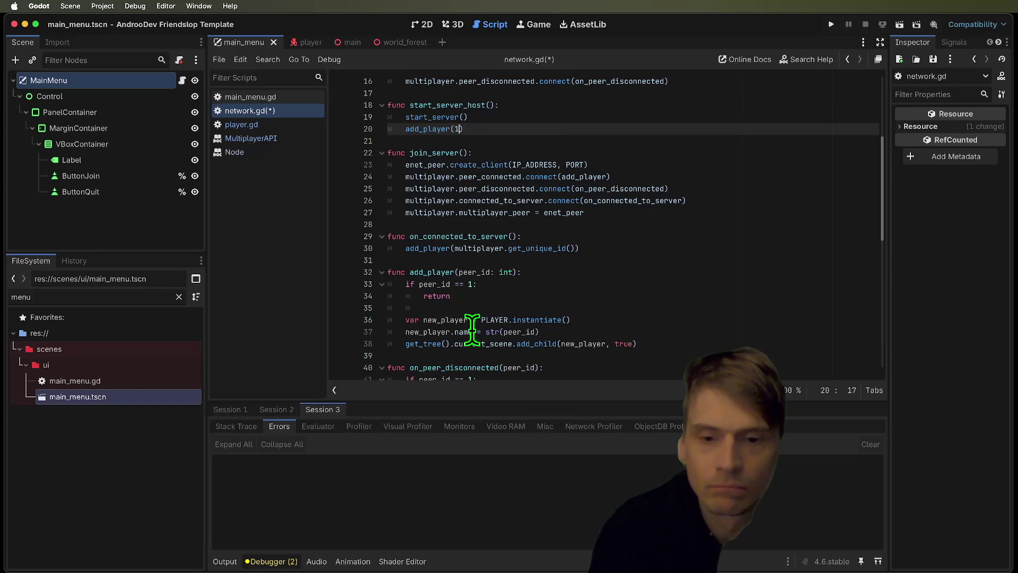
pyautogui.moveTo(474, 85)
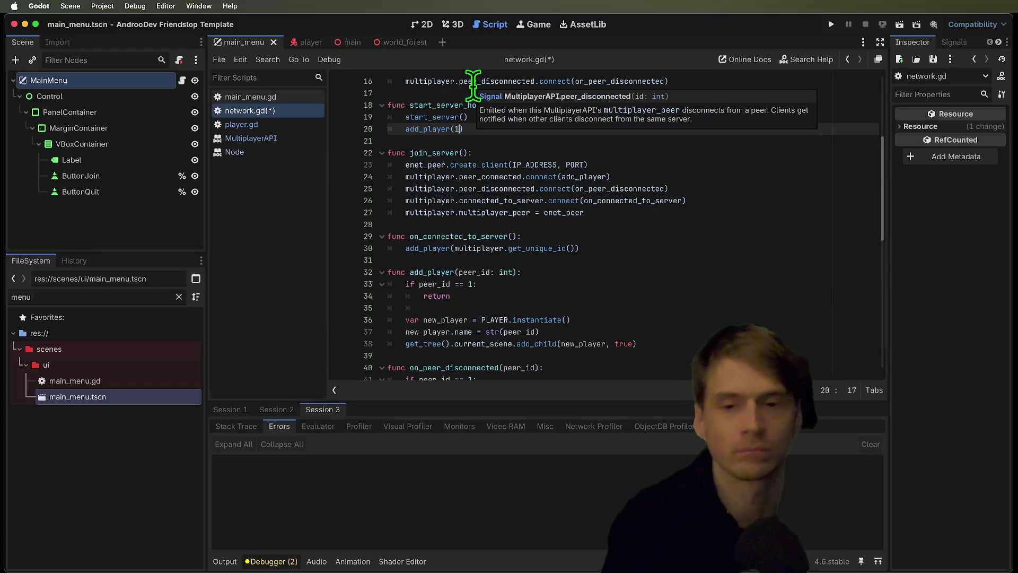
pyautogui.moveTo(414, 308); pyautogui.dragTo(269, 275)
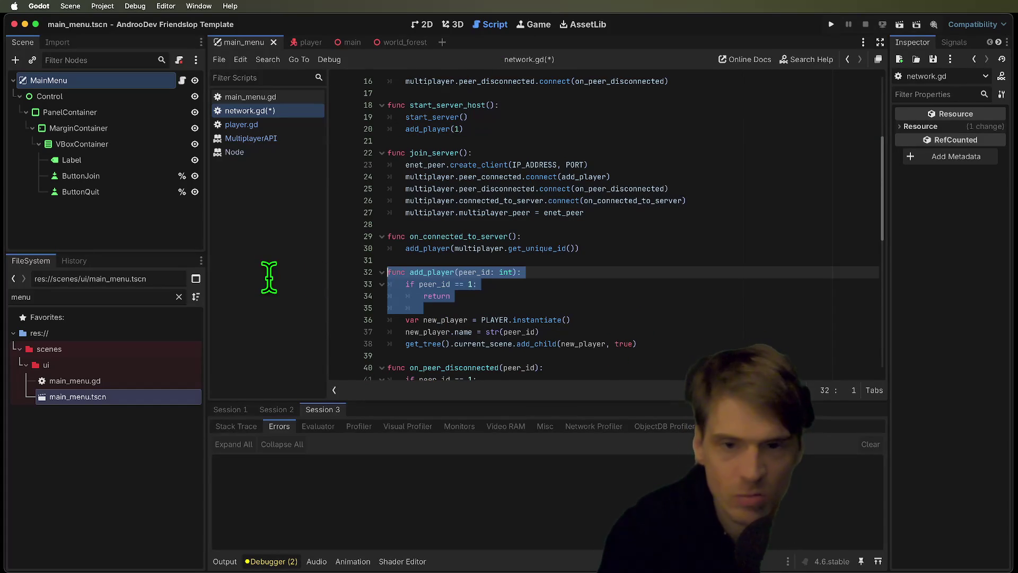
pyautogui.click(489, 281)
pyautogui.moveTo(489, 282); pyautogui.dragTo(500, 294)
pyautogui.press('BackSpace')
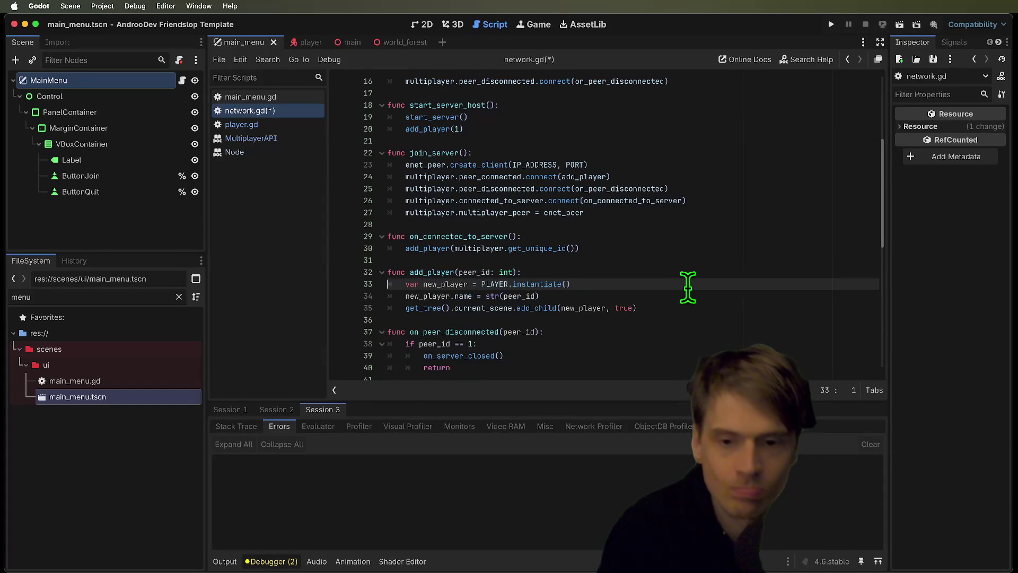
pyautogui.scroll(-2, 687, 287)
pyautogui.scroll(5, 689, 286)
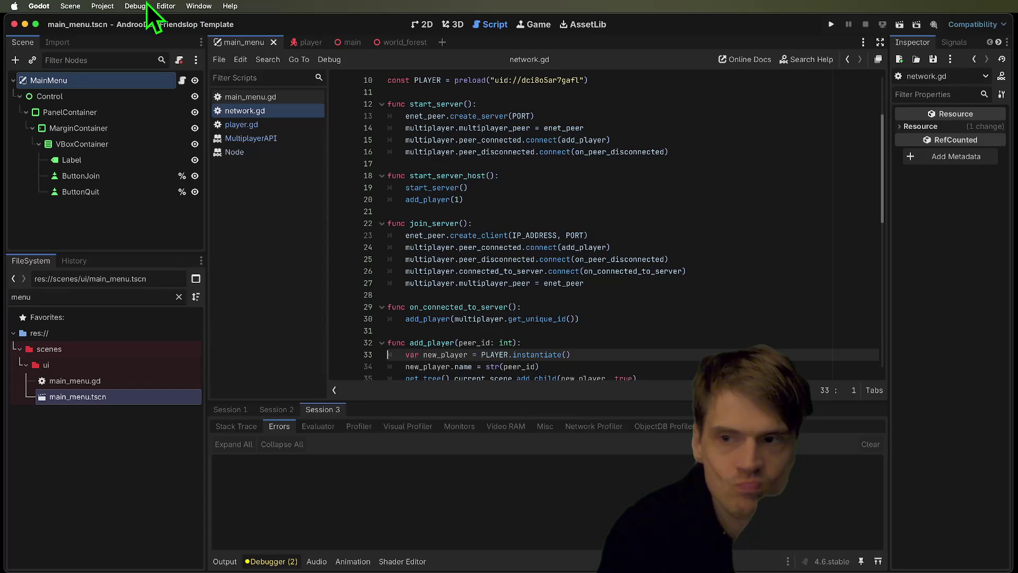
# In the main menu's 2D view, duplicate ButtonJoin and label the copy Host
pyautogui.click(164, 160)
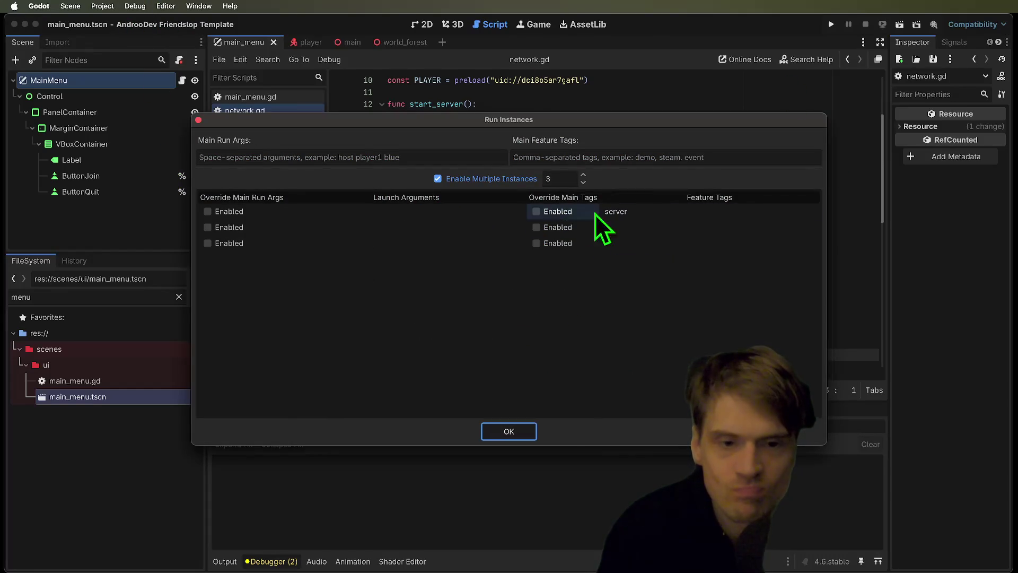
pyautogui.click(527, 432)
pyautogui.click(688, 271)
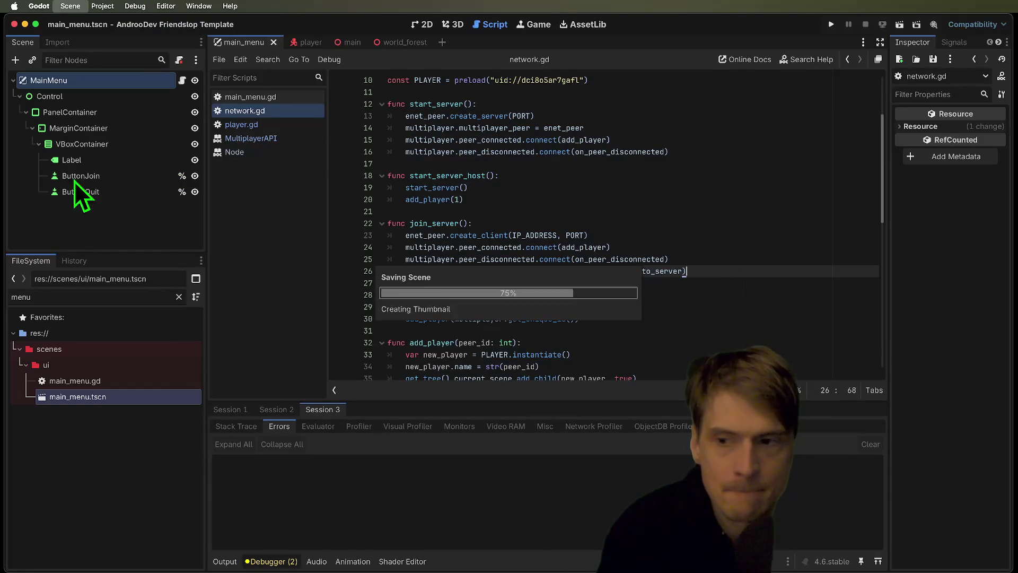
pyautogui.click(452, 24)
pyautogui.click(427, 25)
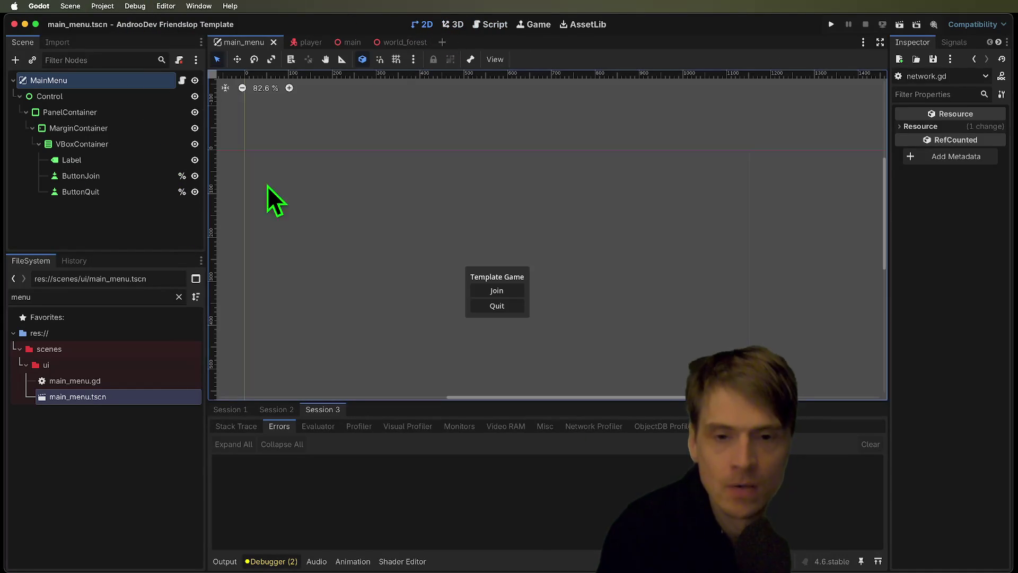
pyautogui.click(138, 177)
pyautogui.press('super+d')
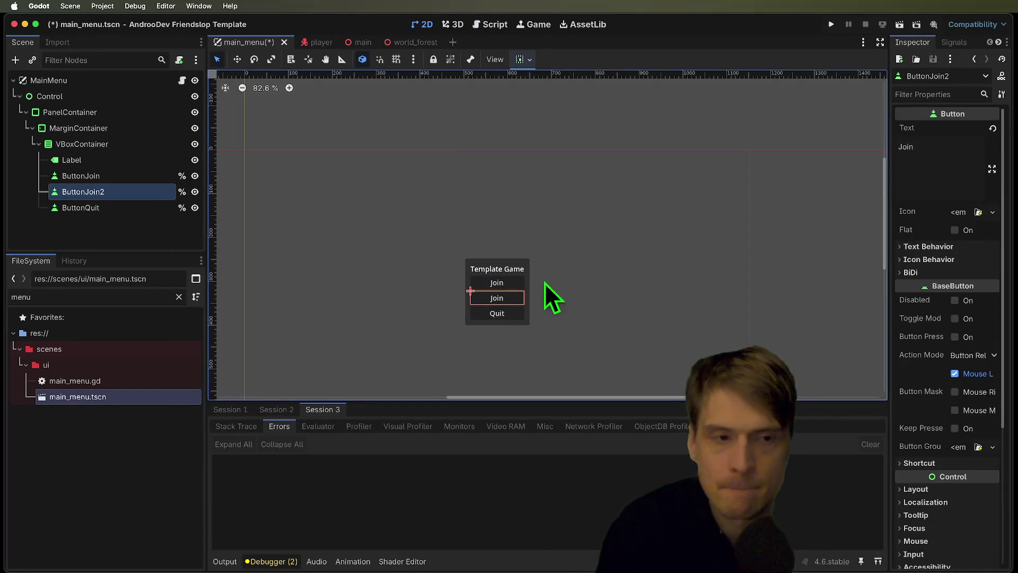
pyautogui.click(899, 165)
pyautogui.write('Hos')
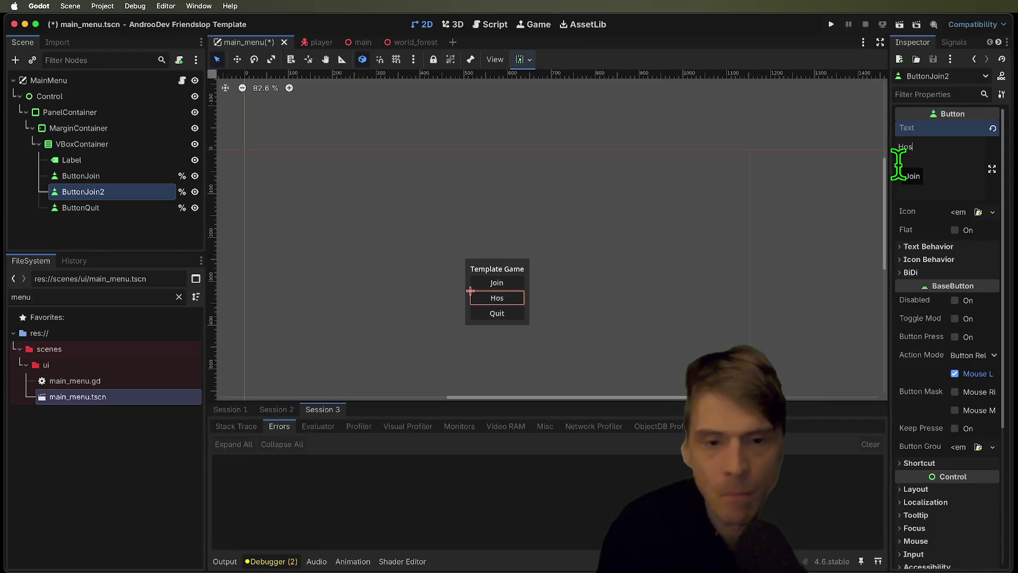
pyautogui.click(732, 202)
# Undo an accidental reparent, rename the duplicate node ButtonHost and set its text to Host
pyautogui.click(122, 193)
pyautogui.moveTo(122, 193); pyautogui.dragTo(122, 169)
pyautogui.press('super+z')
pyautogui.press('super+z')
pyautogui.doubleClick(112, 175)
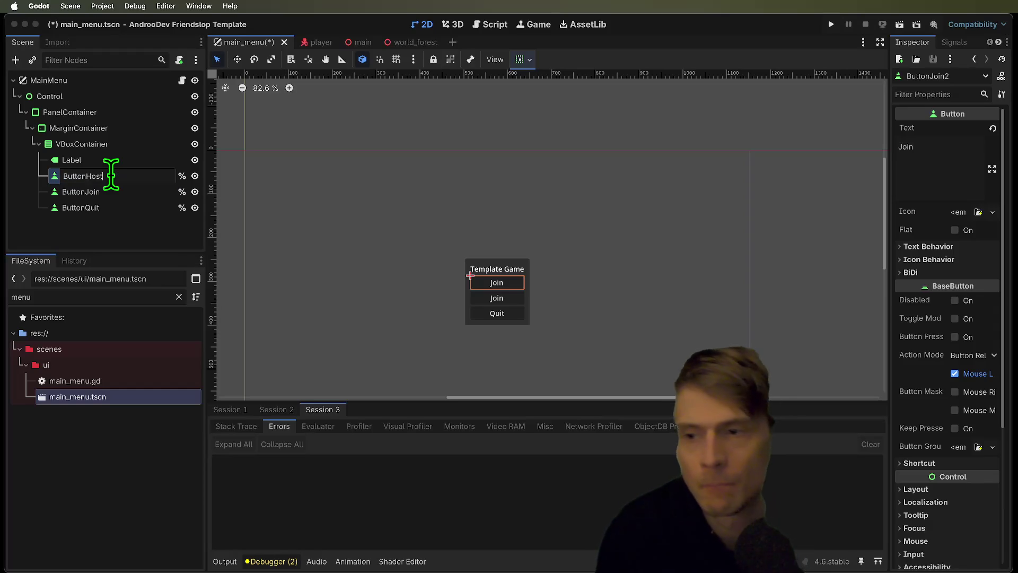
pyautogui.press('Return')
pyautogui.doubleClick(931, 191)
pyautogui.write('H')
# Check the ButtonHost, ButtonJoin and ButtonQuit nodes, save the scene and open main_menu.gd
pyautogui.click(690, 154)
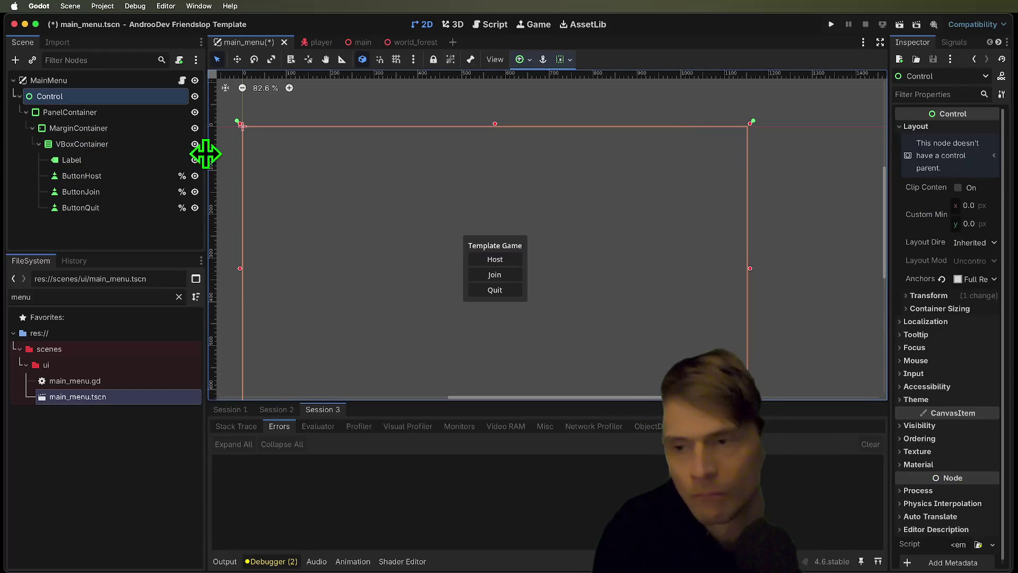
pyautogui.click(91, 175)
pyautogui.click(101, 192)
pyautogui.click(101, 207)
pyautogui.click(108, 176)
pyautogui.press('super+s')
pyautogui.click(185, 80)
pyautogui.click(665, 214)
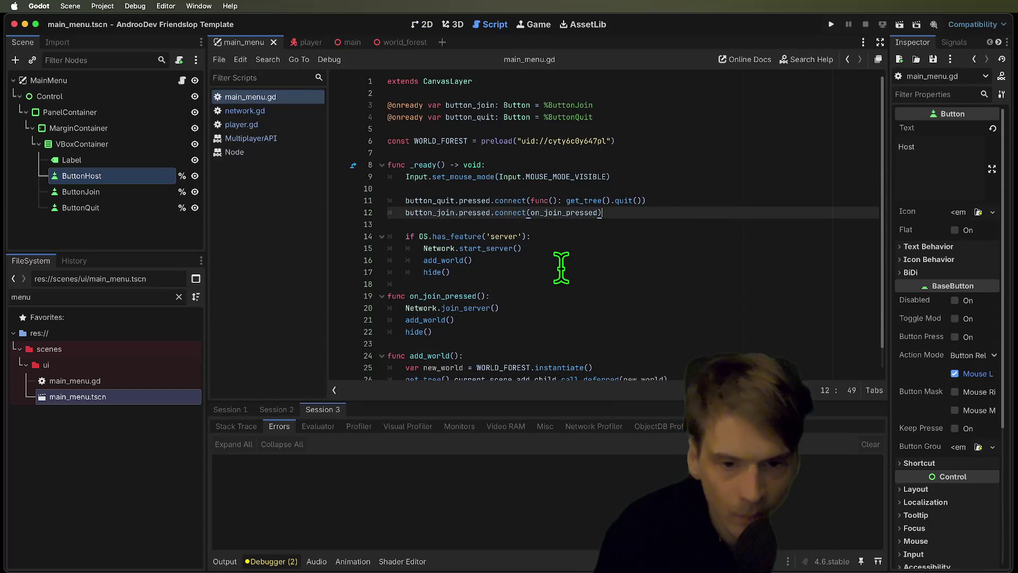
pyautogui.click(636, 189)
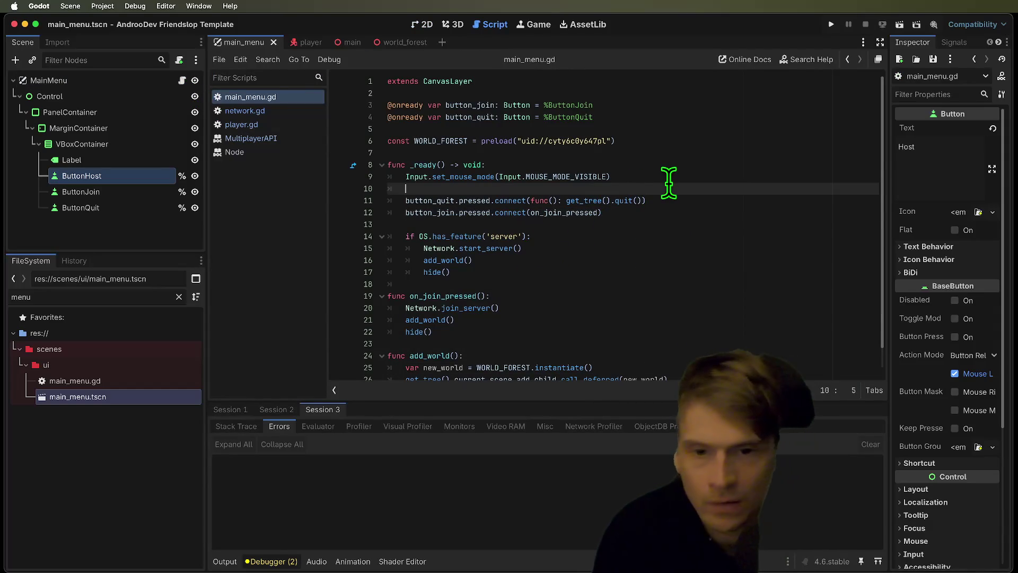
pyautogui.moveTo(133, 182)
pyautogui.mouseDown()
pyautogui.moveTo(366, 93)
pyautogui.moveTo(454, 129)
pyautogui.mouseUp()
pyautogui.hotkey('ctrl', 'z')
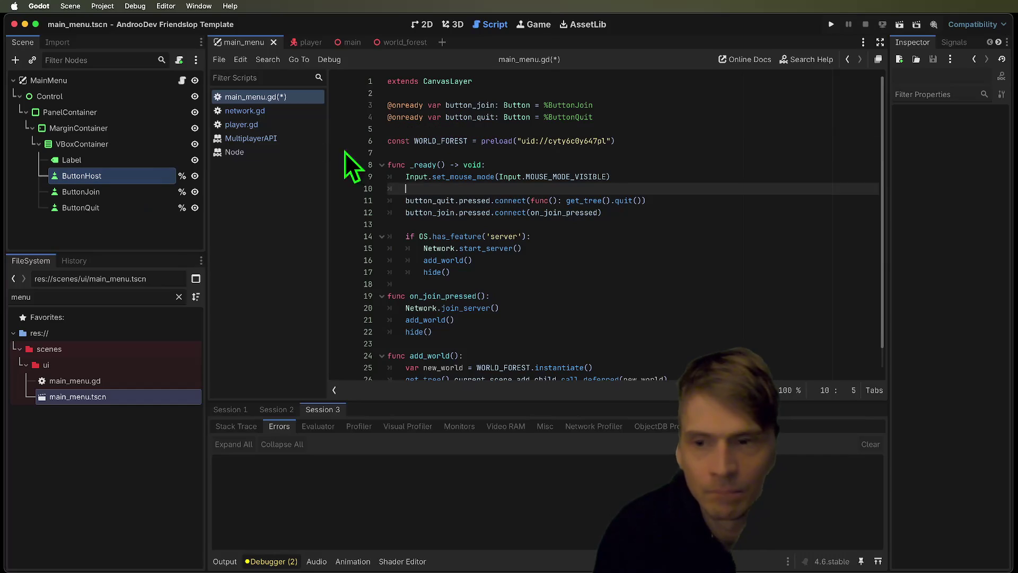
pyautogui.moveTo(95, 180); pyautogui.dragTo(557, 129)
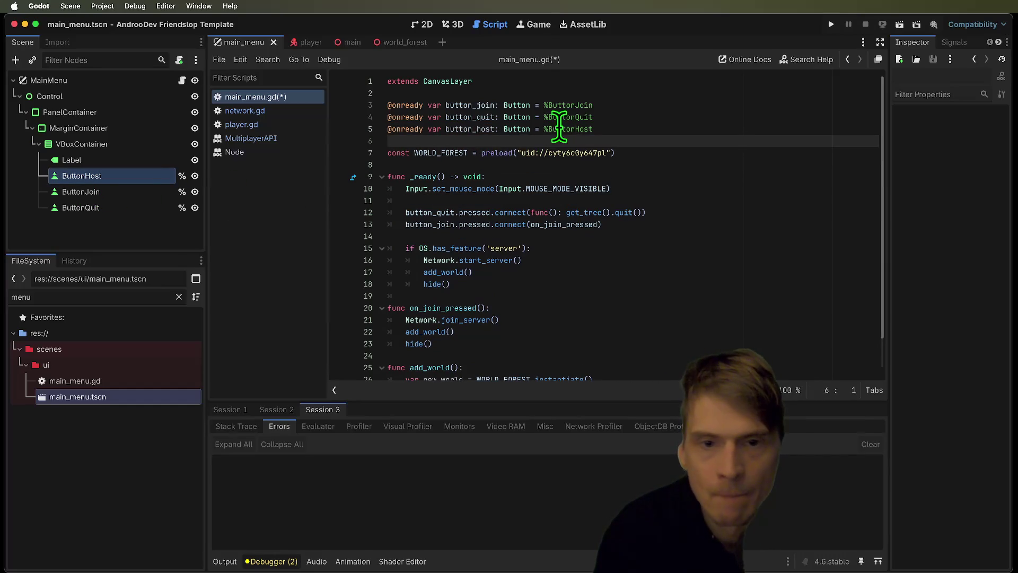
# Start a button_host.pressed.connect( call in _ready
pyautogui.click(683, 201)
pyautogui.press('Return')
pyautogui.write('button_host')
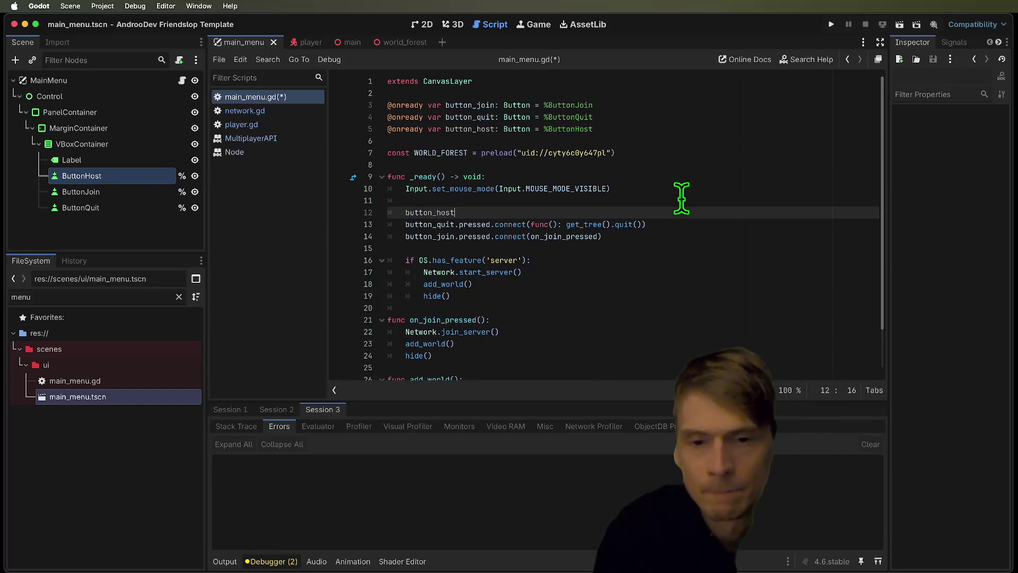
pyautogui.press('Return')
pyautogui.write('c')
pyautogui.press('Return')
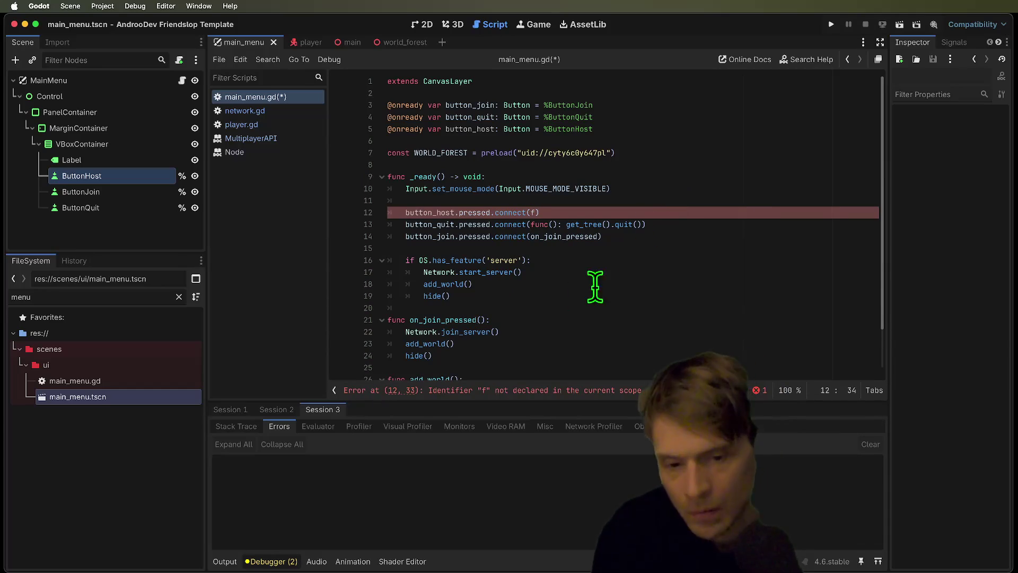
# Look over the existing Network.join_server() and start_server calls in the script
pyautogui.click(501, 331)
pyautogui.tripleClick(502, 332)
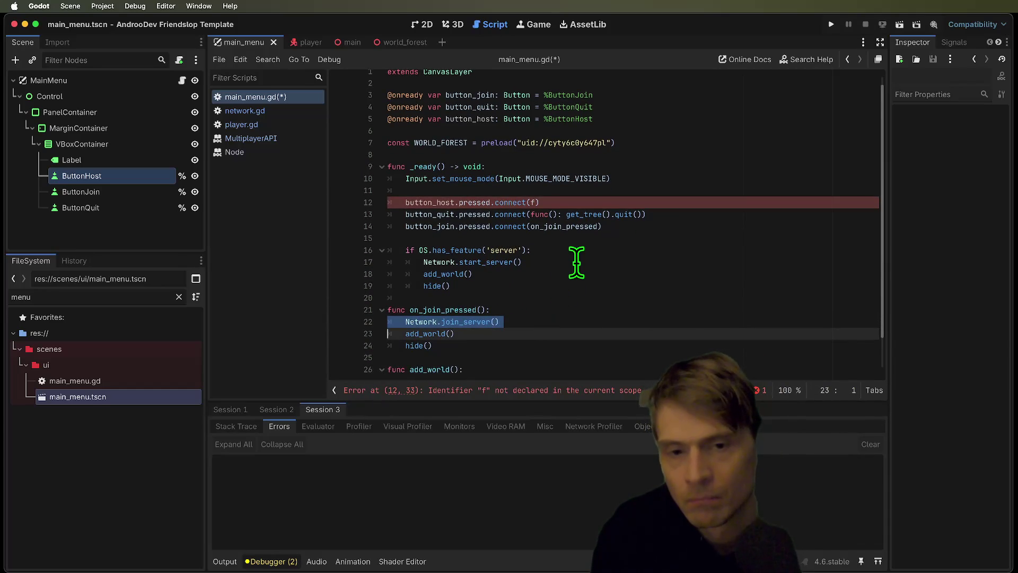
pyautogui.scroll(-2, 577, 262)
pyautogui.doubleClick(485, 226)
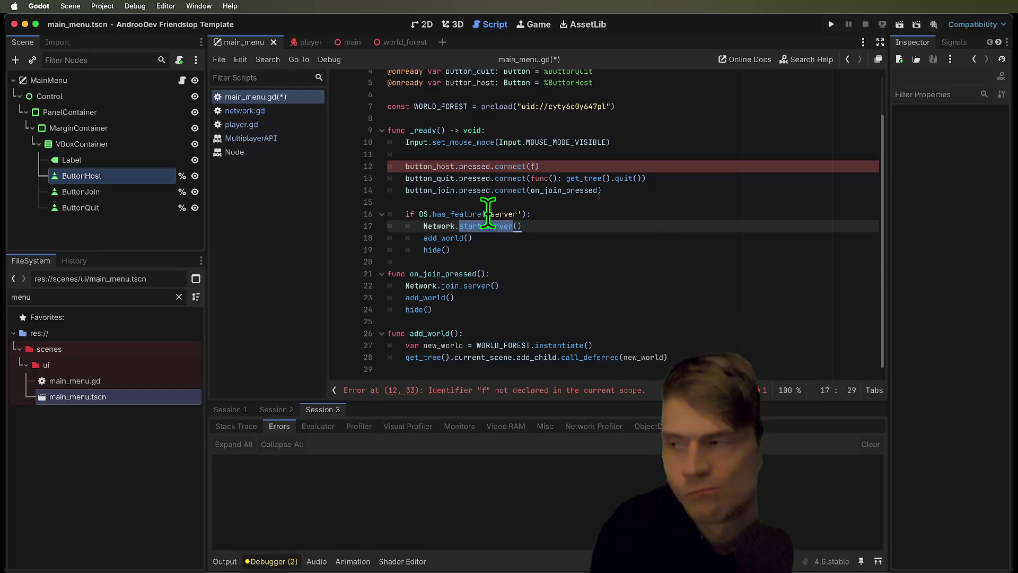
pyautogui.moveTo(479, 215)
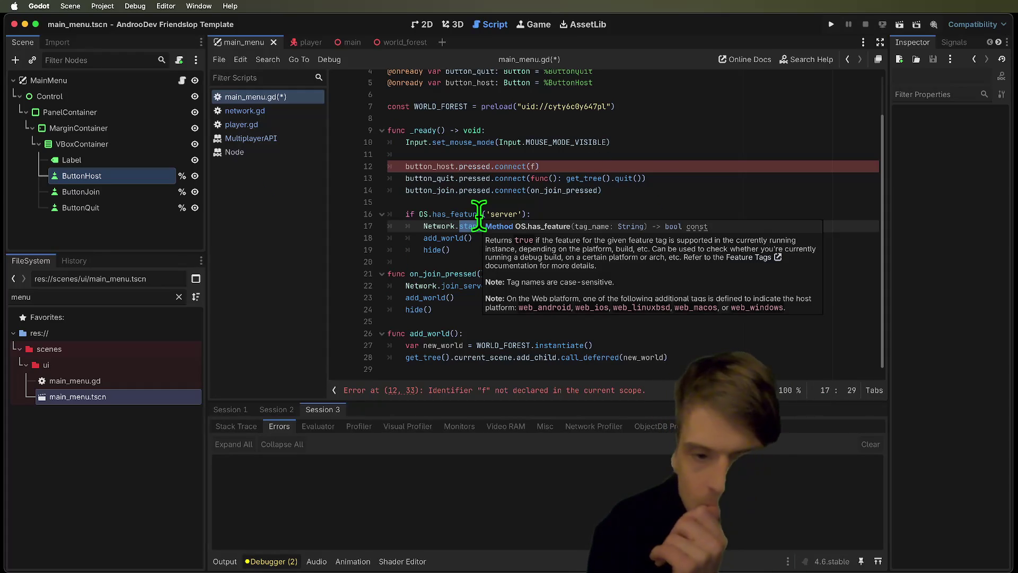
pyautogui.press('Down')
pyautogui.press('Down')
pyautogui.press('Down')
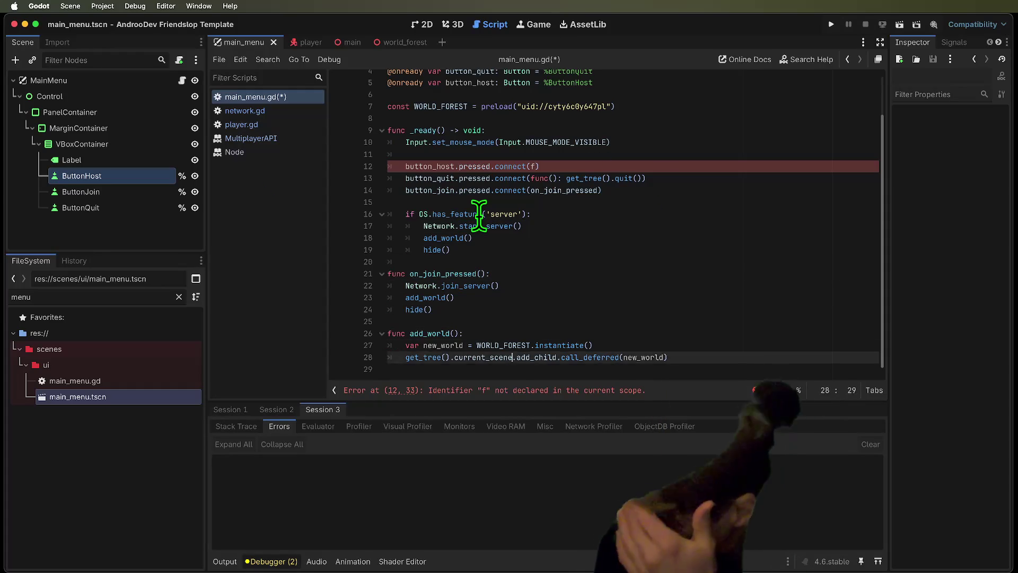
pyautogui.press('Down')
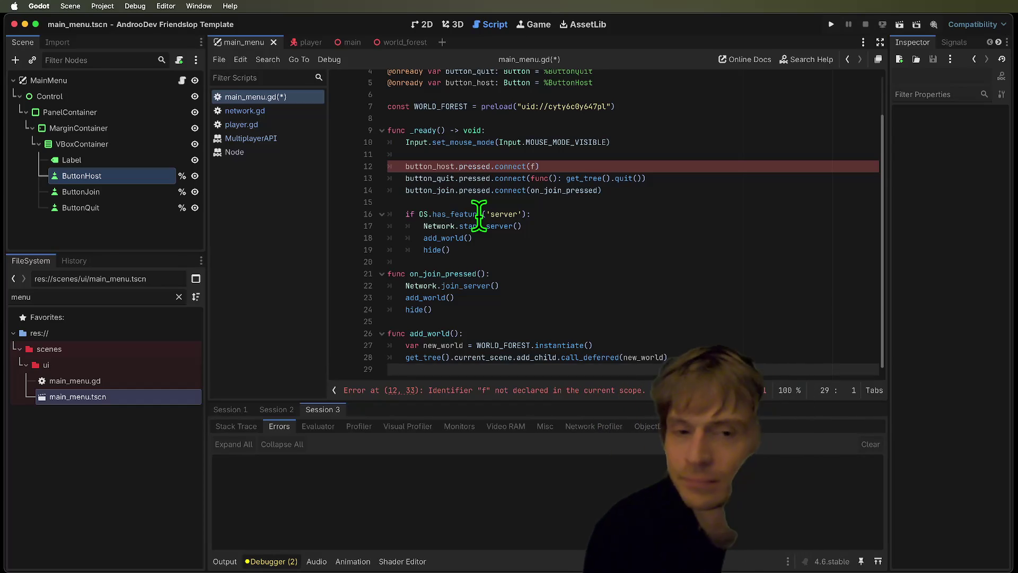
# Complete the connection as connect(func(): Network.start_server_host())
pyautogui.click(586, 164)
pyautogui.write('unc')
pyautogui.press('Return')
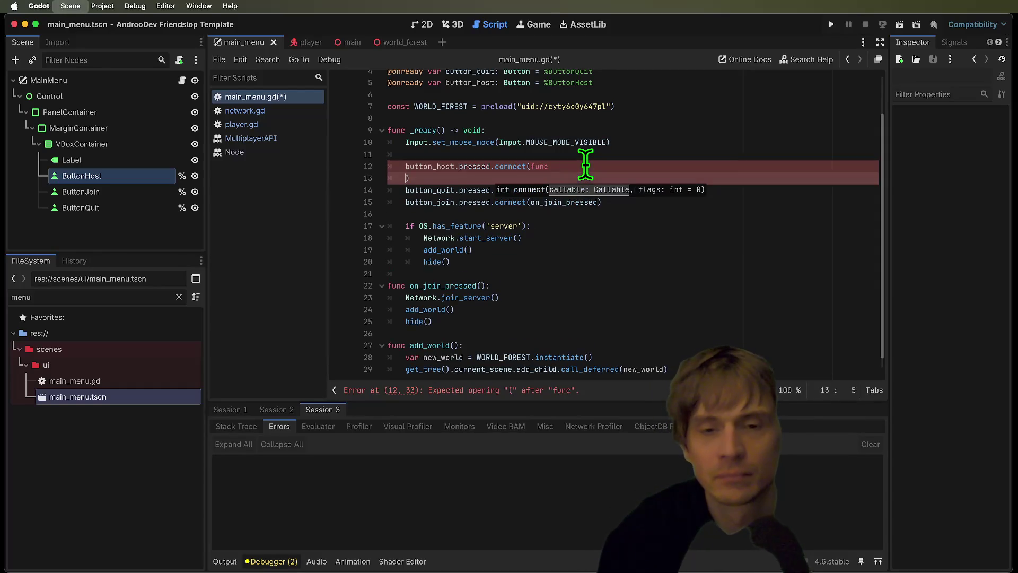
pyautogui.press('BackSpace')
pyautogui.press('BackSpace')
pyautogui.write('(): Netw')
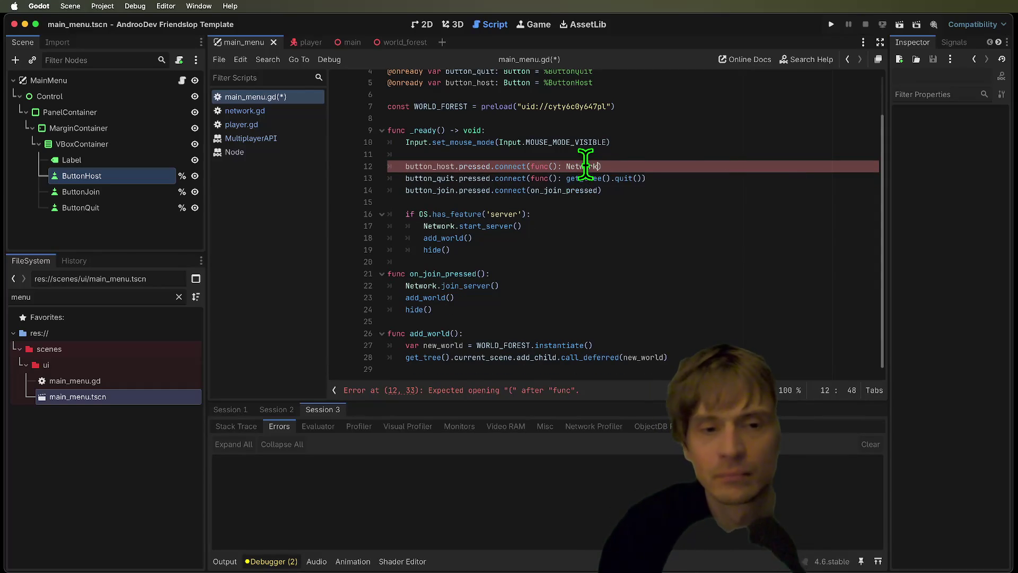
pyautogui.write('ork.hos')
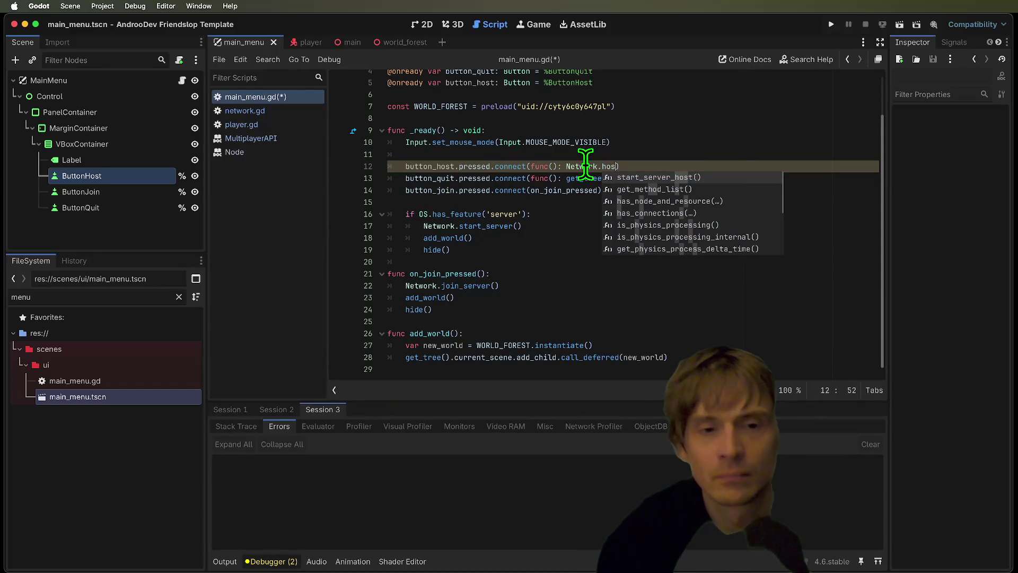
pyautogui.press('Return')
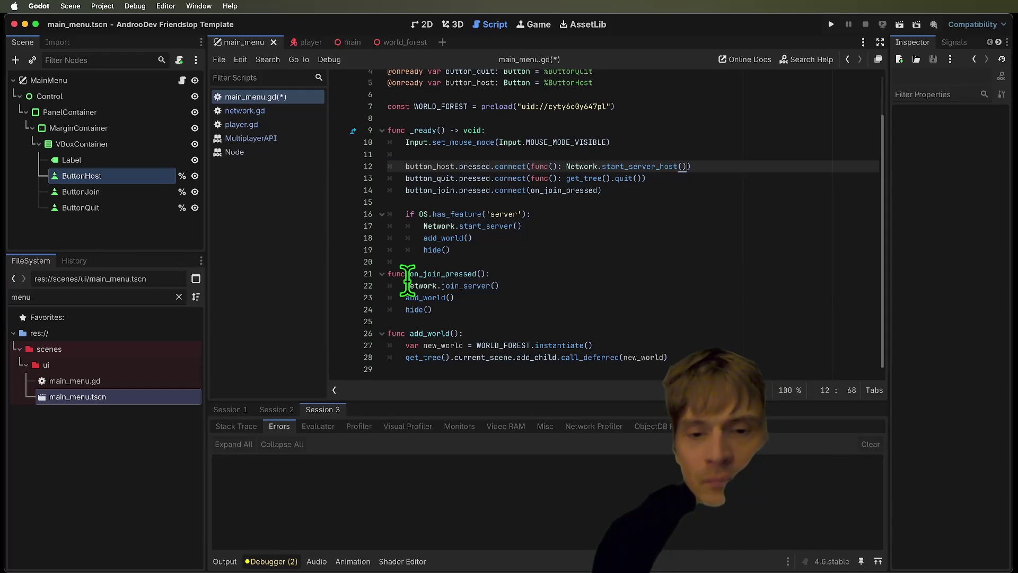
# Insert blank lines below on_join_pressed for a new function
pyautogui.doubleClick(409, 284)
pyautogui.click(445, 223)
pyautogui.doubleClick(446, 226)
pyautogui.hotkey('shift', 'End')
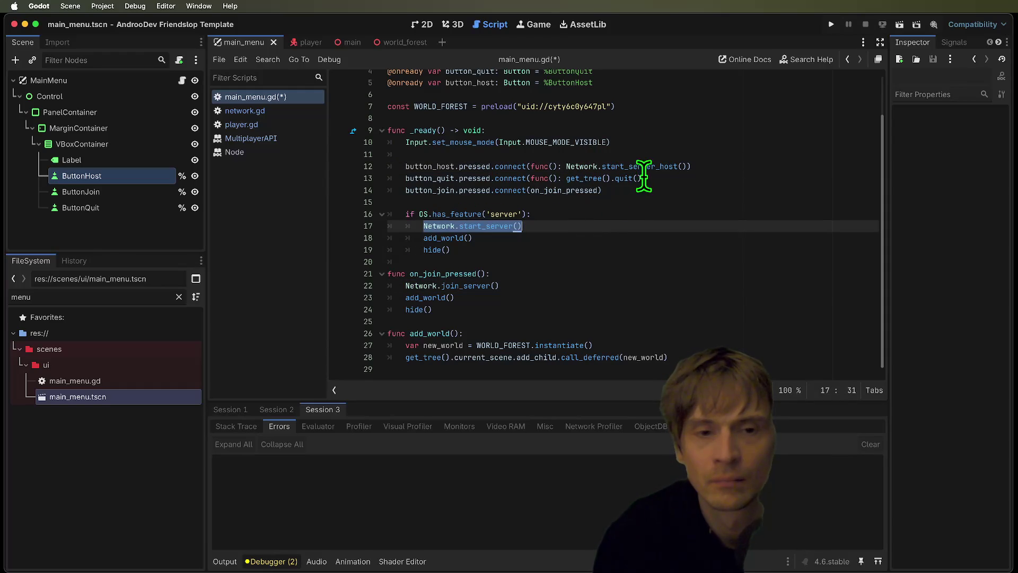
pyautogui.click(618, 215)
pyautogui.click(654, 273)
pyautogui.press('Down')
pyautogui.press('Down')
pyautogui.press('Down')
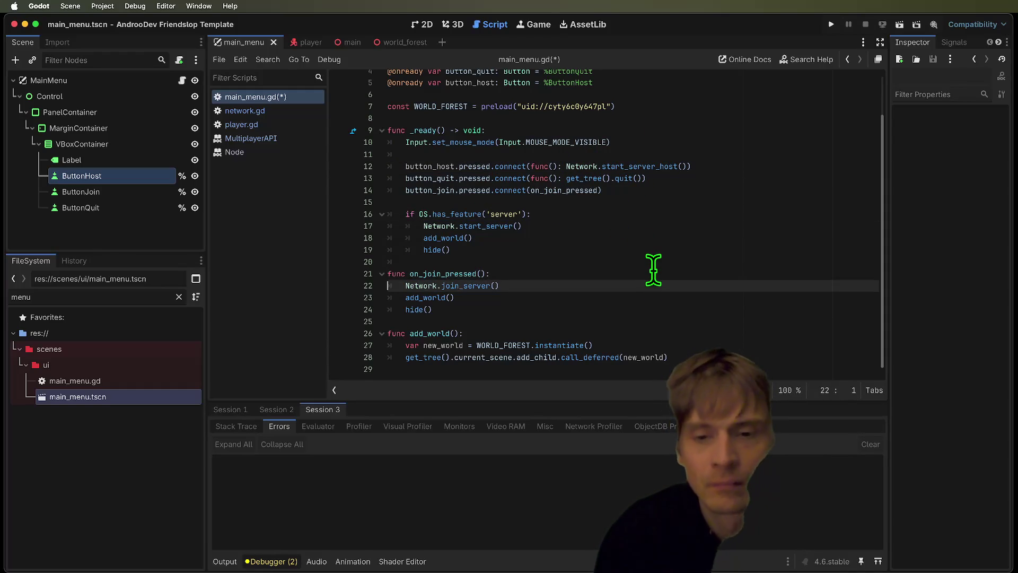
pyautogui.press('Return')
pyautogui.press('Return')
pyautogui.press('Return')
pyautogui.press('Up')
pyautogui.press('Up')
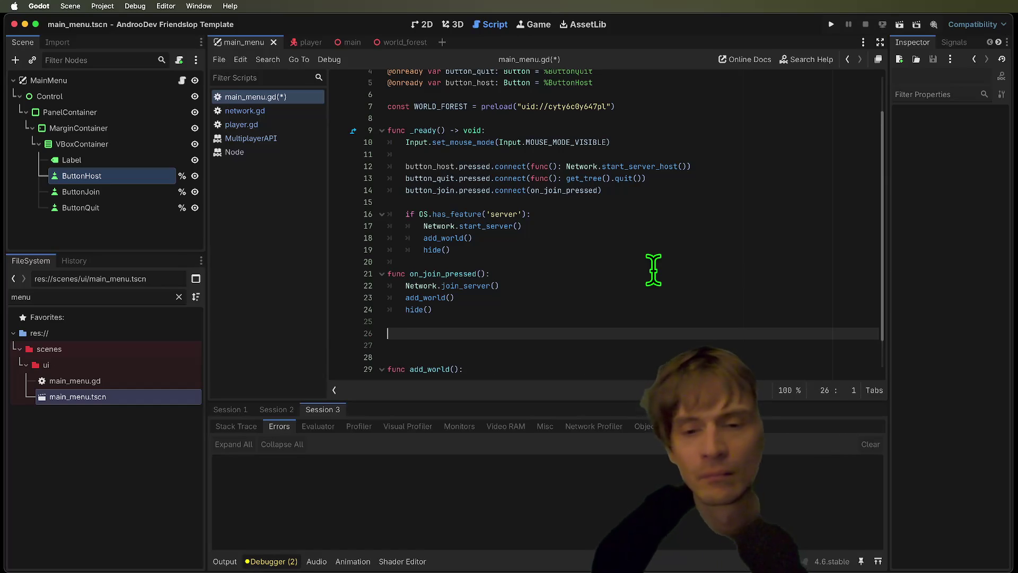
# Create func on_host_pressed(): and move Network.start_server_host() into its body
pyautogui.write('func on_j')
pyautogui.press('BackSpace')
pyautogui.write('host_pressed():')
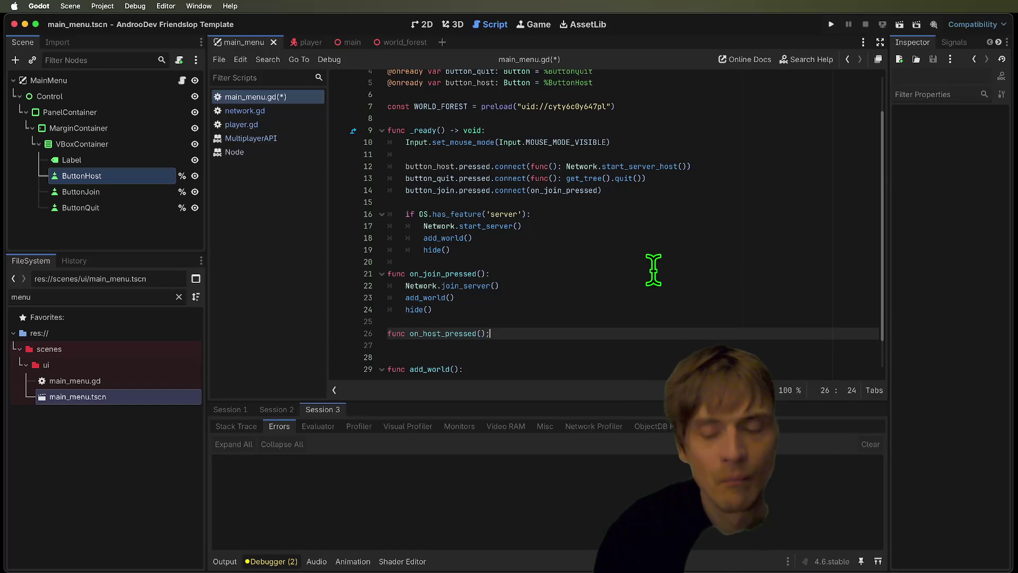
pyautogui.press('Return')
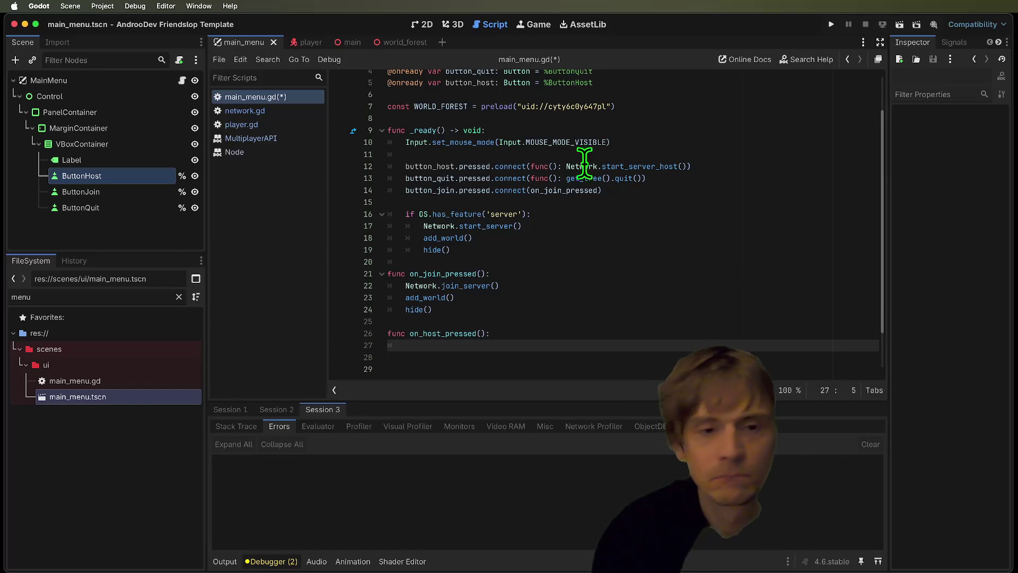
pyautogui.moveTo(688, 166); pyautogui.dragTo(566, 166)
pyautogui.press('cmd+c')
pyautogui.press('BackSpace')
pyautogui.click(632, 346)
pyautogui.press('cmd+v')
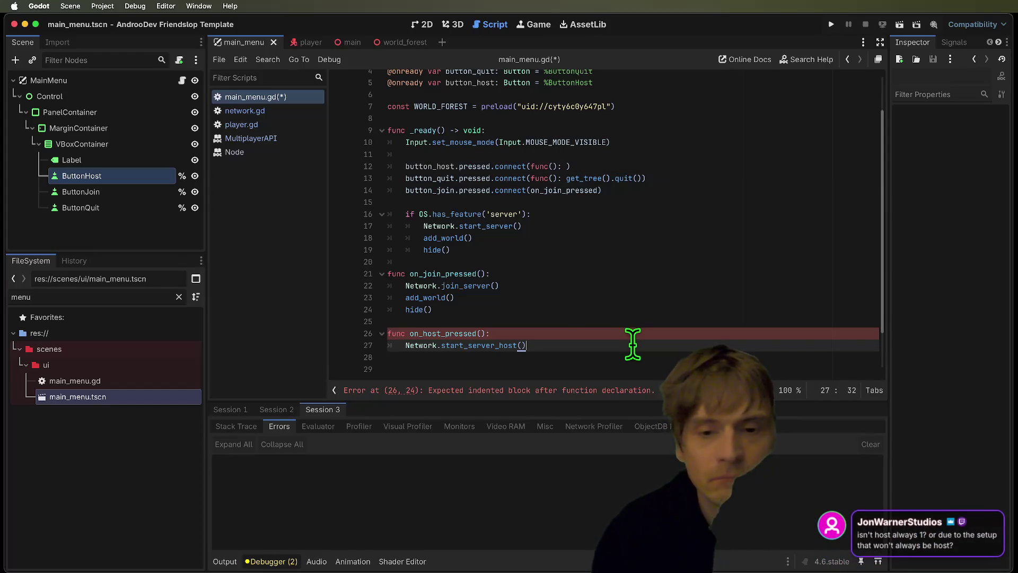
# Copy add_world() into on_host_pressed below the host call
pyautogui.click(655, 309)
pyautogui.click(664, 298)
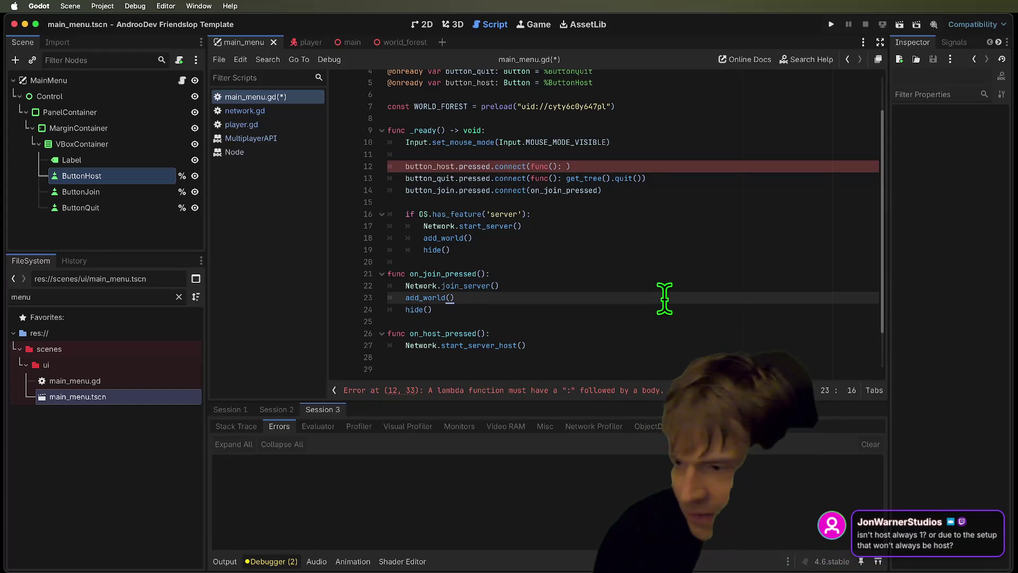
pyautogui.tripleClick(667, 295)
pyautogui.press('cmd+c')
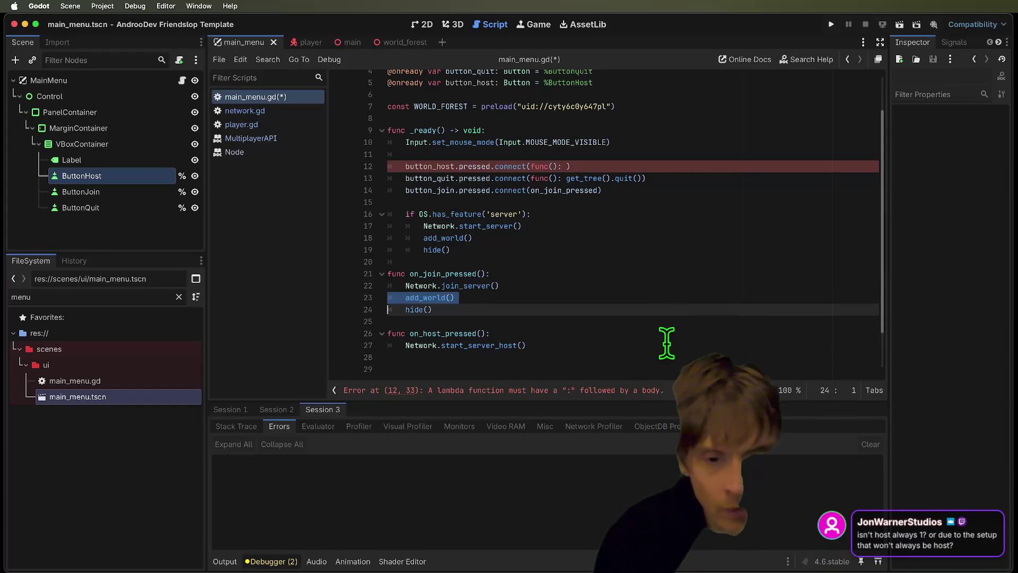
pyautogui.click(664, 357)
pyautogui.press('cmd+v')
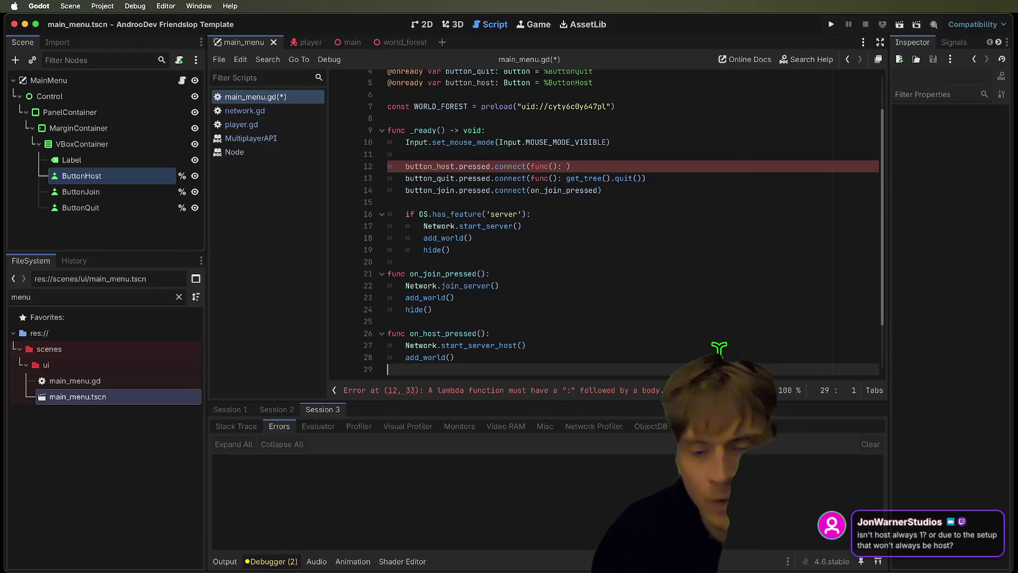
pyautogui.moveTo(723, 180); pyautogui.dragTo(689, 167)
pyautogui.moveTo(567, 178); pyautogui.dragTo(648, 178)
pyautogui.click(727, 175)
pyautogui.press('Up')
pyautogui.press('Left')
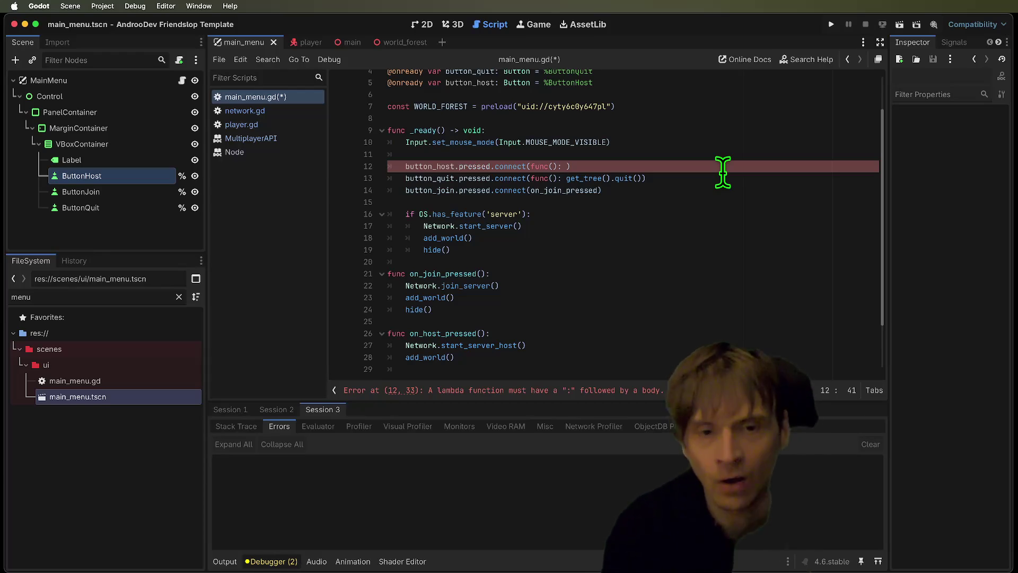
# Connect button_host.pressed directly to on_host_pressed instead of the lambda
pyautogui.doubleClick(467, 333)
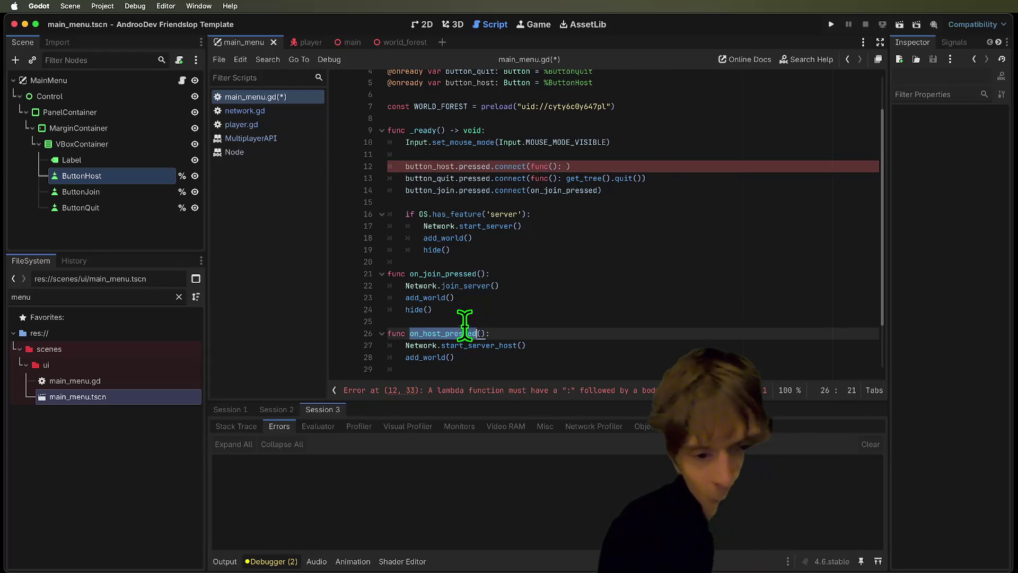
pyautogui.press('super+c')
pyautogui.click(670, 166)
pyautogui.press('Left')
pyautogui.press('super+v')
pyautogui.write('()')
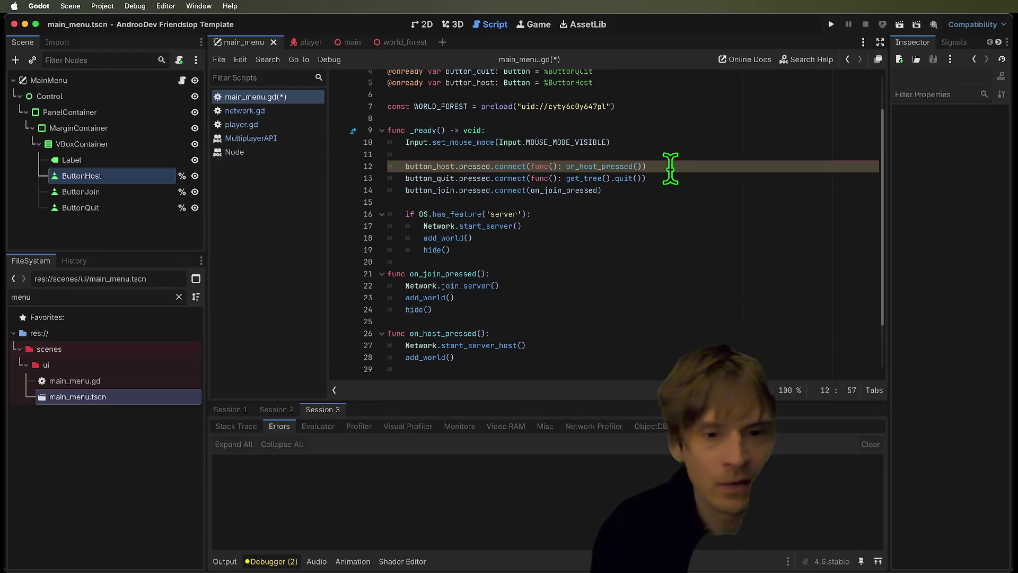
pyautogui.press('BackSpace')
pyautogui.press('BackSpace')
pyautogui.press('BackSpace')
pyautogui.write('connect(func():')
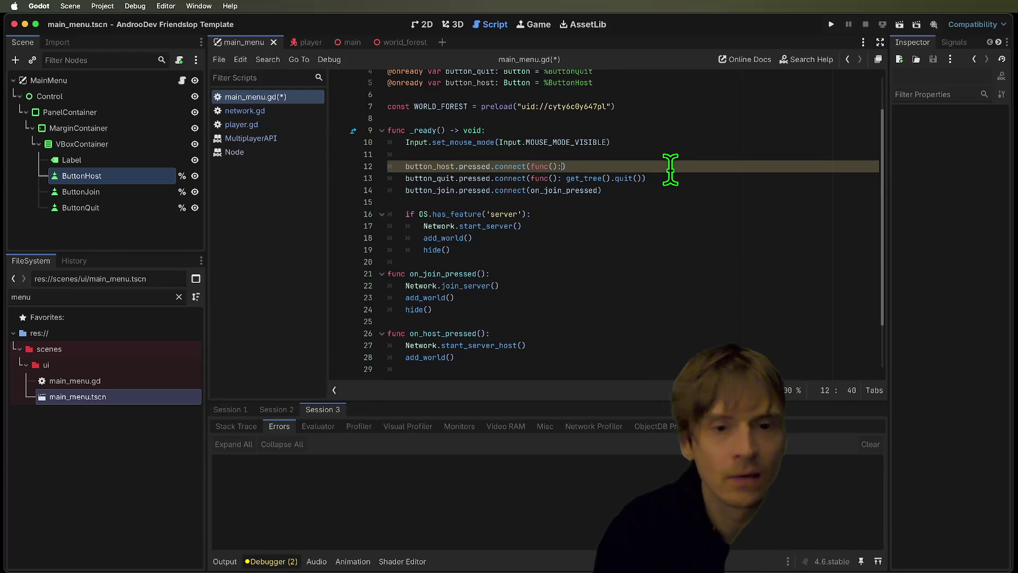
pyautogui.press('BackSpace')
pyautogui.write('on_host_pressed)')
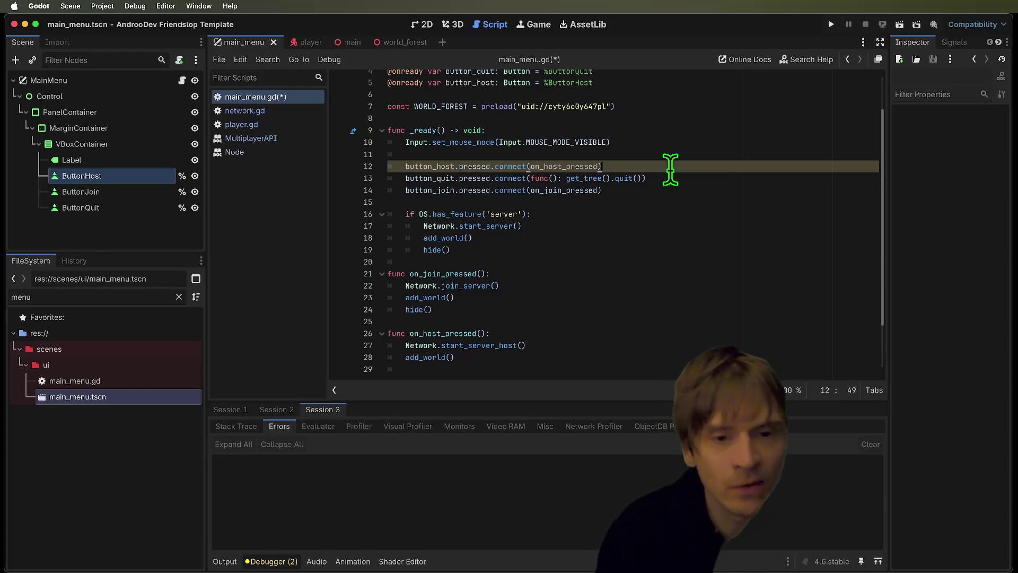
# Review the finished script and save main_menu.gd
pyautogui.click(718, 237)
pyautogui.click(768, 155)
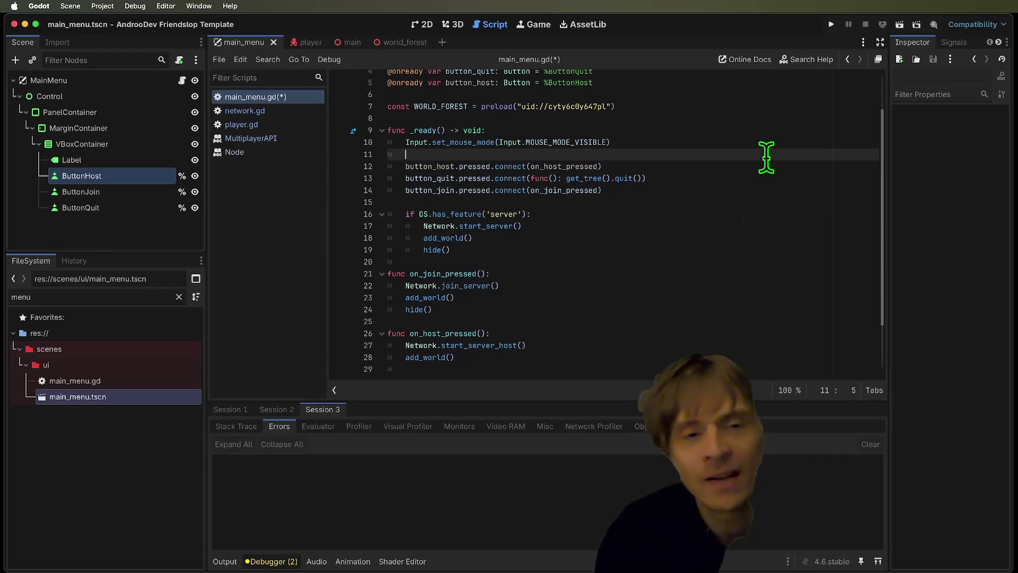
pyautogui.click(764, 309)
pyautogui.click(762, 333)
pyautogui.press('super+s')
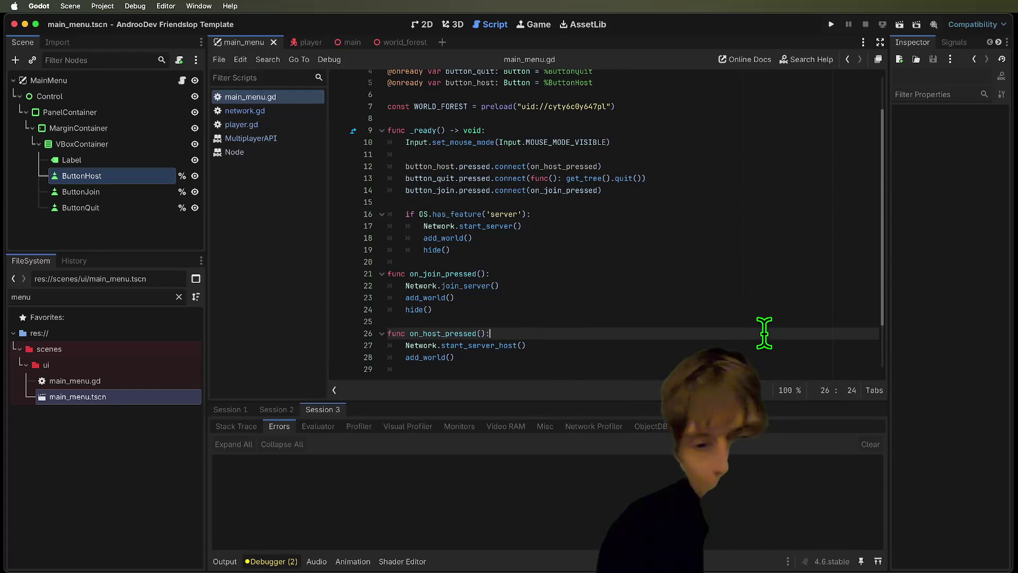
# Open network.gd and review the early return in on_peer_disconnected
pyautogui.click(268, 112)
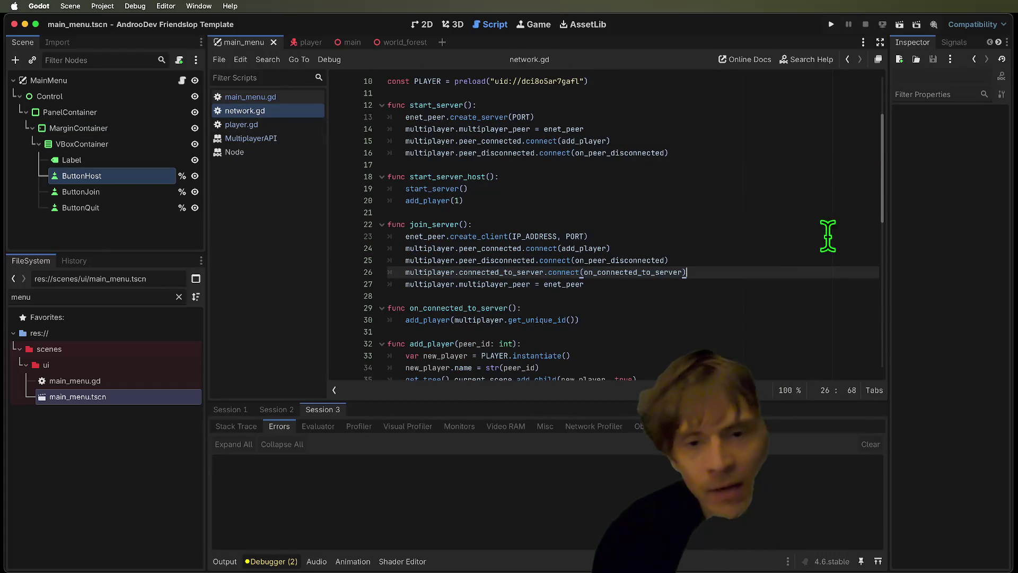
pyautogui.scroll(-3, 770, 264)
pyautogui.click(685, 330)
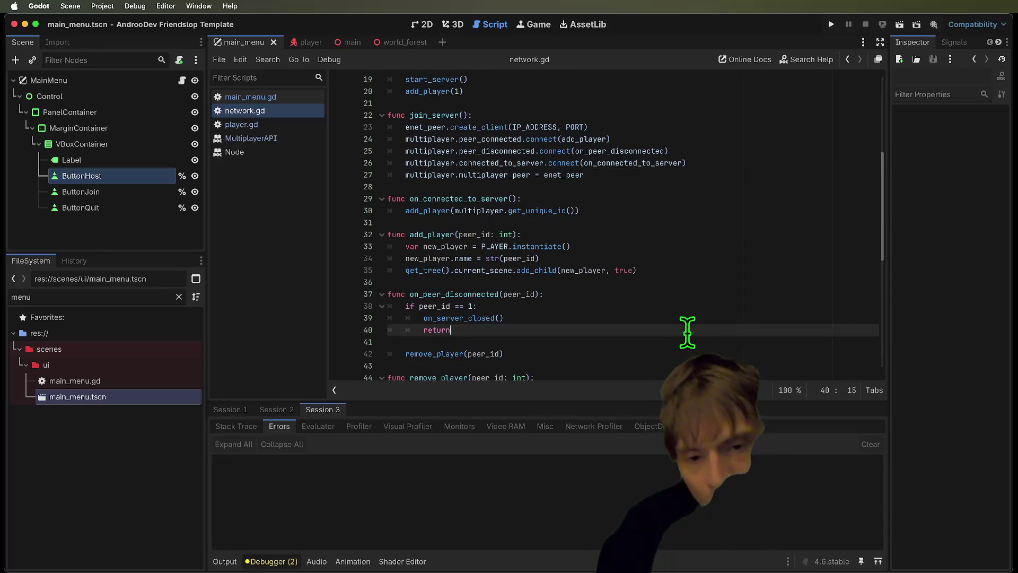
pyautogui.scroll(2, 531, 266)
pyautogui.scroll(-1, 605, 263)
# Insert 'if peer_id == 1: return' at the top of add_player()
pyautogui.click(579, 287)
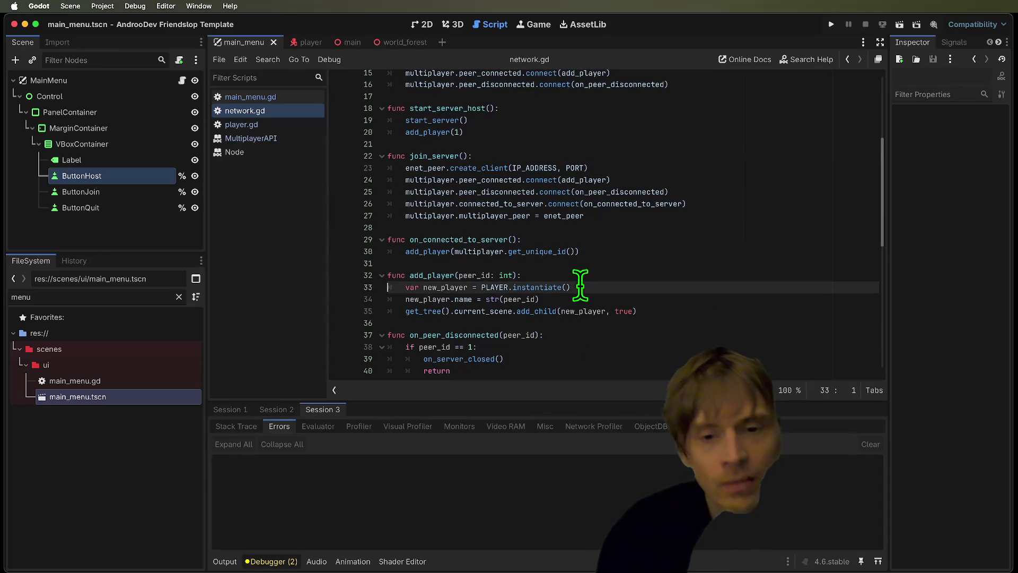
pyautogui.press('Home')
pyautogui.press('Return')
pyautogui.press('Return')
pyautogui.press('Up')
pyautogui.press('Up')
pyautogui.write('er')
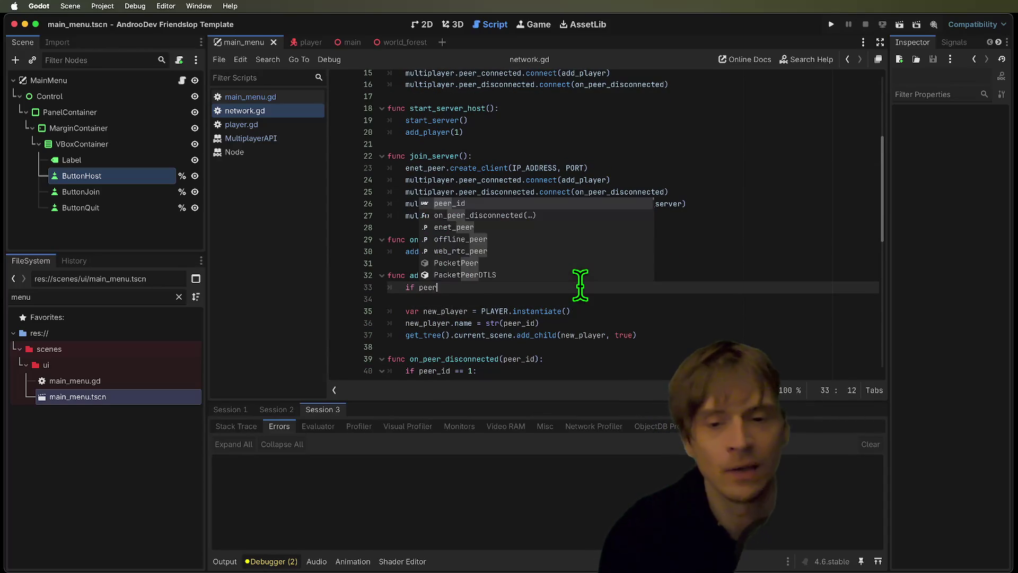
pyautogui.write('_id == 1')
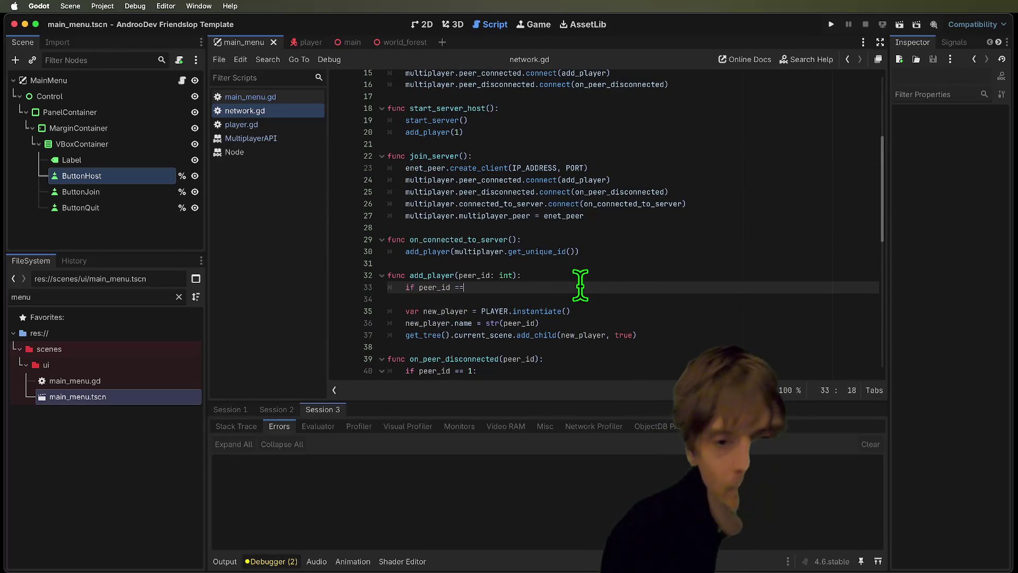
pyautogui.write(':')
pyautogui.press('Return')
pyautogui.write('return')
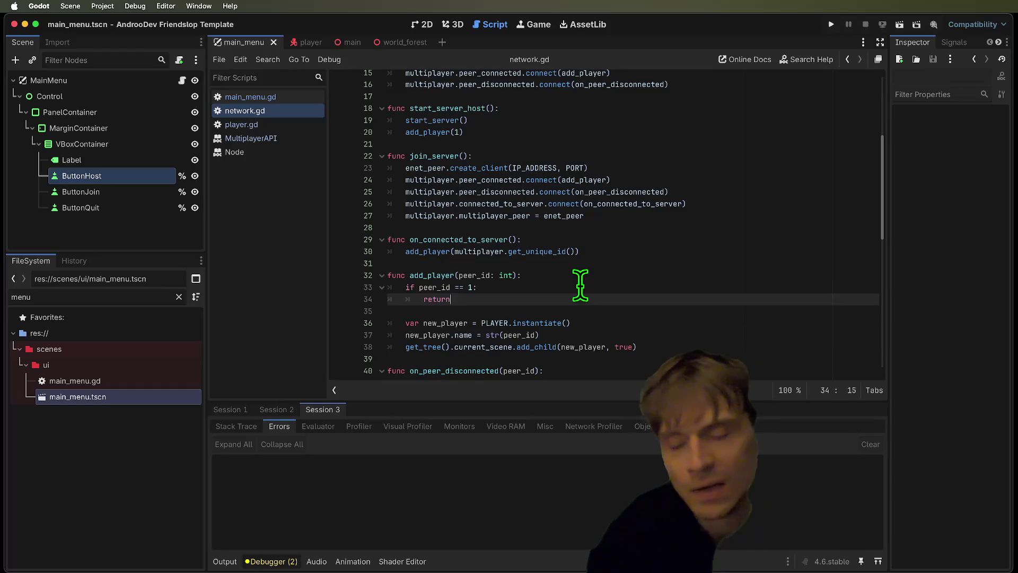
pyautogui.click(484, 287)
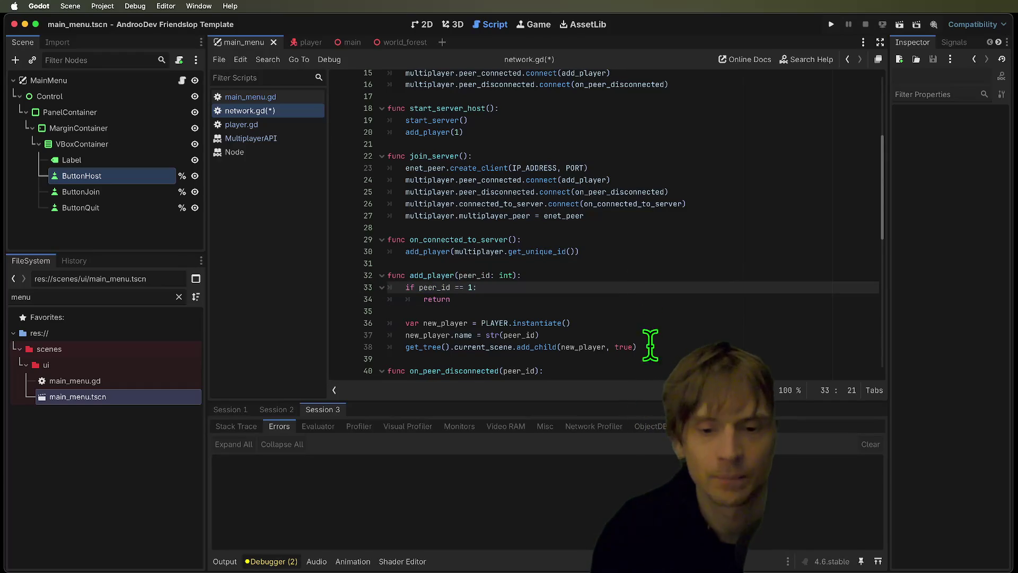
# Save network.gd and select the add_player header with its new guard
pyautogui.click(708, 358)
pyautogui.press('super+s')
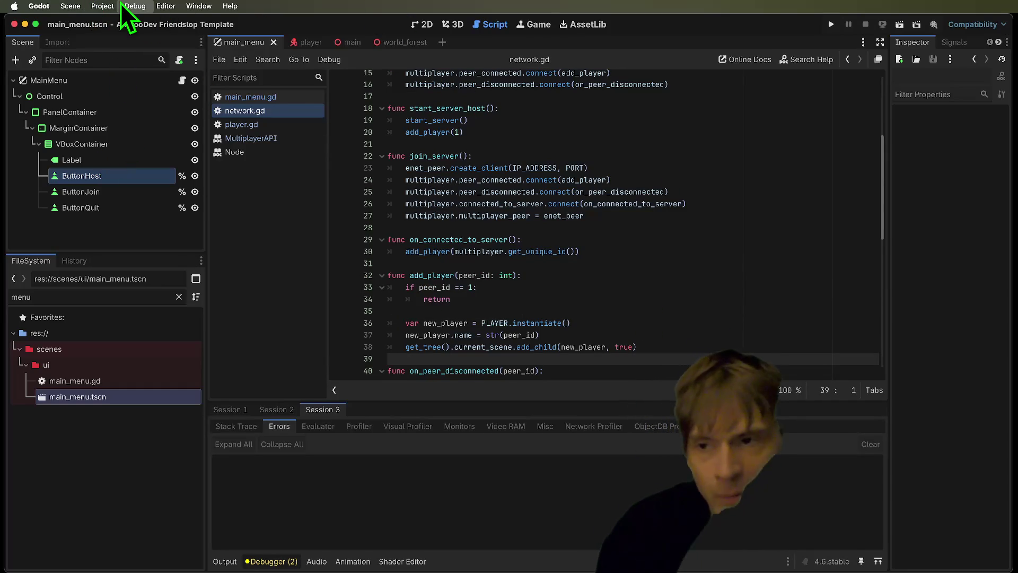
pyautogui.moveTo(739, 286); pyautogui.dragTo(246, 276)
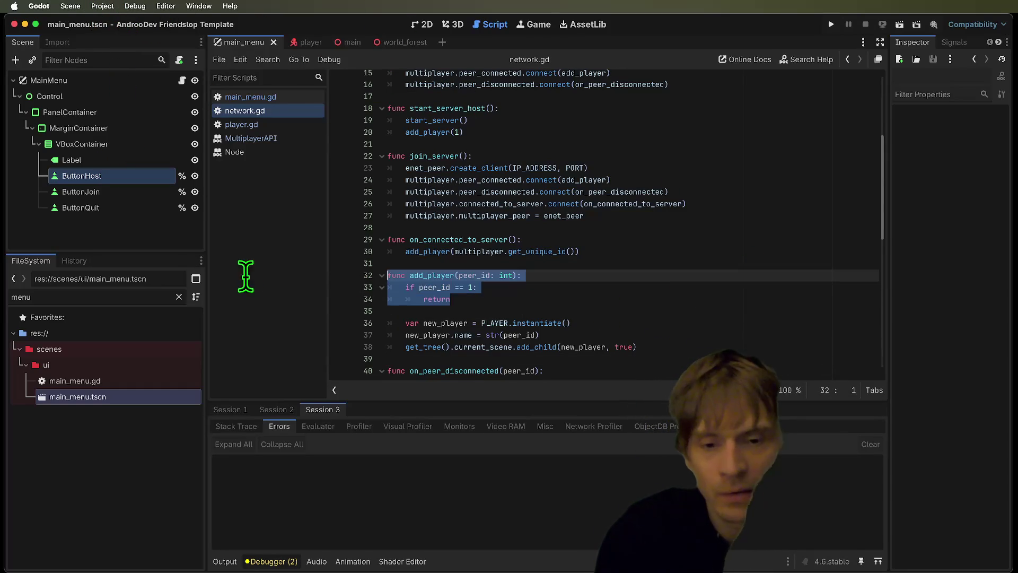
# Inspect the peer_connected and peer_disconnected signal connections in join_server
pyautogui.doubleClick(502, 180)
pyautogui.scroll(3, 830, 259)
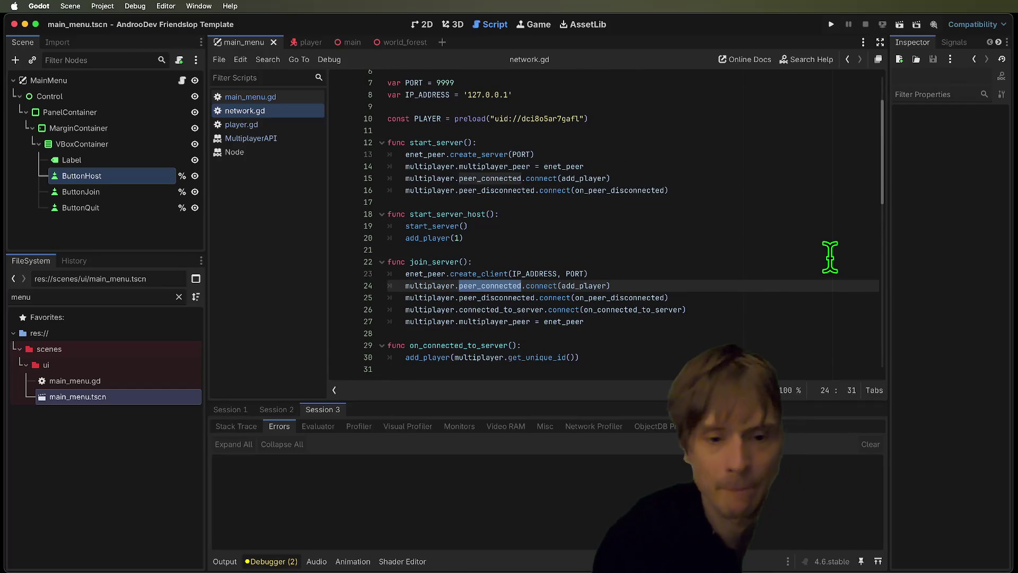
pyautogui.tripleClick(801, 285)
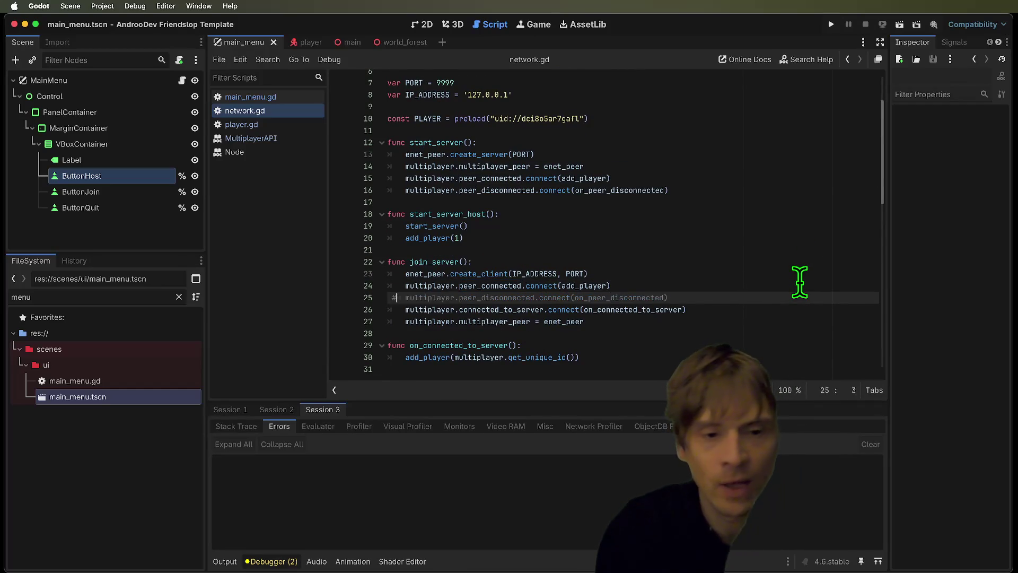
pyautogui.click(800, 281)
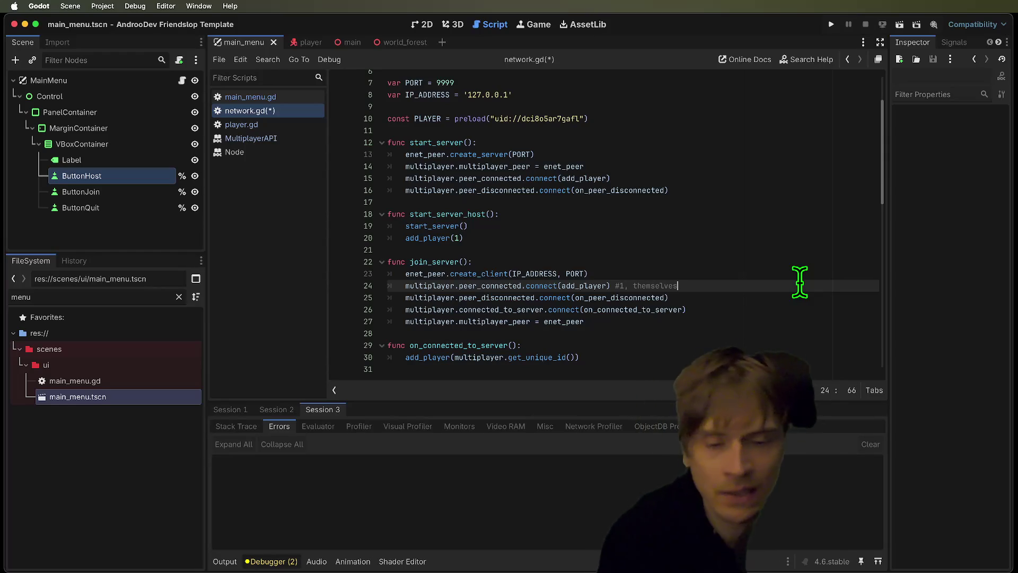
pyautogui.scroll(-1, 800, 282)
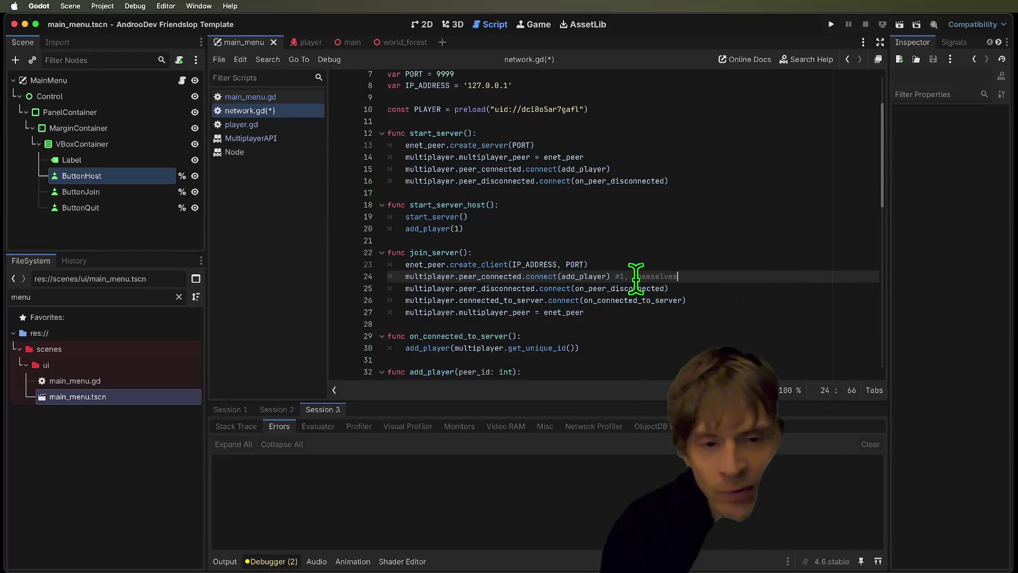
pyautogui.moveTo(618, 276); pyautogui.dragTo(694, 280)
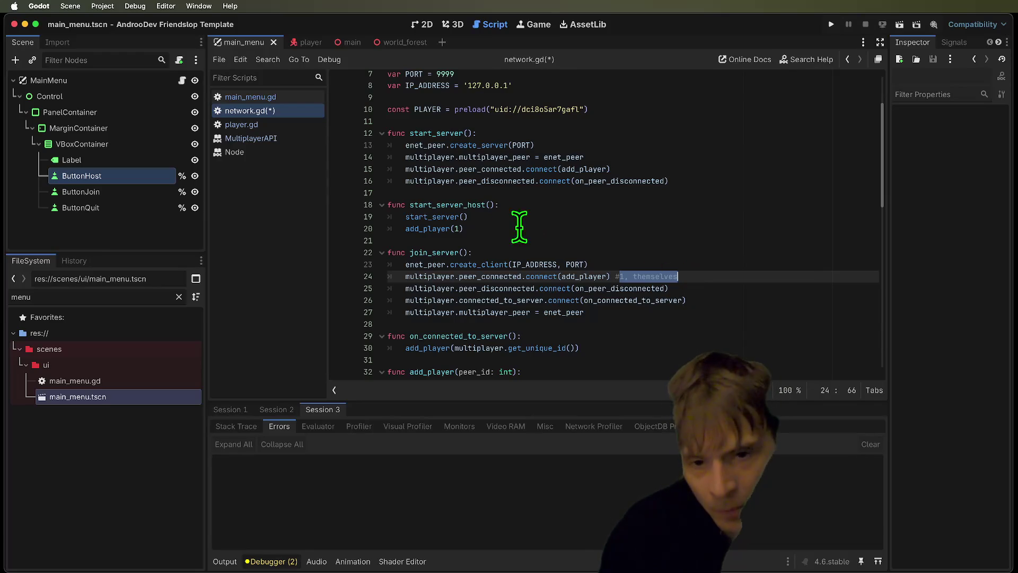
# Try a with_host parameter on start_server, then delete it again
pyautogui.doubleClick(479, 206)
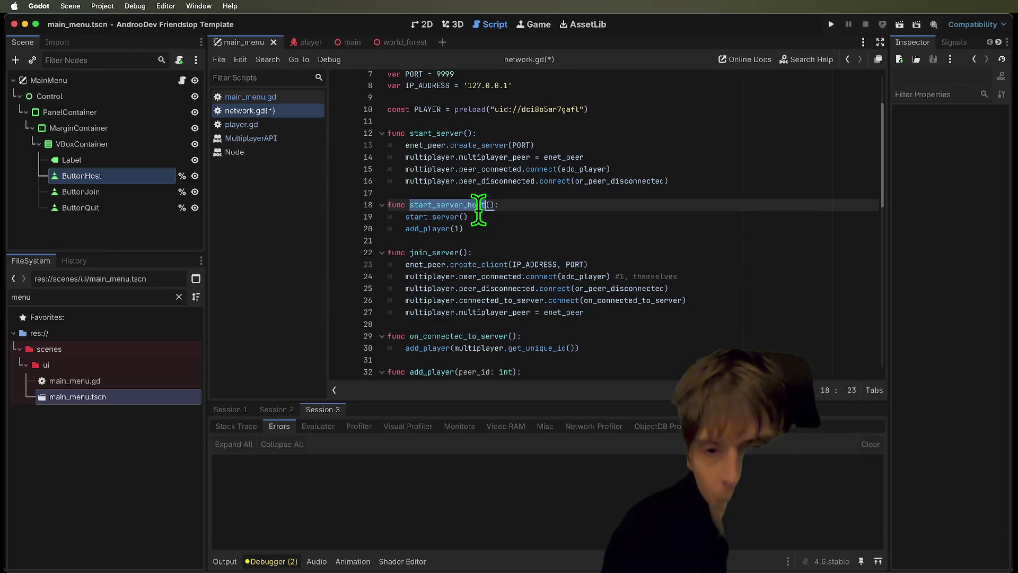
pyautogui.press('Down')
pyautogui.press('Down')
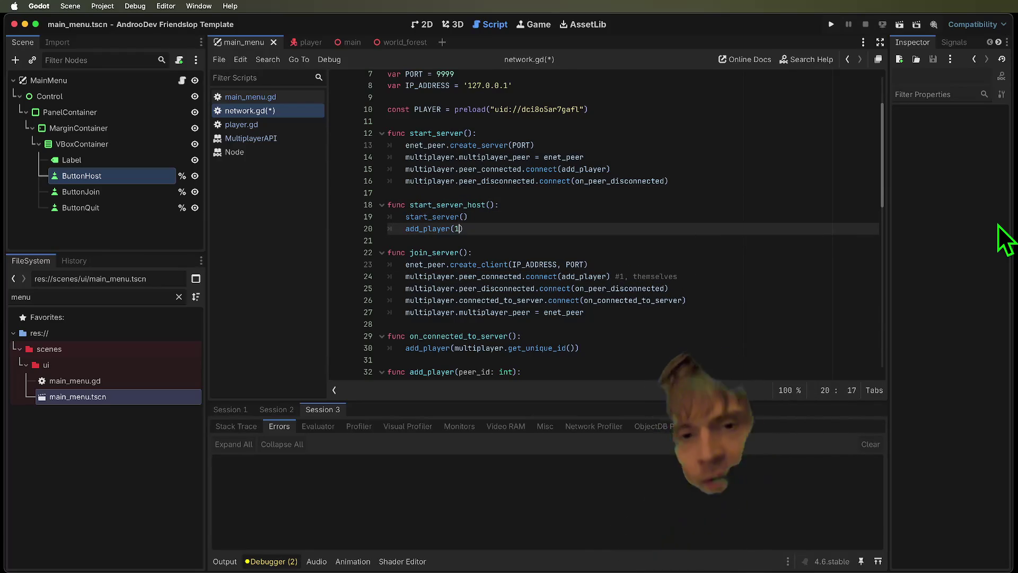
pyautogui.press('Up')
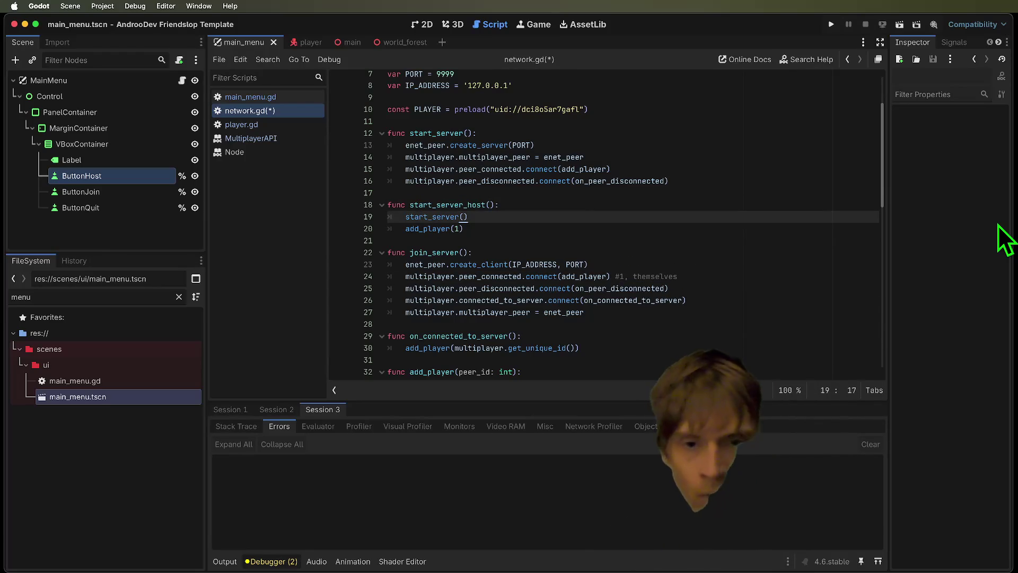
pyautogui.click(585, 211)
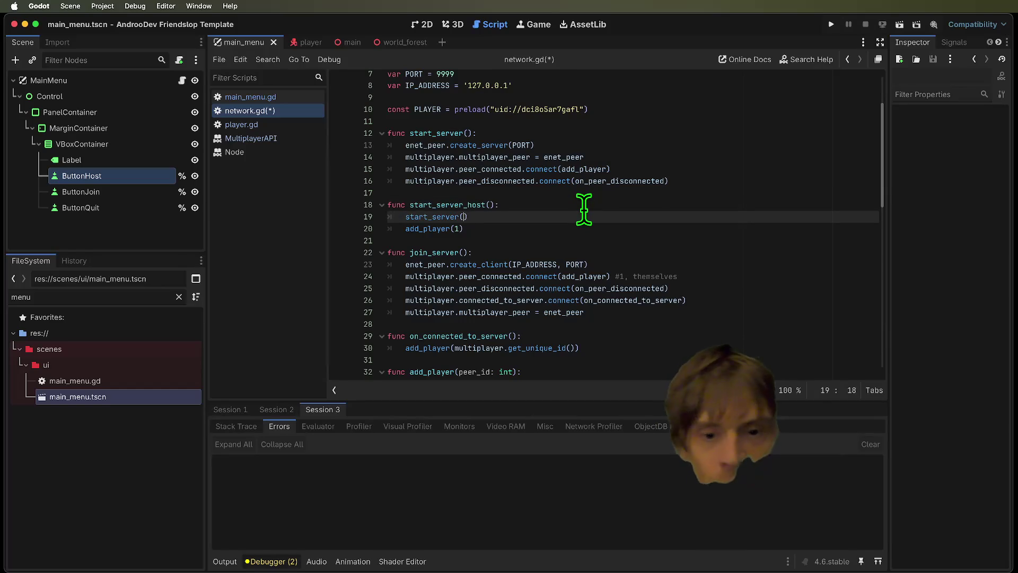
pyautogui.click(661, 135)
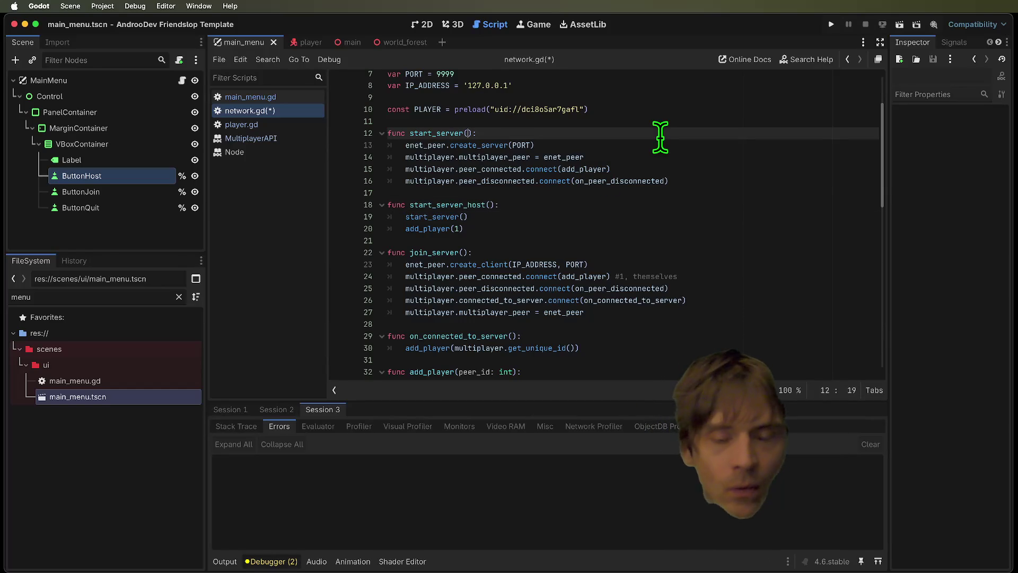
pyautogui.write('ost')
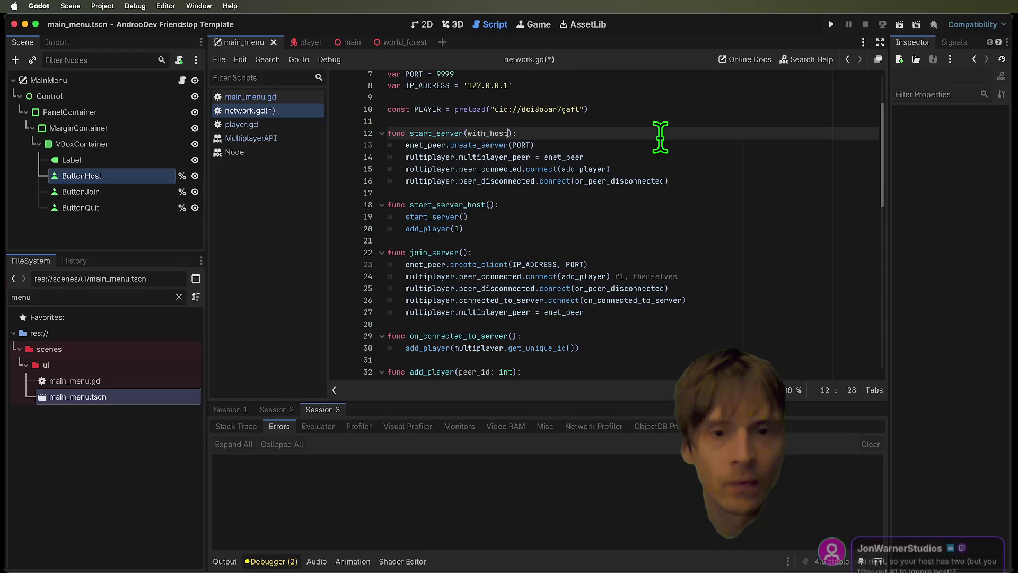
pyautogui.press('super+shift+Return')
pyautogui.press('super+shift+Return')
pyautogui.press('BackSpace')
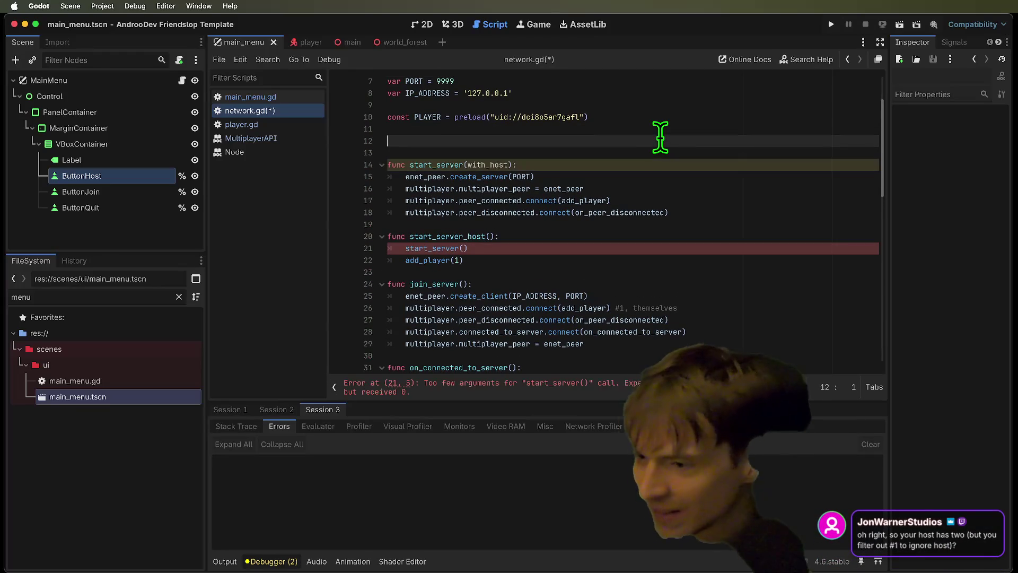
pyautogui.press('Delete')
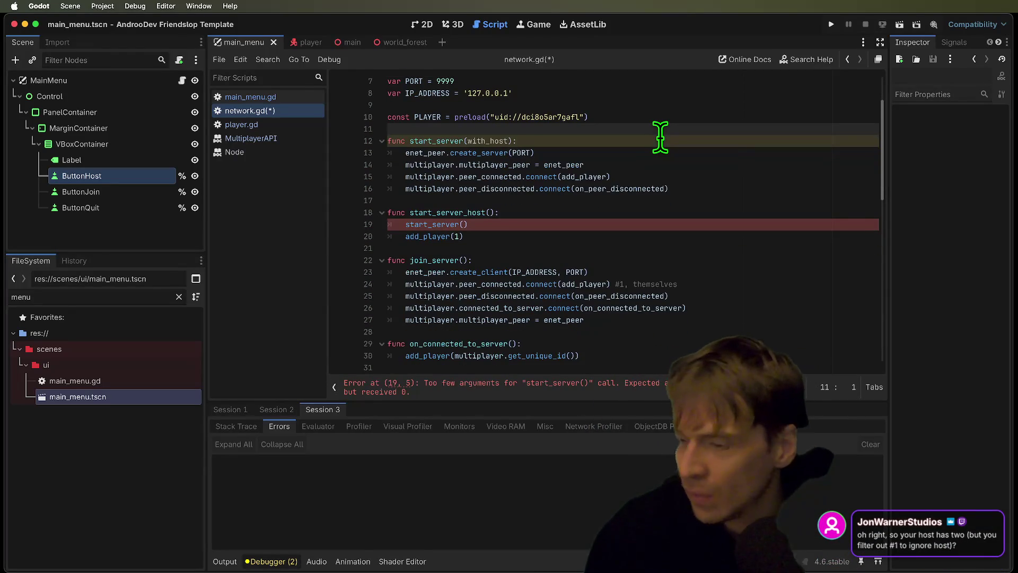
pyautogui.click(660, 141)
pyautogui.press('Left')
pyautogui.press('Left')
pyautogui.hotkey('ctrl', 'BackSpace')
pyautogui.click(648, 224)
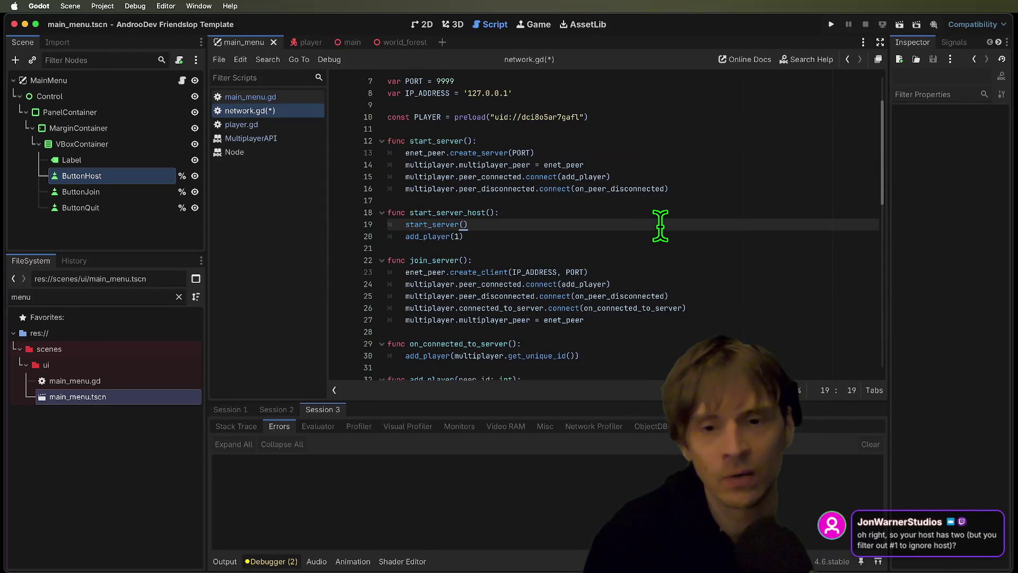
# Add blank lines below the PLAYER preload and start a new var line
pyautogui.click(676, 117)
pyautogui.press('Down')
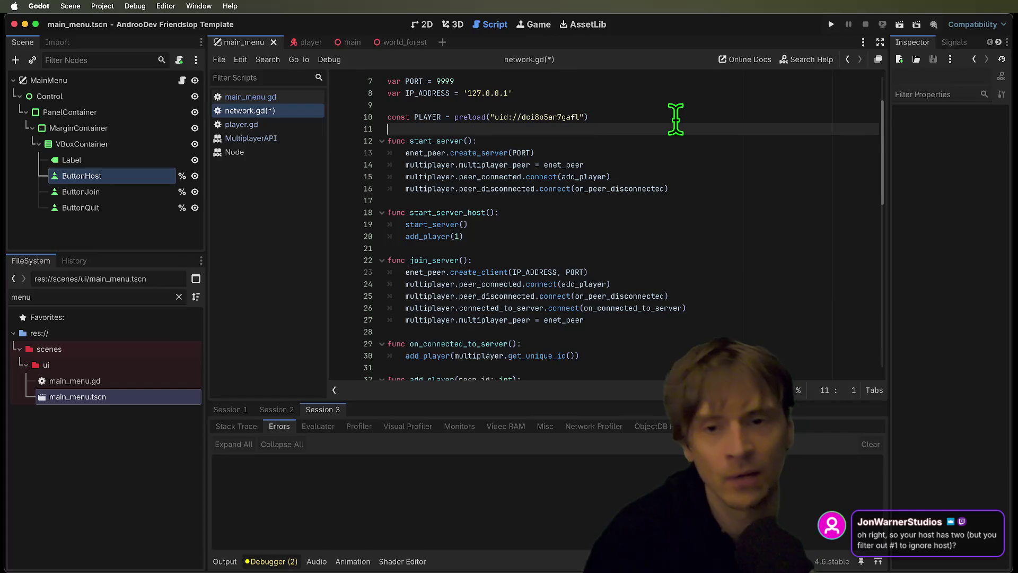
pyautogui.press('Return')
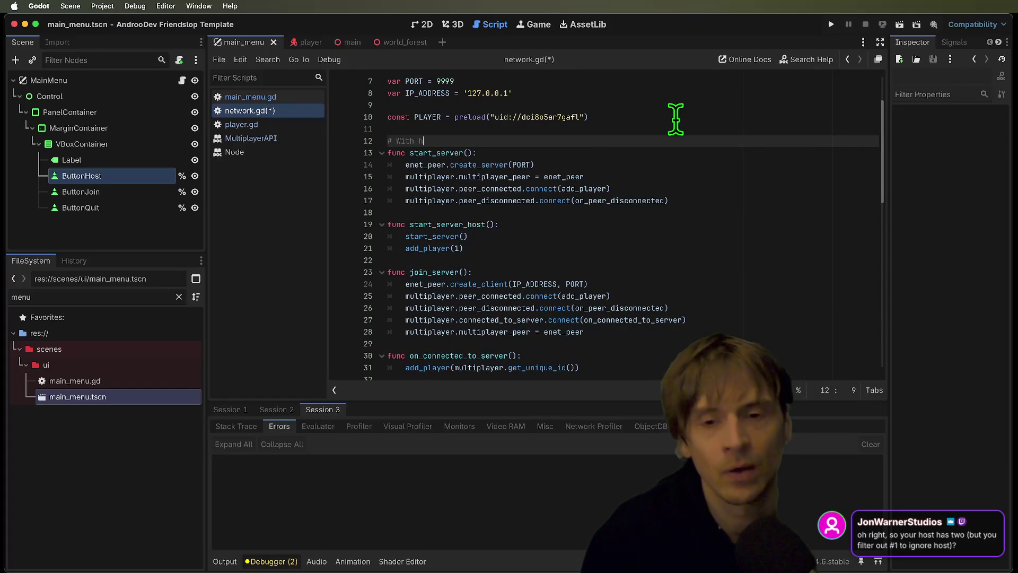
pyautogui.press('Down')
pyautogui.press('Down')
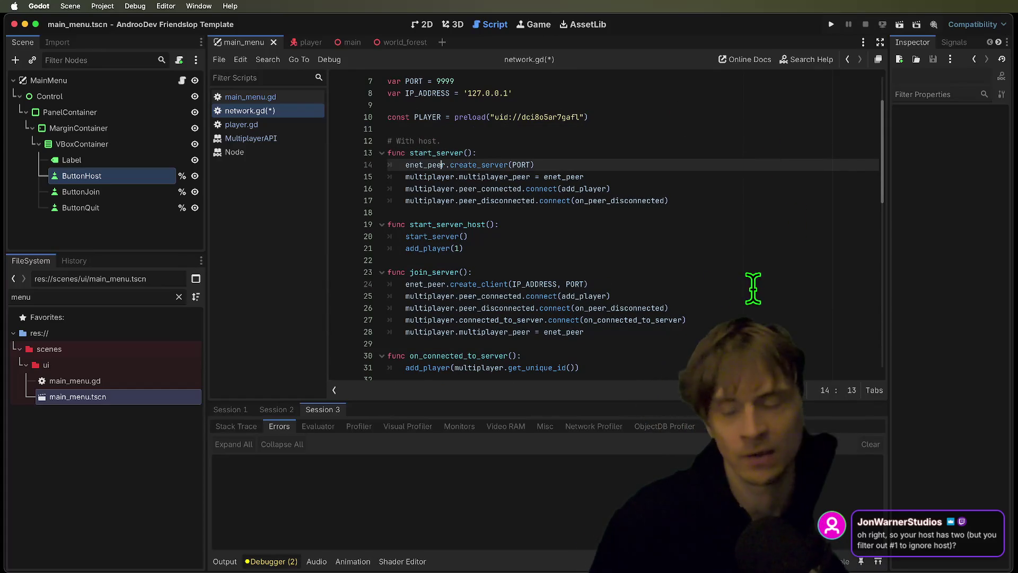
pyautogui.press('Up')
pyautogui.press('Up')
pyautogui.press('Up')
pyautogui.press('Return')
pyautogui.press('Return')
pyautogui.press('Up')
pyautogui.write('var')
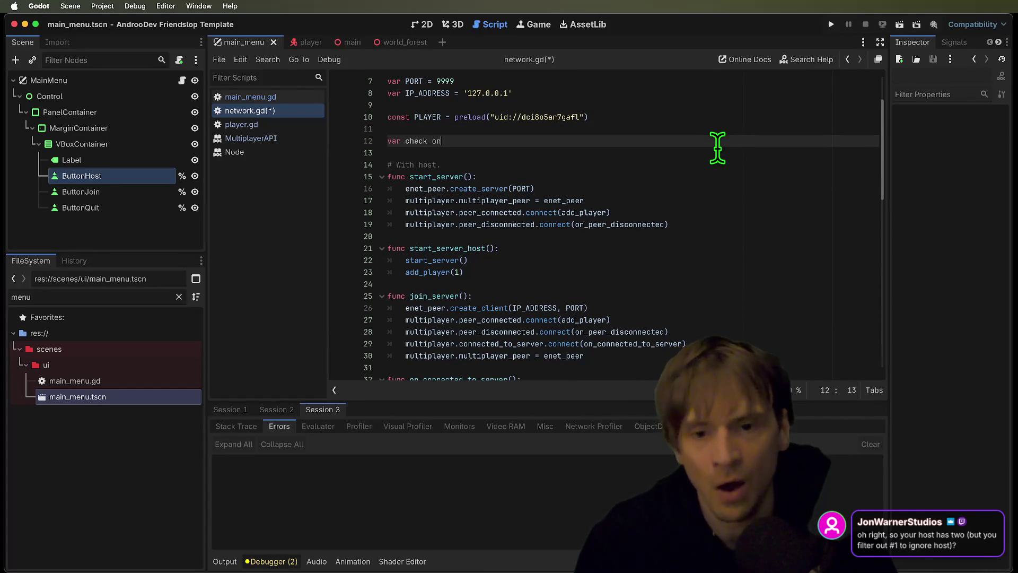
# Paste the on_connected_to_server name into the var line, then delete that unfinished line
pyautogui.tripleClick(645, 345)
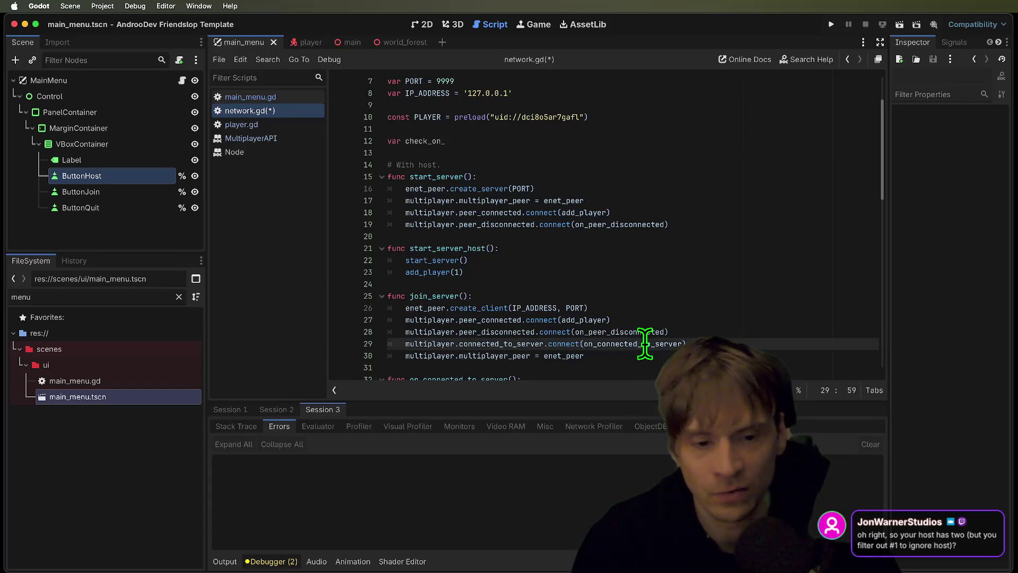
pyautogui.click(652, 344)
pyautogui.doubleClick(652, 344)
pyautogui.press('super+c')
pyautogui.click(739, 142)
pyautogui.press('BackSpace')
pyautogui.press('BackSpace')
pyautogui.press('BackSpace')
pyautogui.press('super+v')
pyautogui.write('(')
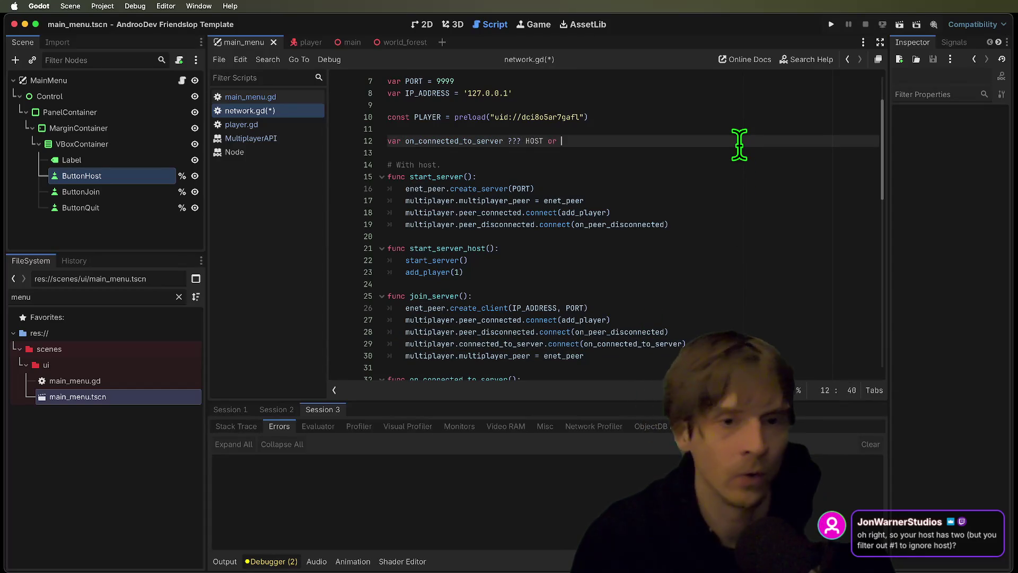
pyautogui.write('NONHS')
pyautogui.press('super+shift+k')
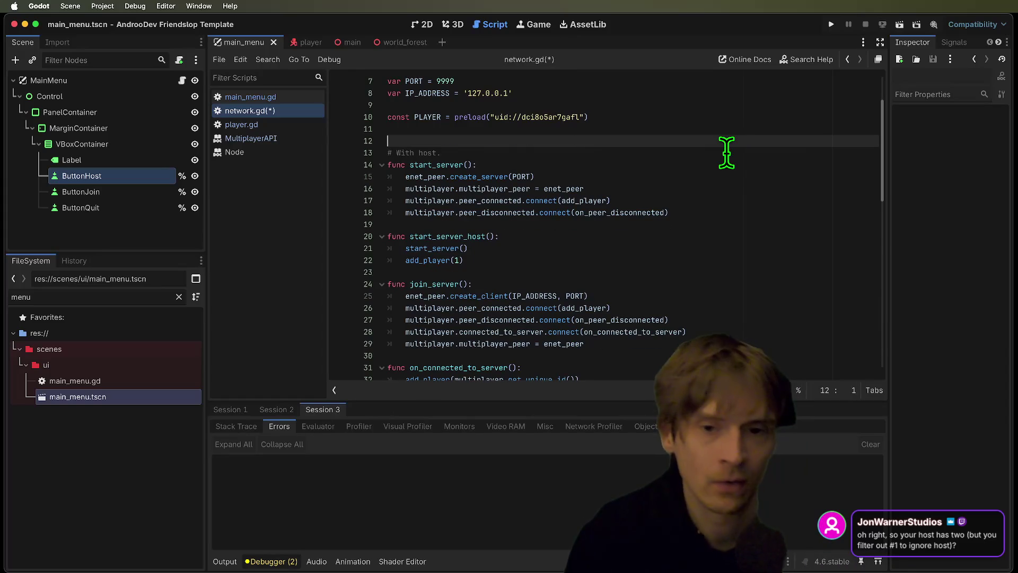
# Select the start_server_host function and delete its lines
pyautogui.click(724, 151)
pyautogui.click(721, 191)
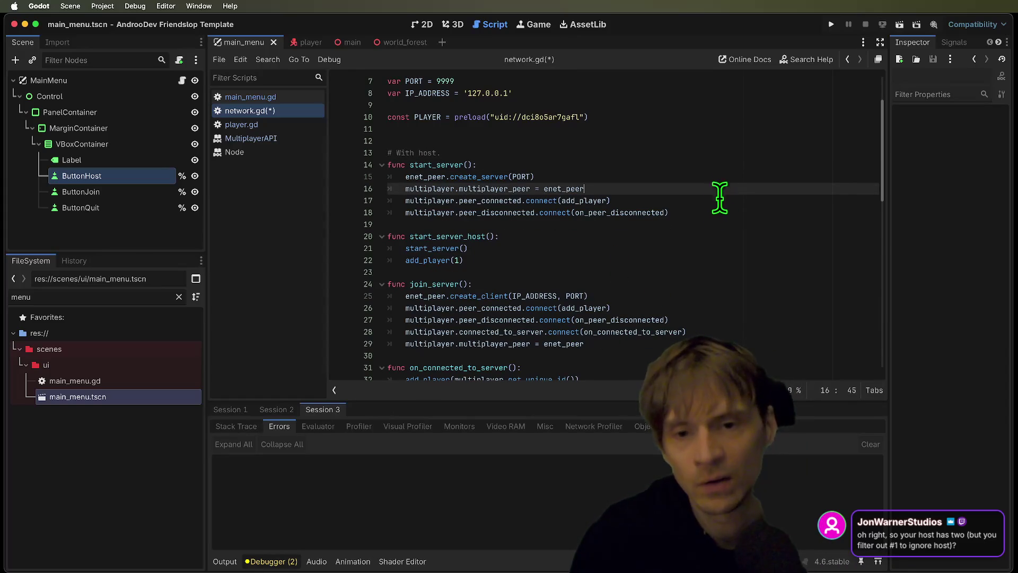
pyautogui.click(656, 150)
pyautogui.click(661, 164)
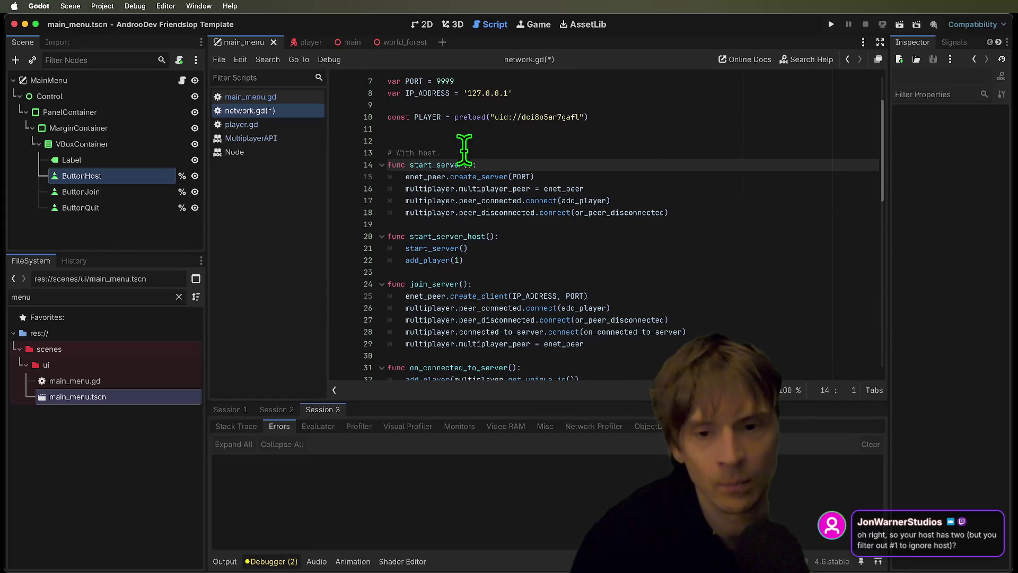
pyautogui.doubleClick(443, 164)
pyautogui.moveTo(661, 261)
pyautogui.mouseDown()
pyautogui.moveTo(337, 245)
pyautogui.moveTo(351, 240)
pyautogui.mouseUp()
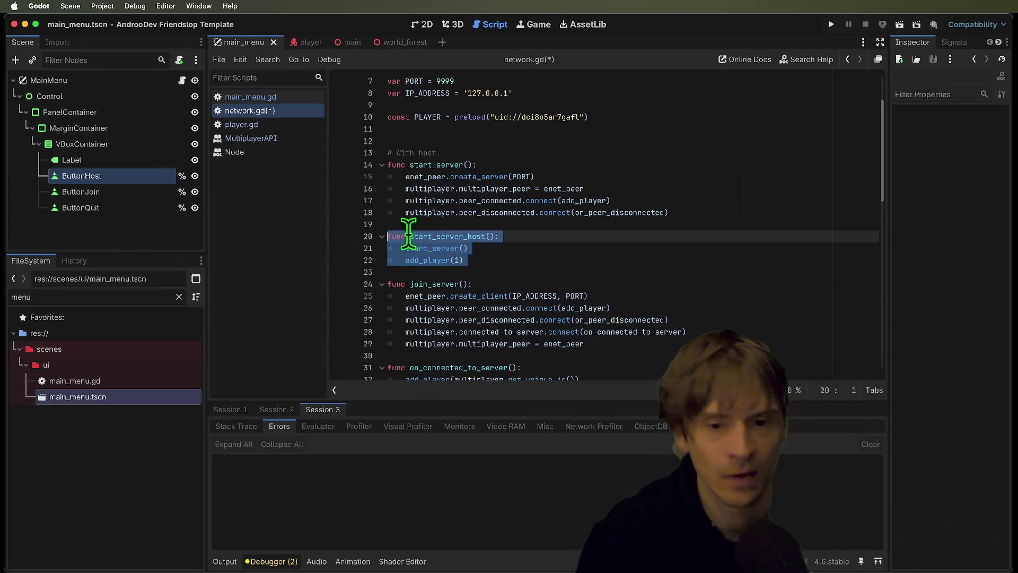
pyautogui.press('super+shift+k')
# Place the caret inside start_server's parentheses to add a parameter
pyautogui.click(671, 179)
pyautogui.click(683, 166)
pyautogui.press('Left')
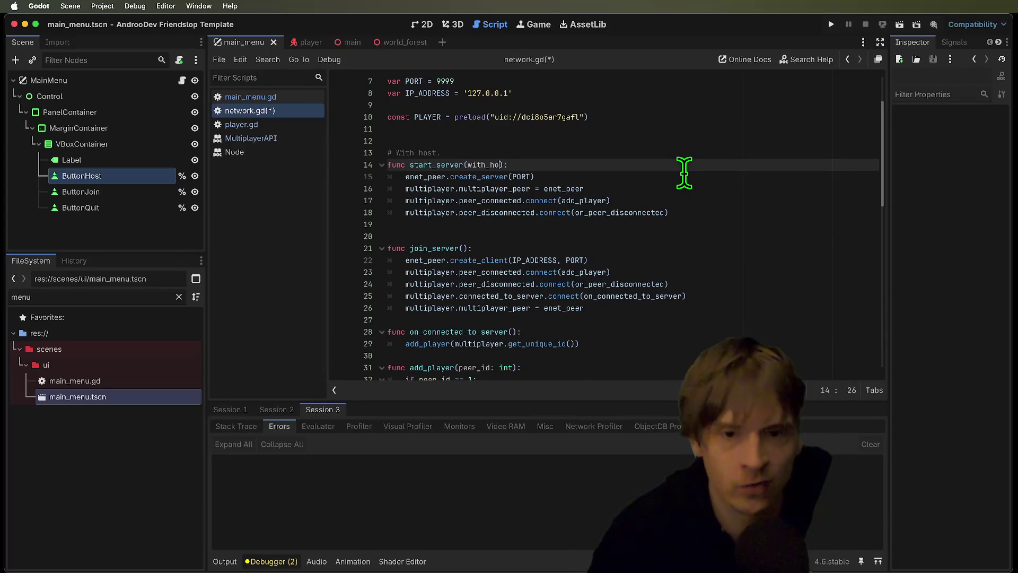
# Finish the with_host parameter and end start_server with 'if with_host: add_player(1)'
pyautogui.write('st')
pyautogui.click(724, 220)
pyautogui.press('BackSpace')
pyautogui.press('Tab')
pyautogui.press('Return')
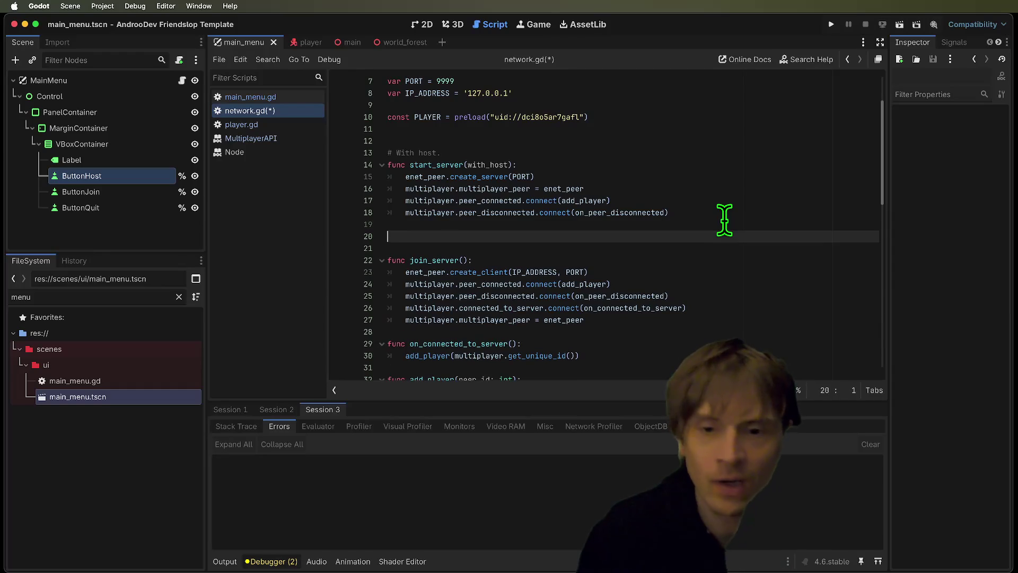
pyautogui.write('if wit')
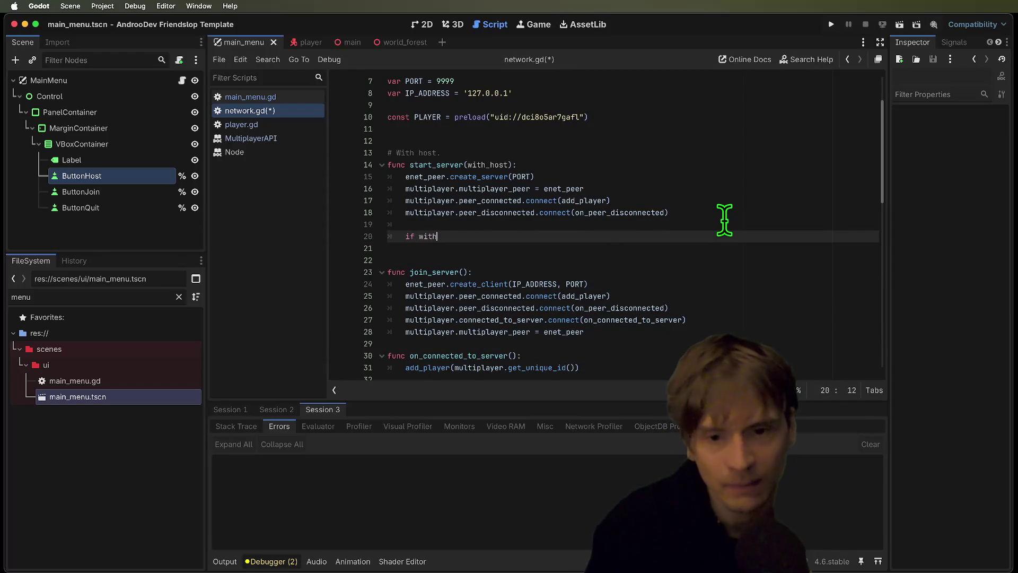
pyautogui.write('h')
pyautogui.press('Return')
pyautogui.write(':')
pyautogui.press('Return')
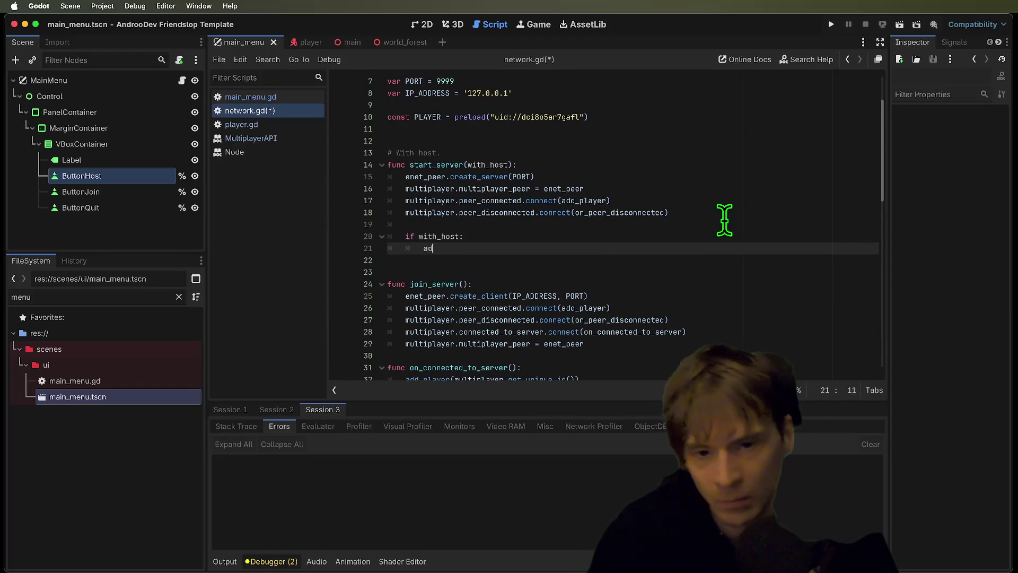
pyautogui.press('Return')
pyautogui.write('1')
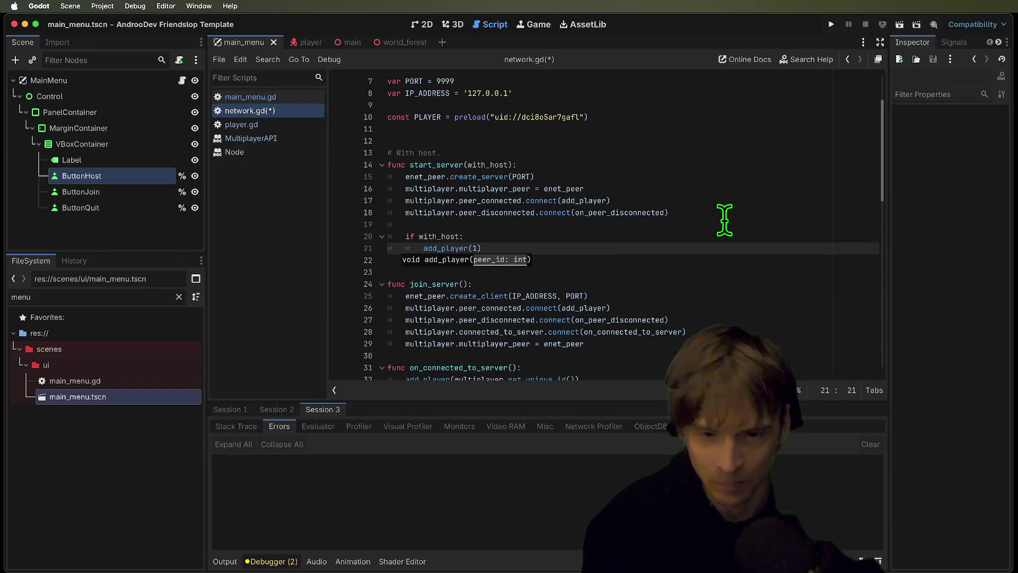
# Delete add_player's peer_id == 1 early return and the extra blank line, then save
pyautogui.click(661, 232)
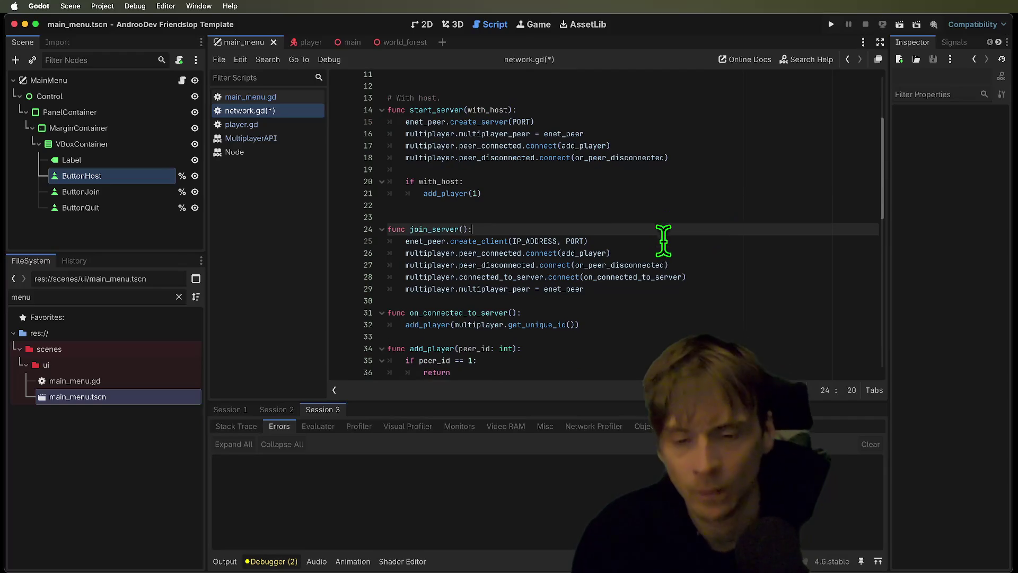
pyautogui.scroll(-2, 652, 334)
pyautogui.moveTo(662, 314); pyautogui.dragTo(246, 306)
pyautogui.hotkey('shift', 'Up')
pyautogui.press('BackSpace')
pyautogui.press('Delete')
pyautogui.scroll(2, 696, 261)
pyautogui.click(705, 199)
pyautogui.press('Delete')
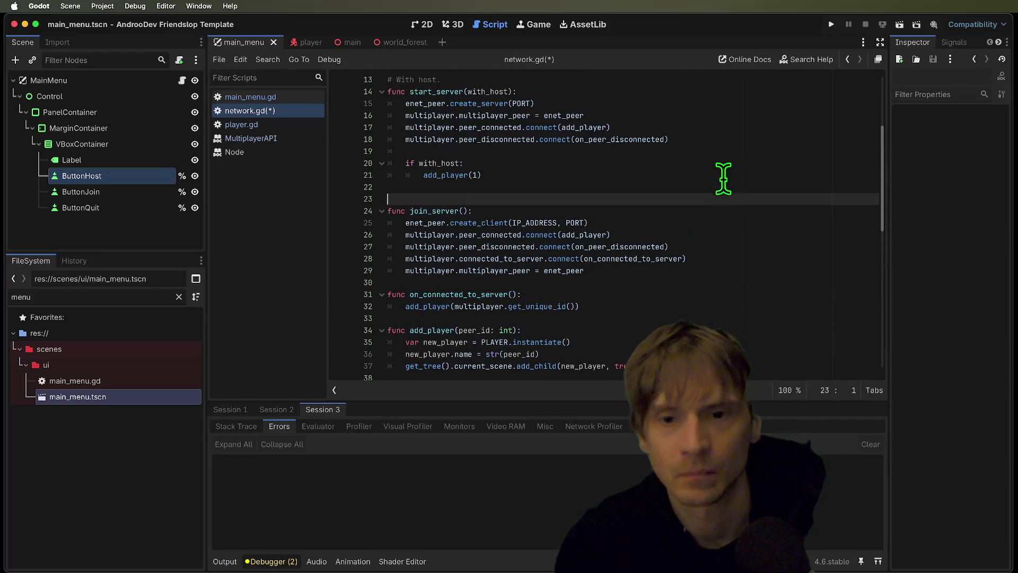
pyautogui.press('super+s')
# Change the parameter to 'with_host: bool = false' and run the project
pyautogui.click(513, 92)
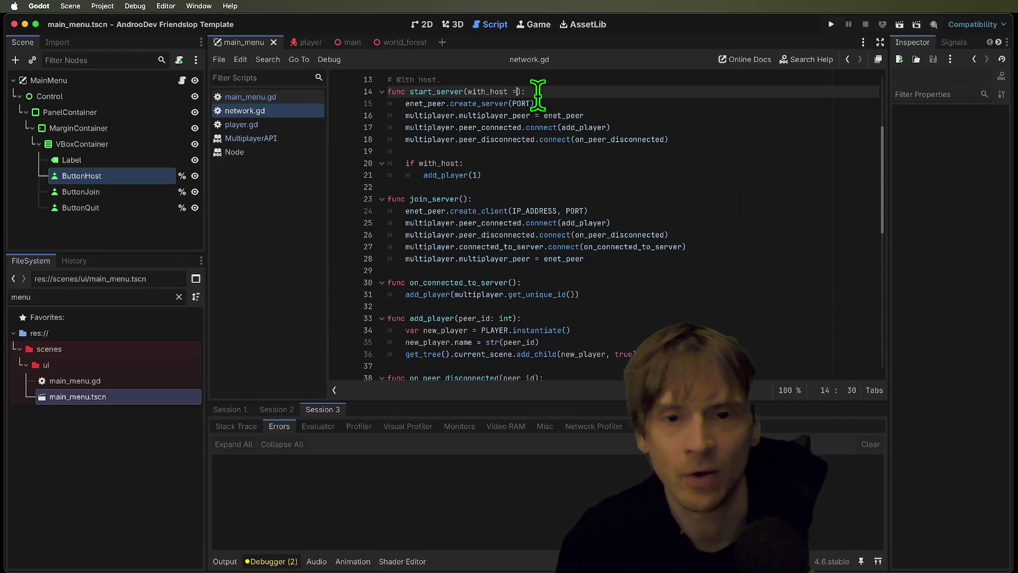
pyautogui.press('BackSpace')
pyautogui.press('BackSpace')
pyautogui.write(': ')
pyautogui.write('ol = fa')
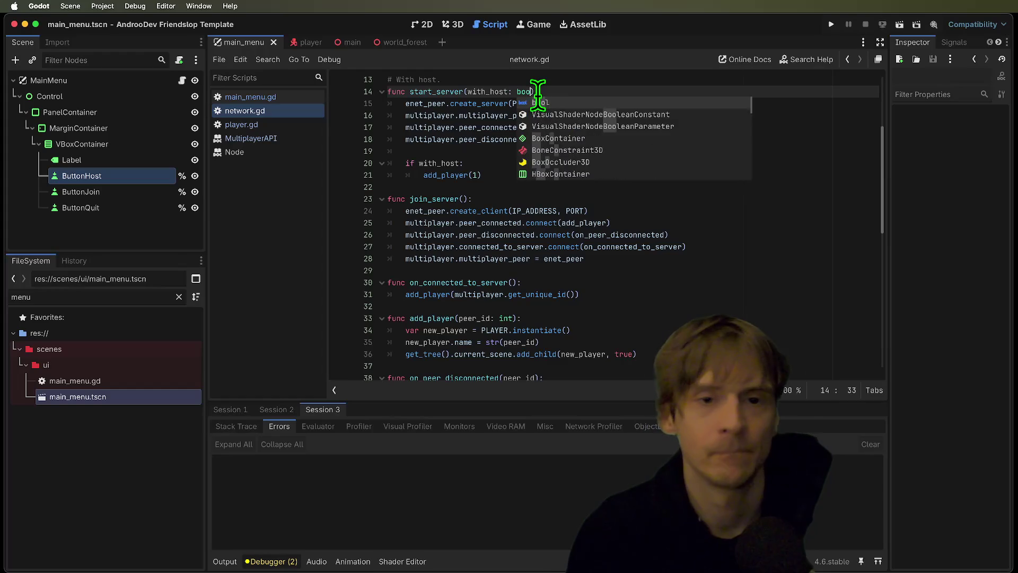
pyautogui.write('lse')
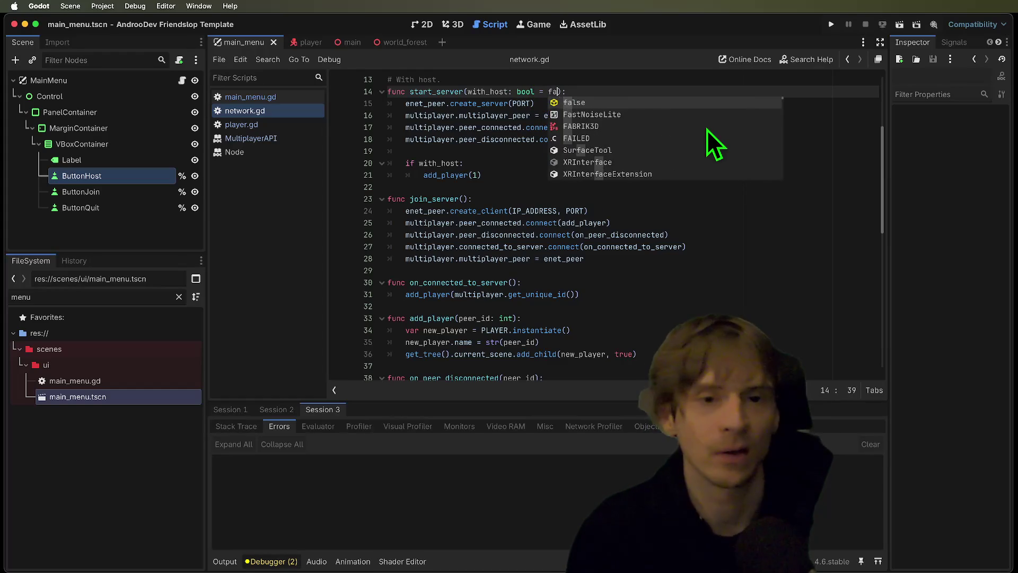
pyautogui.click(711, 151)
pyautogui.scroll(-5, 737, 210)
pyautogui.scroll(6, 737, 211)
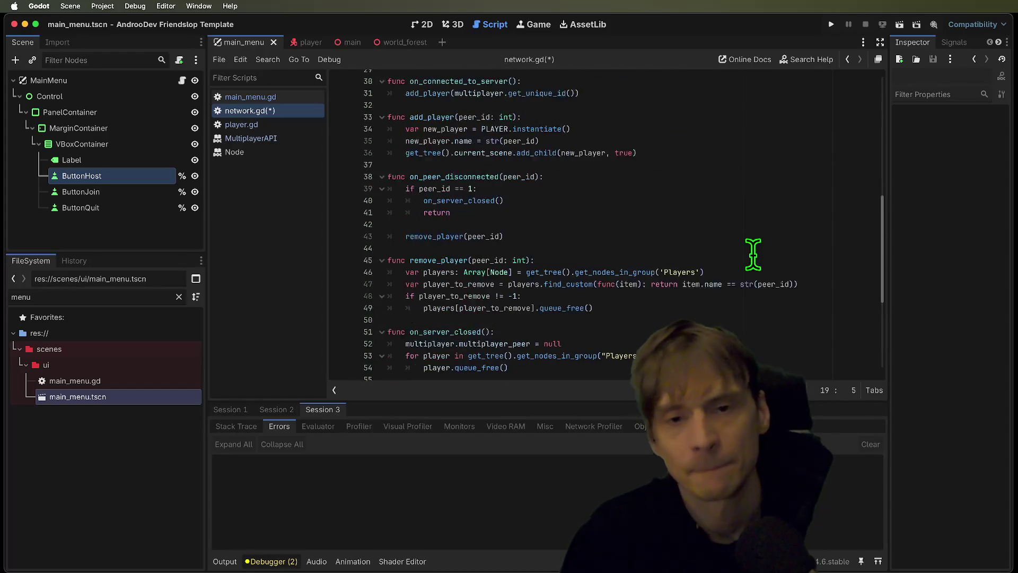
pyautogui.press('super+b')
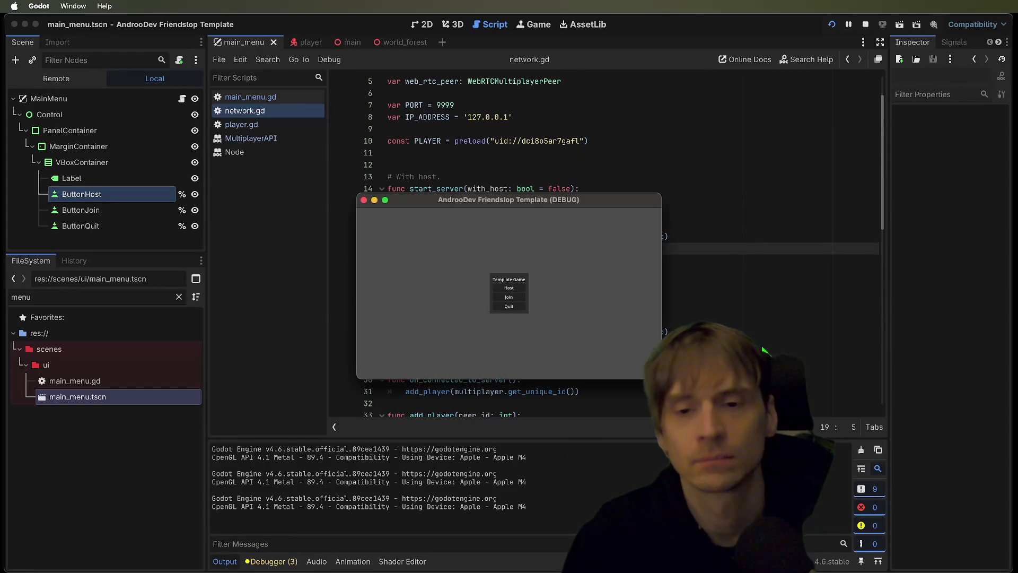
# Join the server from the second game window, then stop the run
pyautogui.moveTo(598, 204); pyautogui.dragTo(354, 139)
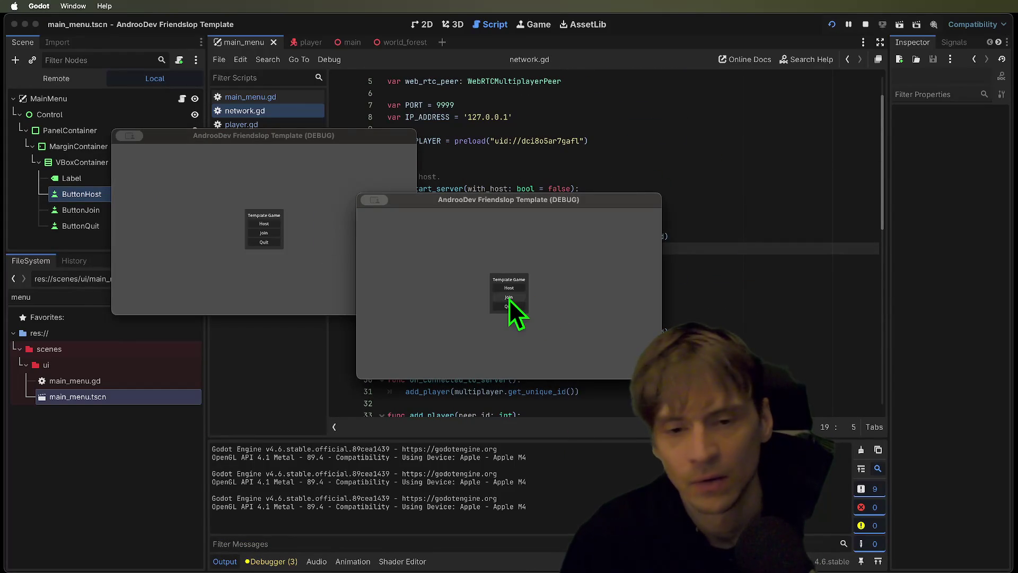
pyautogui.click(509, 298)
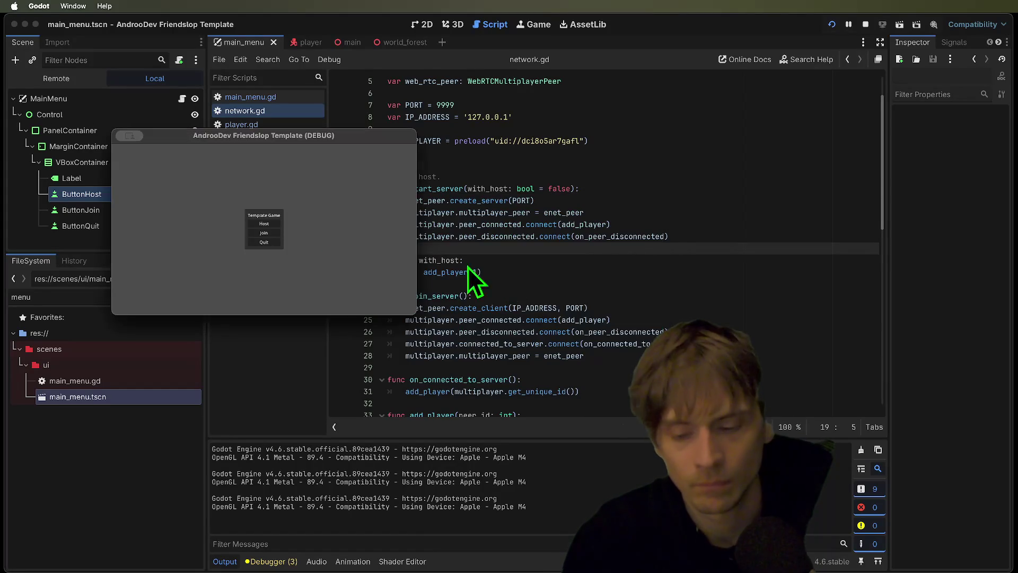
pyautogui.click(705, 261)
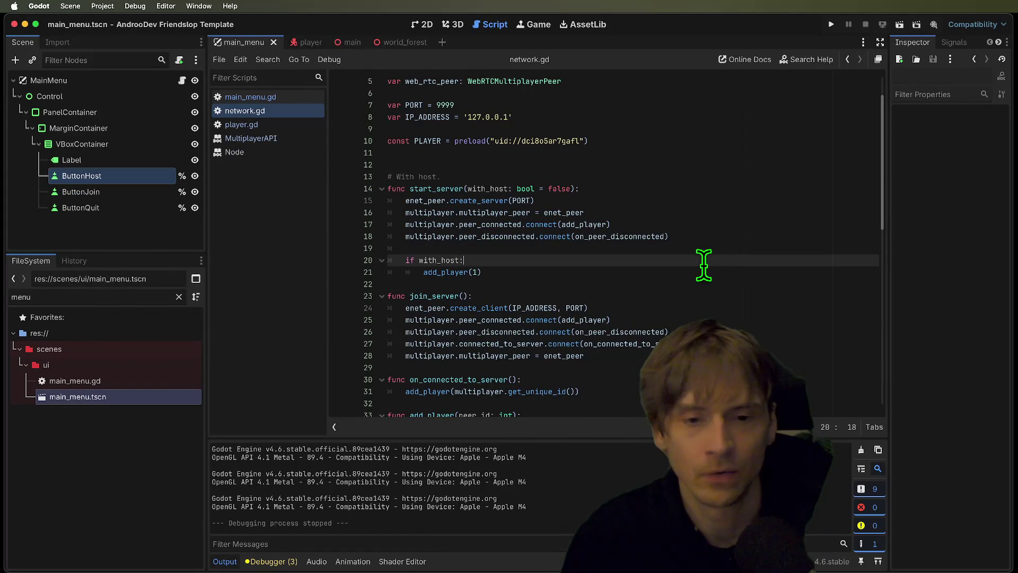
pyautogui.press('super+b')
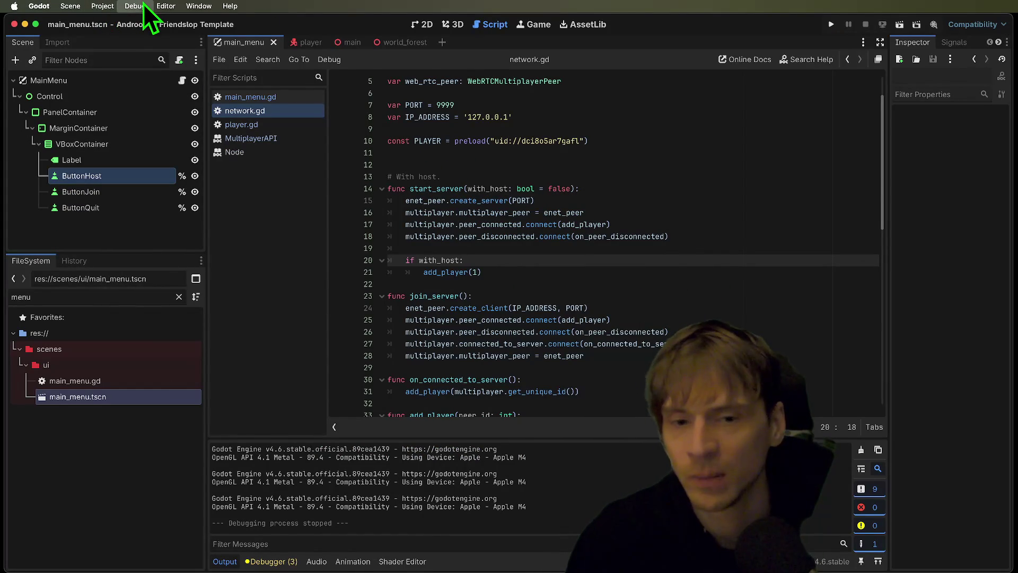
# Open main_menu.gd and inspect the server feature check in _ready and the add_world call
pyautogui.click(282, 96)
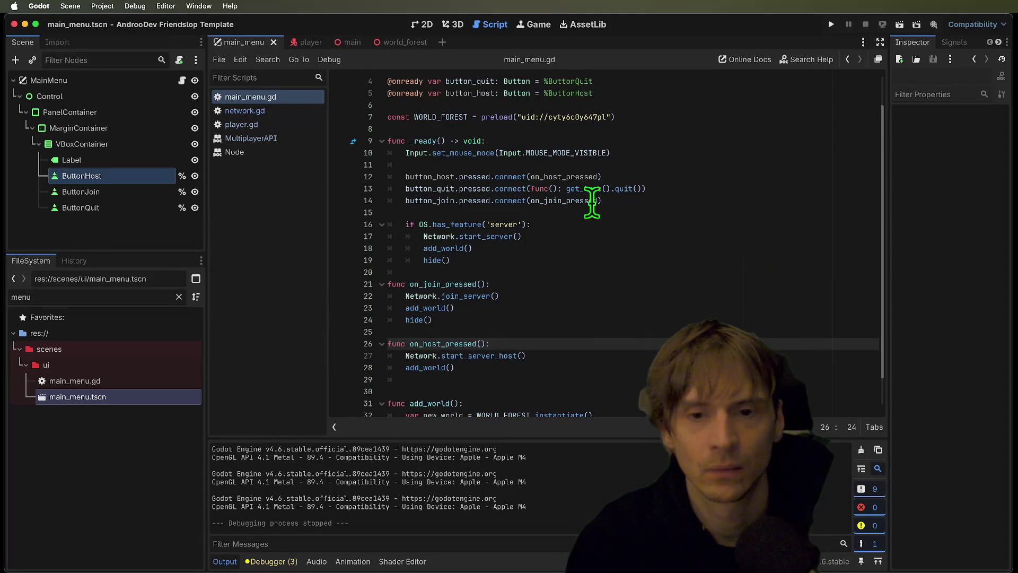
pyautogui.click(435, 141)
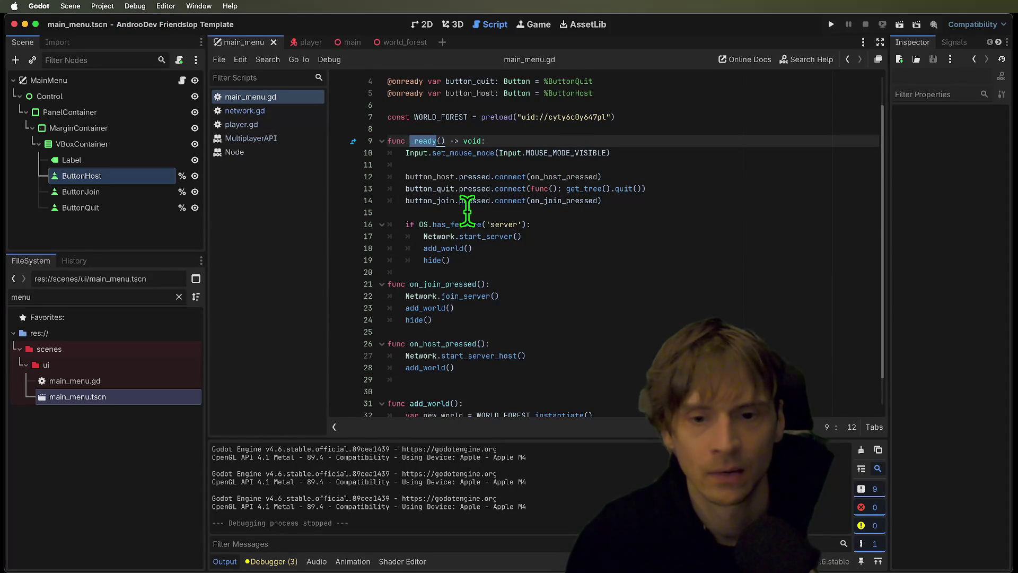
pyautogui.moveTo(388, 226)
pyautogui.mouseDown()
pyautogui.moveTo(606, 229)
pyautogui.moveTo(303, 241)
pyautogui.mouseUp()
pyautogui.doubleClick(450, 248)
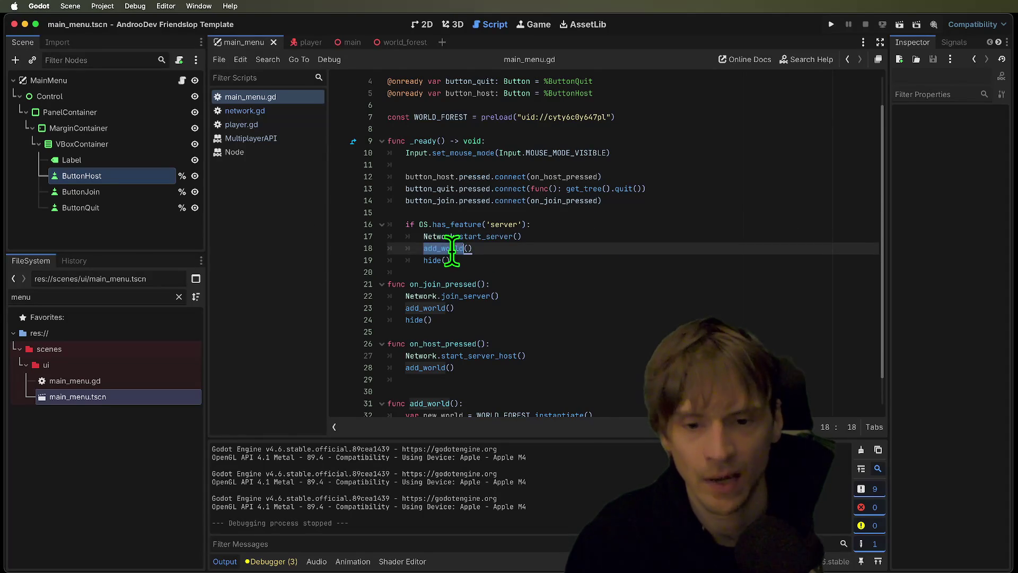
pyautogui.click(562, 308)
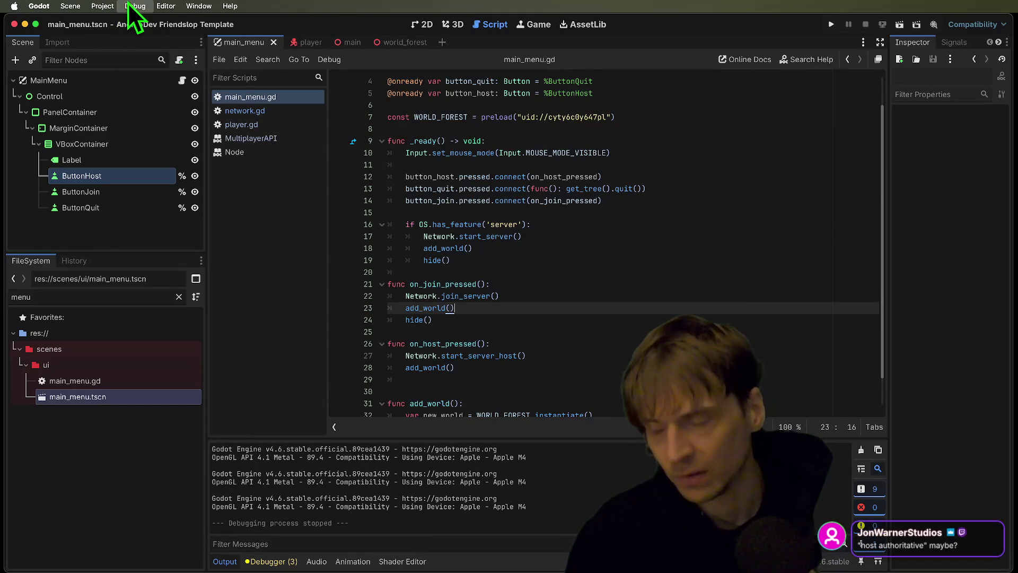
# Give the first run instance the 'server' feature tag and relaunch all three instances
pyautogui.click(171, 165)
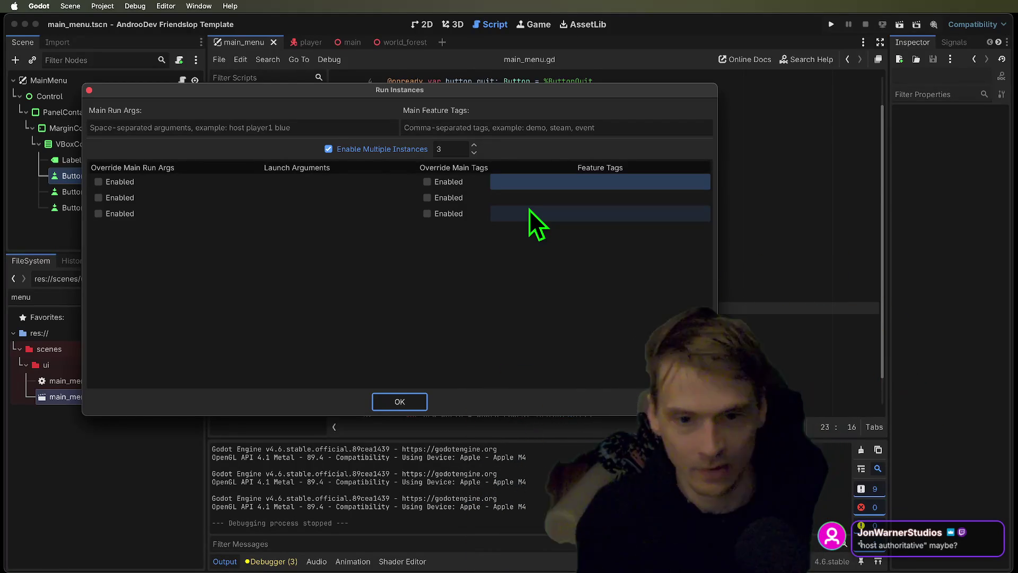
pyautogui.click(546, 177)
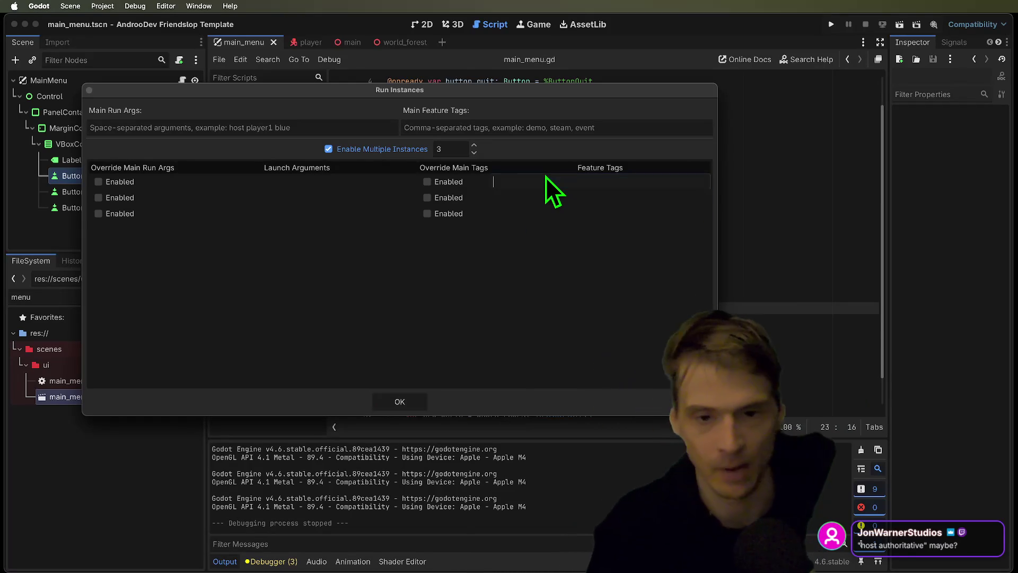
pyautogui.write('server')
pyautogui.press('Return')
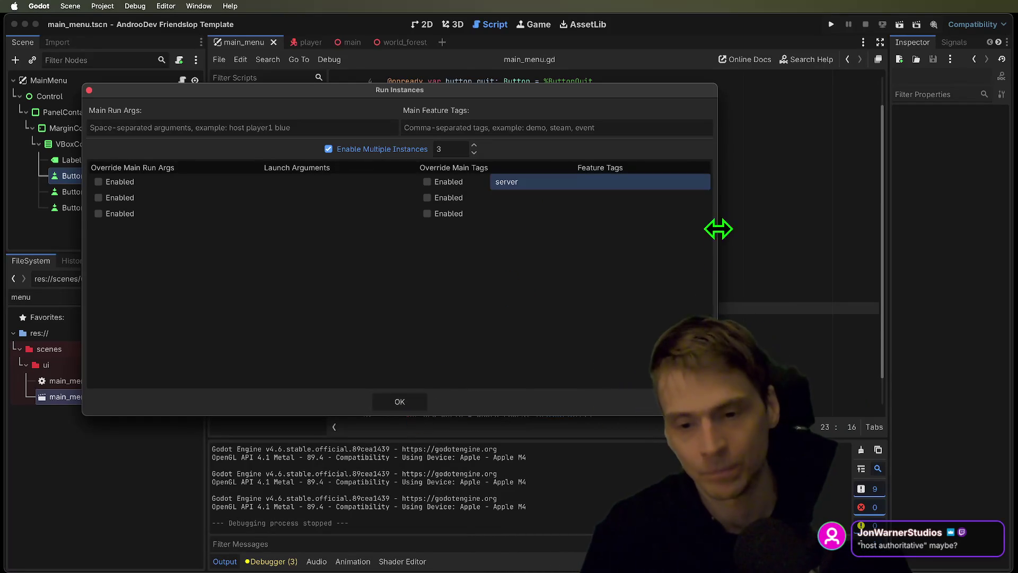
pyautogui.click(401, 406)
pyautogui.press('super+b')
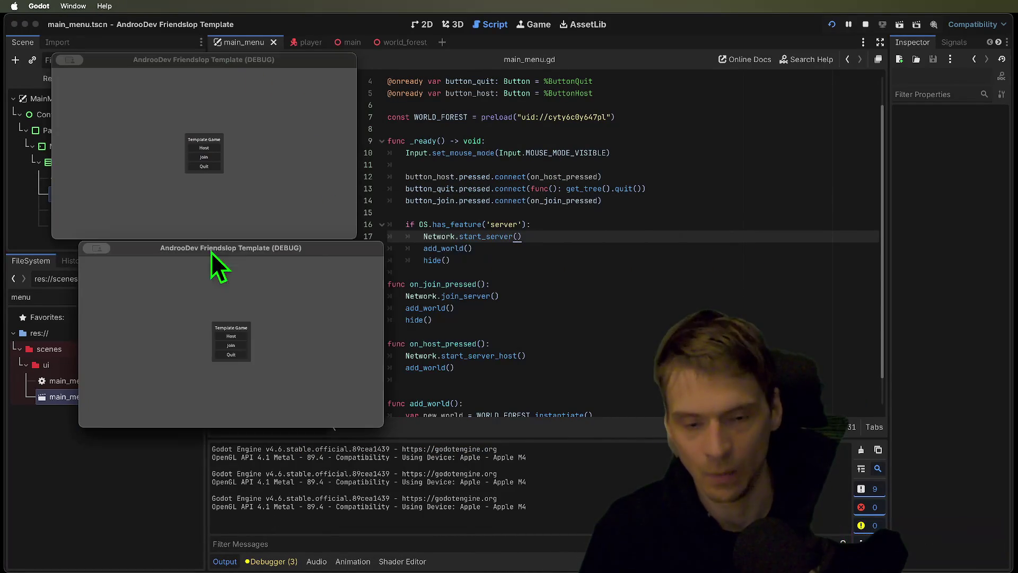
# Arrange the game windows, host from the top-left one and walk its player with W/S
pyautogui.moveTo(504, 215)
pyautogui.mouseDown()
pyautogui.moveTo(869, 197)
pyautogui.moveTo(832, 192)
pyautogui.mouseUp()
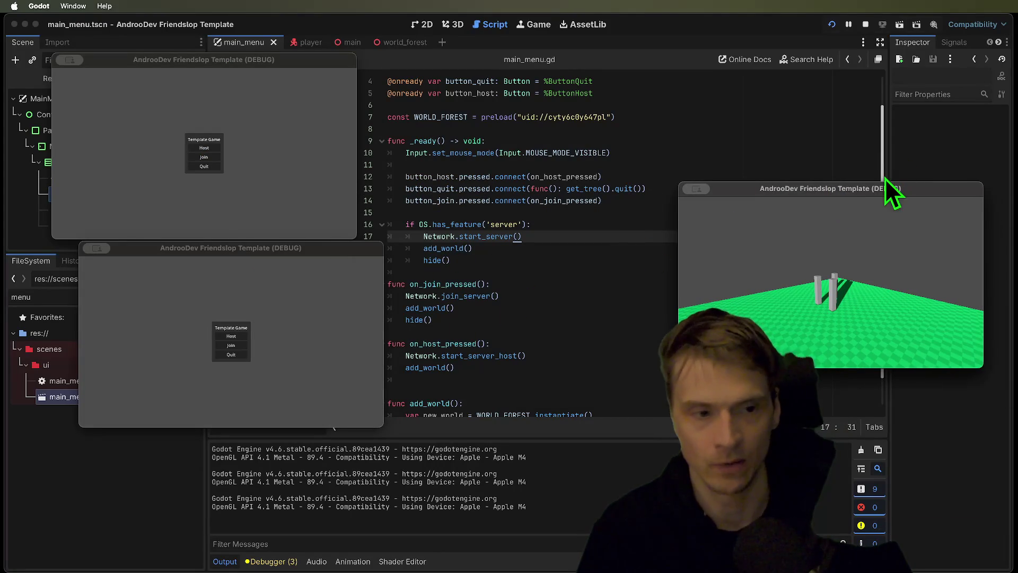
pyautogui.moveTo(871, 192); pyautogui.dragTo(700, 173)
pyautogui.click(118, 161)
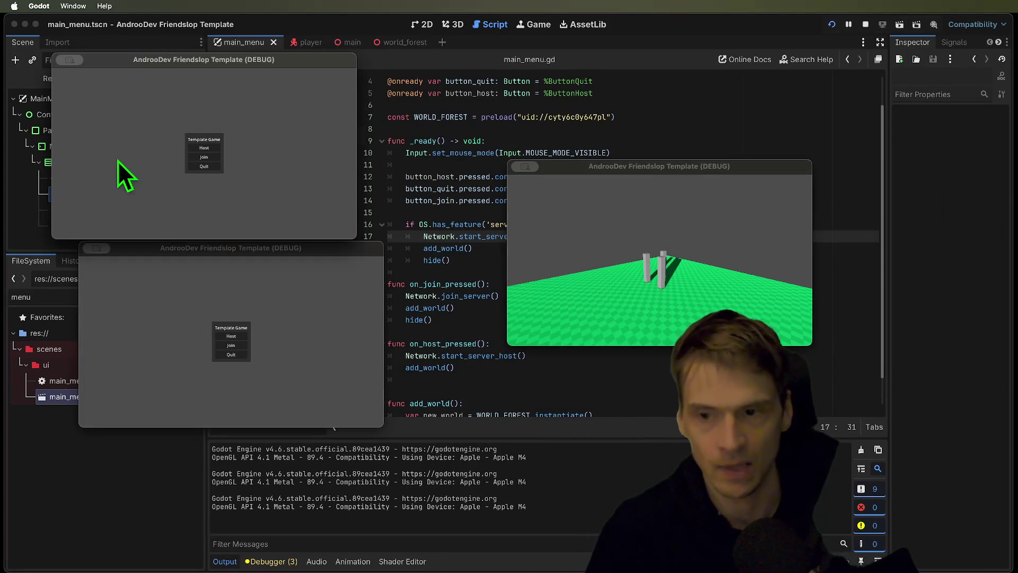
pyautogui.click(191, 158)
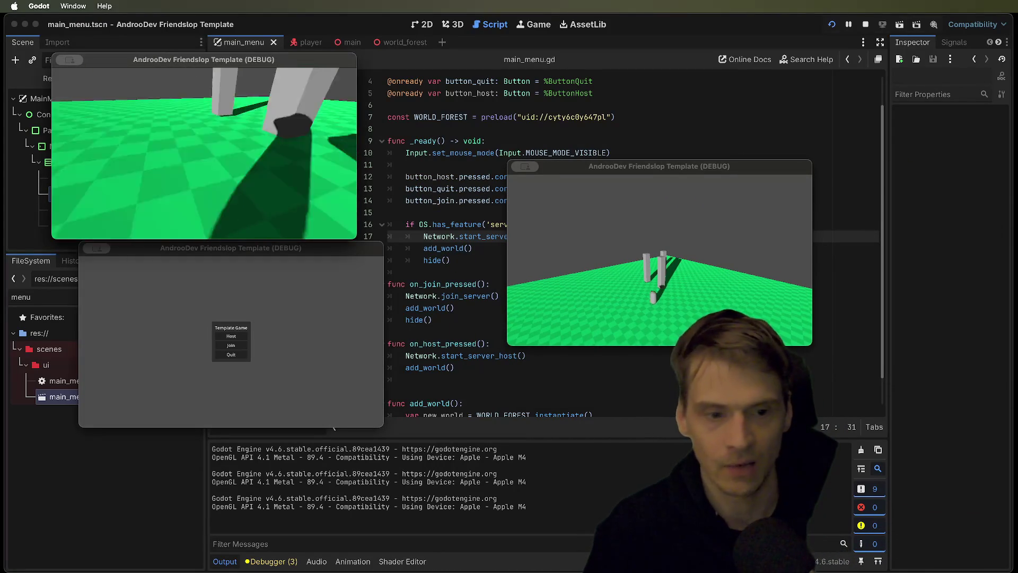
pyautogui.press('w')
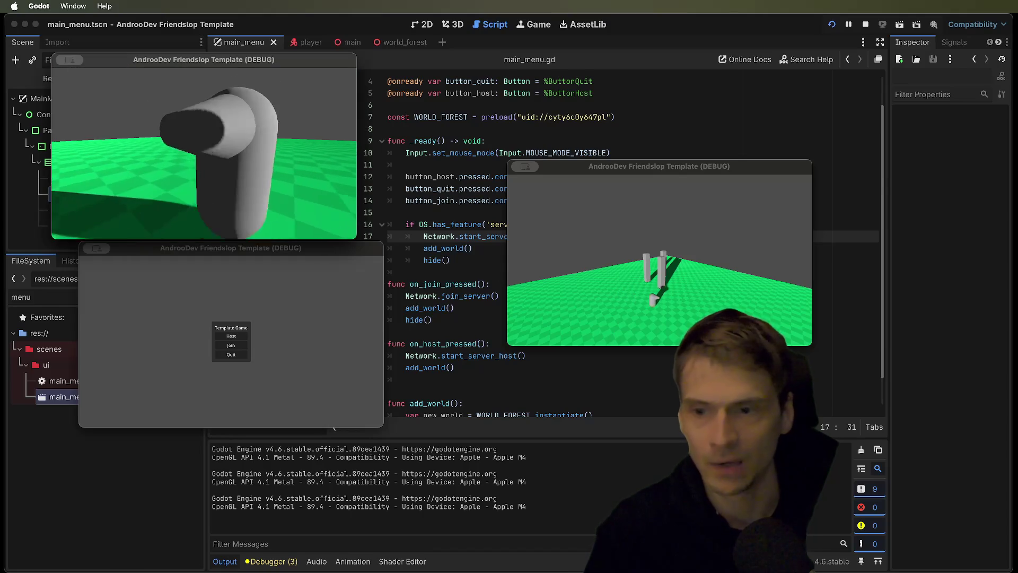
pyautogui.press('s')
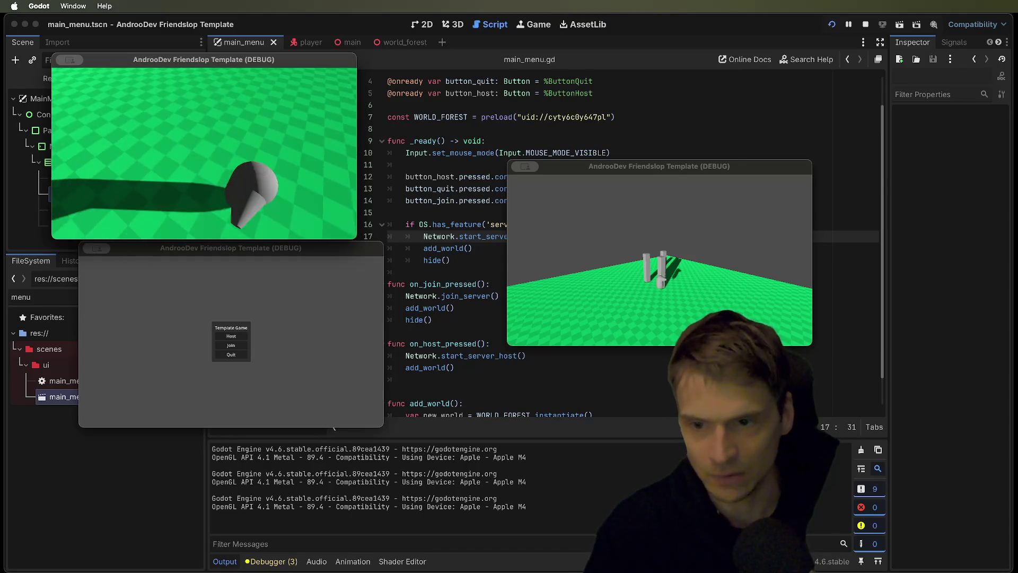
pyautogui.press('w')
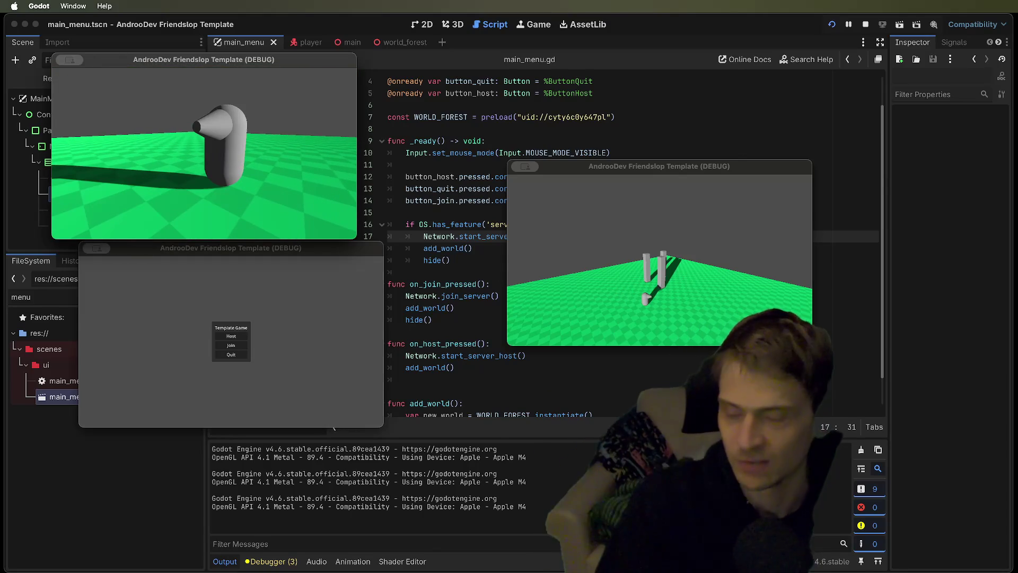
pyautogui.press('super+grave')
# Join from the bottom-left window, walk both players, then close the game and open the player scene
pyautogui.click(253, 340)
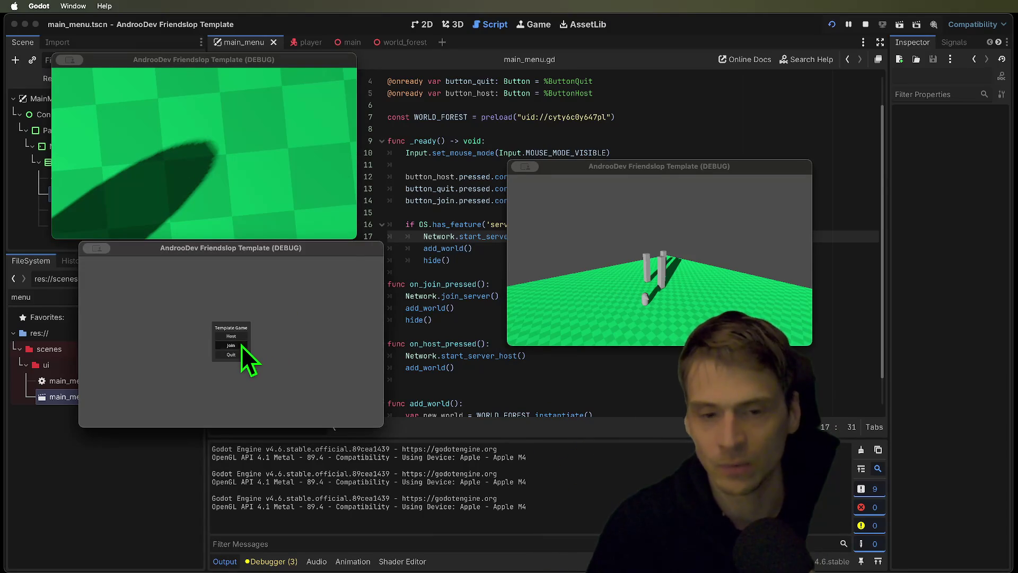
pyautogui.click(241, 345)
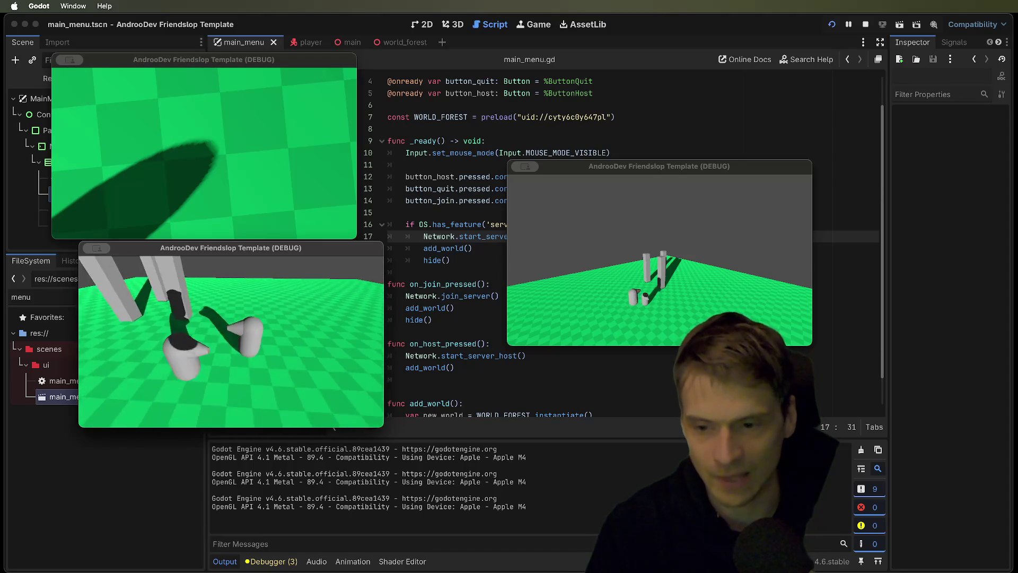
pyautogui.click(231, 225)
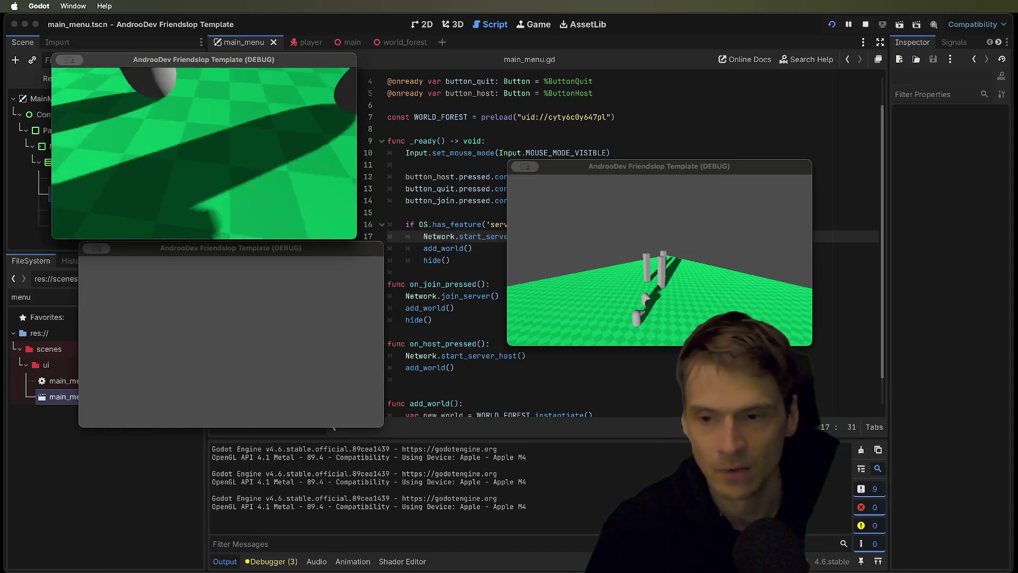
pyautogui.press('w')
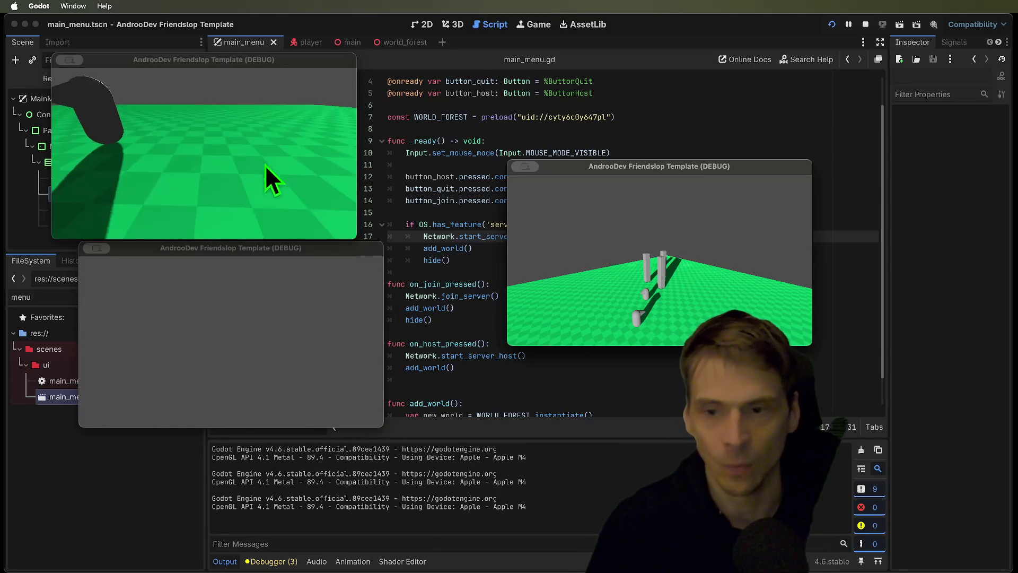
pyautogui.click(238, 329)
pyautogui.press('w')
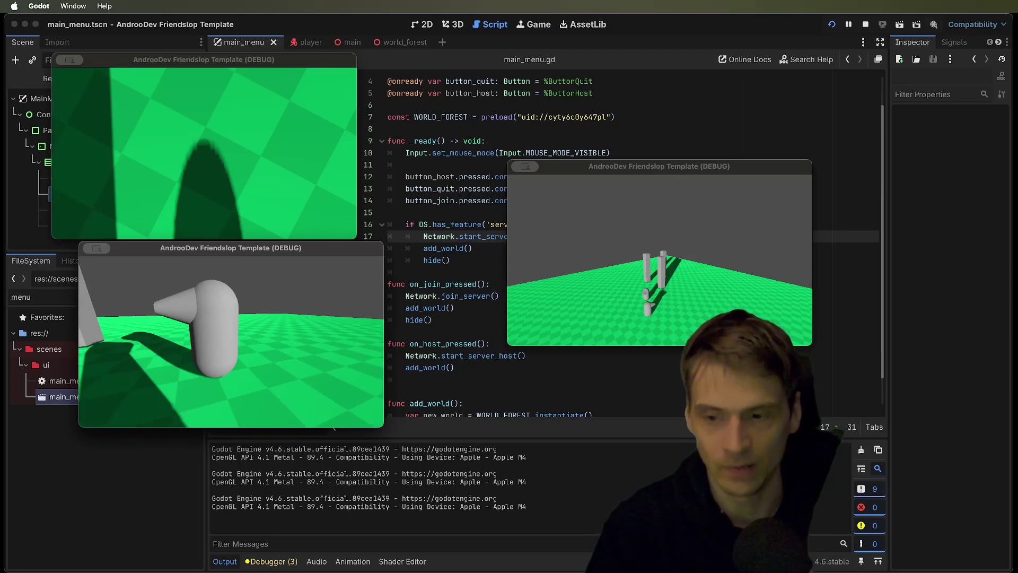
pyautogui.press('super+period')
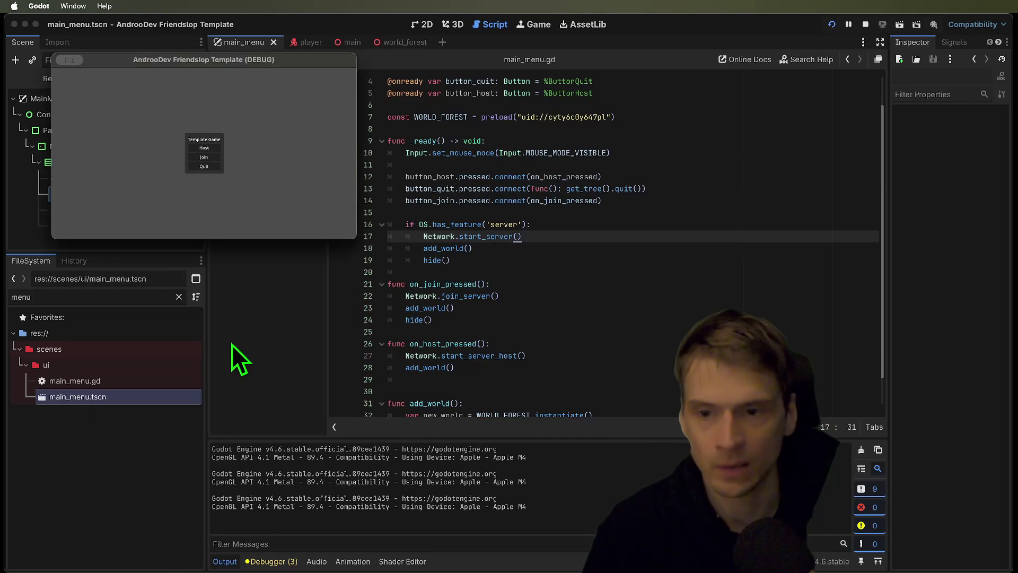
pyautogui.click(309, 42)
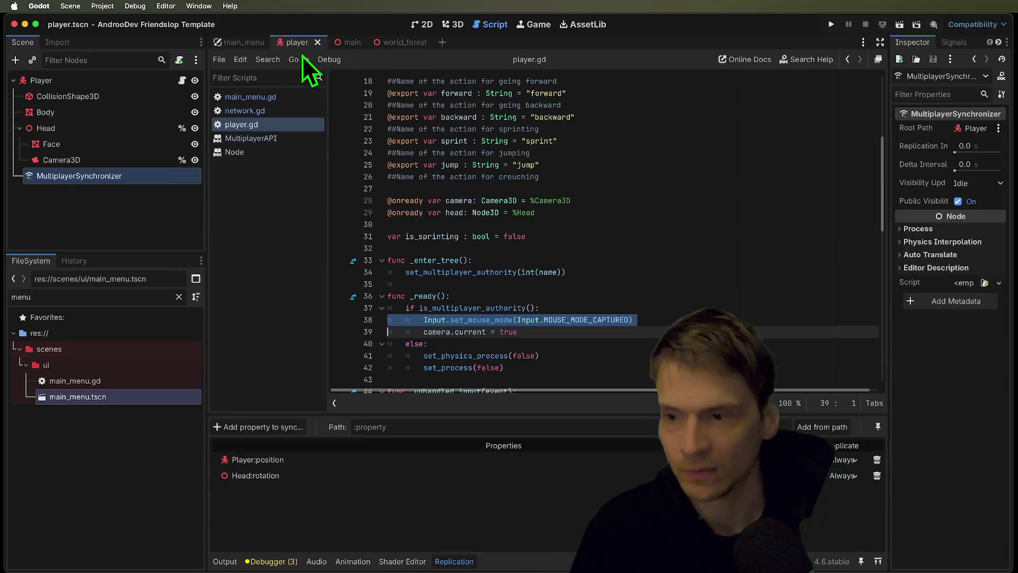
# Add a Label3D node as a child of Player
pyautogui.click(132, 222)
pyautogui.press('super+a')
pyautogui.write('lable')
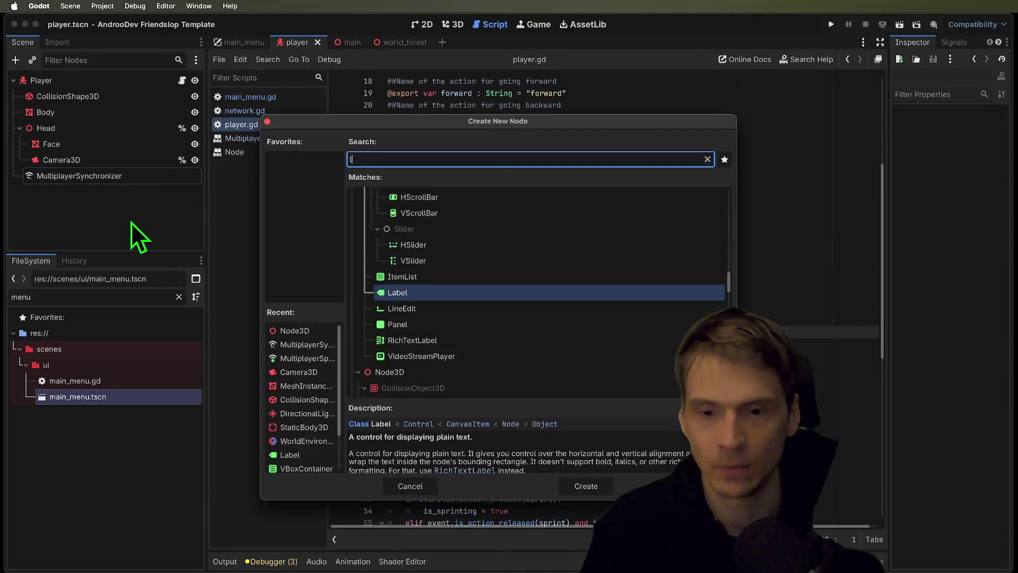
pyautogui.press('BackSpace')
pyautogui.write('le')
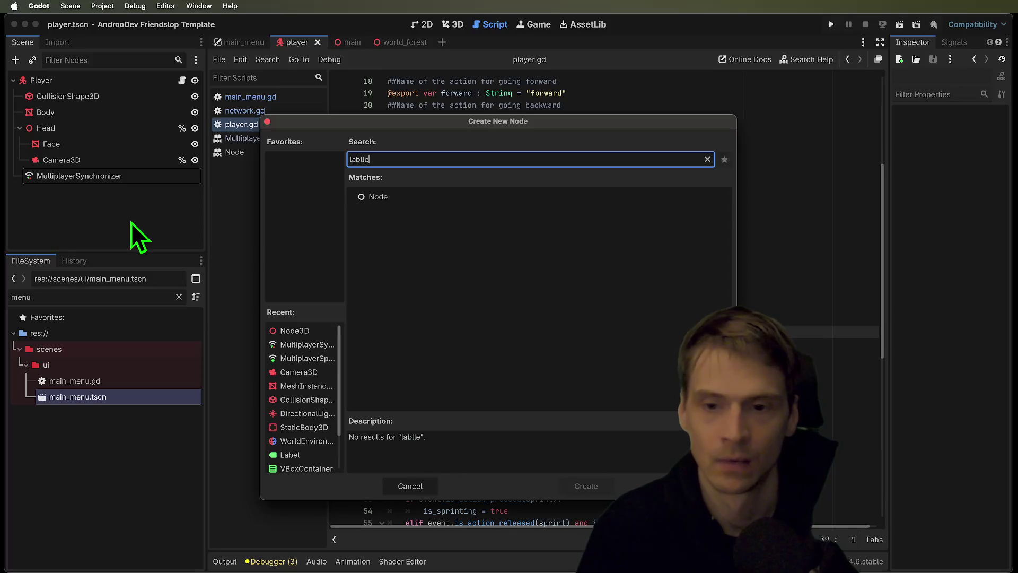
pyautogui.write('3dllabel')
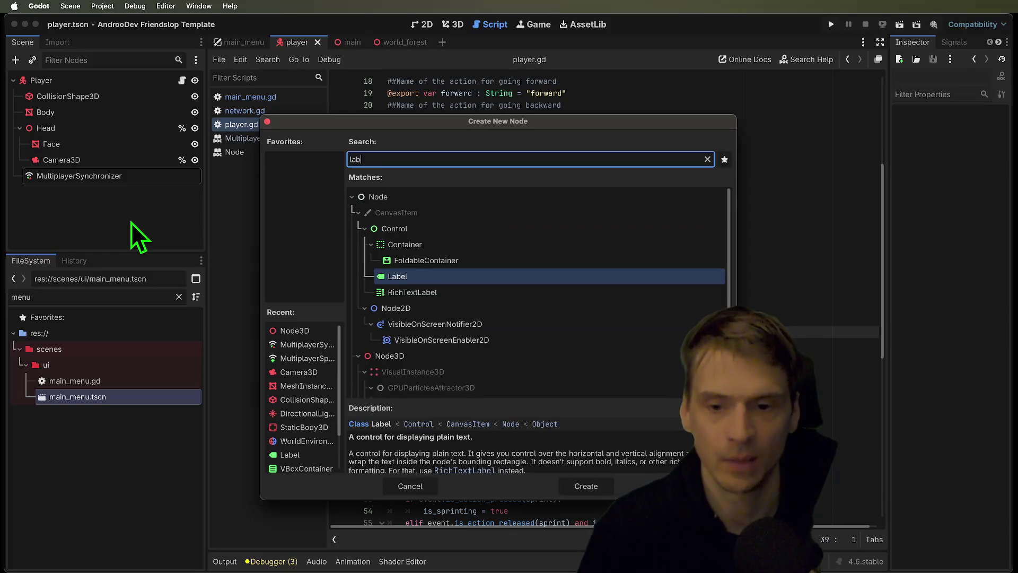
pyautogui.press('Down')
pyautogui.press('Down')
pyautogui.press('Return')
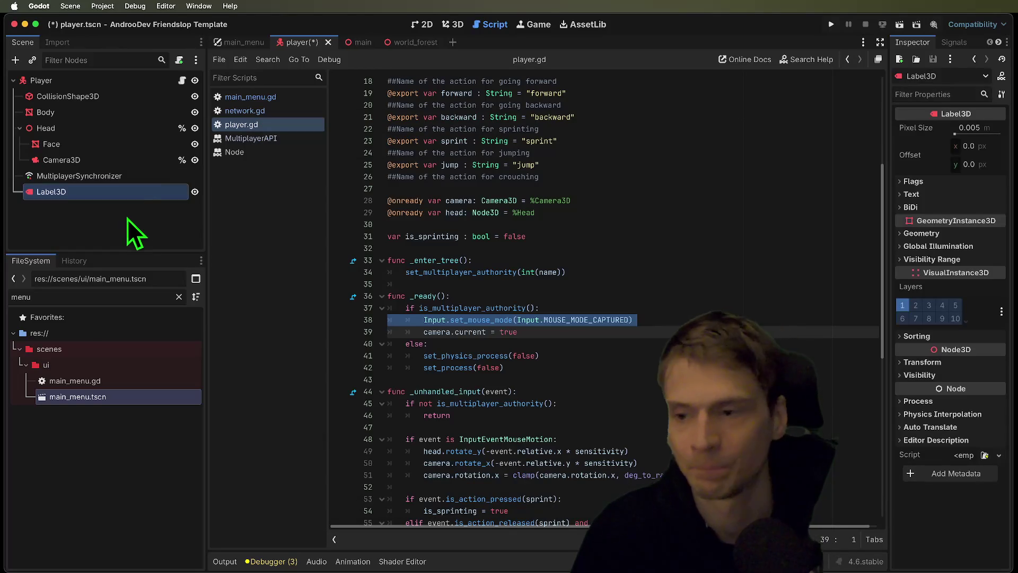
# Set the label's Billboard flag to Y-Billboard and save the scene
pyautogui.click(965, 183)
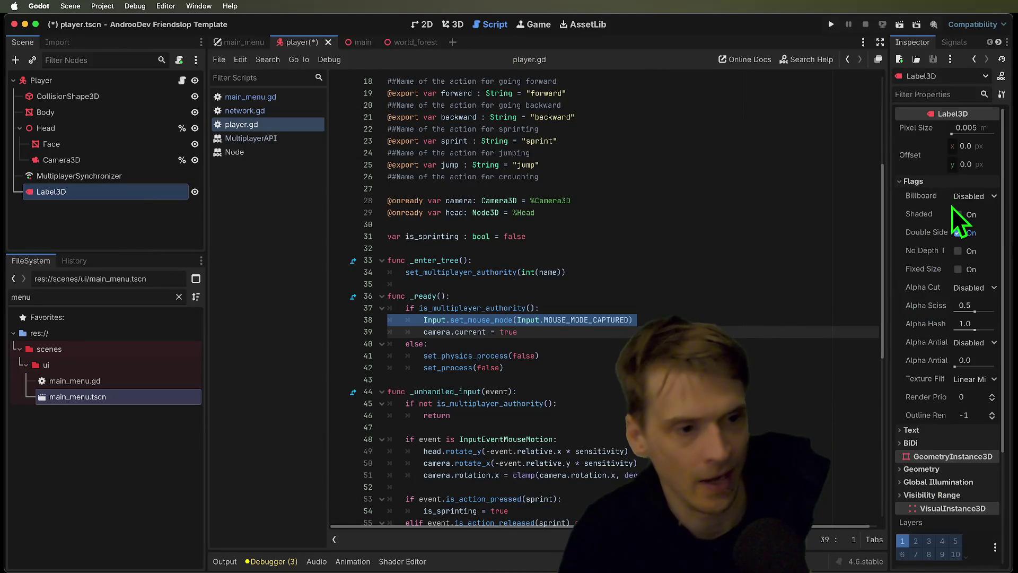
pyautogui.click(984, 238)
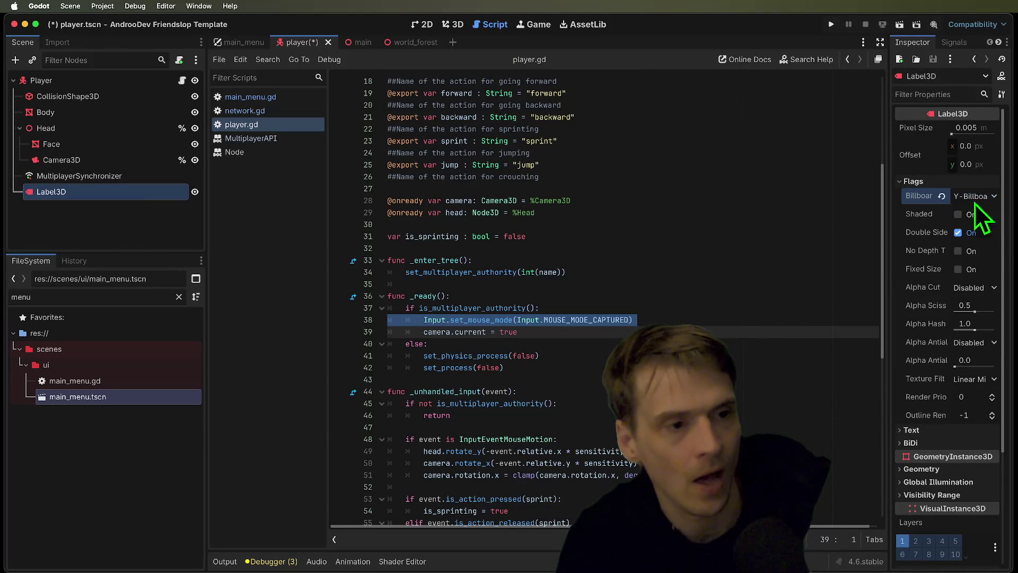
pyautogui.press('super+s')
# Rename the label to Nameplate and make it accessible as a unique name
pyautogui.rightClick(167, 195)
pyautogui.doubleClick(111, 192)
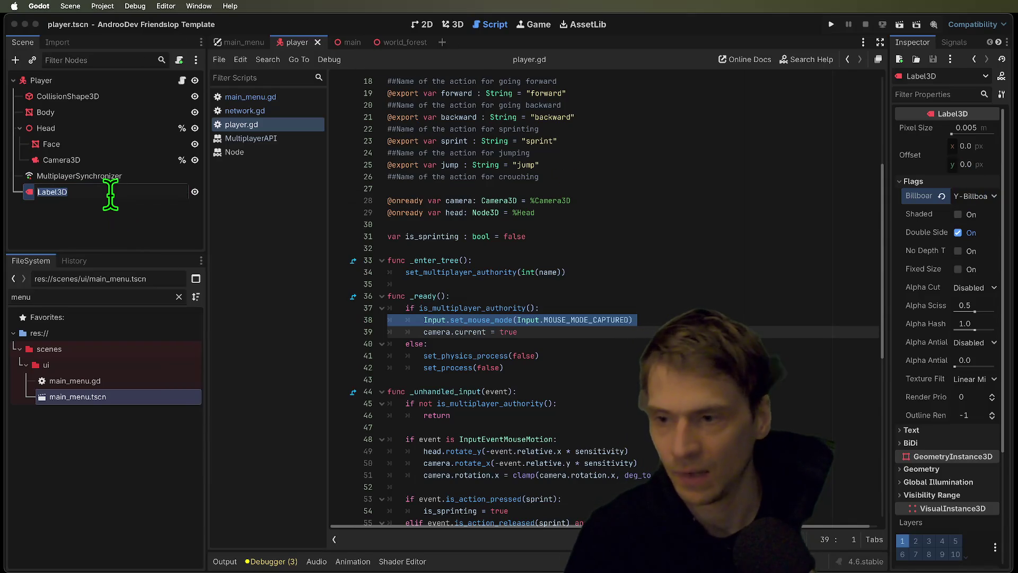
pyautogui.write('e')
pyautogui.press('Return')
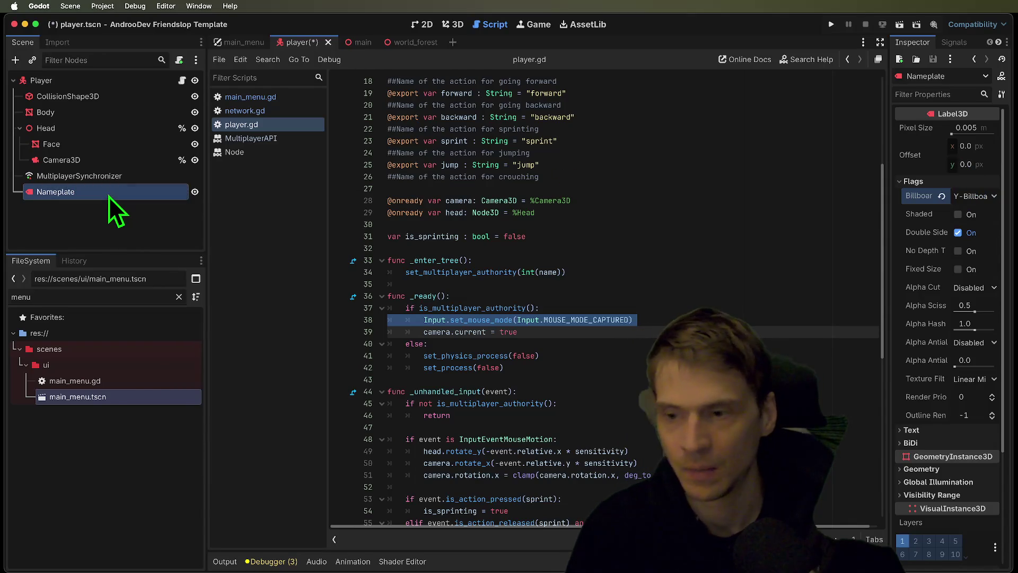
pyautogui.rightClick(110, 196)
pyautogui.click(183, 456)
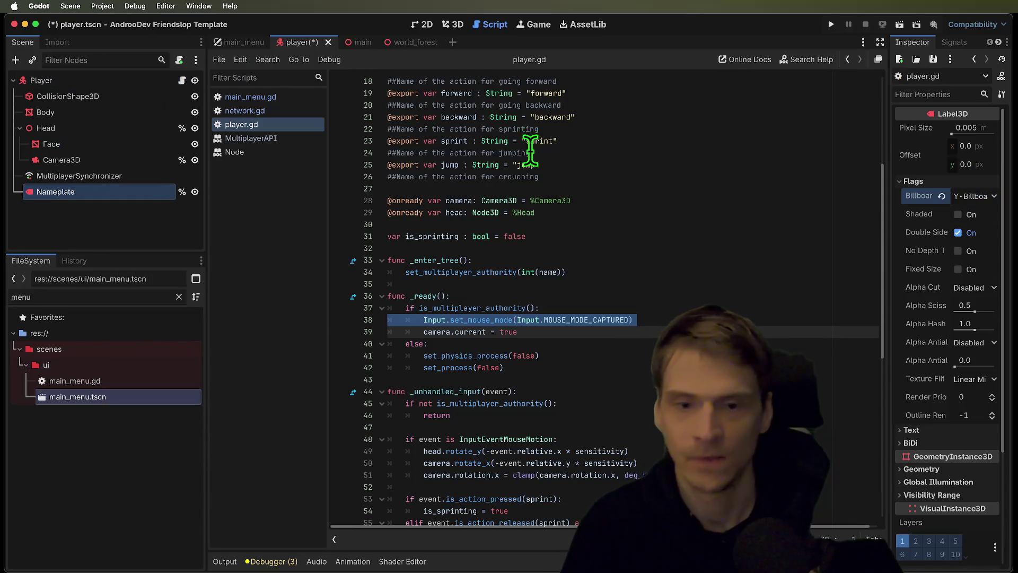
# Edit player.gd's _ready after camera.current, adding then undoing an extra empty line
pyautogui.click(607, 287)
pyautogui.press('Down')
pyautogui.press('Down')
pyautogui.press('Down')
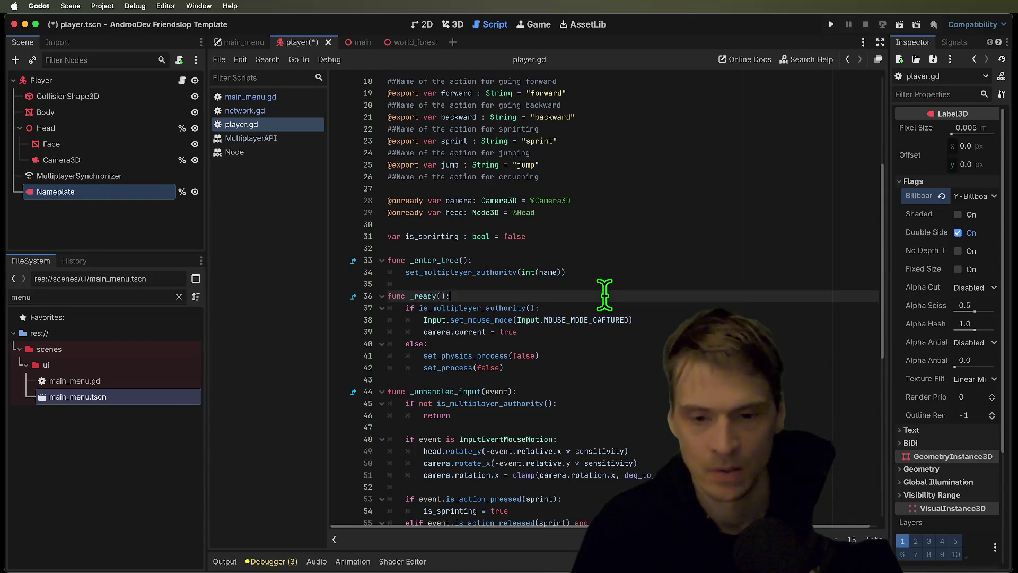
pyautogui.press('Down')
pyautogui.press('Down')
pyautogui.press('Home')
pyautogui.press('Home')
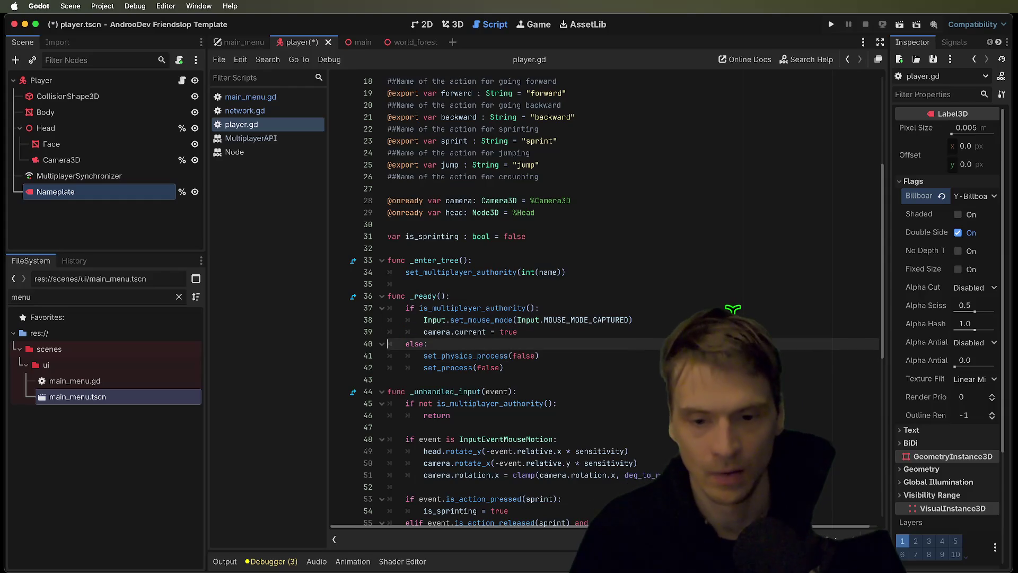
pyautogui.press('Return')
pyautogui.press('Up')
pyautogui.press('Tab')
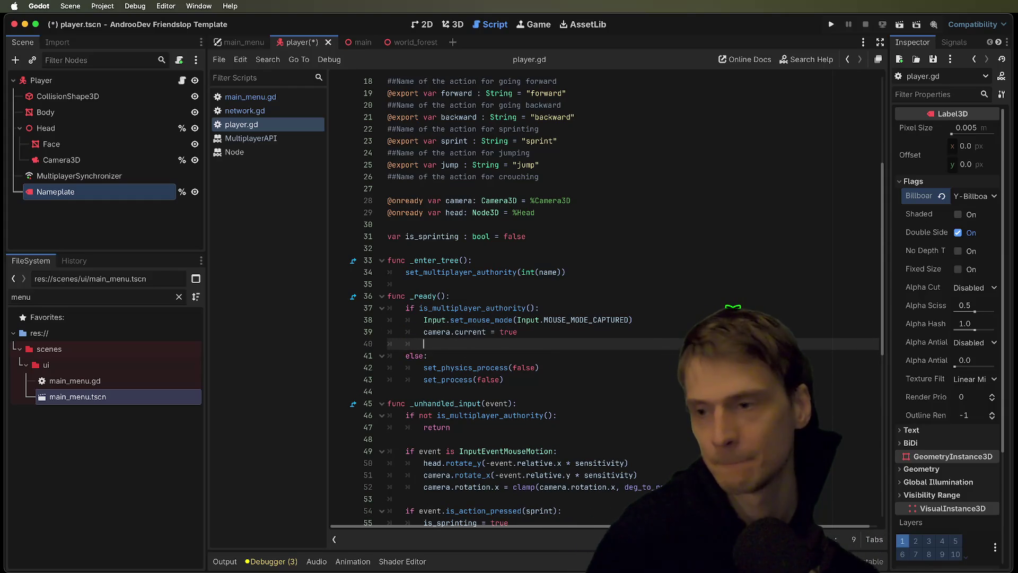
pyautogui.press('Up')
pyautogui.press('Down')
pyautogui.press('Down')
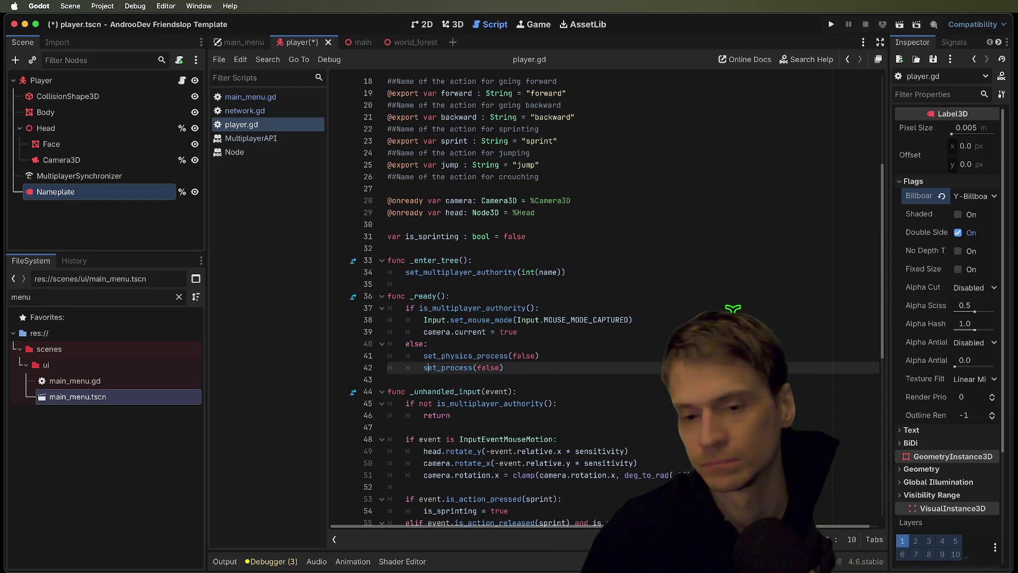
pyautogui.hotkey('ctrl', 'z')
pyautogui.click(711, 296)
pyautogui.press('Return')
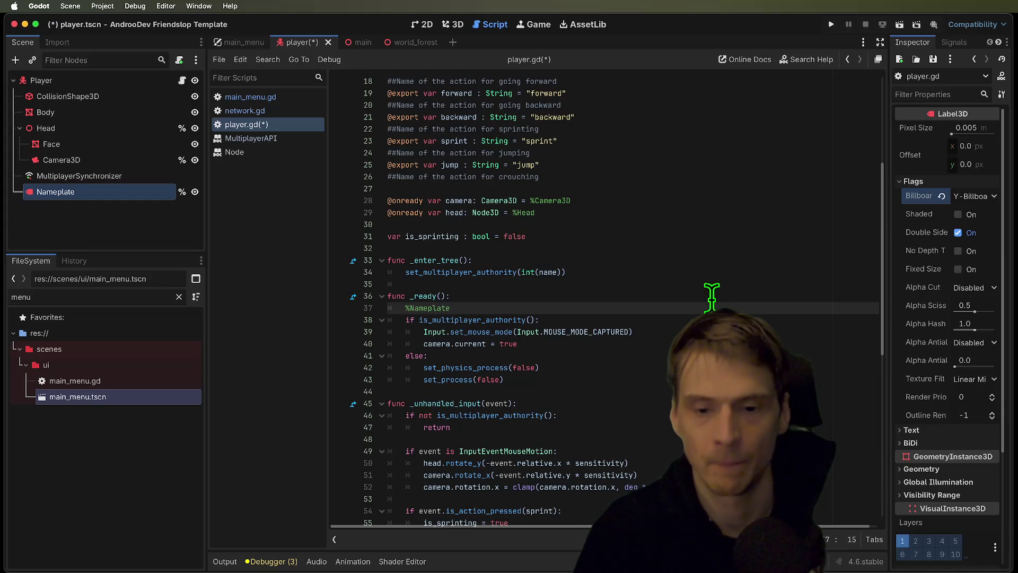
pyautogui.hotkey('ctrl', 'x')
pyautogui.click(641, 213)
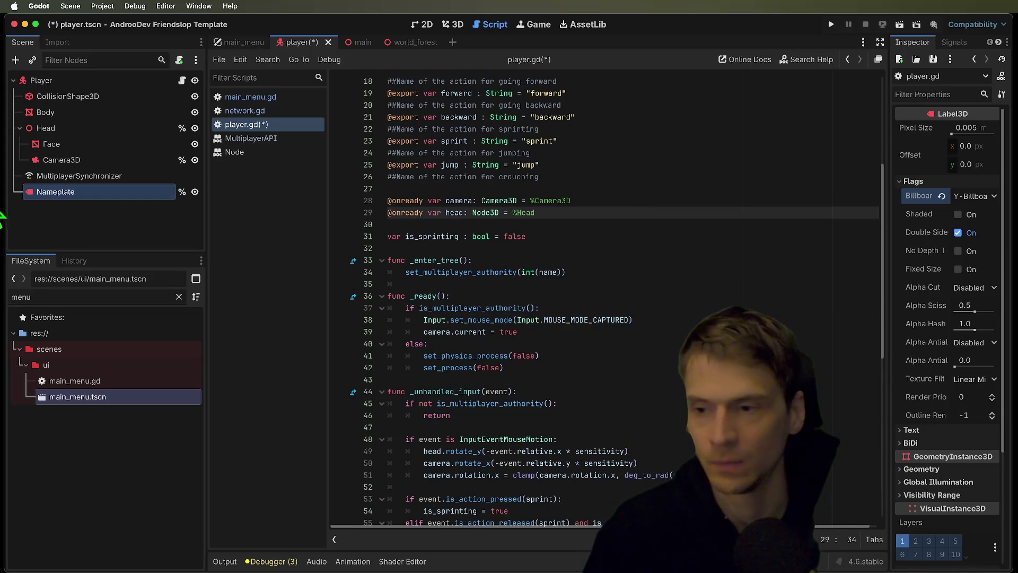
pyautogui.moveTo(55, 197); pyautogui.dragTo(586, 223)
pyautogui.click(585, 224)
pyautogui.hotkey('ctrl', 'c')
# Add 'nameplate.text = name' in _ready, save the script and run the game
pyautogui.click(625, 296)
pyautogui.press('Down')
pyautogui.press('Down')
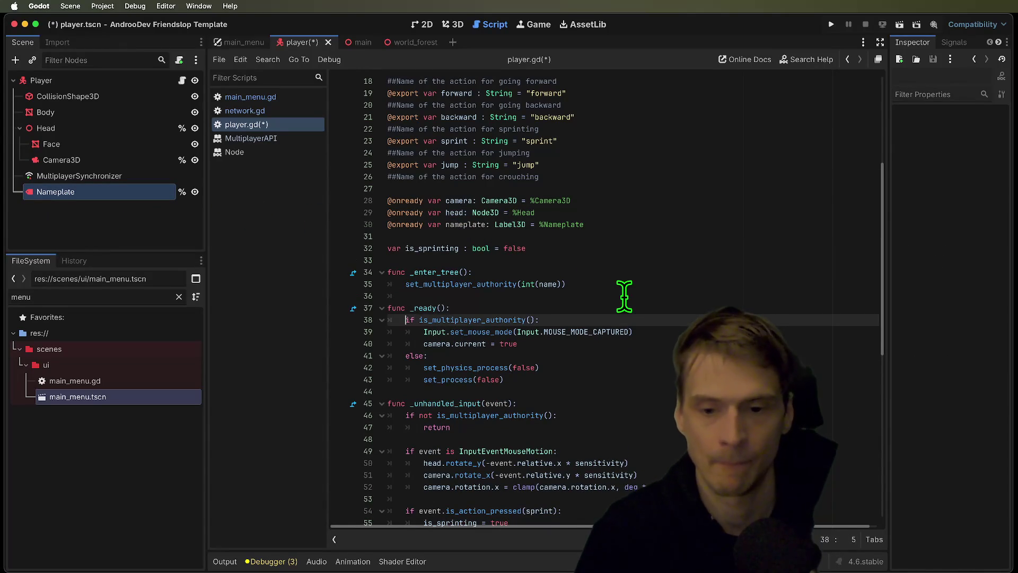
pyautogui.hotkey('ctrl', 'shift', 'Return')
pyautogui.hotkey('ctrl', 'v')
pyautogui.write('.text = ')
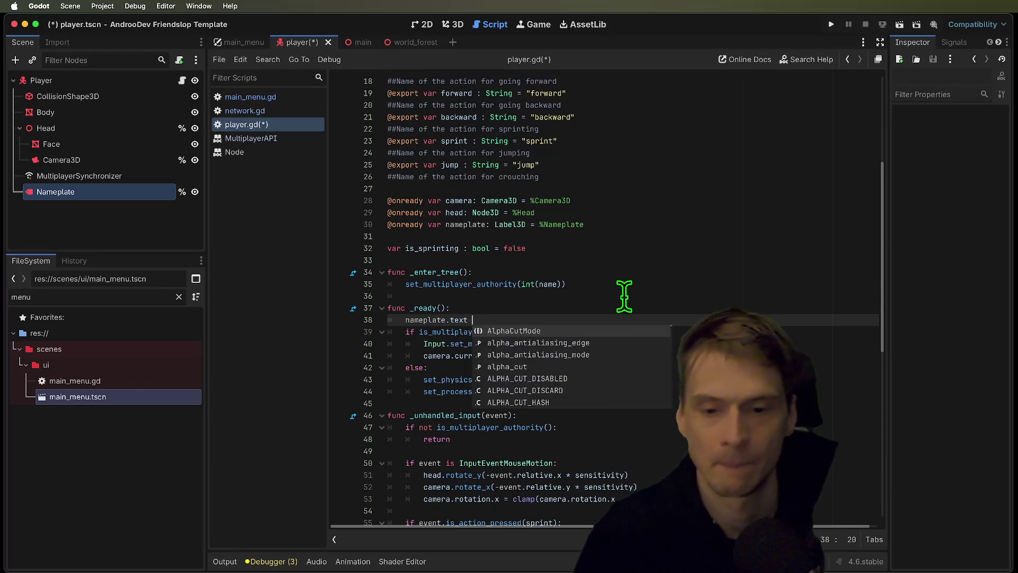
pyautogui.write('name')
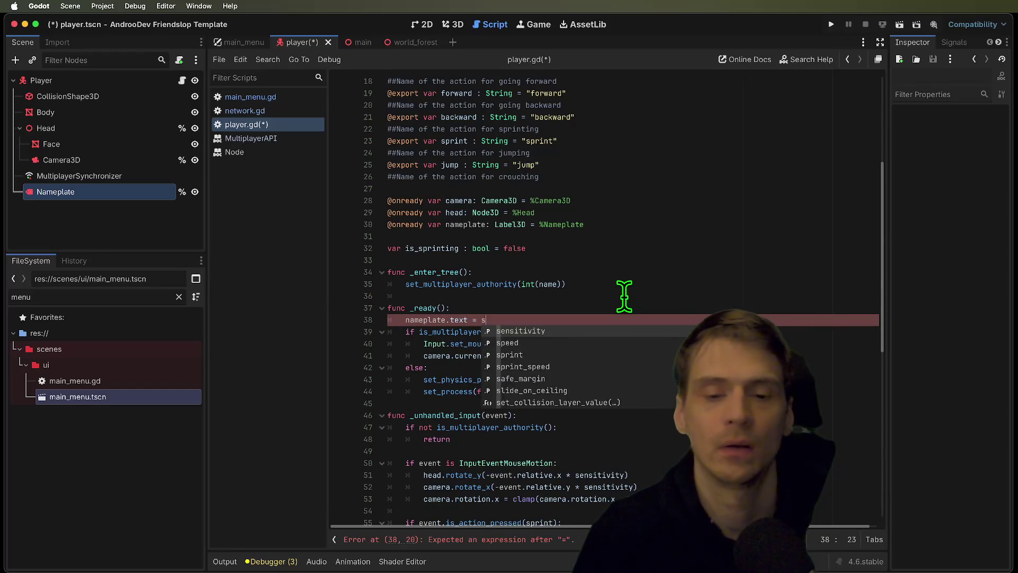
pyautogui.press('Escape')
pyautogui.press('Return')
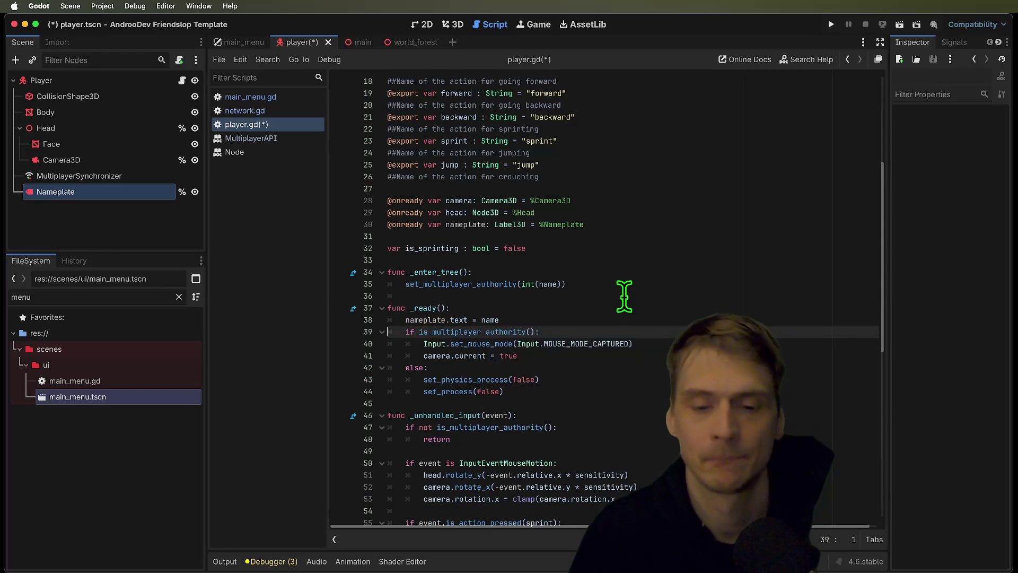
pyautogui.press('super+b')
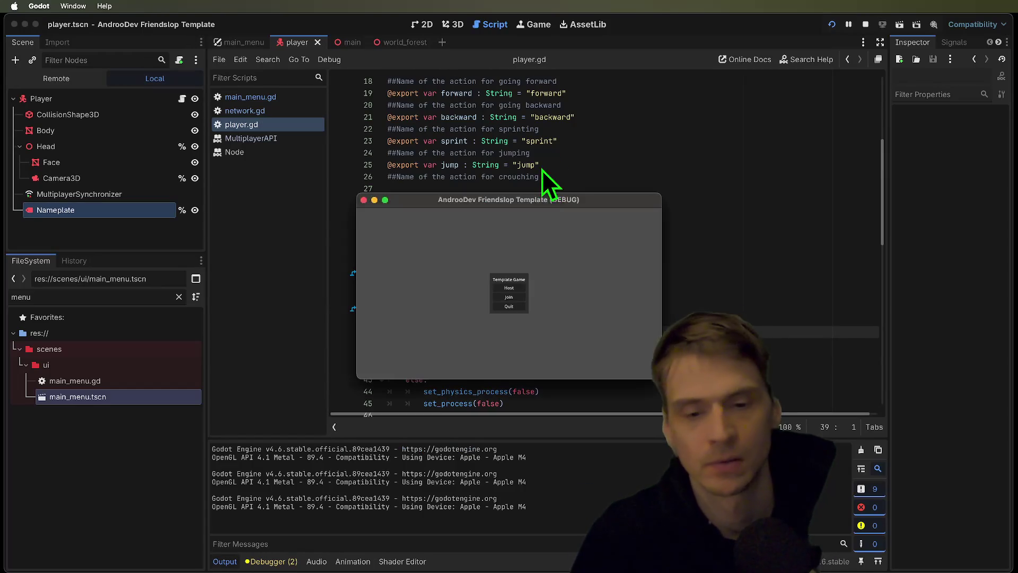
# Join from both debug game instances to see the players, then stop the game
pyautogui.click(273, 221)
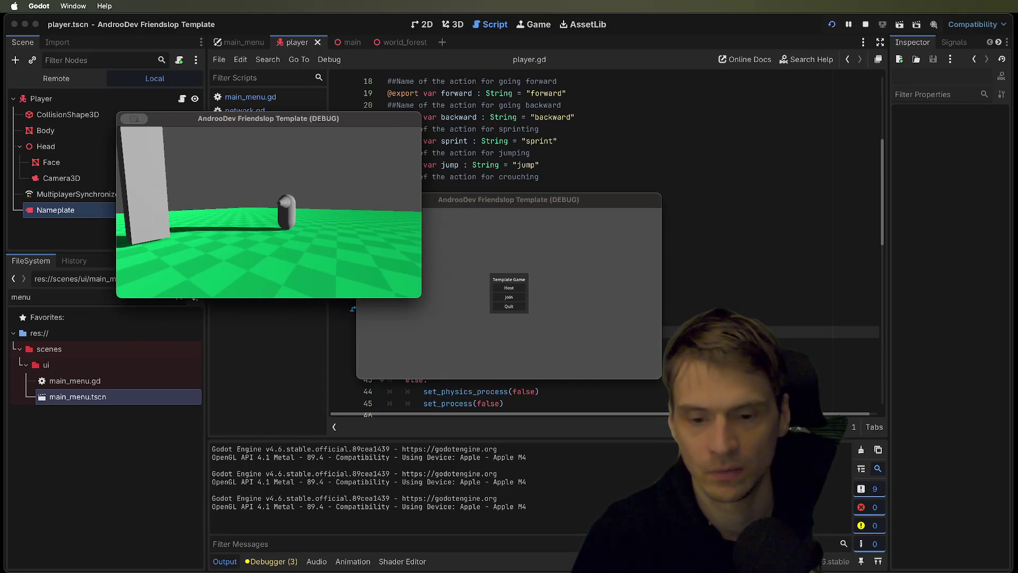
pyautogui.press('super+Tab')
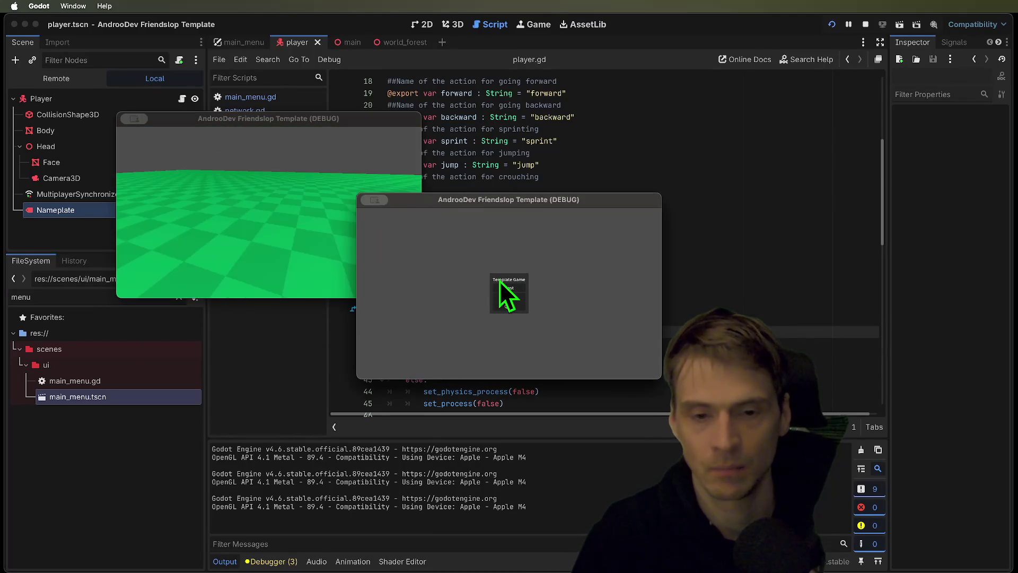
pyautogui.click(504, 297)
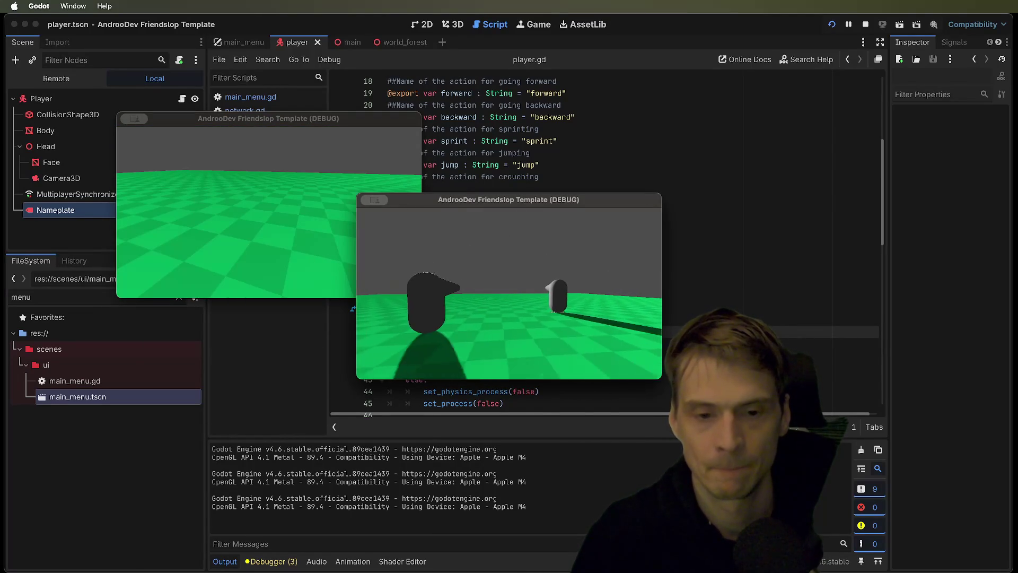
pyautogui.press('super+q')
pyautogui.press('super+q')
pyautogui.press('super+q')
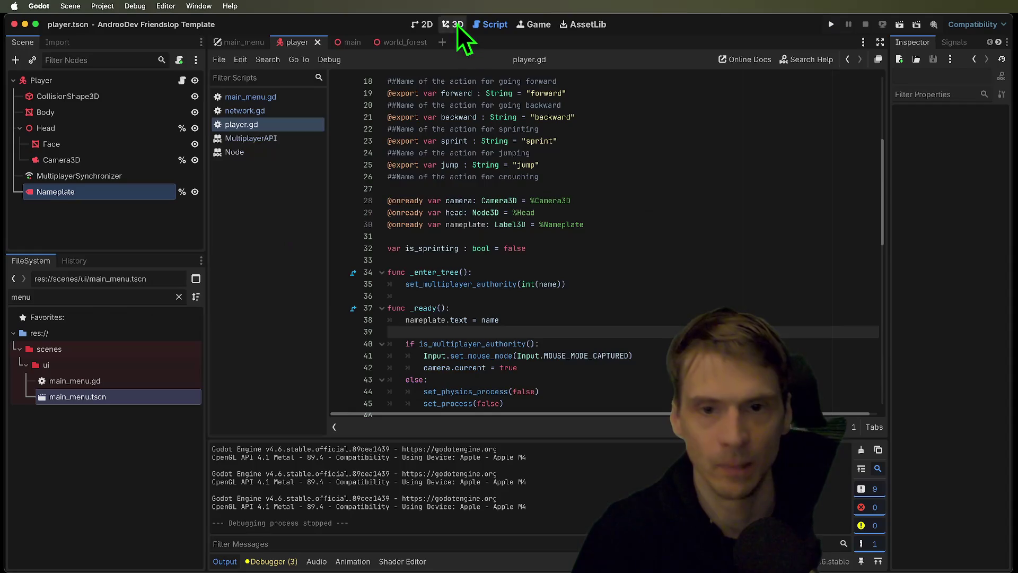
# Raise the Nameplate label above the player's head in the 3D view
pyautogui.click(459, 32)
pyautogui.scroll(-3, 536, 266)
pyautogui.moveTo(575, 302); pyautogui.dragTo(599, 104)
pyautogui.click(148, 195)
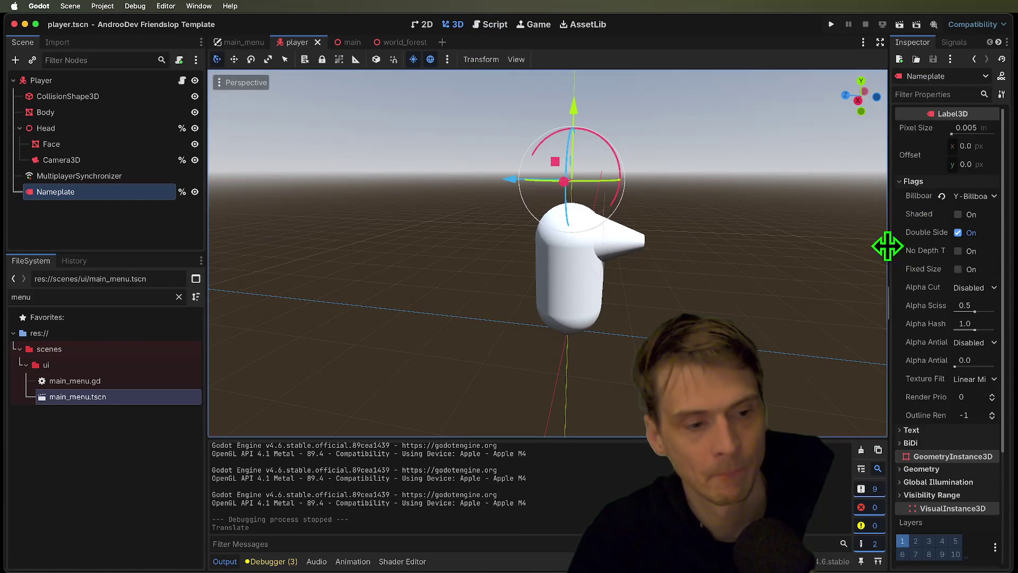
# Give the Nameplate the placeholder text 'Name' and run the game again
pyautogui.click(925, 430)
pyautogui.click(964, 504)
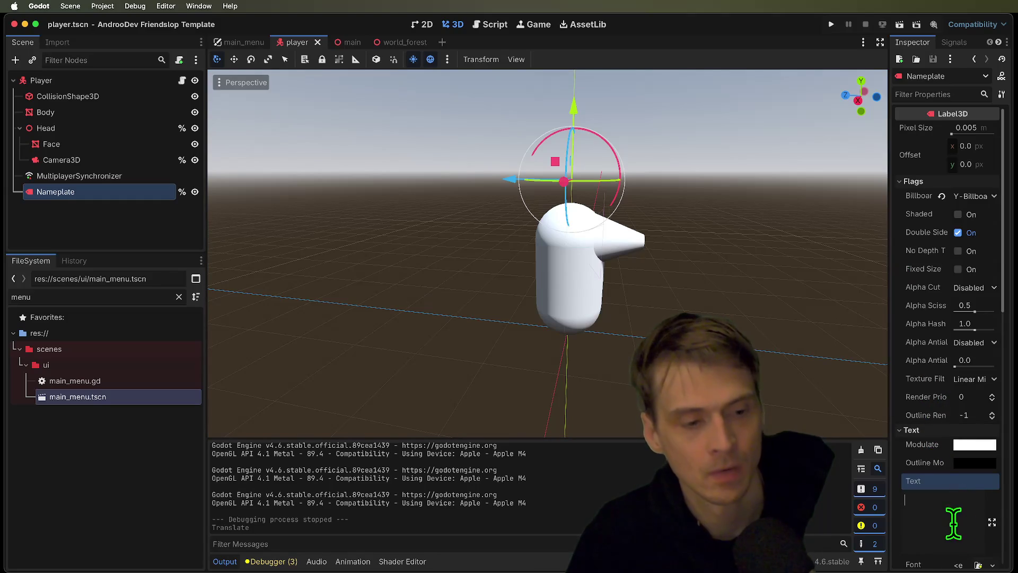
pyautogui.write('Name')
pyautogui.press('super+b')
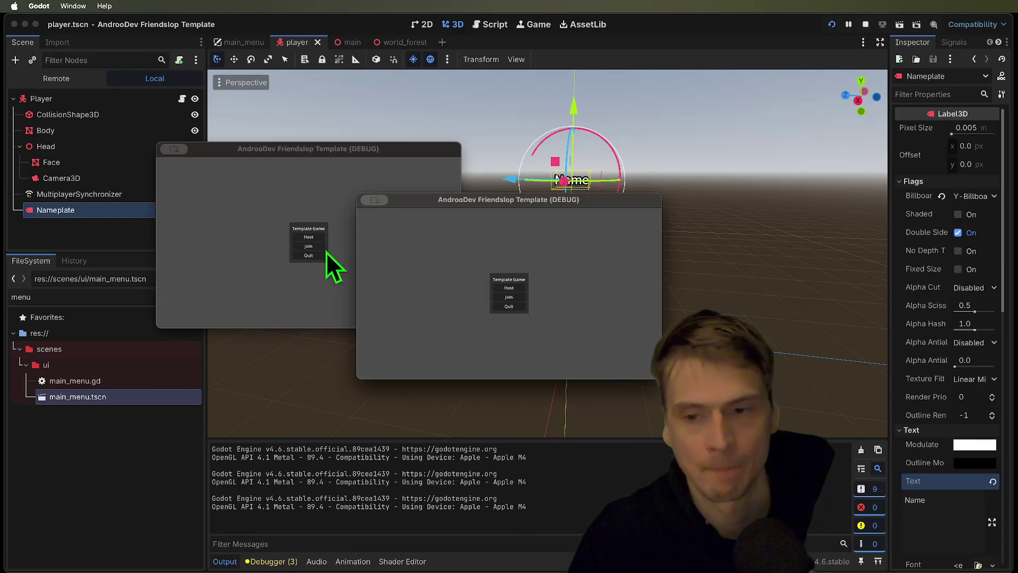
# Host in one window, join from the other, walk with W/S to check nameplates, then stop
pyautogui.click(305, 247)
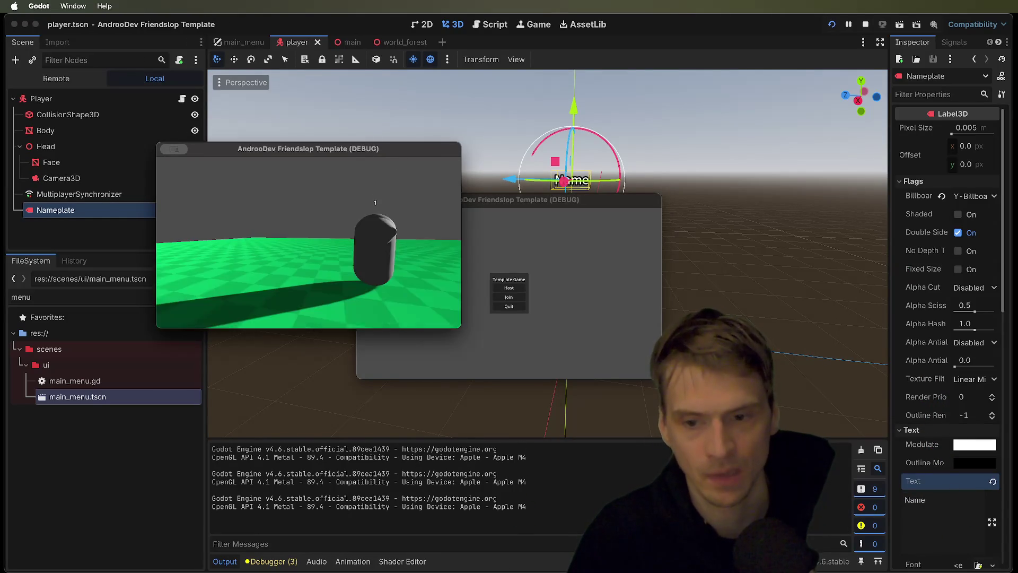
pyautogui.click(363, 243)
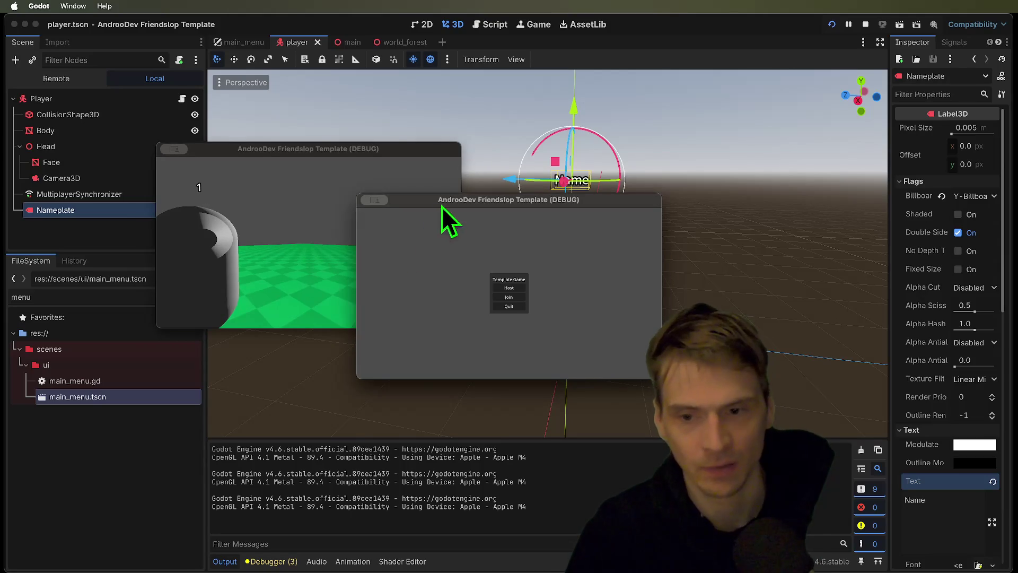
pyautogui.click(516, 300)
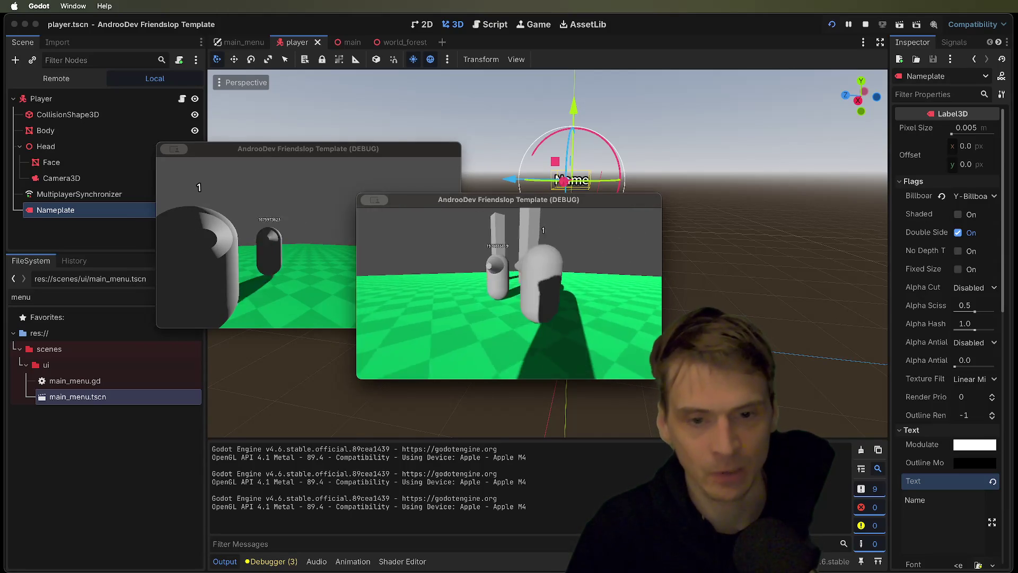
pyautogui.press('w')
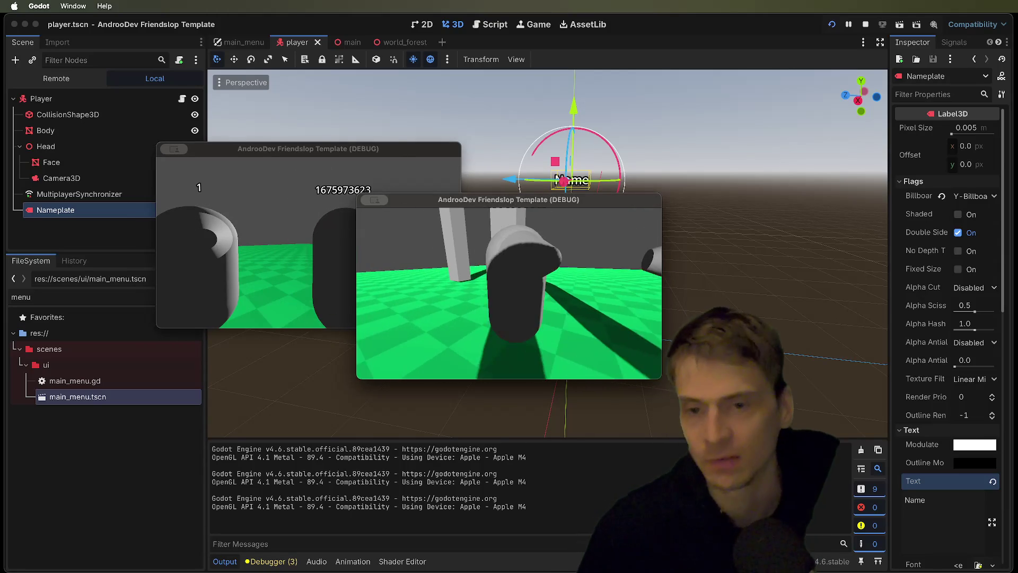
pyautogui.press('s')
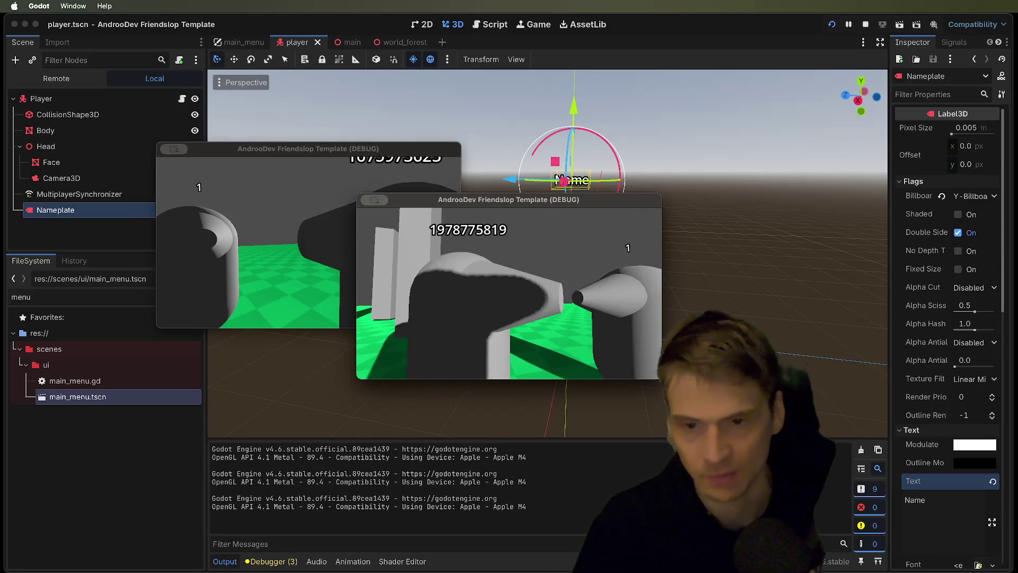
pyautogui.press('F8')
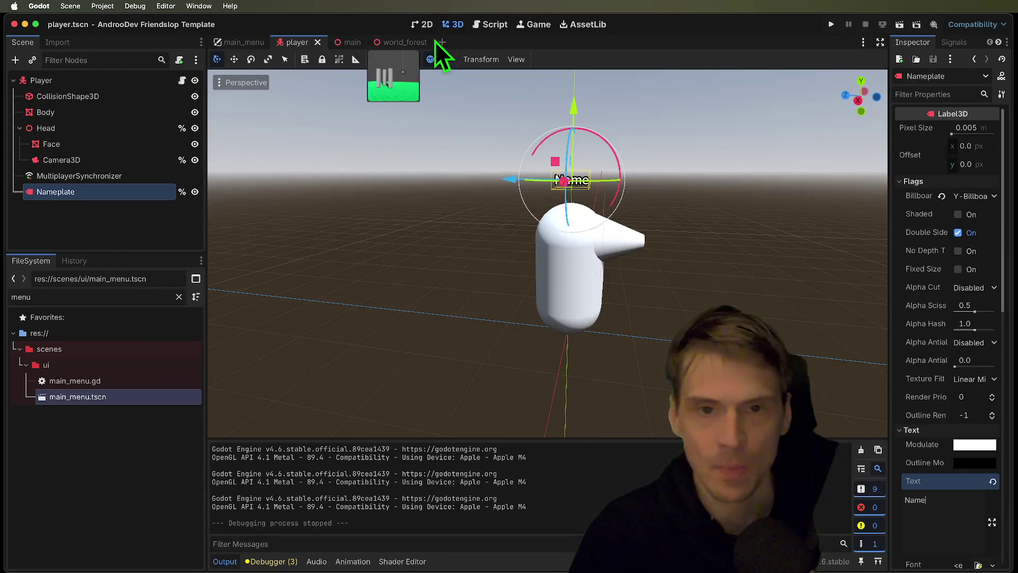
pyautogui.click(495, 25)
# Open network.gd and look through start_server down to the add_player function
pyautogui.click(238, 111)
pyautogui.scroll(-1, 527, 254)
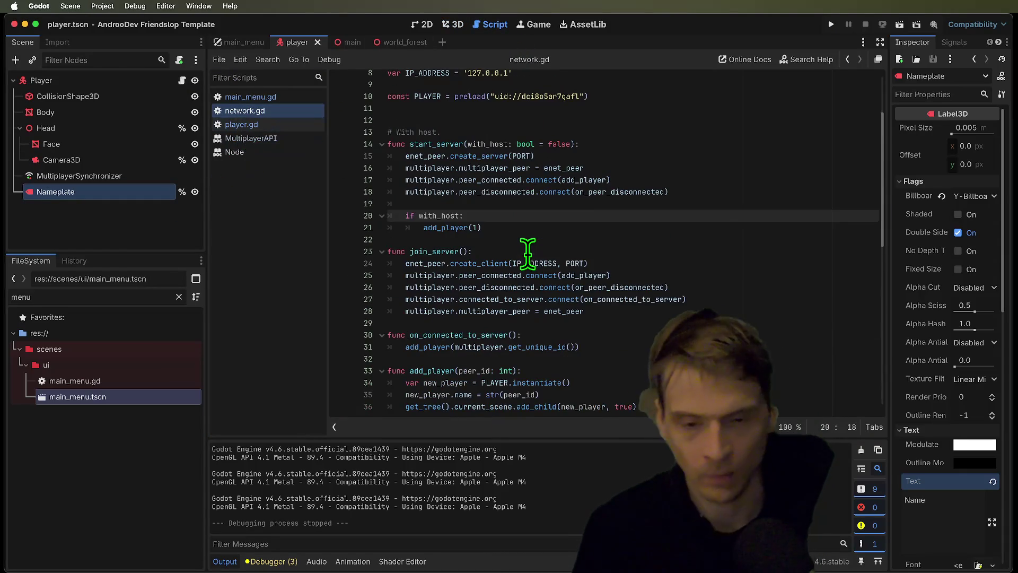
pyautogui.moveTo(482, 227); pyautogui.dragTo(488, 211)
pyautogui.scroll(-1, 682, 267)
pyautogui.click(706, 331)
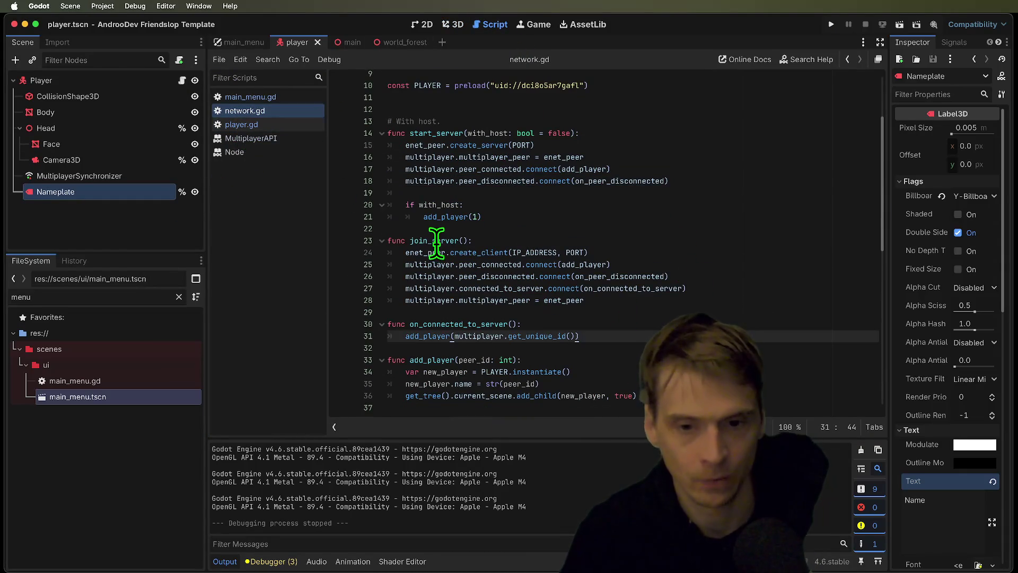
pyautogui.scroll(-1, 597, 357)
pyautogui.scroll(-1, 573, 335)
pyautogui.moveTo(636, 376); pyautogui.dragTo(306, 348)
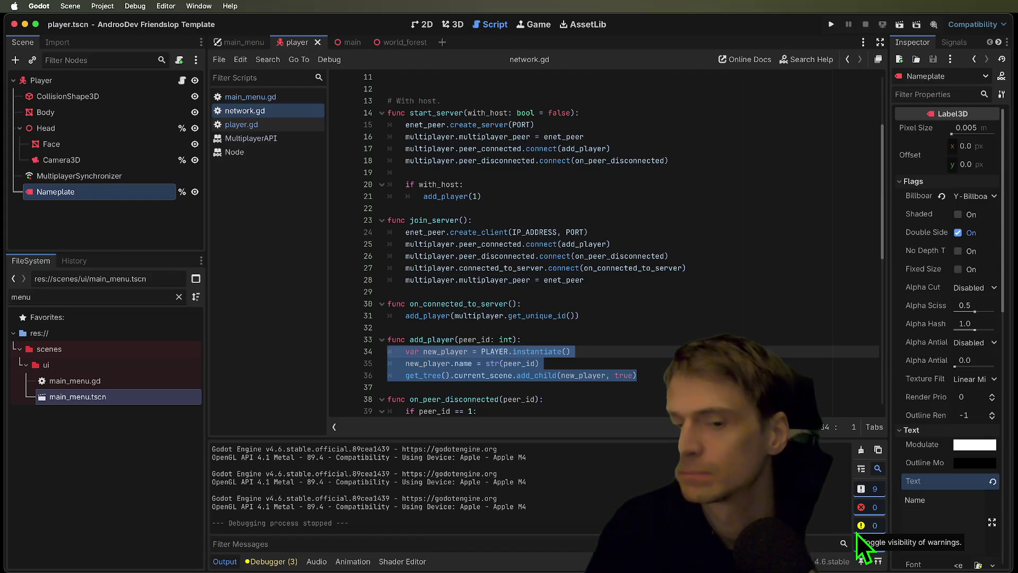
# Add an 'if is_multiplayer_authority():' check at the start of add_player
pyautogui.press('Up')
pyautogui.press('End')
pyautogui.press('Return')
pyautogui.press('Return')
pyautogui.press('Up')
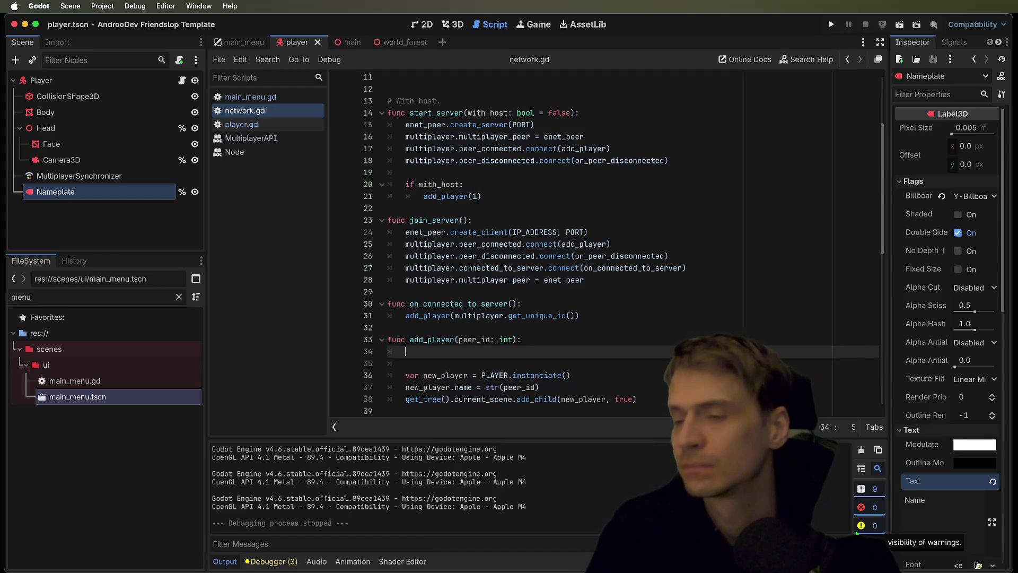
pyautogui.write('if')
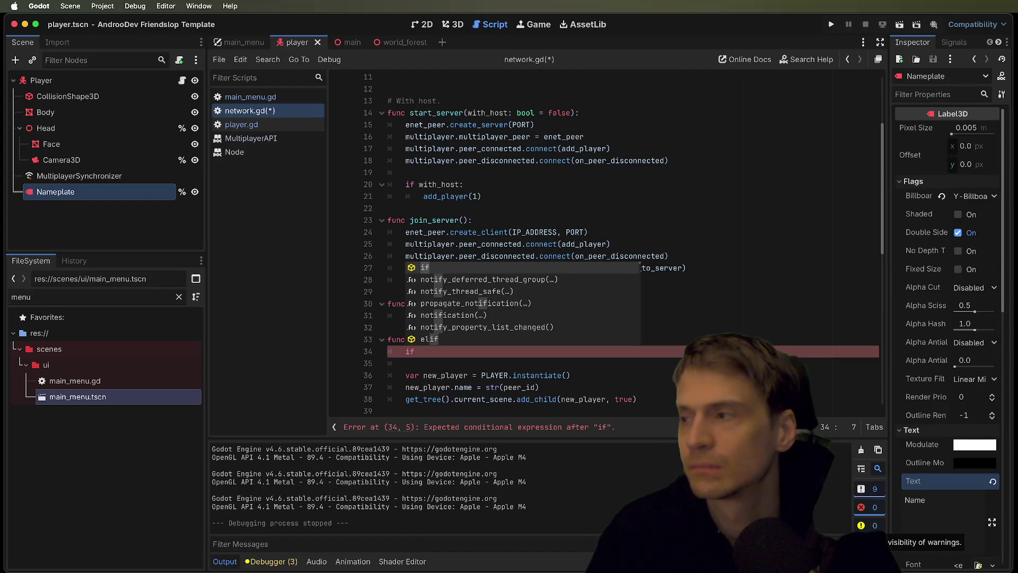
pyautogui.write(' i')
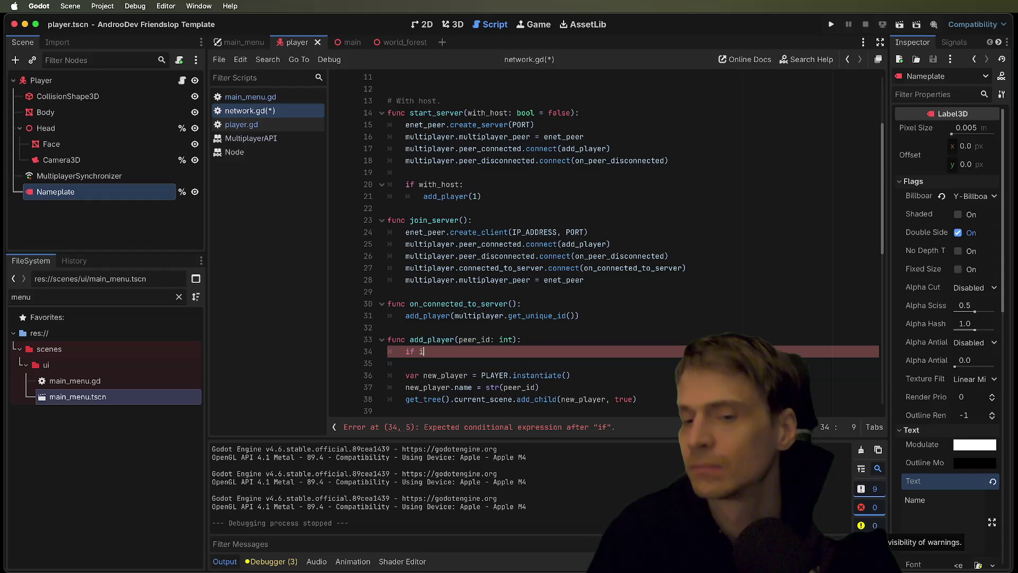
pyautogui.write('s_m')
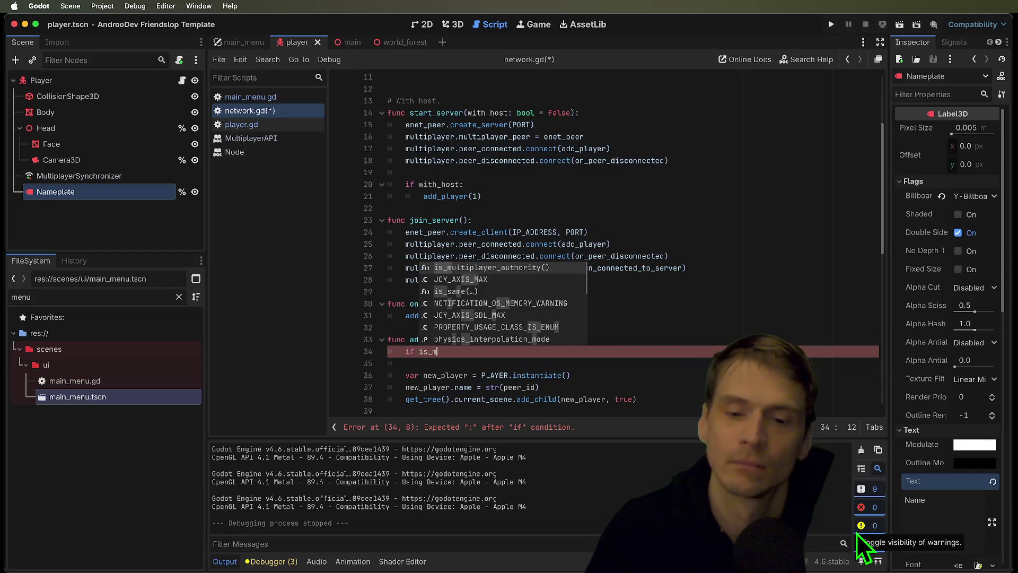
pyautogui.press('Return')
pyautogui.write(':')
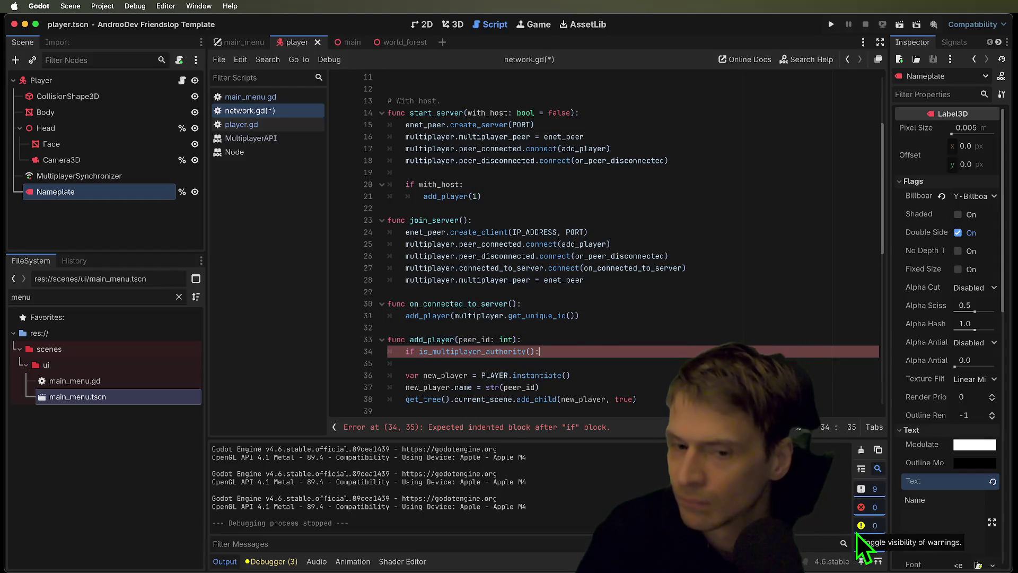
pyautogui.press('Return')
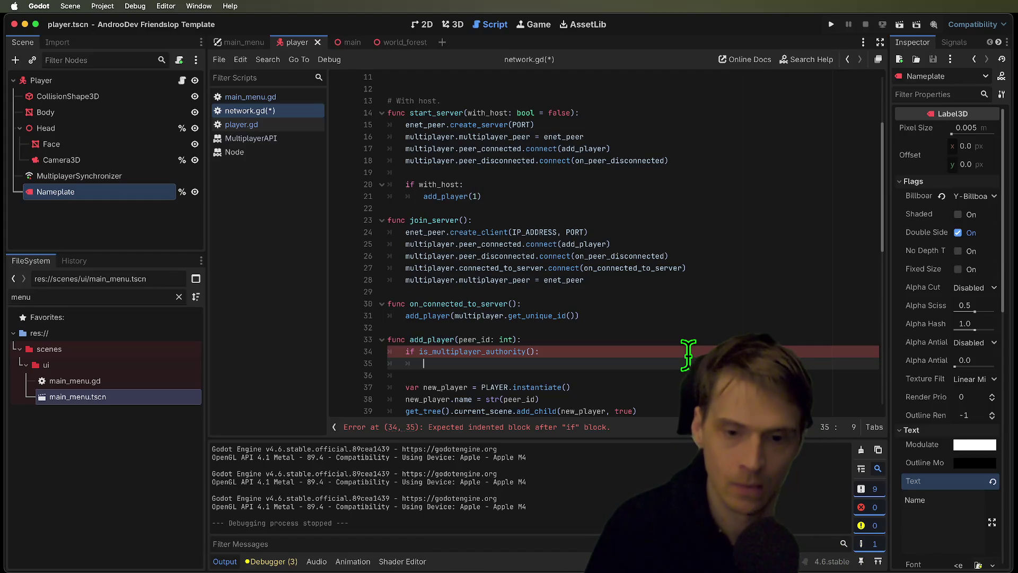
pyautogui.press('Up')
pyautogui.press('Down')
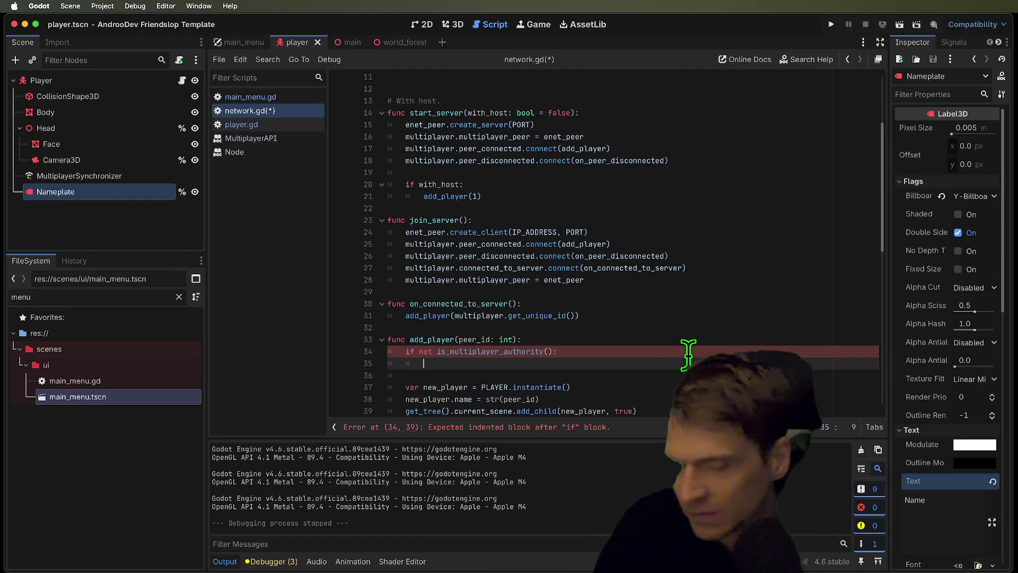
pyautogui.tripleClick(616, 347)
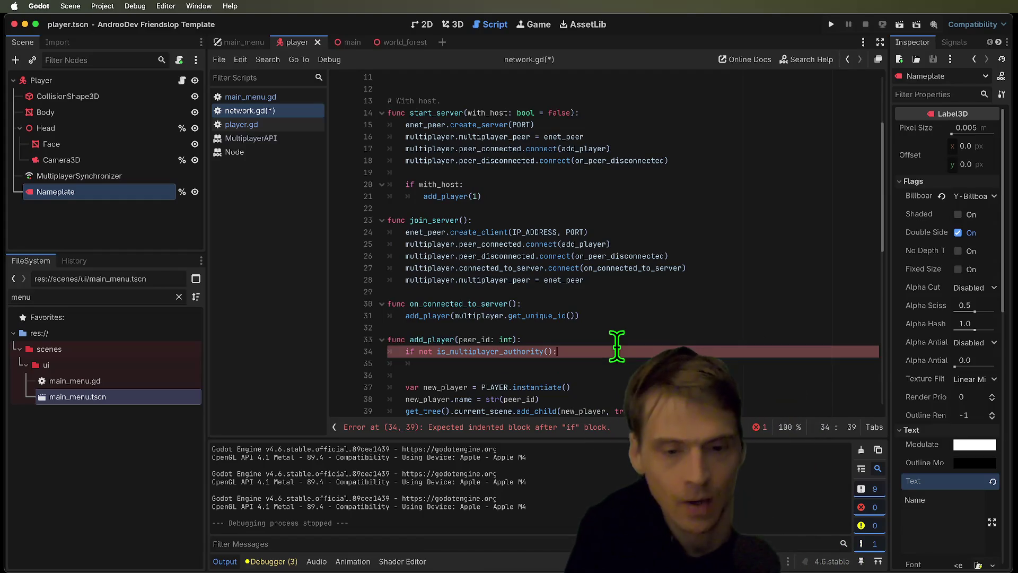
pyautogui.press('Up')
pyautogui.press('super+shift+Return')
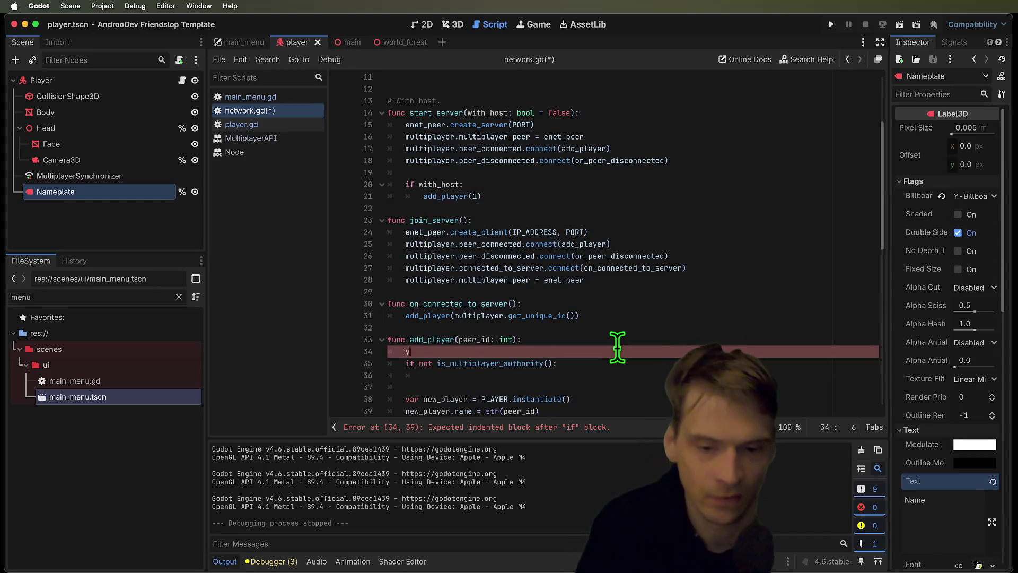
pyautogui.hotkey('shift', 'Tab')
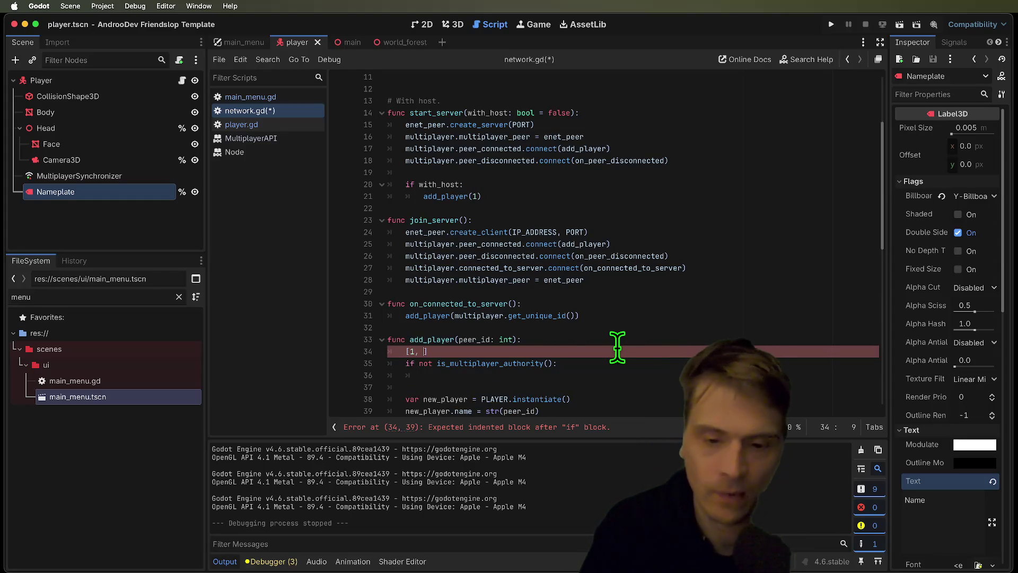
pyautogui.press('BackSpace')
pyautogui.write("'")
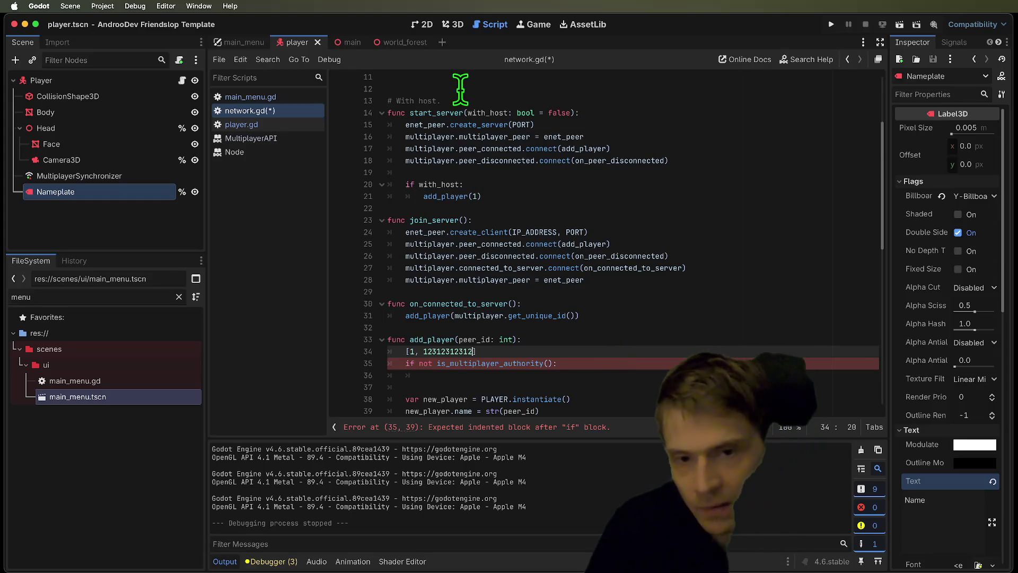
pyautogui.scroll(3, 481, 201)
# Remove the unfinished line under the PLAYER constant and adjust lines around the With host comment
pyautogui.click(443, 190)
pyautogui.press('Return')
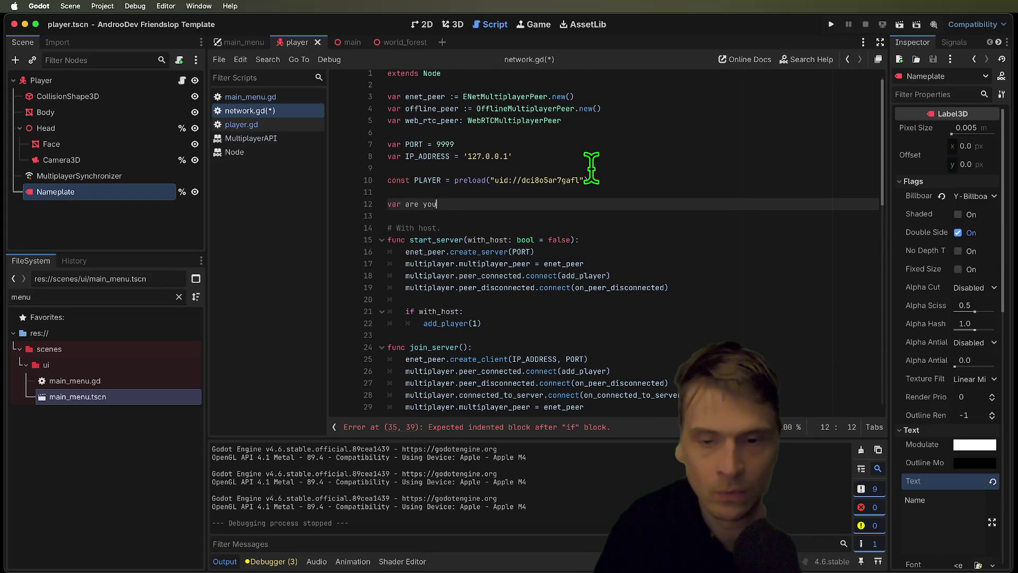
pyautogui.press('super+shift+k')
pyautogui.press('Down')
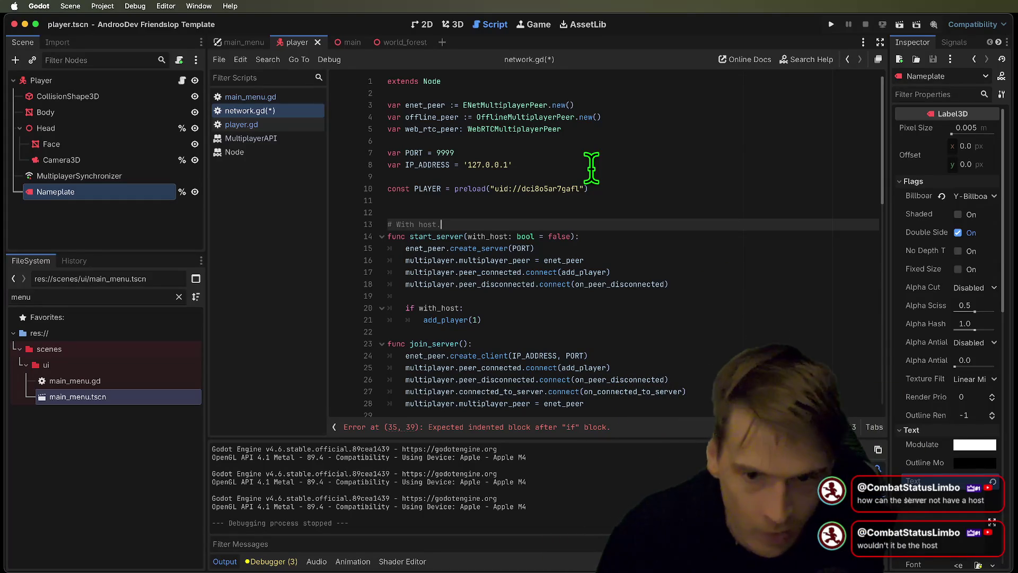
pyautogui.press('Return')
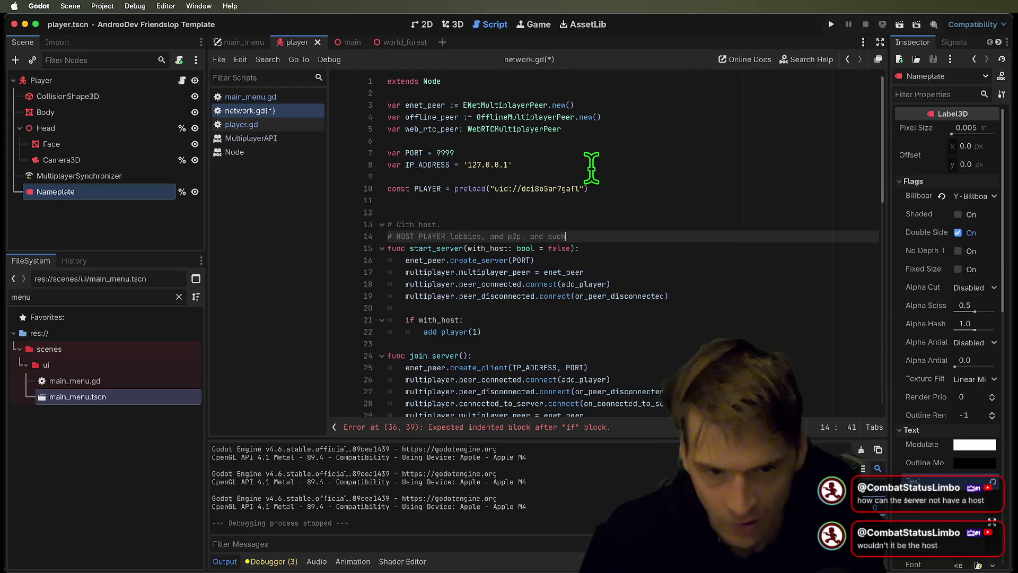
pyautogui.write('h')
pyautogui.press('Up')
pyautogui.press('Up')
pyautogui.press('Return')
pyautogui.press('Return')
pyautogui.press('Up')
pyautogui.press('Up')
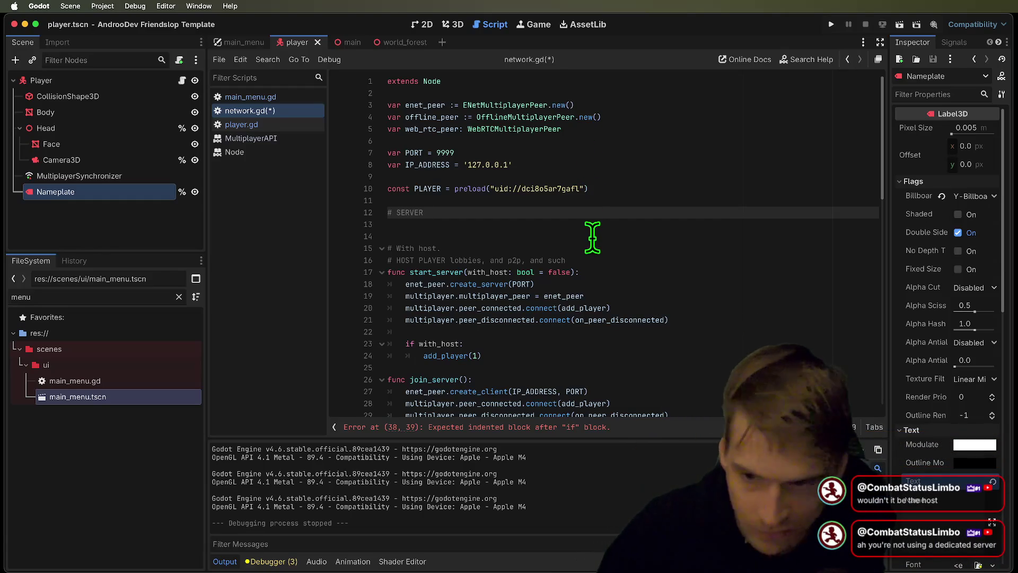
# Delete the SERVER and With host comment lines above start_server
pyautogui.press('Down')
pyautogui.press('Down')
pyautogui.press('Down')
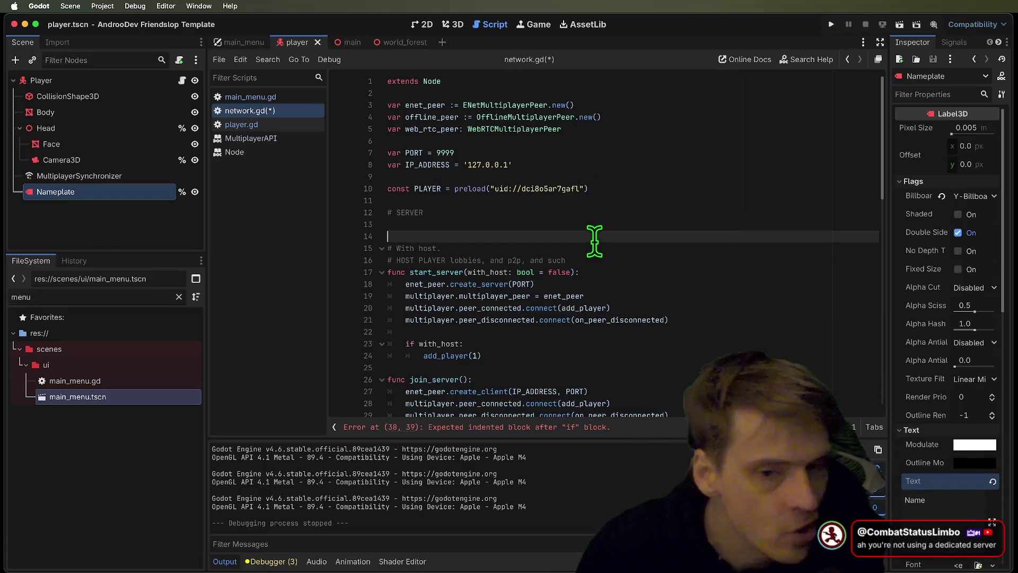
pyautogui.press('Return')
pyautogui.press('Return')
pyautogui.press('Return')
pyautogui.press('Up')
pyautogui.press('Up')
pyautogui.press('Up')
pyautogui.hotkey('shift', 'Up')
pyautogui.hotkey('shift', 'Up')
pyautogui.hotkey('shift', 'Up')
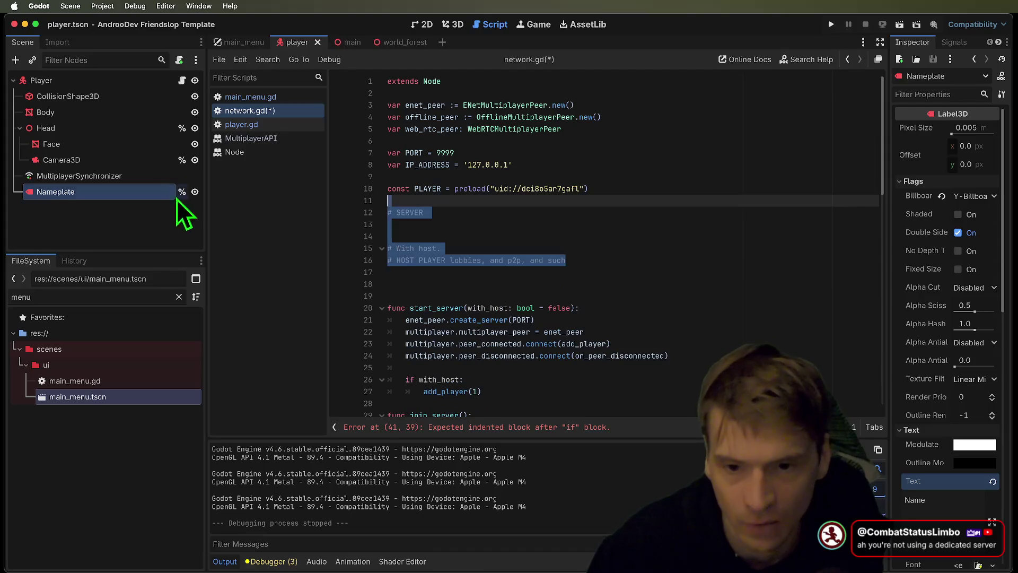
pyautogui.press('BackSpace')
pyautogui.press('BackSpace')
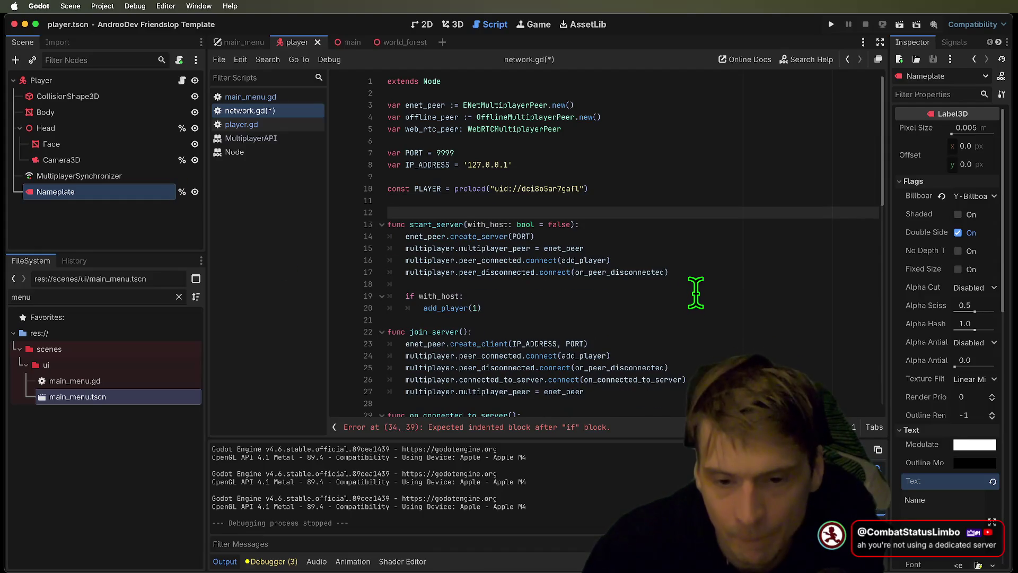
# Delete the authority check block from add_player and save network.gd
pyautogui.press('Down')
pyautogui.press('Down')
pyautogui.press('Down')
pyautogui.hotkey('shift', 'Up')
pyautogui.press('BackSpace')
pyautogui.scroll(2, 704, 297)
pyautogui.click(700, 247)
pyautogui.press('super+s')
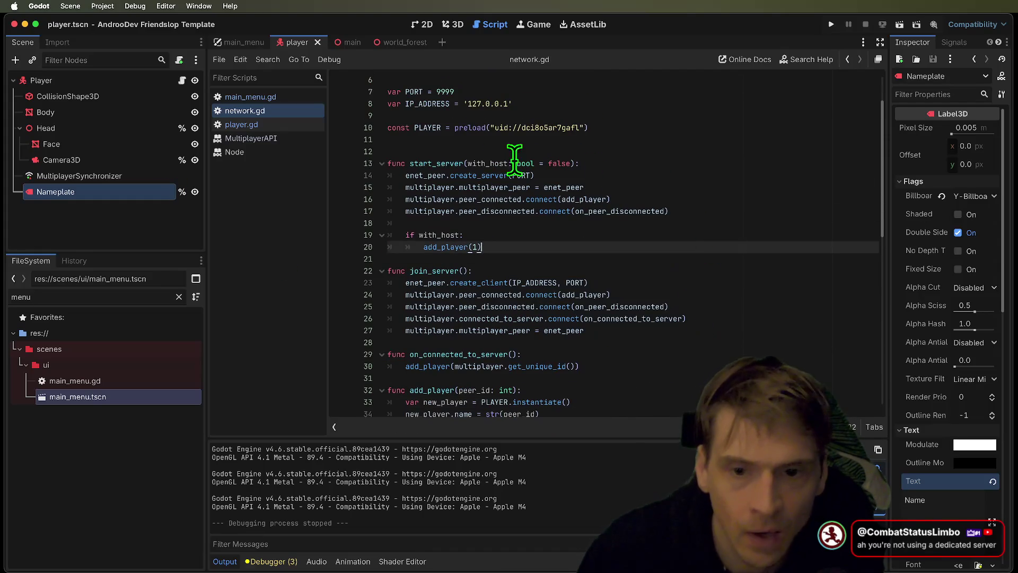
# Select the Network.start_server() and add_world() calls in main_menu.gd's _ready
pyautogui.doubleClick(411, 164)
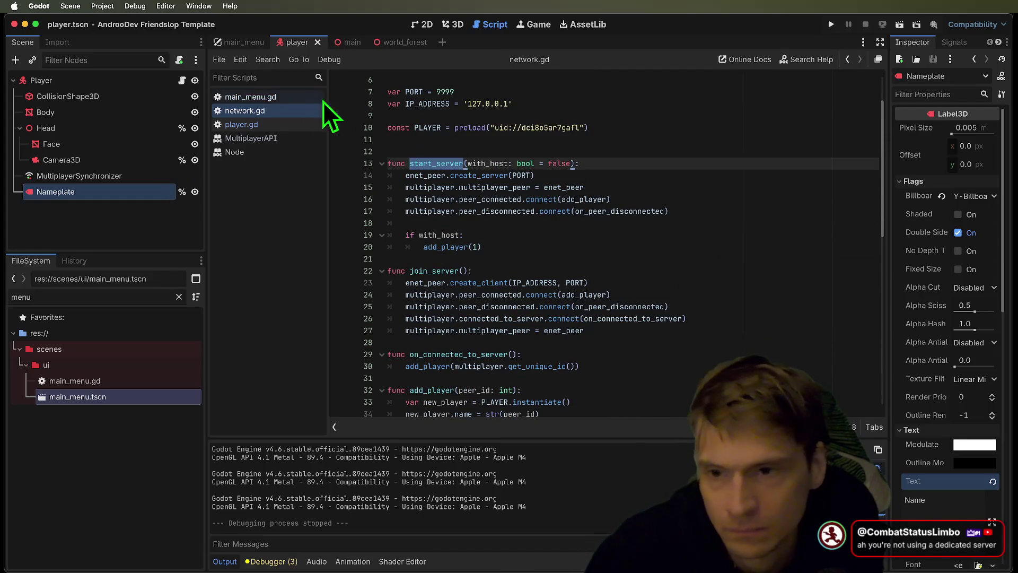
pyautogui.click(298, 95)
pyautogui.moveTo(406, 224)
pyautogui.mouseDown()
pyautogui.moveTo(668, 261)
pyautogui.moveTo(335, 239)
pyautogui.mouseUp()
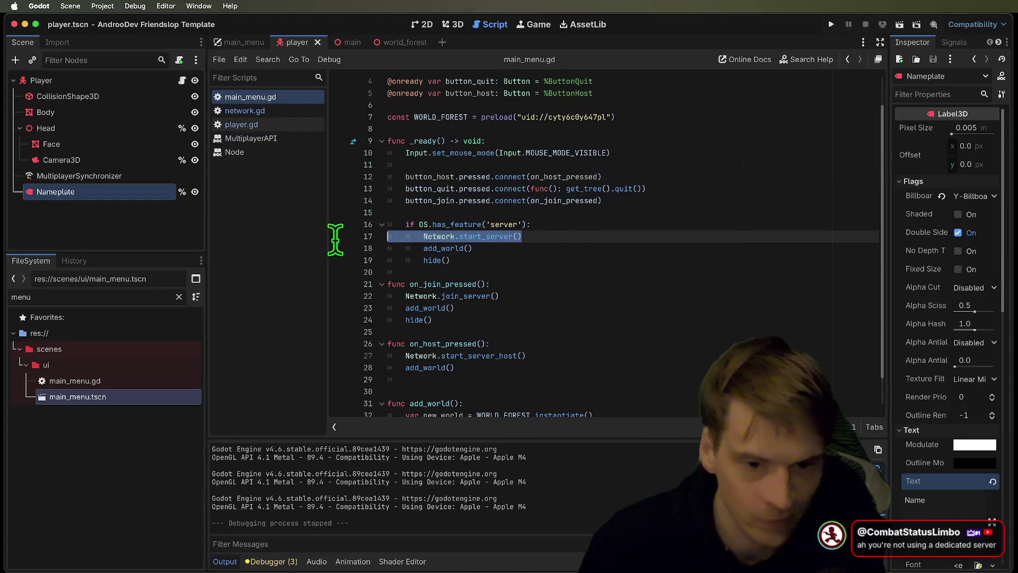
pyautogui.moveTo(580, 249); pyautogui.dragTo(364, 236)
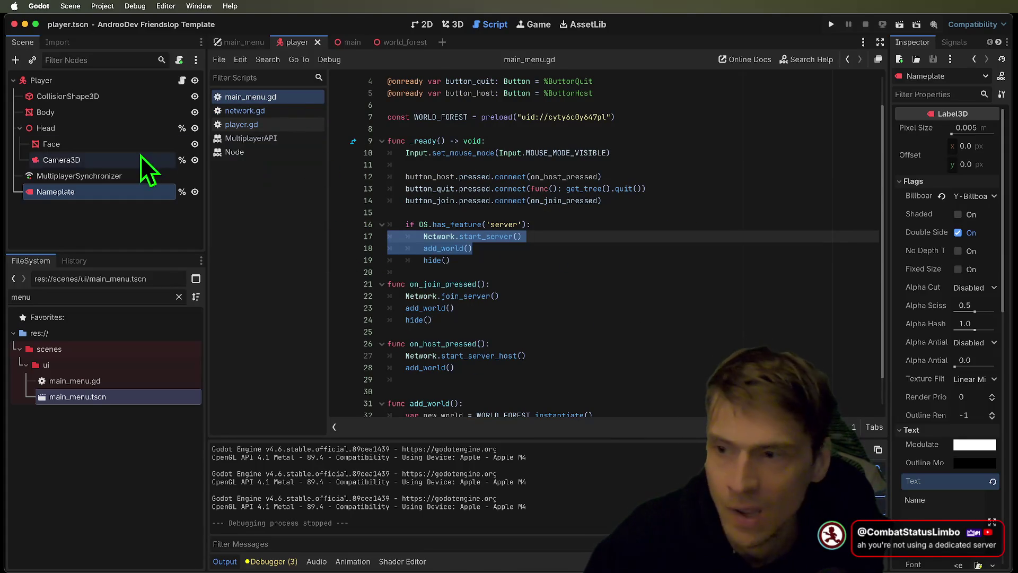
# Open world_forest in the 3D view, frame the Camera3D, and run the project
pyautogui.click(404, 42)
pyautogui.click(456, 25)
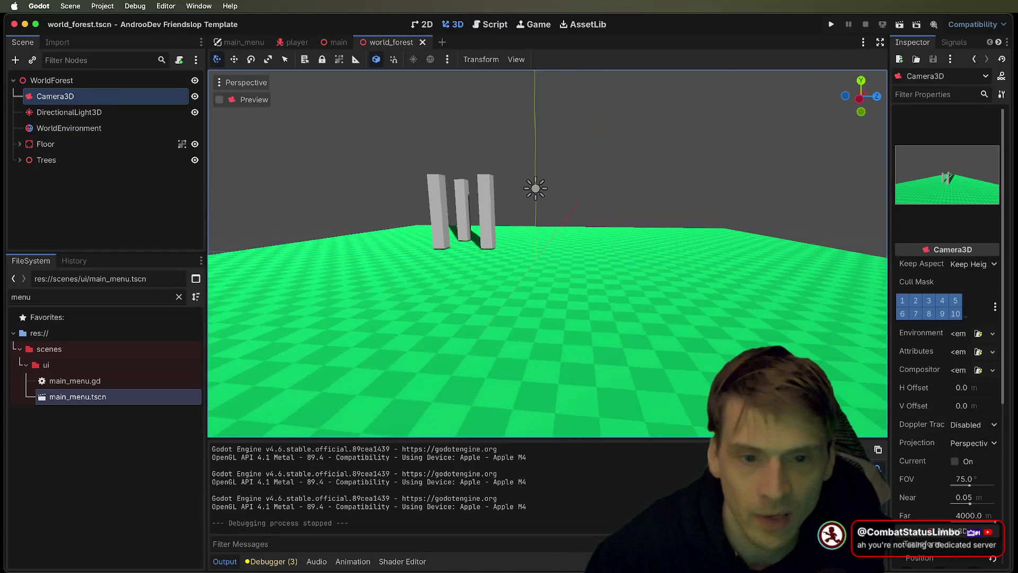
pyautogui.press('f')
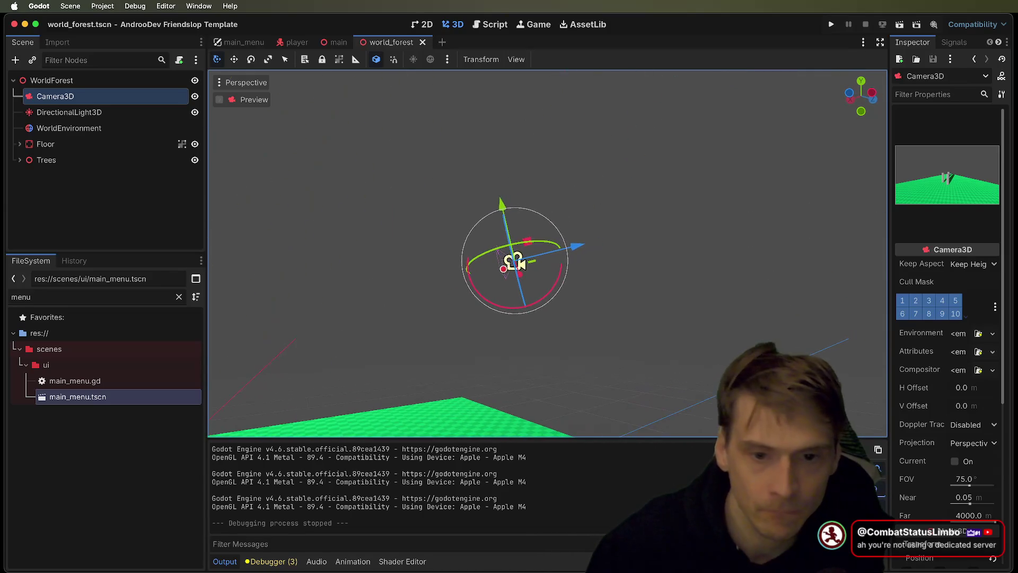
pyautogui.press('super+b')
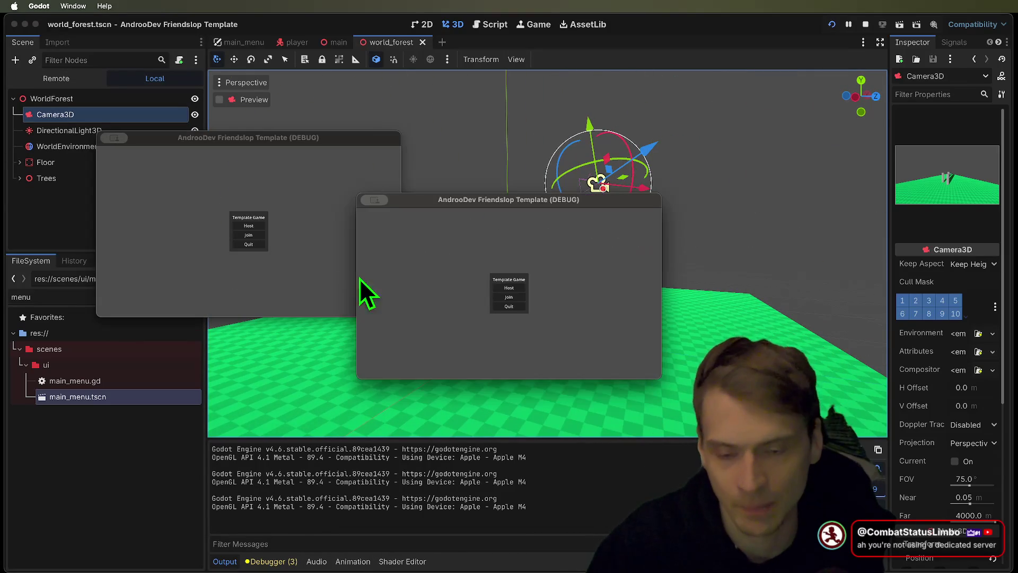
# Arrange three game windows, join as a client and walk around, then reopen main_menu.gd
pyautogui.moveTo(488, 205); pyautogui.dragTo(300, 324)
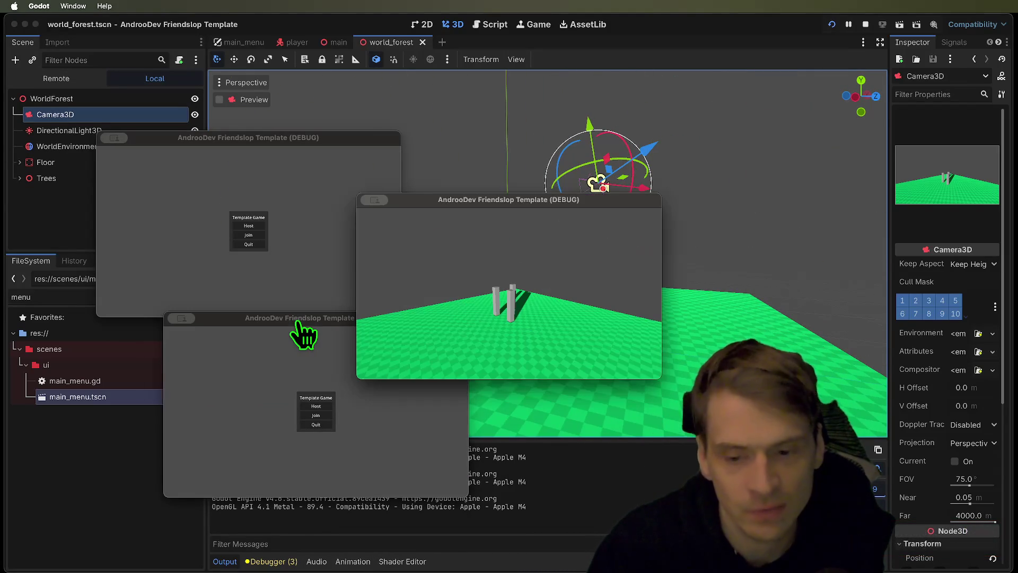
pyautogui.moveTo(521, 202)
pyautogui.mouseDown()
pyautogui.moveTo(597, 184)
pyautogui.moveTo(585, 153)
pyautogui.mouseUp()
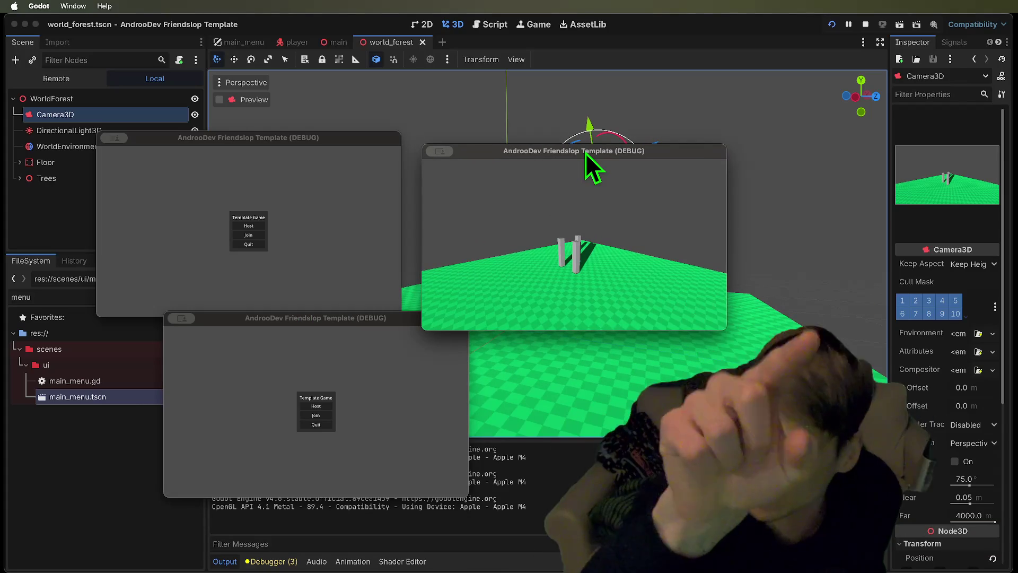
pyautogui.click(323, 239)
pyautogui.click(250, 237)
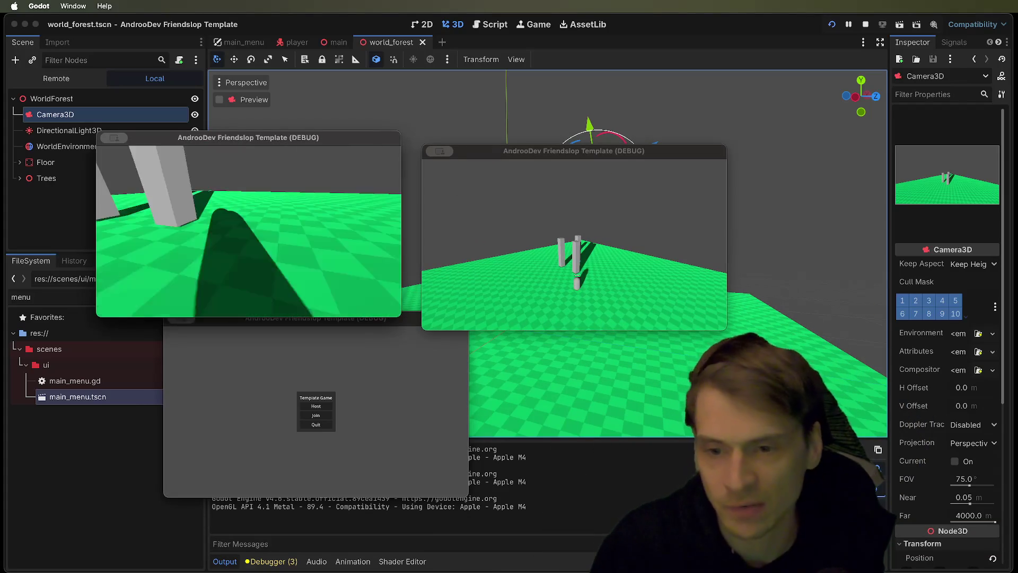
pyautogui.press('s')
pyautogui.press('s')
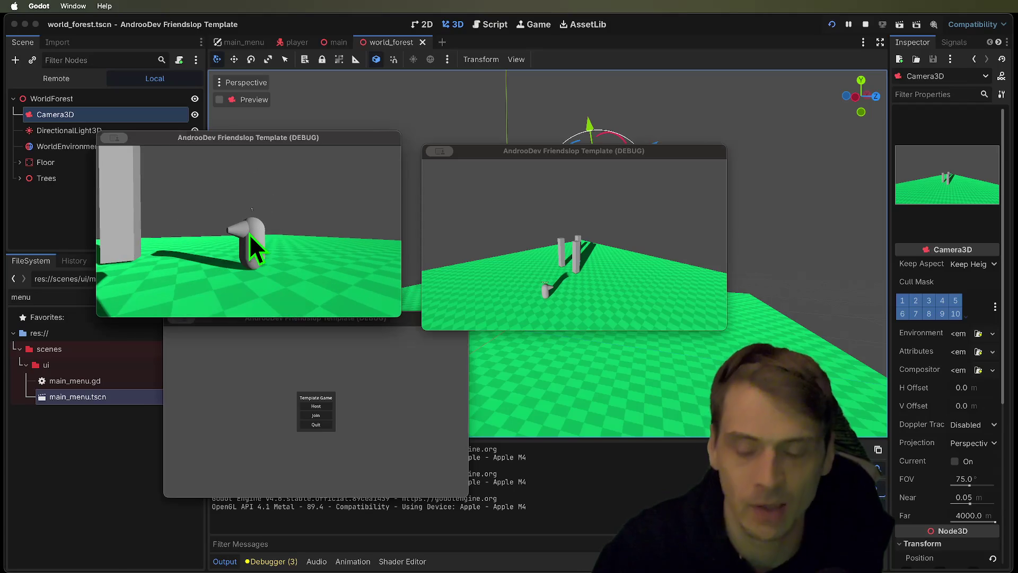
pyautogui.click(346, 411)
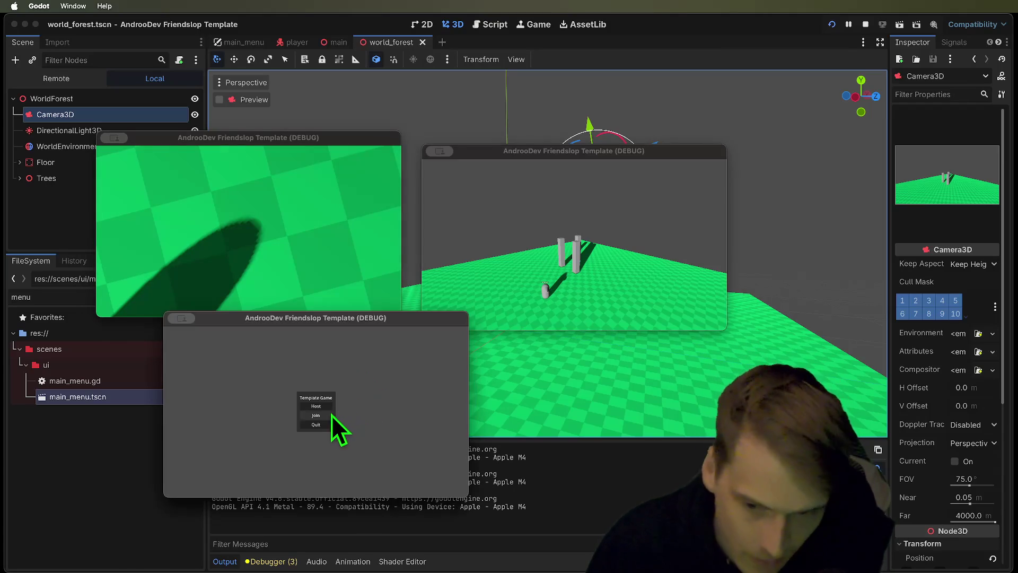
pyautogui.click(314, 245)
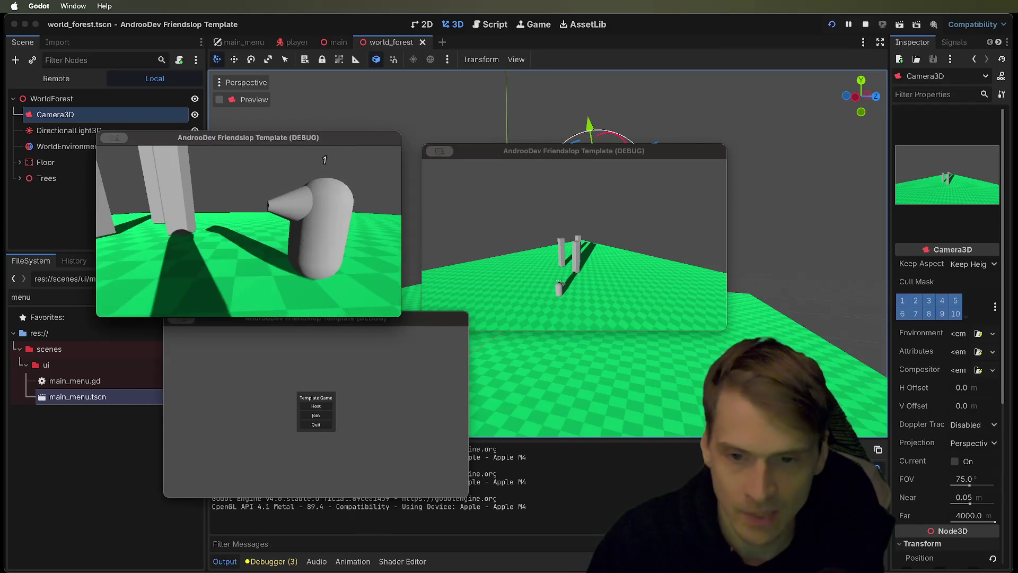
pyautogui.press('Escape')
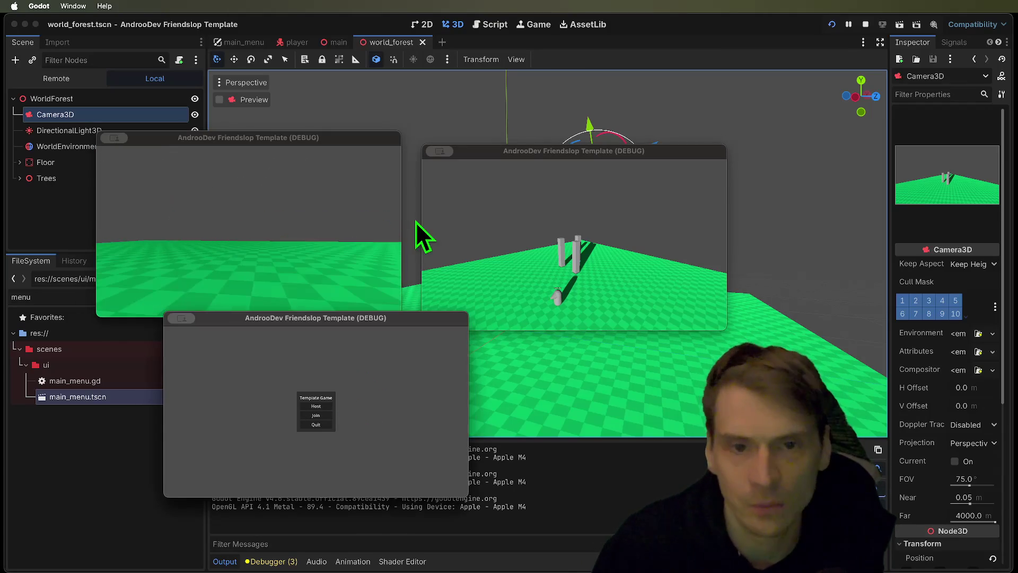
pyautogui.click(488, 24)
pyautogui.scroll(-2, 517, 254)
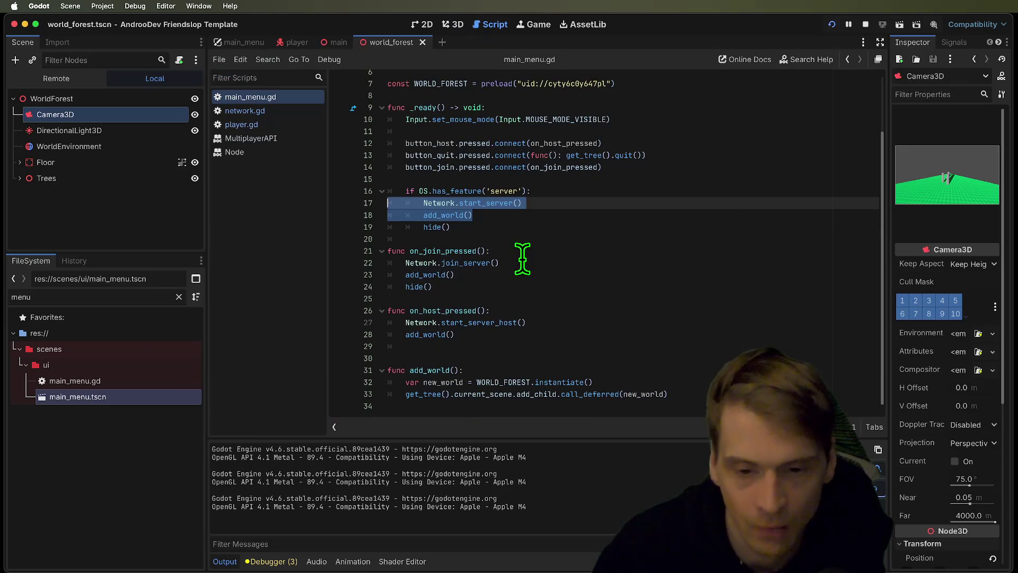
# Insert an 'if peer_id == 1: return' guard at the top of network.gd's add_player
pyautogui.click(260, 125)
pyautogui.click(249, 111)
pyautogui.scroll(-5, 687, 382)
pyautogui.click(724, 254)
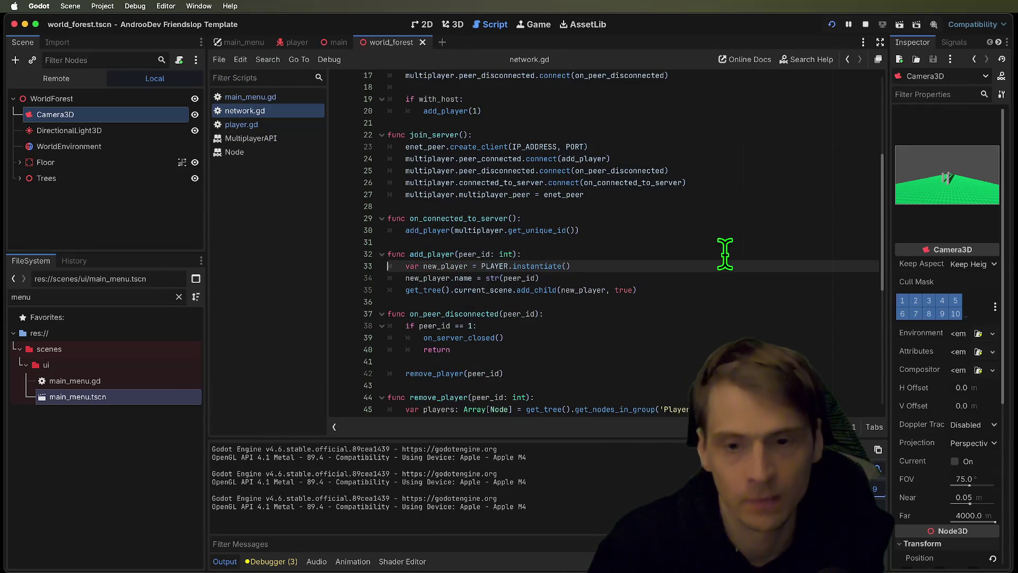
pyautogui.press('Return')
pyautogui.press('Return')
pyautogui.press('Up')
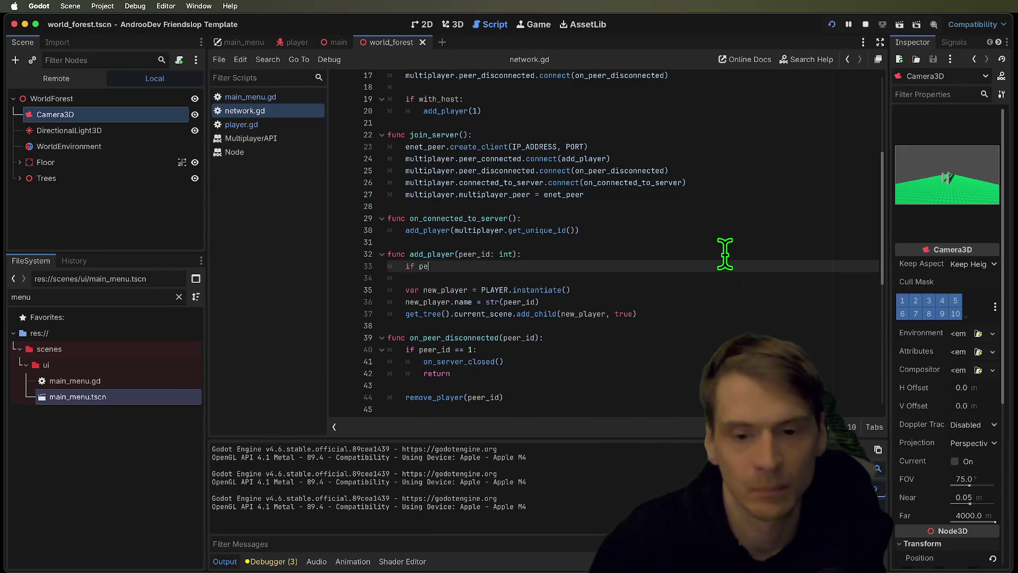
pyautogui.press('Return')
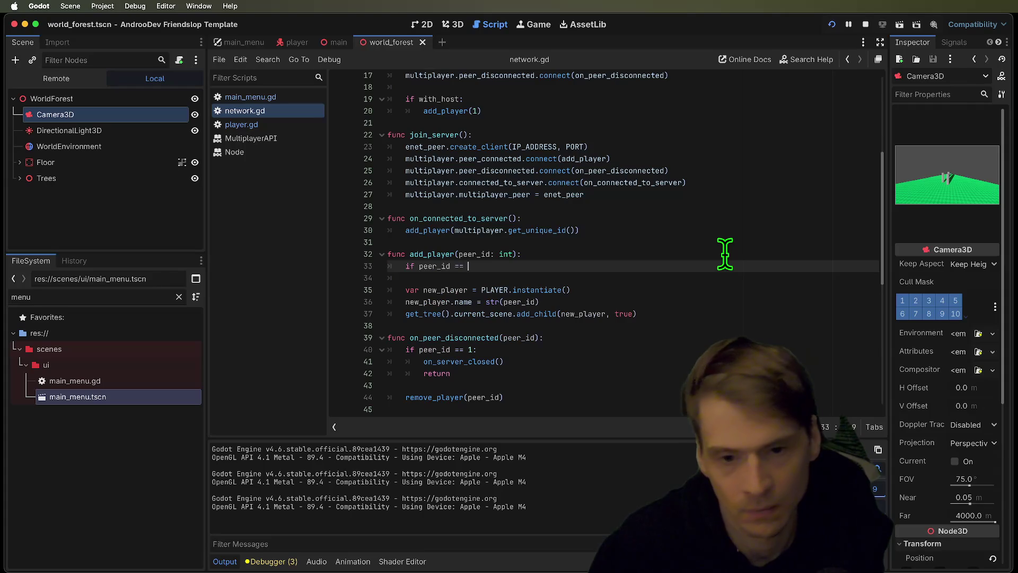
pyautogui.press('Return')
pyautogui.write('return')
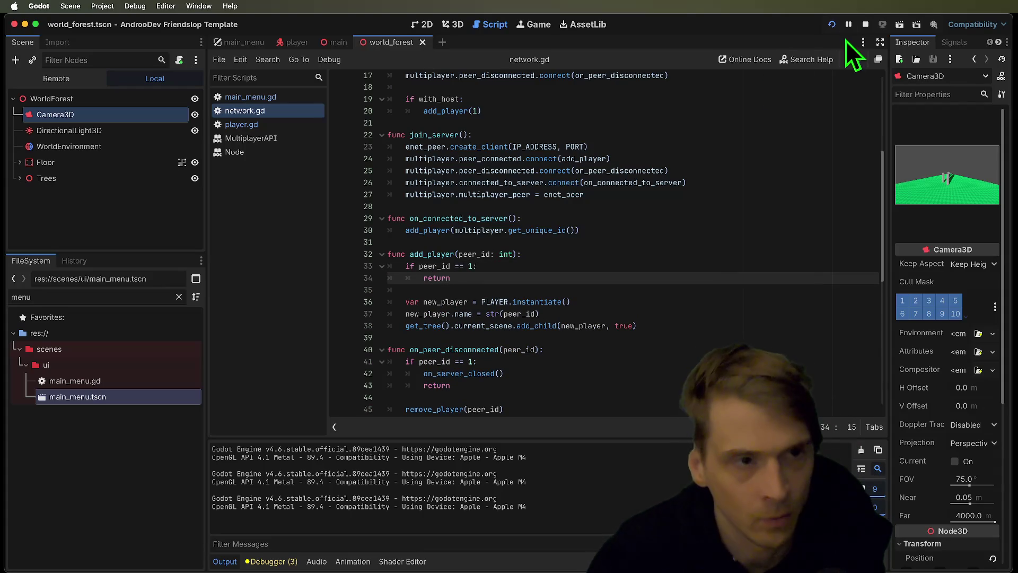
# Arrange the two game windows, join from both, and move the lower player with W
pyautogui.moveTo(481, 199)
pyautogui.mouseDown()
pyautogui.moveTo(373, 199)
pyautogui.moveTo(295, 178)
pyautogui.mouseUp()
pyautogui.moveTo(443, 201)
pyautogui.mouseDown()
pyautogui.moveTo(278, 341)
pyautogui.moveTo(223, 368)
pyautogui.mouseUp()
pyautogui.click(288, 479)
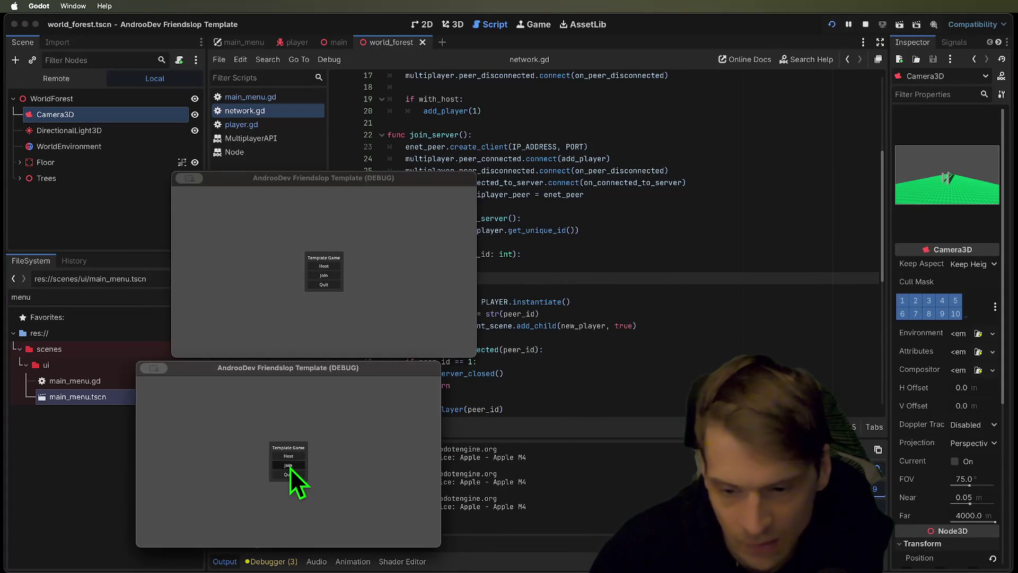
pyautogui.click(290, 467)
pyautogui.click(321, 279)
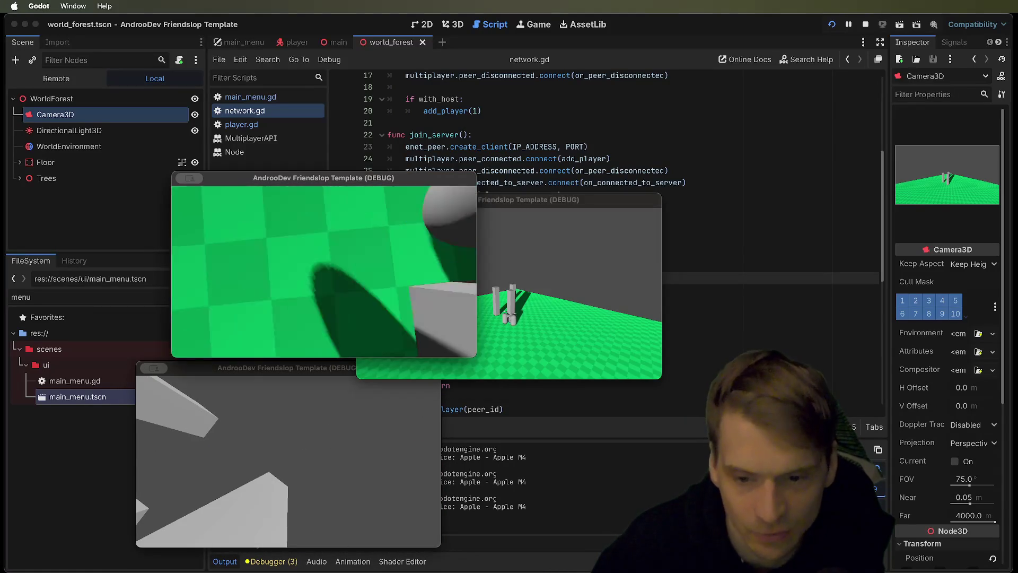
pyautogui.click(311, 413)
pyautogui.press('w')
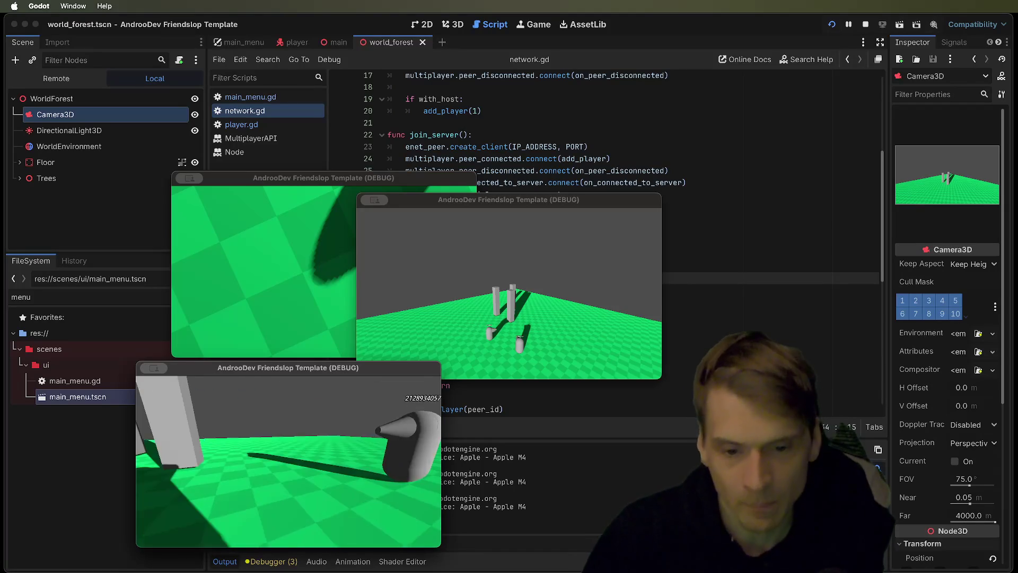
pyautogui.click(315, 352)
# Close both game windows to stop the game, then review line 34 of network.gd
pyautogui.moveTo(323, 270)
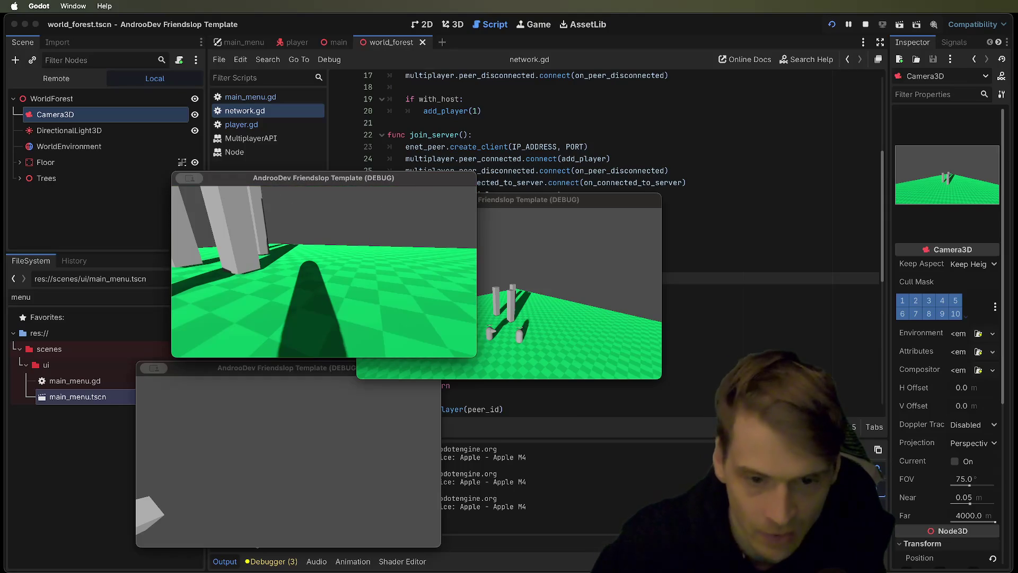
pyautogui.press('Escape')
pyautogui.click(297, 451)
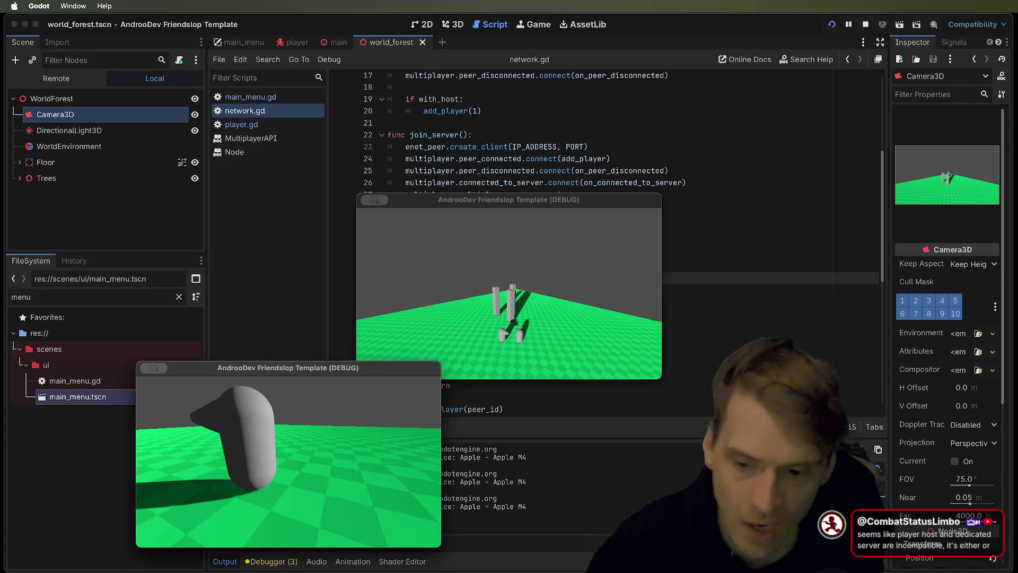
pyautogui.press('super+q')
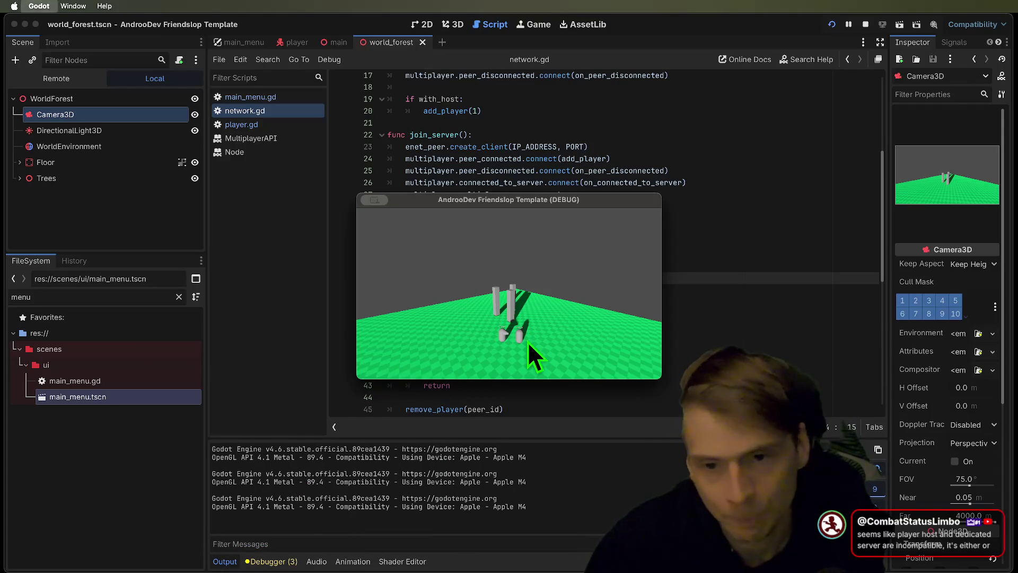
pyautogui.press('super+q')
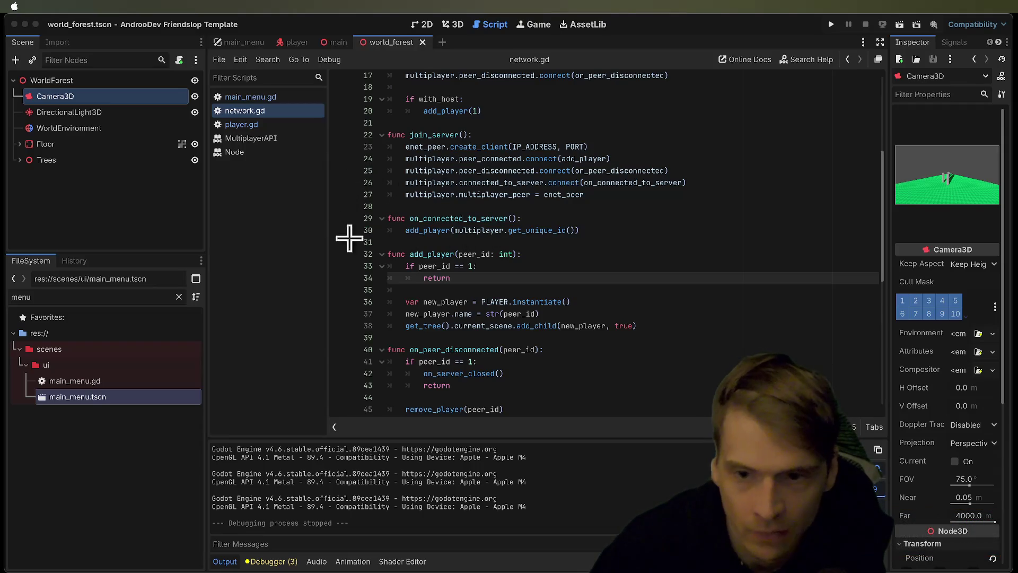
pyautogui.press('End')
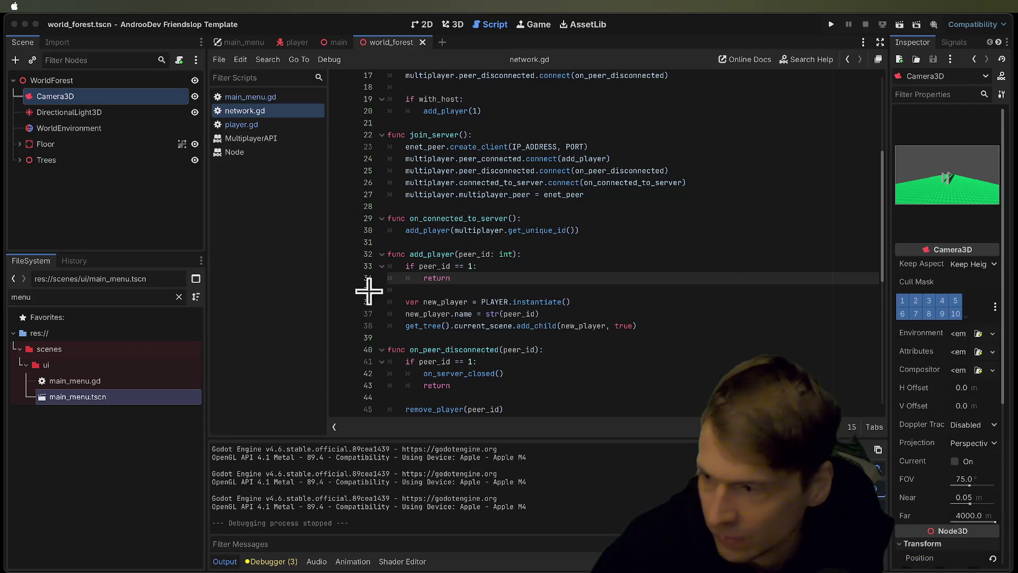
pyautogui.press('Home')
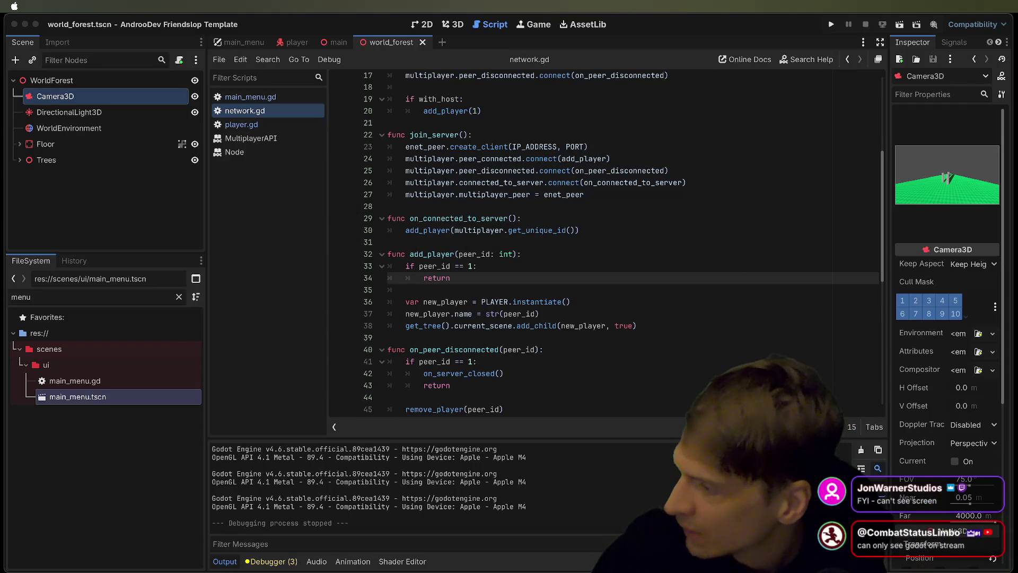
# Switch between Godot and the tldraw whiteboard, ending on the sketch with the box labelled 1
pyautogui.press('super+Tab')
pyautogui.hscroll(-5, 339, 403)
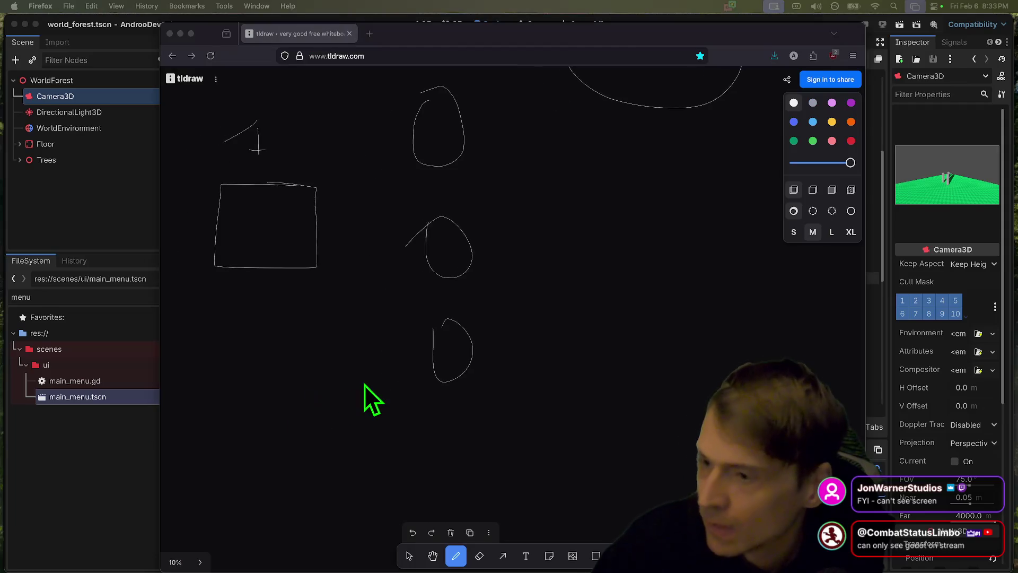
pyautogui.scroll(-2, 491, 276)
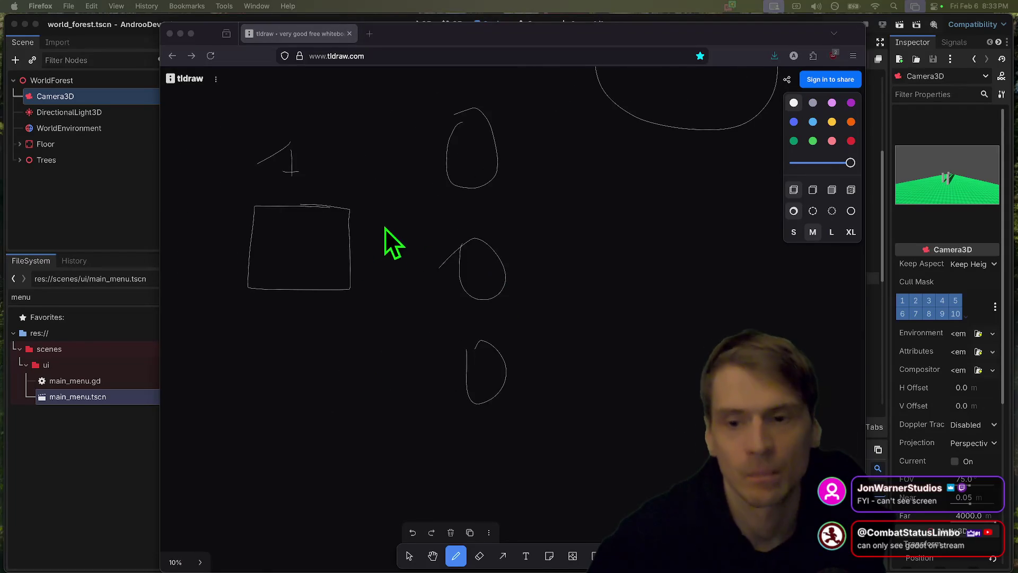
pyautogui.press('super+Tab')
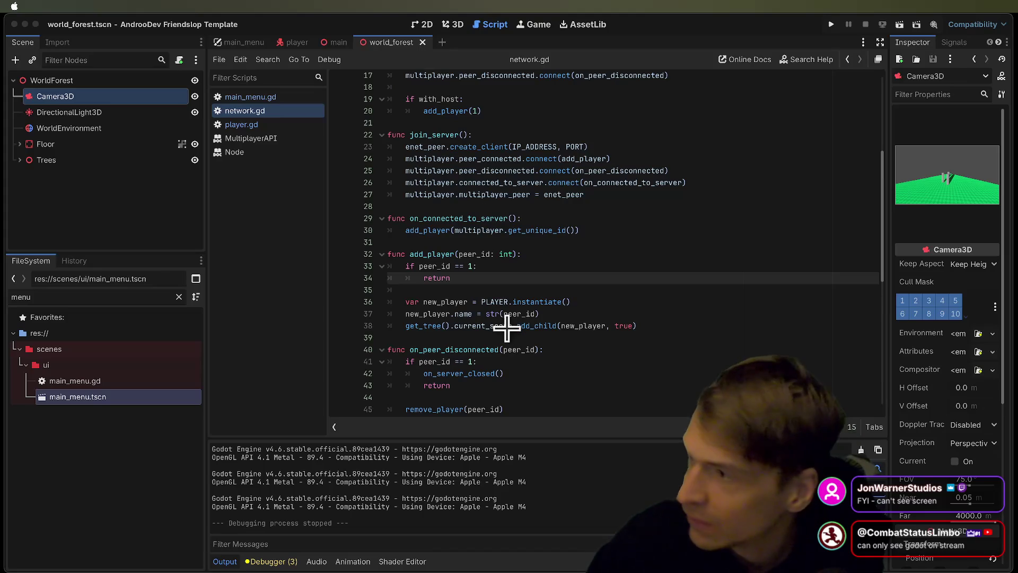
pyautogui.press('super+Tab')
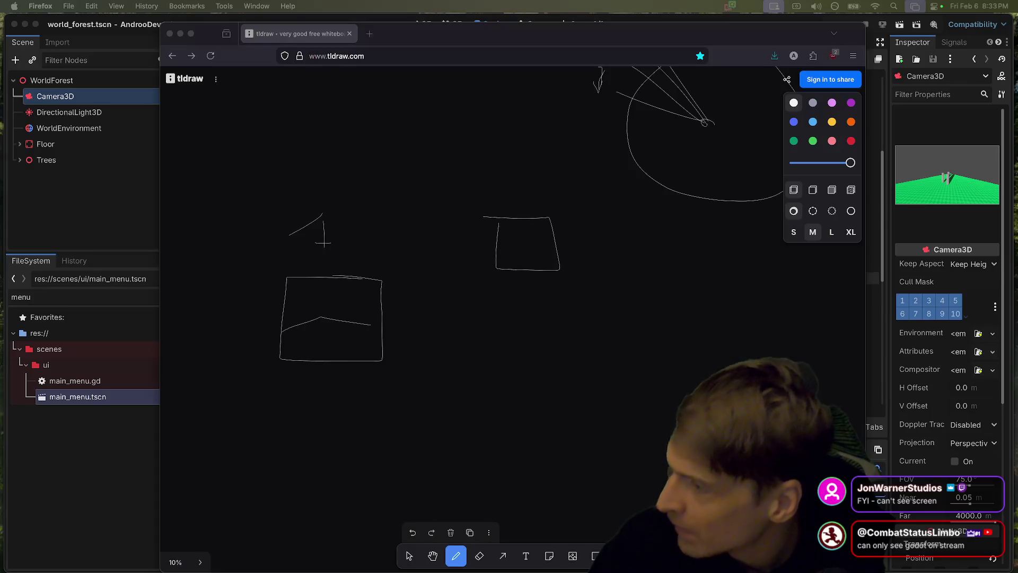
pyautogui.hscroll(2, 557, 295)
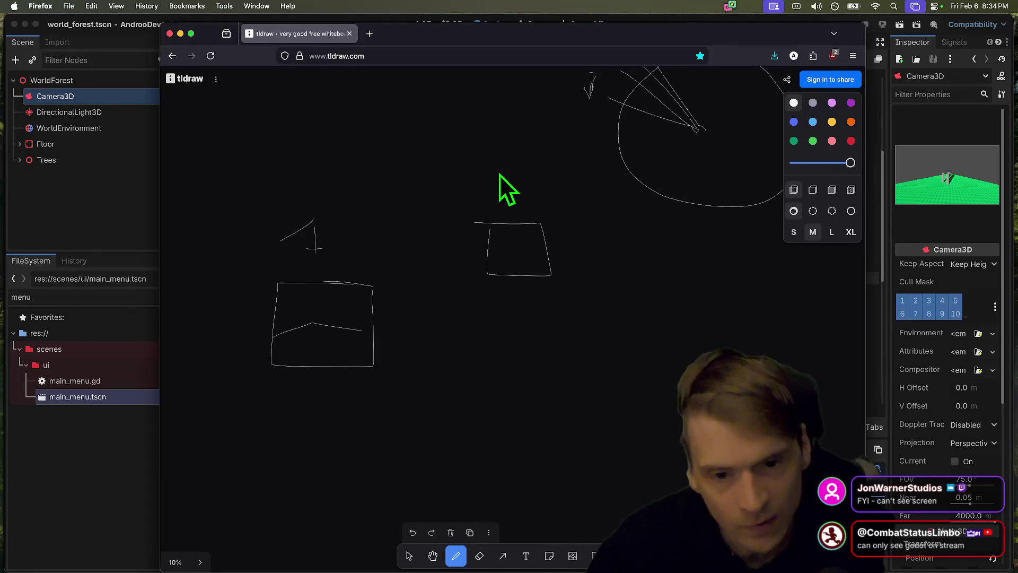
# Undo the last rectangle, switch the pen to light blue, and discard a trial curved stroke
pyautogui.press('super+z')
pyautogui.click(813, 122)
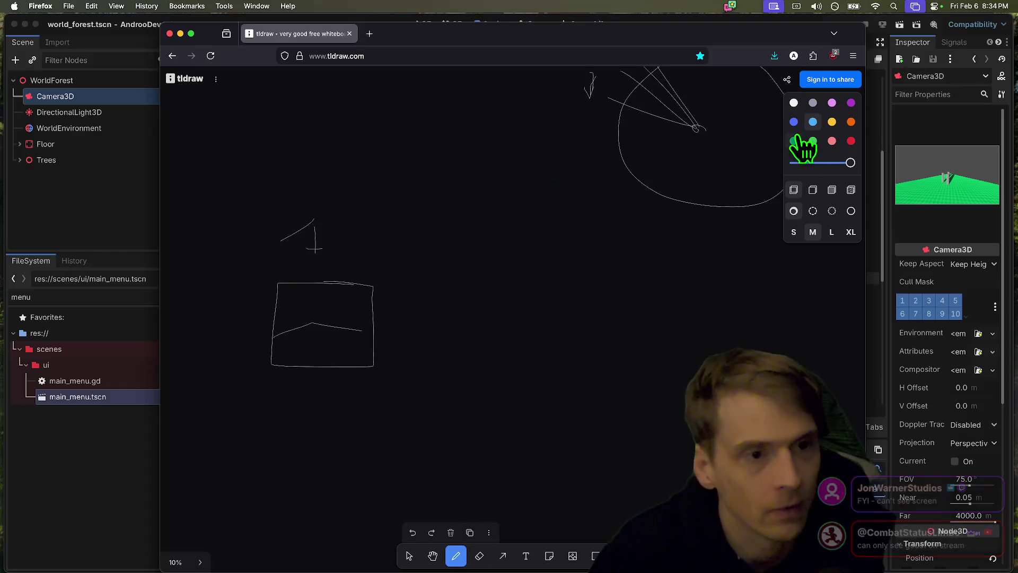
pyautogui.moveTo(489, 224)
pyautogui.mouseDown()
pyautogui.moveTo(470, 253)
pyautogui.moveTo(486, 248)
pyautogui.moveTo(482, 267)
pyautogui.mouseUp()
pyautogui.press('super+z')
# Sketch two client circles beside the box and lines linking them to it
pyautogui.moveTo(488, 333)
pyautogui.mouseDown()
pyautogui.moveTo(523, 368)
pyautogui.moveTo(489, 336)
pyautogui.mouseUp()
pyautogui.moveTo(490, 416)
pyautogui.mouseDown()
pyautogui.moveTo(536, 461)
pyautogui.moveTo(501, 432)
pyautogui.mouseUp()
pyautogui.scroll(-1, 586, 473)
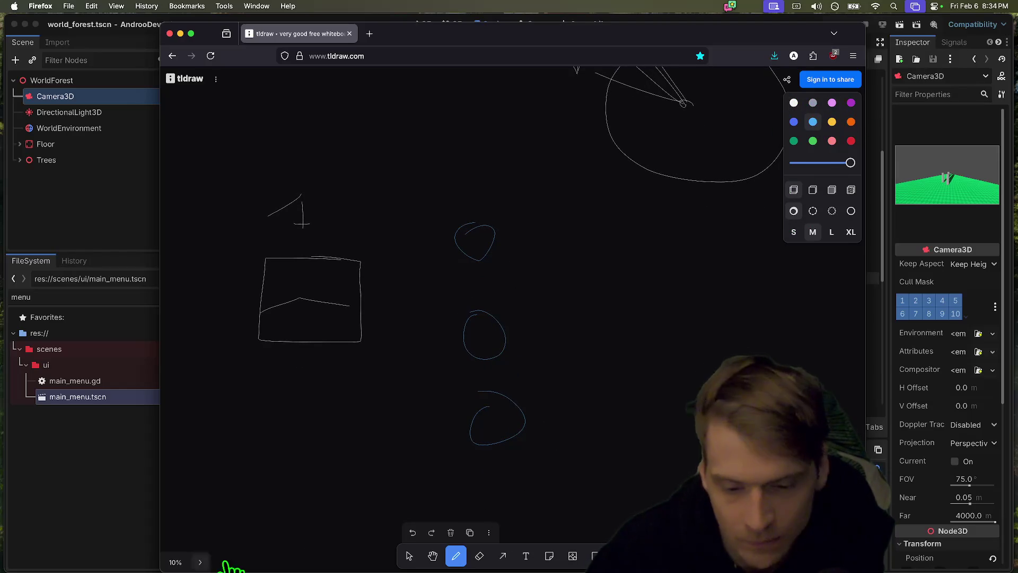
pyautogui.scroll(1, 414, 406)
pyautogui.moveTo(534, 243); pyautogui.dragTo(593, 239)
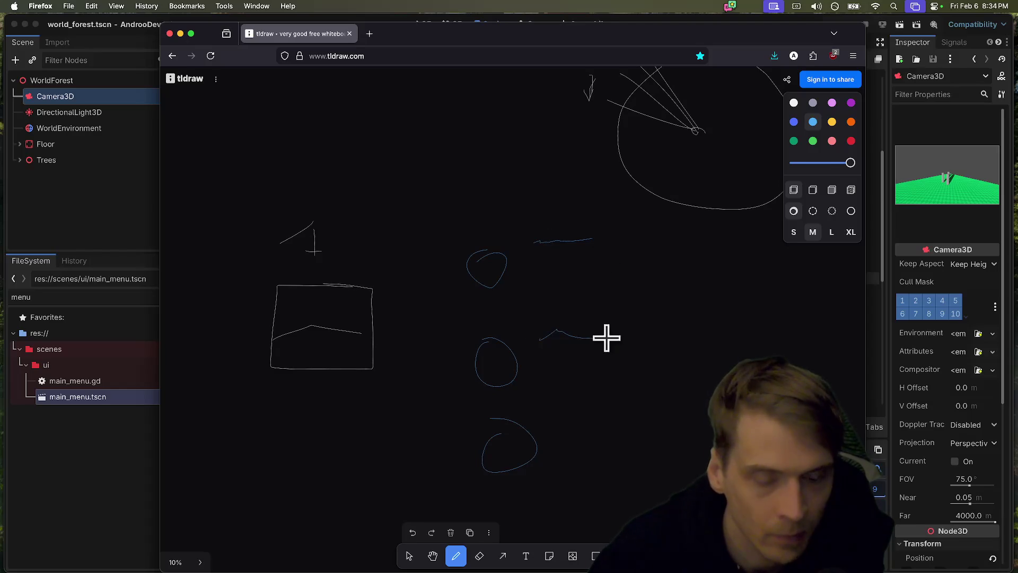
pyautogui.moveTo(602, 340); pyautogui.dragTo(614, 332)
pyautogui.moveTo(571, 434); pyautogui.dragTo(645, 428)
pyautogui.scroll(-1, 651, 457)
pyautogui.moveTo(370, 351); pyautogui.dragTo(447, 398)
pyautogui.moveTo(380, 305); pyautogui.dragTo(442, 325)
pyautogui.moveTo(374, 264); pyautogui.dragTo(409, 245)
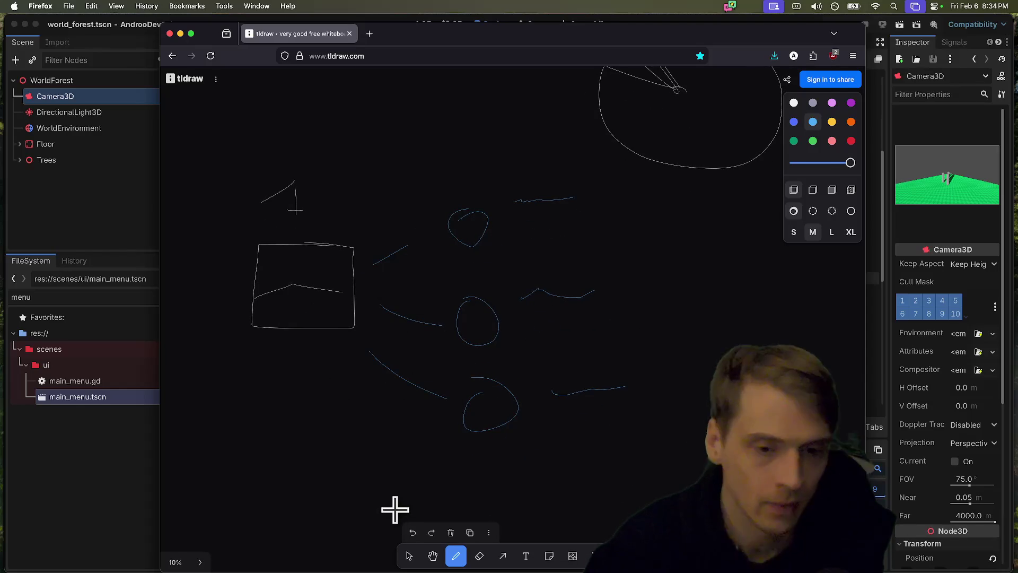
# Draw a small loop inside the rectangle, then undo the circles and inner line
pyautogui.hscroll(-3, 395, 448)
pyautogui.scroll(2, 395, 449)
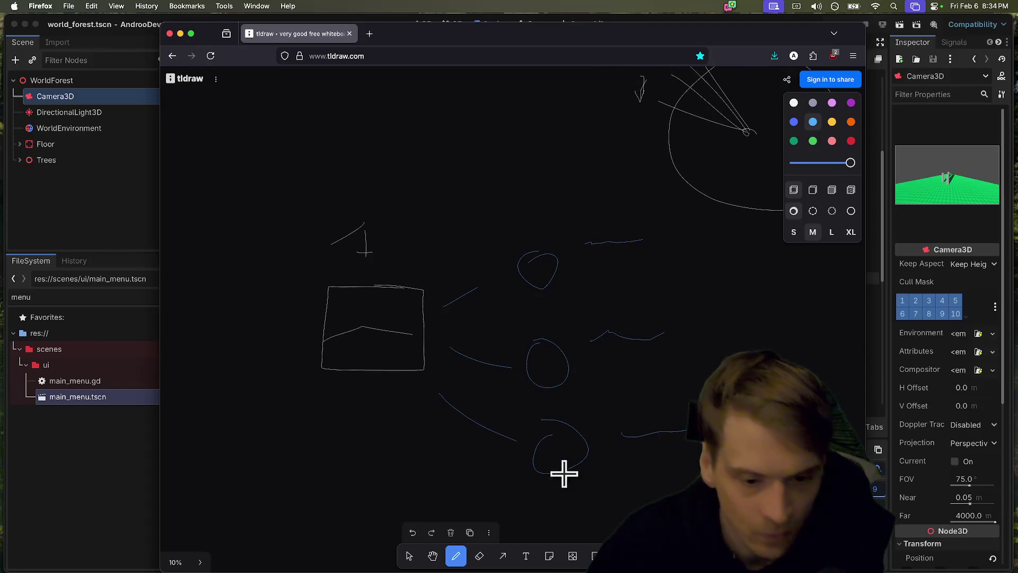
pyautogui.scroll(2, 402, 362)
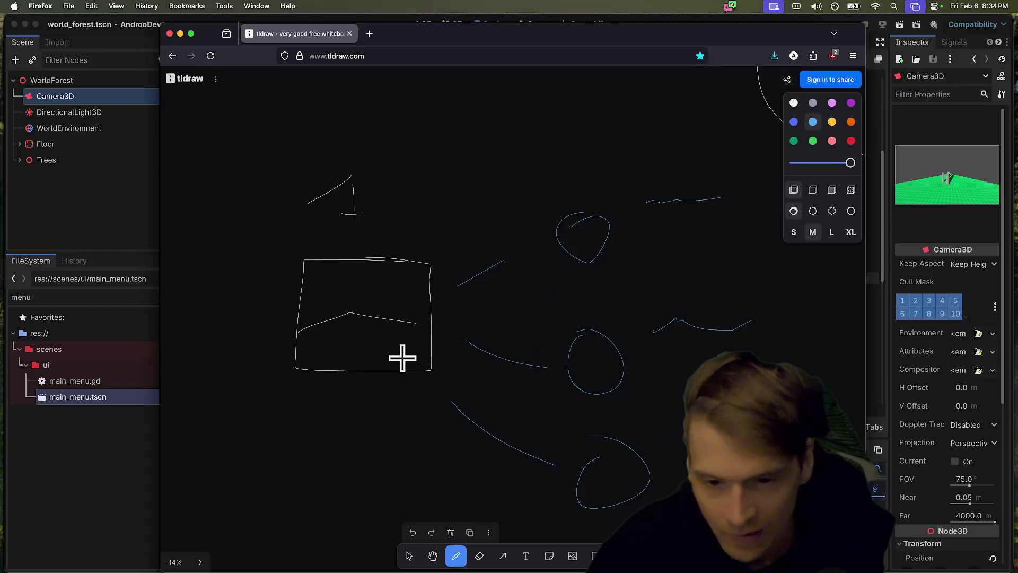
pyautogui.moveTo(363, 336)
pyautogui.mouseDown()
pyautogui.moveTo(400, 339)
pyautogui.moveTo(376, 344)
pyautogui.mouseUp()
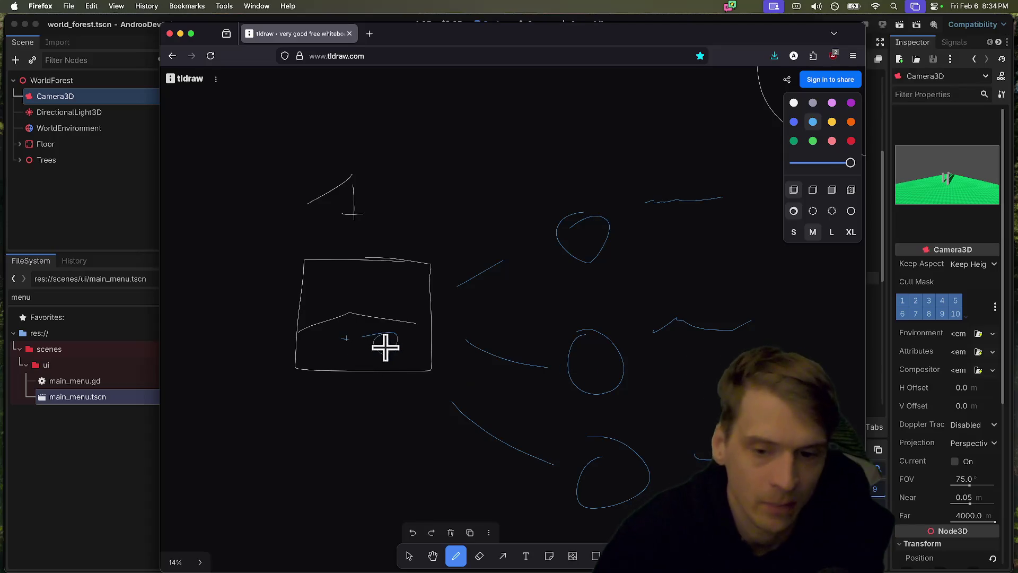
pyautogui.hscroll(2, 451, 360)
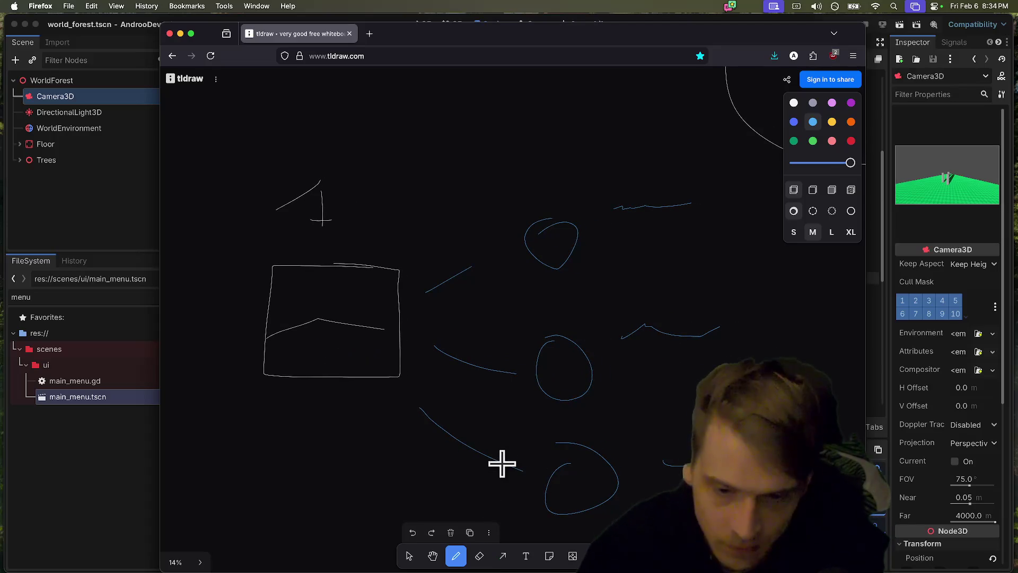
pyautogui.press('super+z')
pyautogui.press('super+z')
pyautogui.press('super+z')
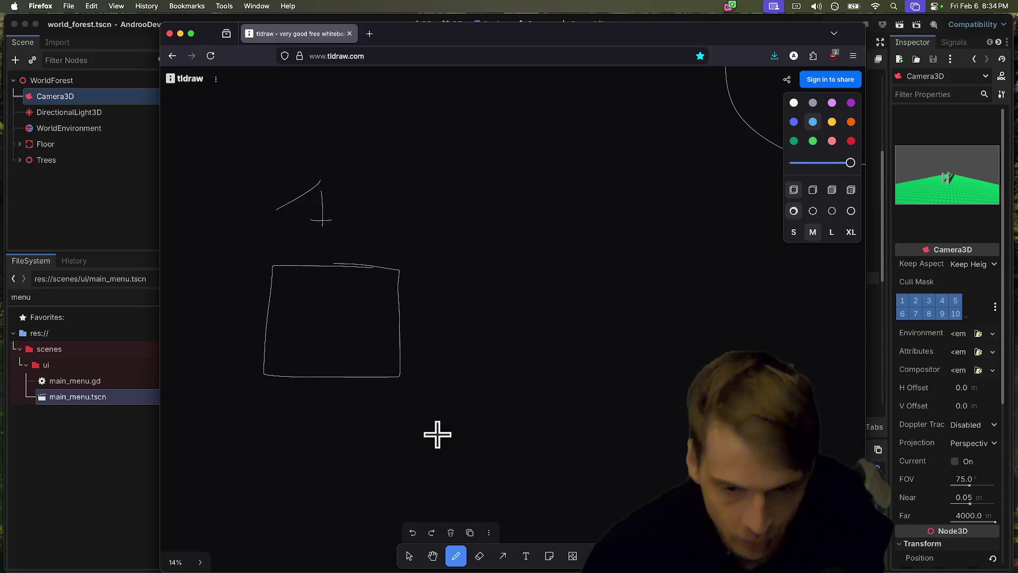
# Draw a blue circle below the big rectangle and enclose it in a hand-drawn box
pyautogui.scroll(2, 413, 368)
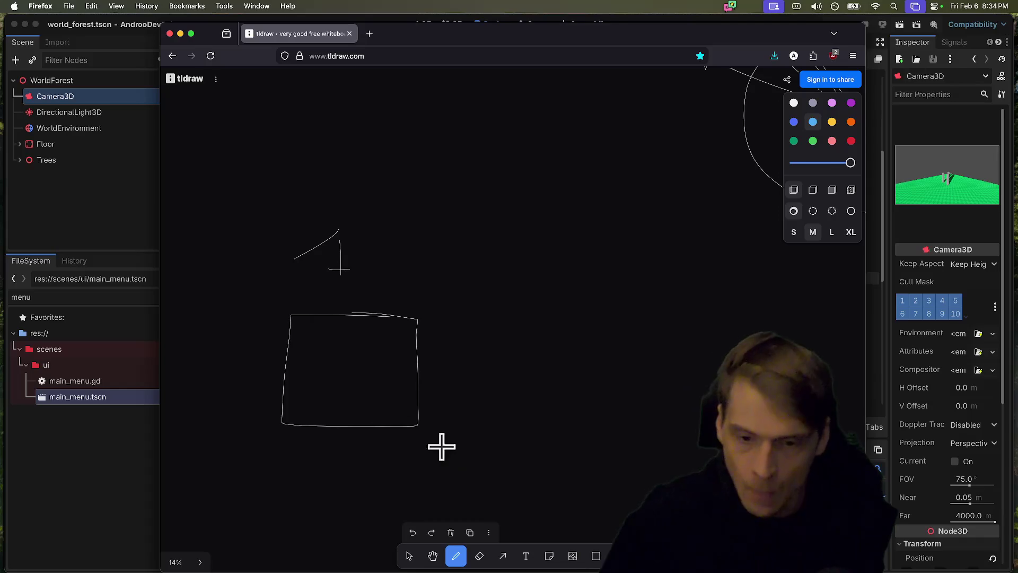
pyautogui.scroll(-2, 371, 424)
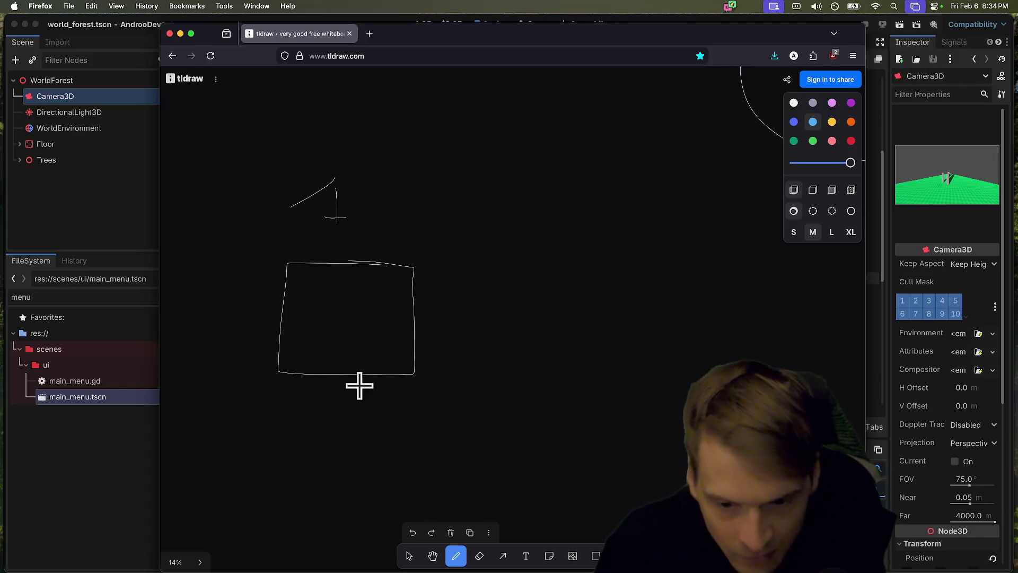
pyautogui.moveTo(357, 392)
pyautogui.mouseDown()
pyautogui.moveTo(325, 428)
pyautogui.moveTo(368, 393)
pyautogui.moveTo(349, 407)
pyautogui.mouseUp()
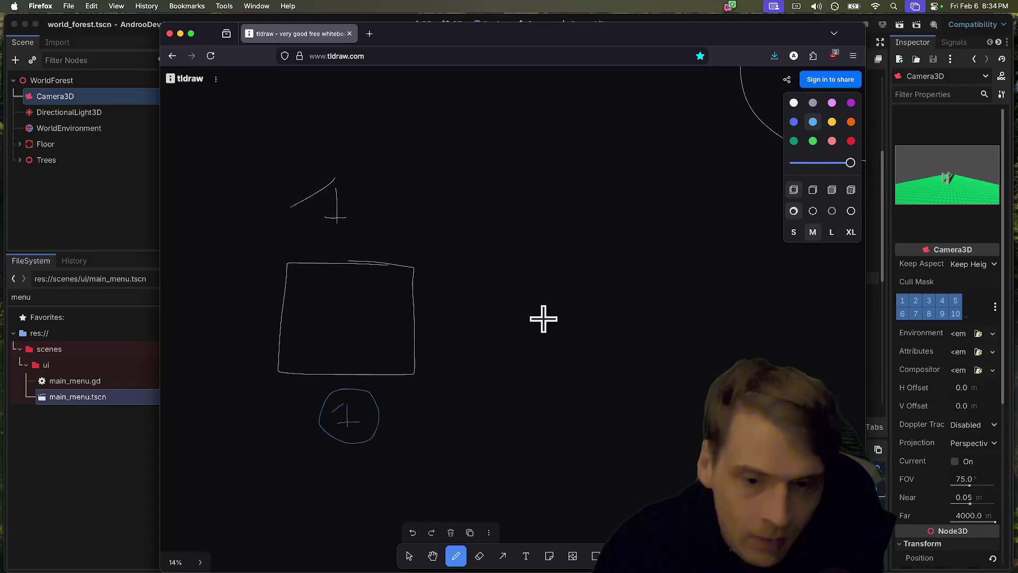
pyautogui.scroll(2, 507, 342)
pyautogui.hscroll(2, 507, 343)
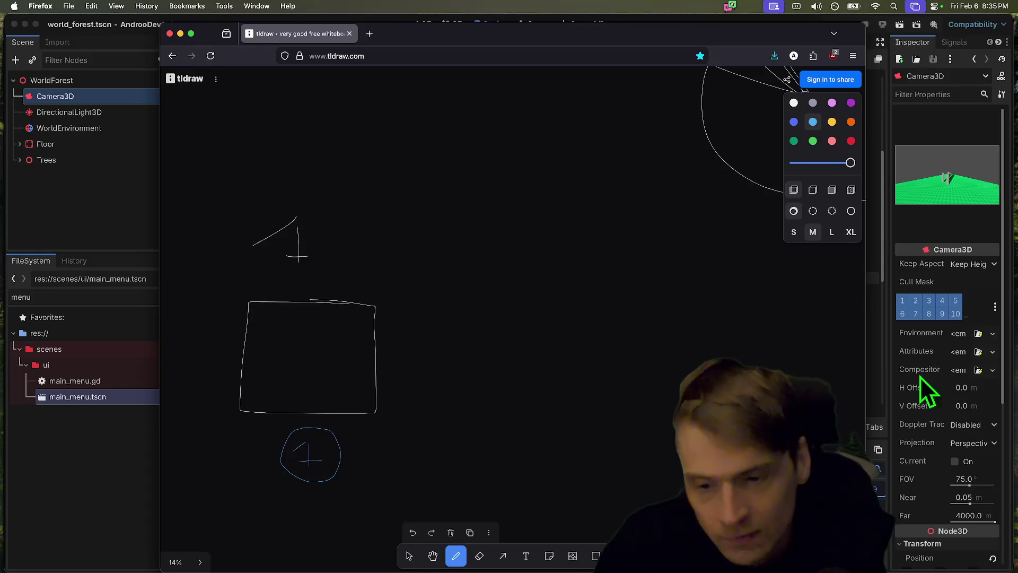
pyautogui.hscroll(1, 590, 347)
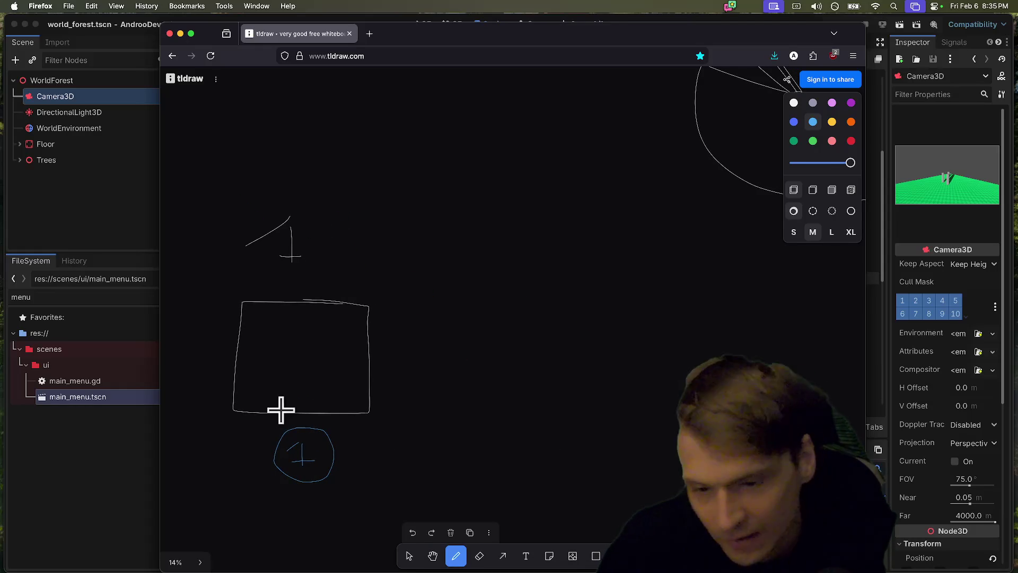
pyautogui.moveTo(266, 474)
pyautogui.mouseDown()
pyautogui.moveTo(359, 405)
pyautogui.moveTo(269, 396)
pyautogui.mouseUp()
# Try a trapezoid and a box on the right, then undo both
pyautogui.moveTo(476, 278)
pyautogui.mouseDown()
pyautogui.moveTo(461, 352)
pyautogui.moveTo(531, 271)
pyautogui.moveTo(488, 277)
pyautogui.mouseUp()
pyautogui.moveTo(489, 384)
pyautogui.mouseDown()
pyautogui.moveTo(563, 427)
pyautogui.moveTo(487, 367)
pyautogui.mouseUp()
pyautogui.scroll(-3, 647, 311)
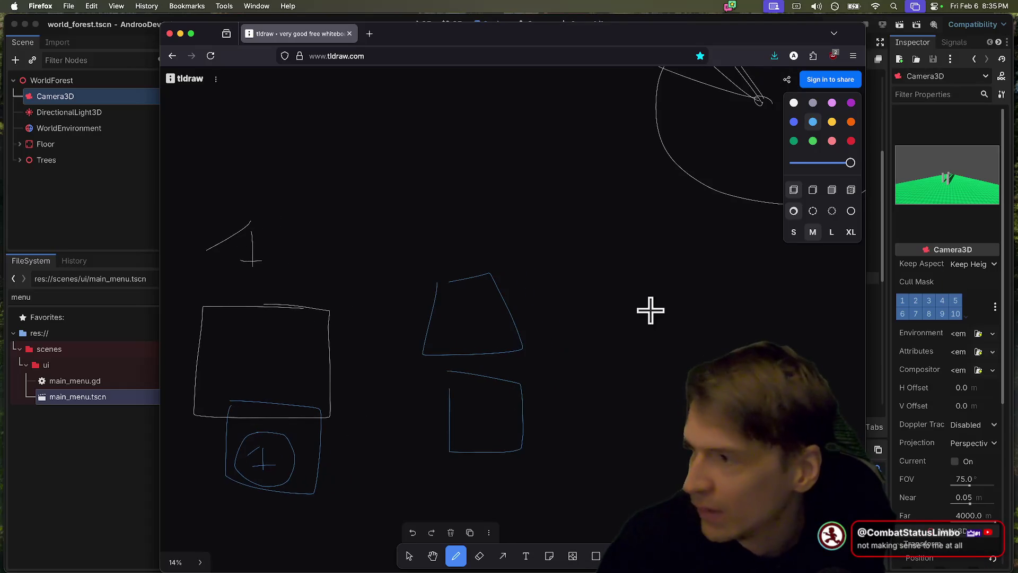
pyautogui.hotkey('ctrl', 'z')
pyautogui.moveTo(466, 313); pyautogui.dragTo(468, 355)
pyautogui.hotkey('ctrl', 'z')
pyautogui.hotkey('ctrl', 'z')
# Draw three stacked boxes on the right, each with a circle inside
pyautogui.moveTo(462, 200); pyautogui.dragTo(467, 262)
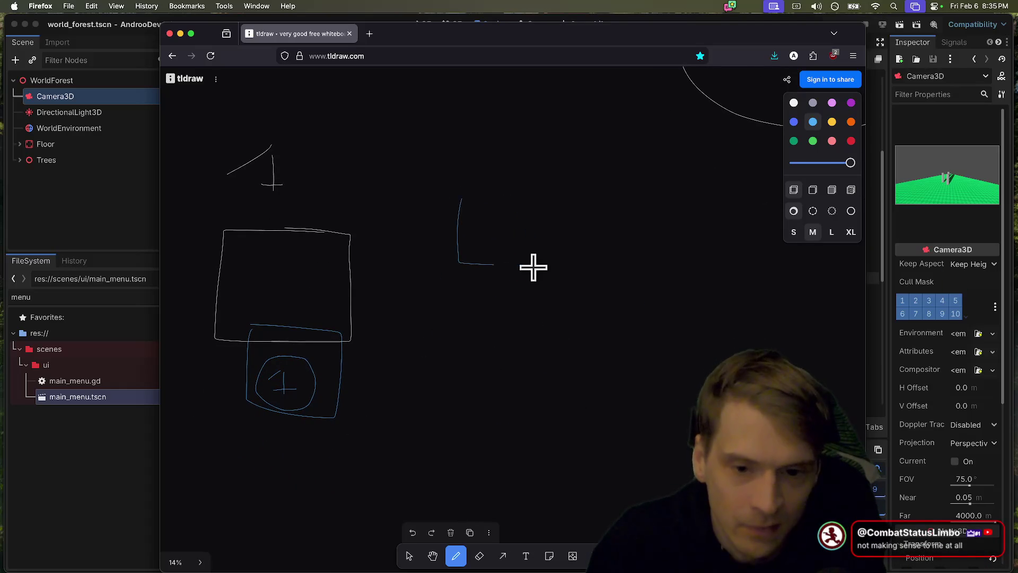
pyautogui.moveTo(554, 270); pyautogui.dragTo(476, 190)
pyautogui.moveTo(469, 285)
pyautogui.mouseDown()
pyautogui.moveTo(573, 368)
pyautogui.moveTo(550, 288)
pyautogui.moveTo(469, 284)
pyautogui.mouseUp()
pyautogui.moveTo(466, 399)
pyautogui.mouseDown()
pyautogui.moveTo(471, 465)
pyautogui.moveTo(564, 482)
pyautogui.moveTo(566, 396)
pyautogui.moveTo(456, 395)
pyautogui.mouseUp()
pyautogui.moveTo(527, 443); pyautogui.dragTo(496, 453)
pyautogui.moveTo(526, 303)
pyautogui.mouseDown()
pyautogui.moveTo(509, 332)
pyautogui.moveTo(544, 318)
pyautogui.mouseUp()
pyautogui.moveTo(489, 220)
pyautogui.mouseDown()
pyautogui.moveTo(523, 216)
pyautogui.moveTo(512, 214)
pyautogui.mouseUp()
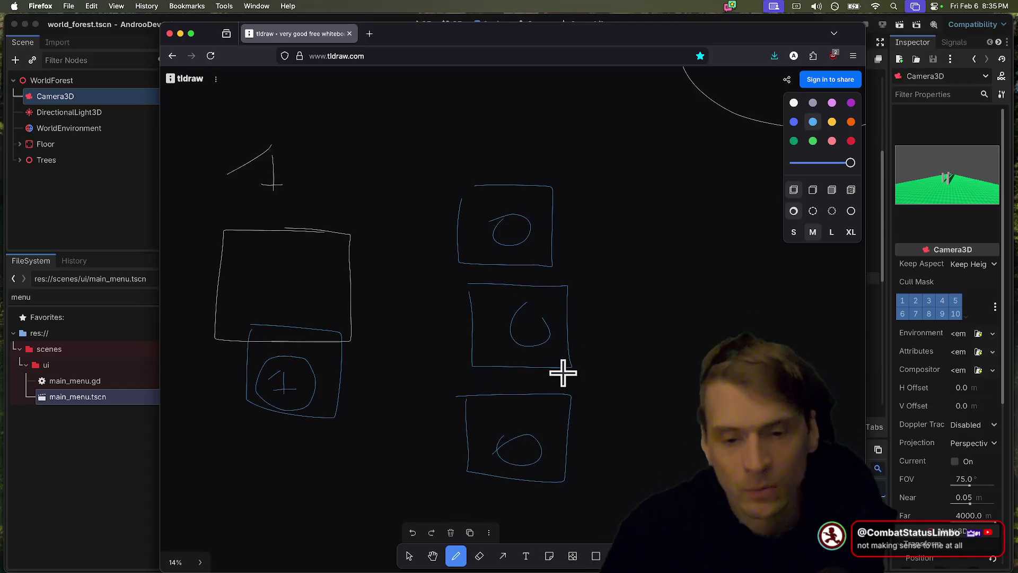
# Connect the big box to the three right-hand boxes with lines and write 1 inside the circle
pyautogui.scroll(2, 557, 369)
pyautogui.moveTo(468, 453); pyautogui.dragTo(373, 360)
pyautogui.moveTo(461, 354); pyautogui.dragTo(373, 353)
pyautogui.moveTo(398, 315); pyautogui.dragTo(457, 268)
pyautogui.moveTo(466, 429); pyautogui.dragTo(612, 298)
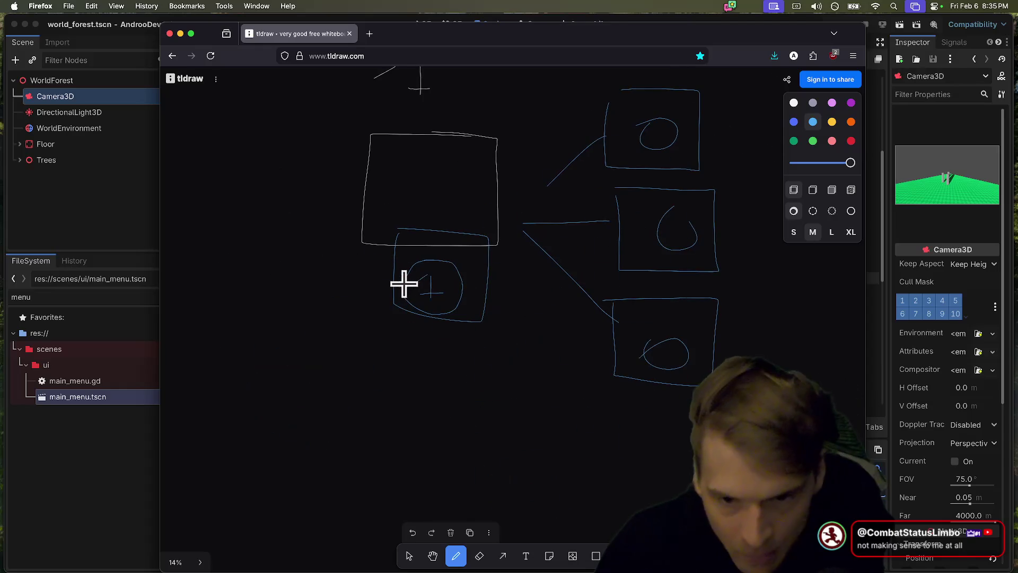
pyautogui.moveTo(418, 282); pyautogui.dragTo(427, 275)
pyautogui.moveTo(366, 293)
pyautogui.mouseDown()
pyautogui.moveTo(381, 290)
pyautogui.moveTo(374, 301)
pyautogui.mouseUp()
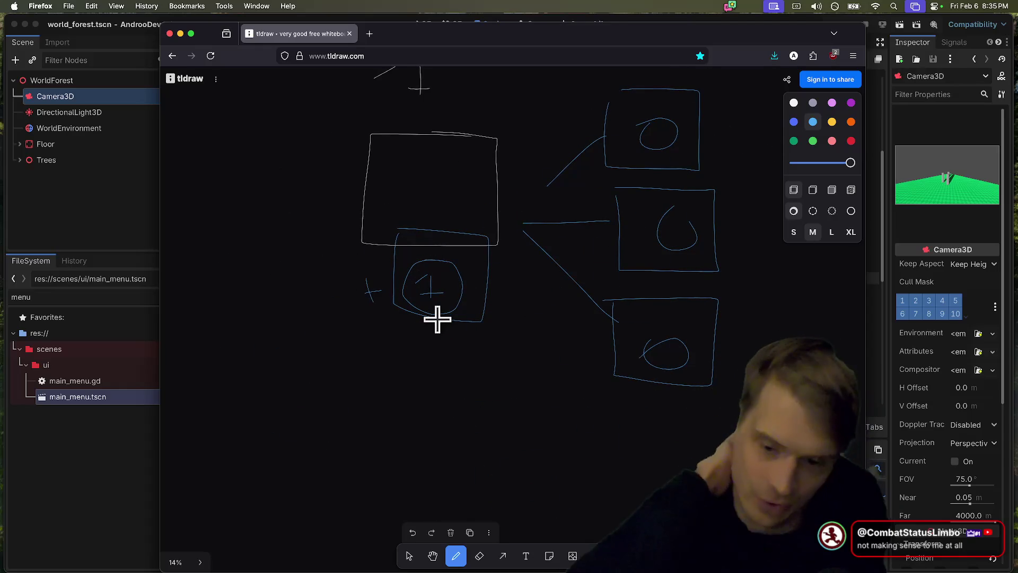
pyautogui.press('super+z')
# Cycle through open applications, briefly switching to the Godot editor
pyautogui.press('super+Tab')
pyautogui.press('super+shift+Tab')
pyautogui.press('super+Tab')
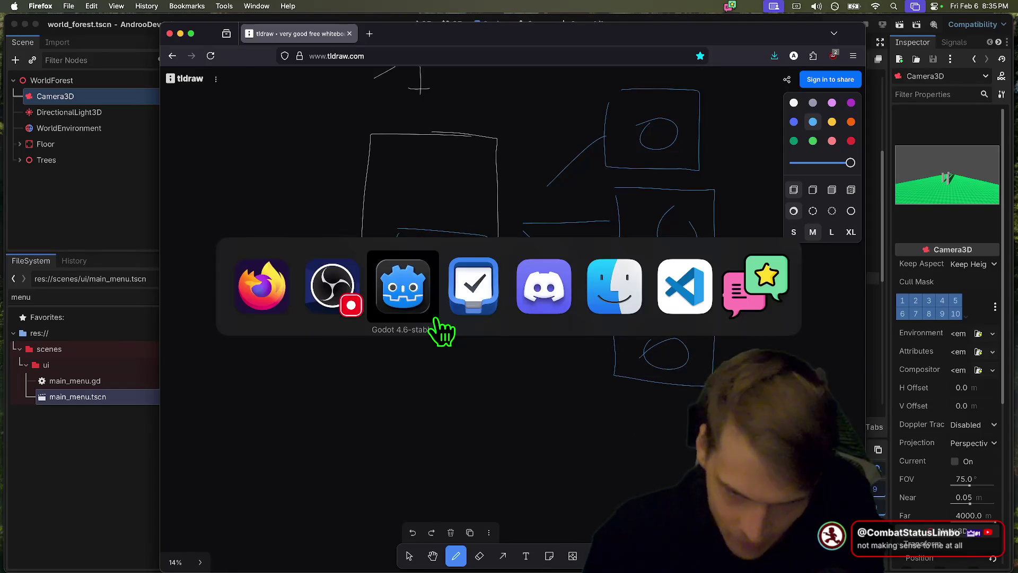
pyautogui.press('super+Tab')
pyautogui.press('super+Tab')
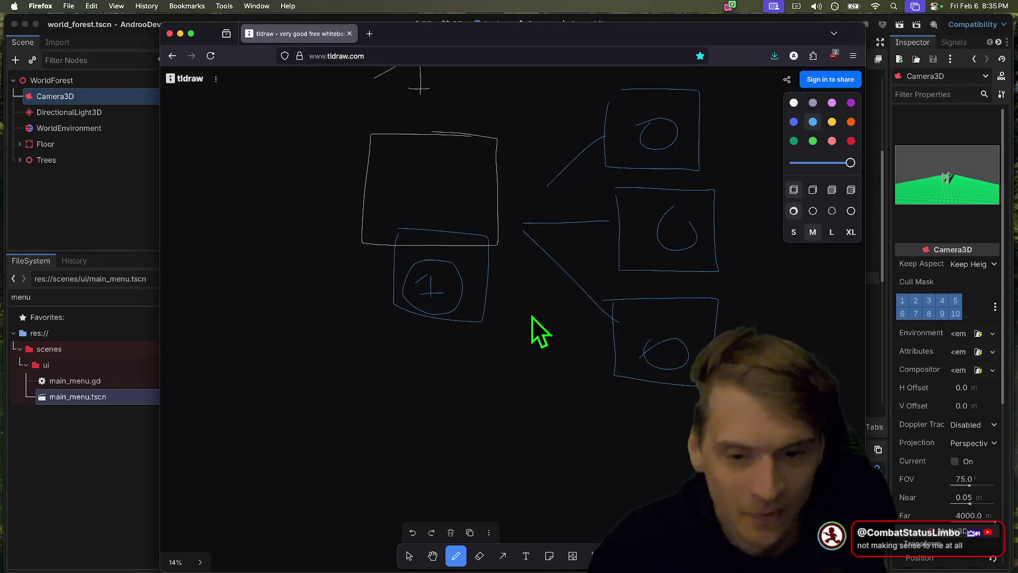
# Erase the boxed circled 1 under the big box with the eraser and recenter the diagram
pyautogui.click(480, 554)
pyautogui.moveTo(371, 318)
pyautogui.mouseDown()
pyautogui.moveTo(527, 257)
pyautogui.moveTo(441, 308)
pyautogui.moveTo(455, 374)
pyautogui.mouseUp()
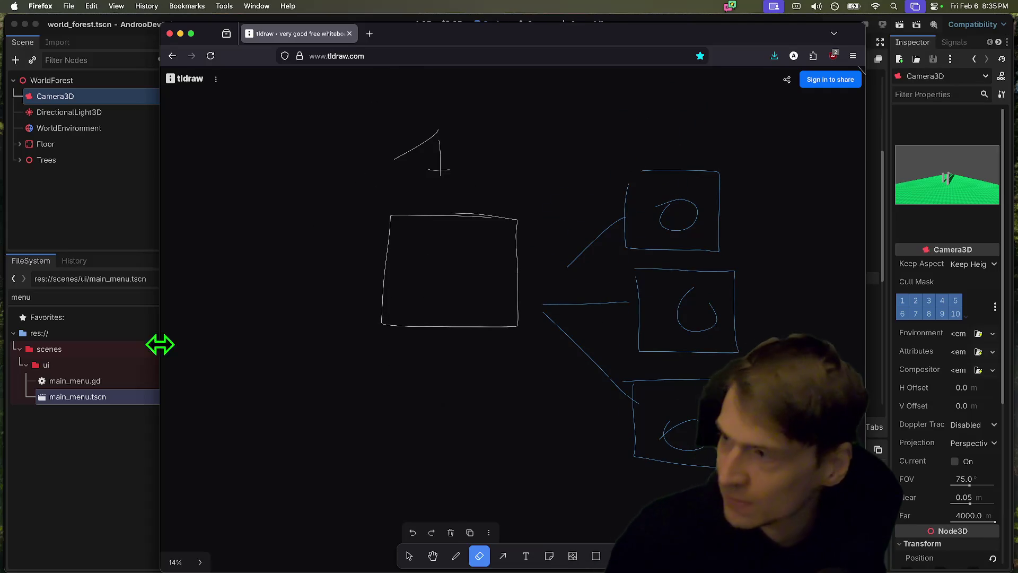
pyautogui.moveTo(161, 337)
pyautogui.mouseDown()
pyautogui.moveTo(518, 291)
pyautogui.moveTo(510, 253)
pyautogui.moveTo(443, 256)
pyautogui.moveTo(434, 284)
pyautogui.moveTo(475, 290)
pyautogui.mouseUp()
pyautogui.scroll(-3, 419, 319)
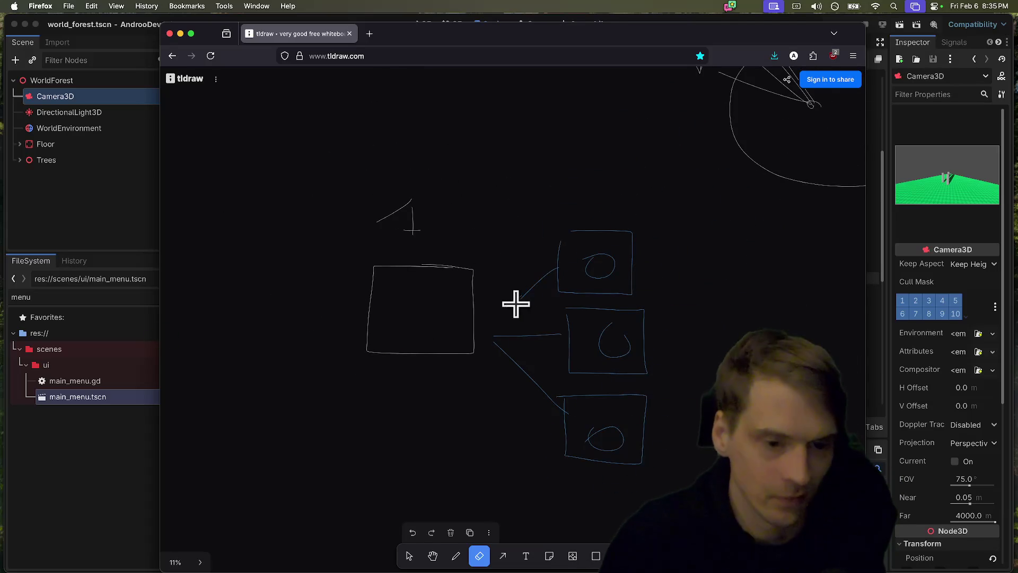
pyautogui.hscroll(5, 486, 345)
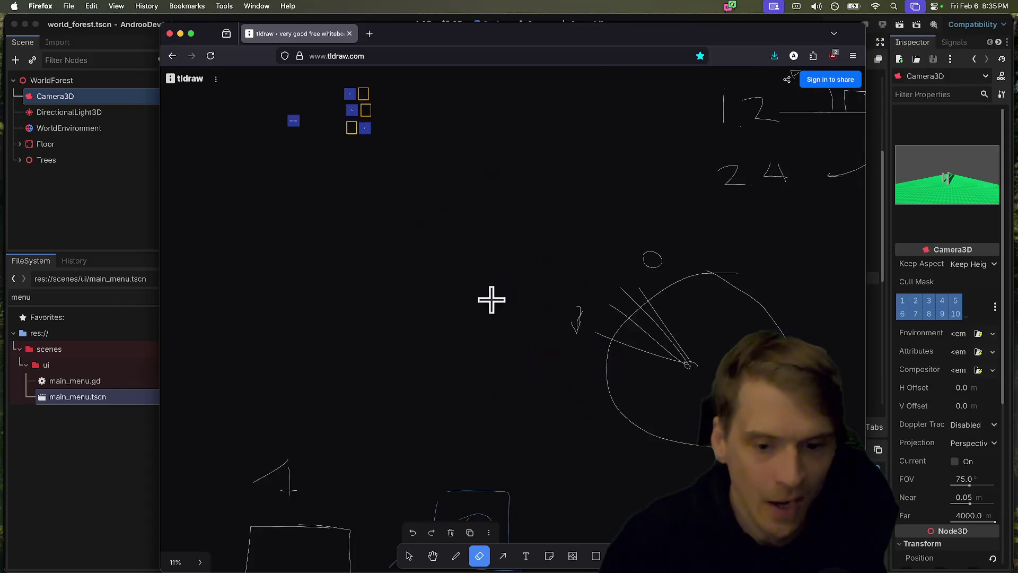
pyautogui.hscroll(2, 459, 302)
pyautogui.scroll(5, 403, 272)
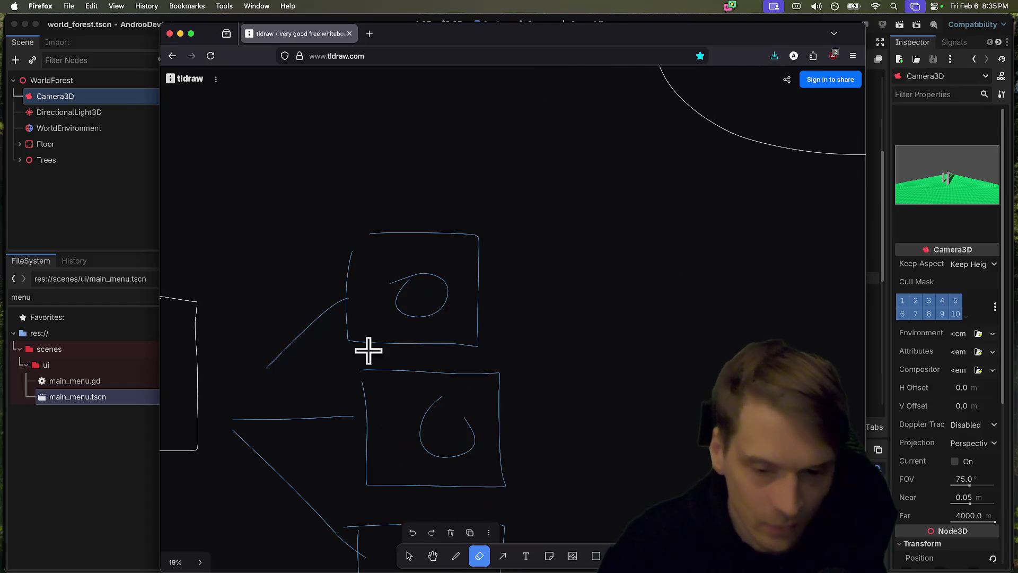
pyautogui.scroll(-3, 424, 297)
pyautogui.hscroll(-2, 555, 432)
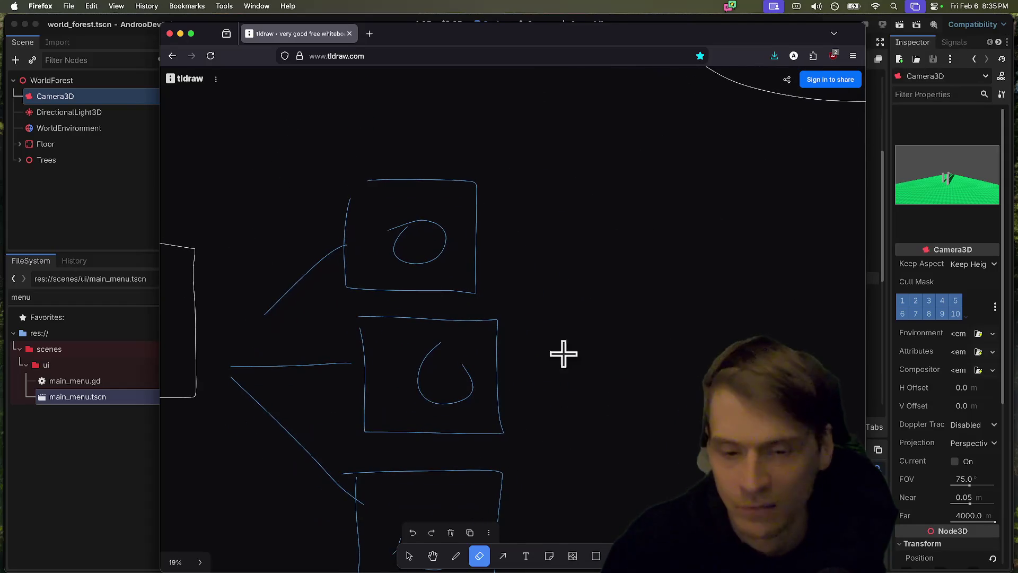
pyautogui.scroll(-3, 561, 325)
pyautogui.hscroll(-3, 561, 325)
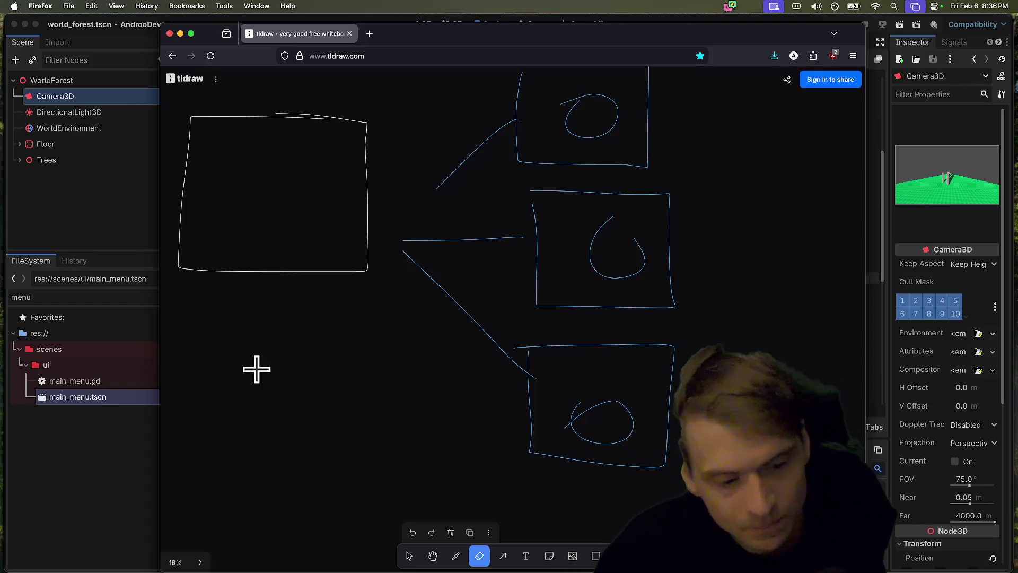
pyautogui.hscroll(-4, 530, 377)
pyautogui.scroll(5, 529, 378)
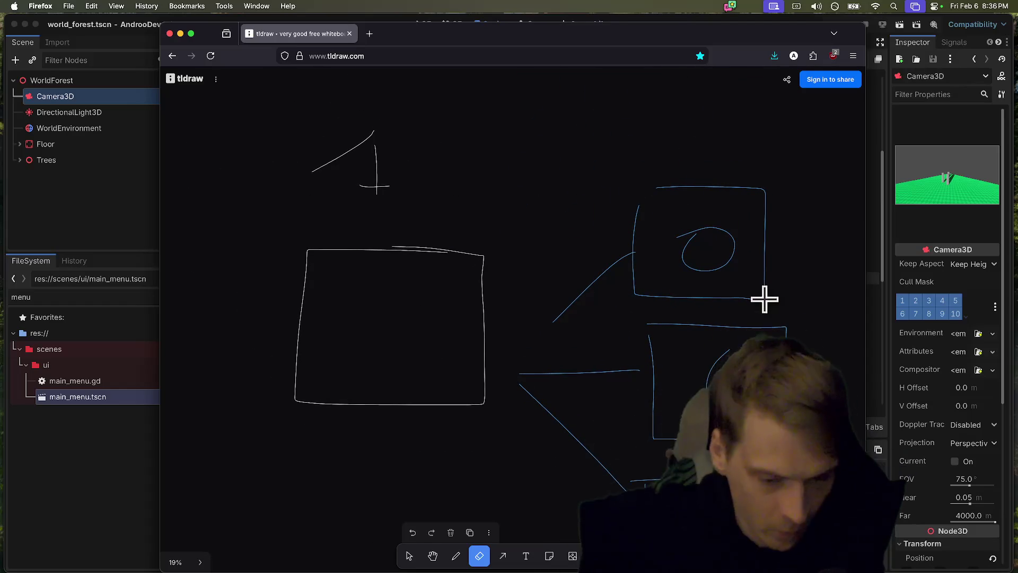
pyautogui.scroll(-6, 746, 228)
pyautogui.hscroll(-1, 746, 227)
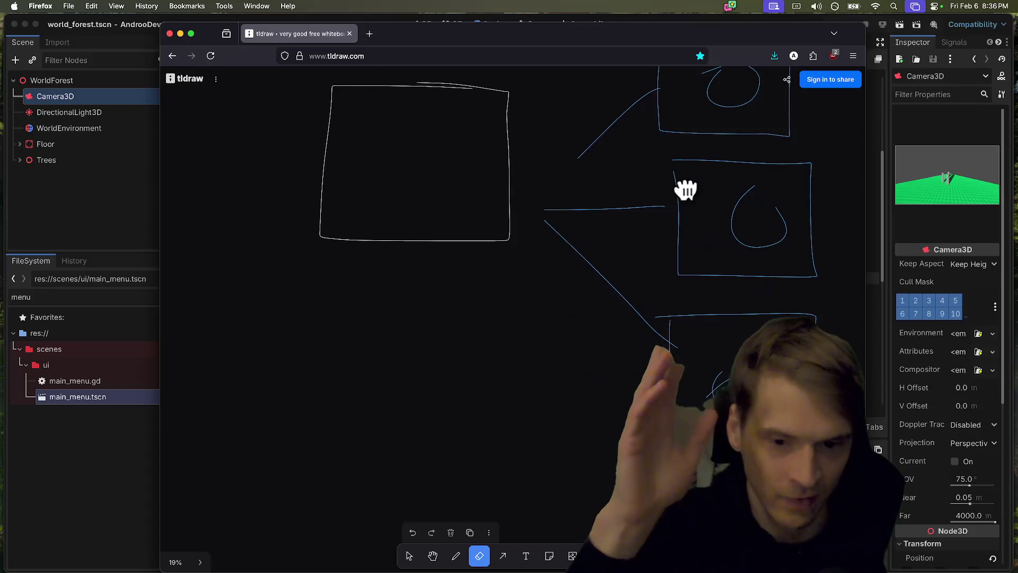
# Draw a curved arrow from the bottom box up into the big box
pyautogui.click(456, 556)
pyautogui.moveTo(662, 427); pyautogui.dragTo(420, 163)
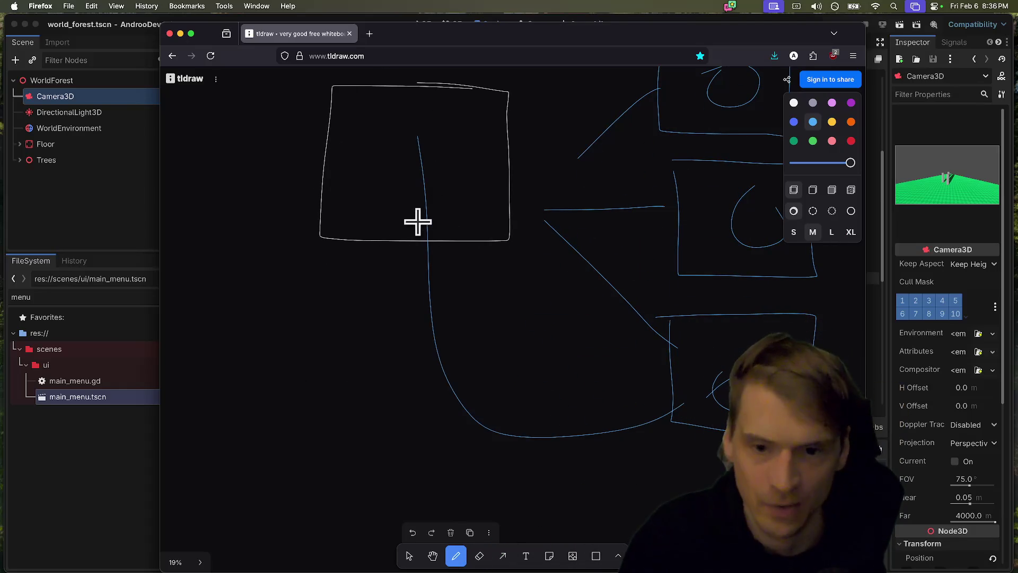
pyautogui.press('super+z')
pyautogui.moveTo(673, 376)
pyautogui.mouseDown()
pyautogui.moveTo(392, 261)
pyautogui.moveTo(415, 281)
pyautogui.mouseUp()
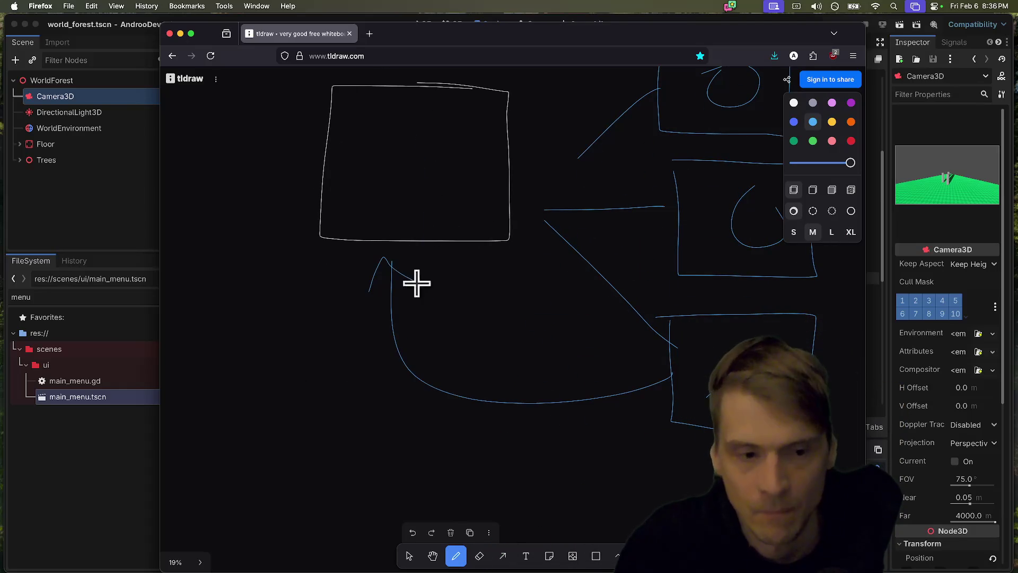
# Handwrite the label 'Client' beneath the arrow
pyautogui.scroll(-5, 432, 349)
pyautogui.moveTo(456, 336)
pyautogui.mouseDown()
pyautogui.moveTo(467, 364)
pyautogui.moveTo(530, 366)
pyautogui.mouseUp()
pyautogui.moveTo(541, 318); pyautogui.dragTo(536, 379)
pyautogui.moveTo(517, 353); pyautogui.dragTo(553, 346)
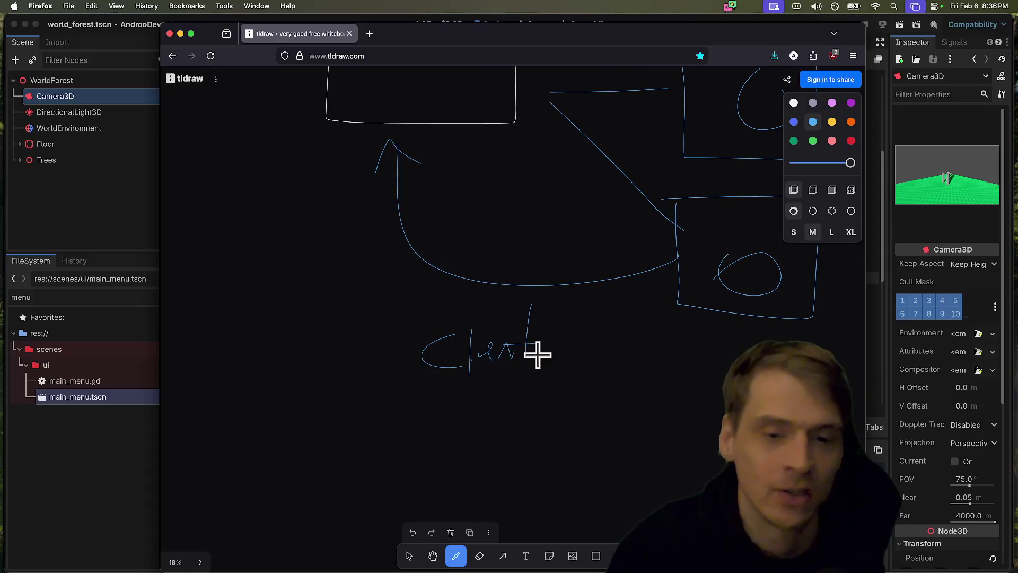
# Handwrite the label 'SERVER' above the big box
pyautogui.scroll(5, 514, 273)
pyautogui.scroll(2, 438, 207)
pyautogui.moveTo(403, 112)
pyautogui.mouseDown()
pyautogui.moveTo(397, 143)
pyautogui.moveTo(435, 140)
pyautogui.mouseUp()
pyautogui.moveTo(428, 115)
pyautogui.mouseDown()
pyautogui.moveTo(444, 115)
pyautogui.moveTo(464, 139)
pyautogui.mouseUp()
pyautogui.moveTo(467, 110); pyautogui.dragTo(493, 128)
pyautogui.moveTo(562, 142)
pyautogui.mouseDown()
pyautogui.moveTo(568, 116)
pyautogui.moveTo(569, 139)
pyautogui.moveTo(622, 144)
pyautogui.mouseUp()
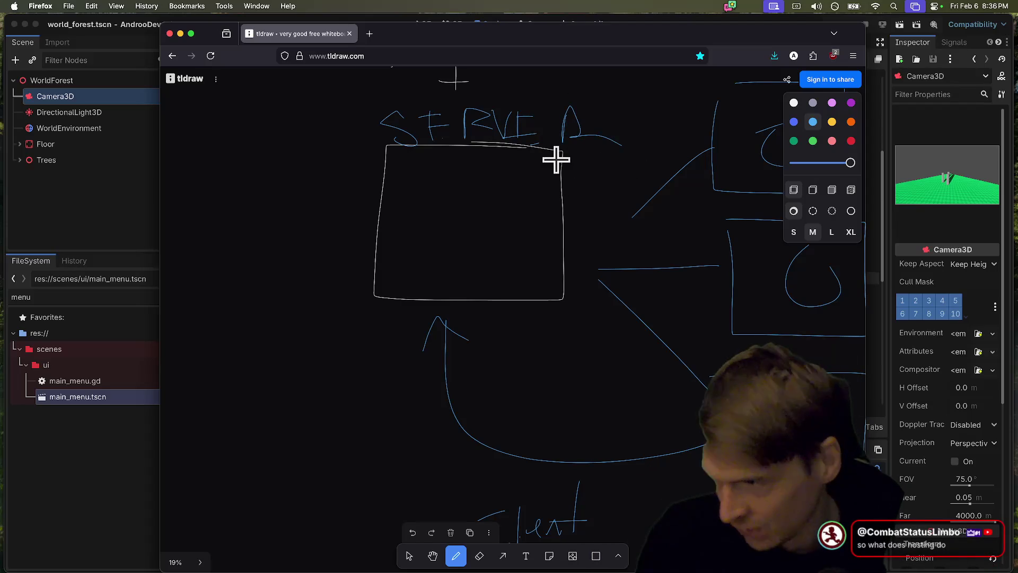
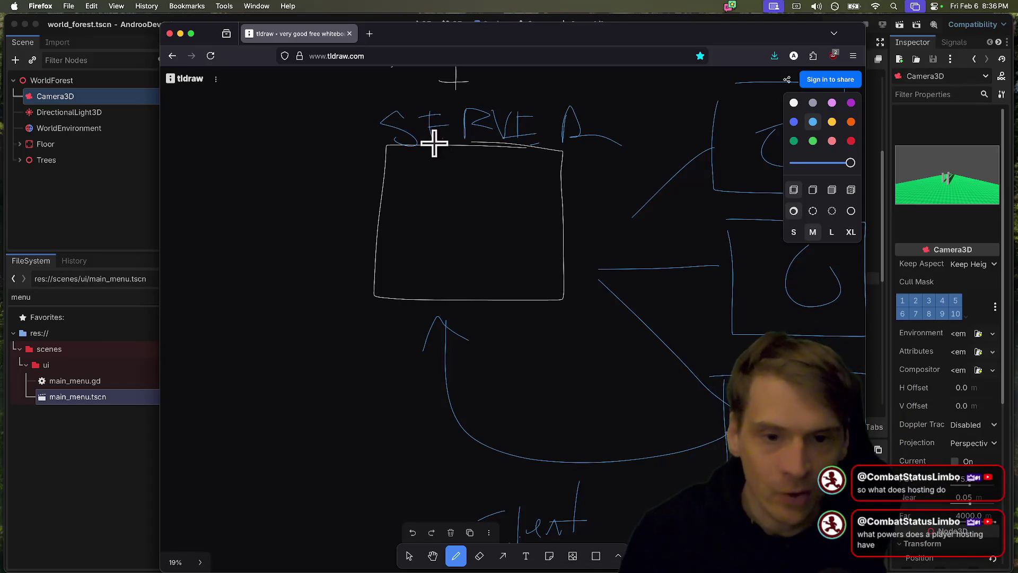
# Draw red player loops inside the SERVER box, undoing an accidental green stroke
pyautogui.hscroll(5, 470, 345)
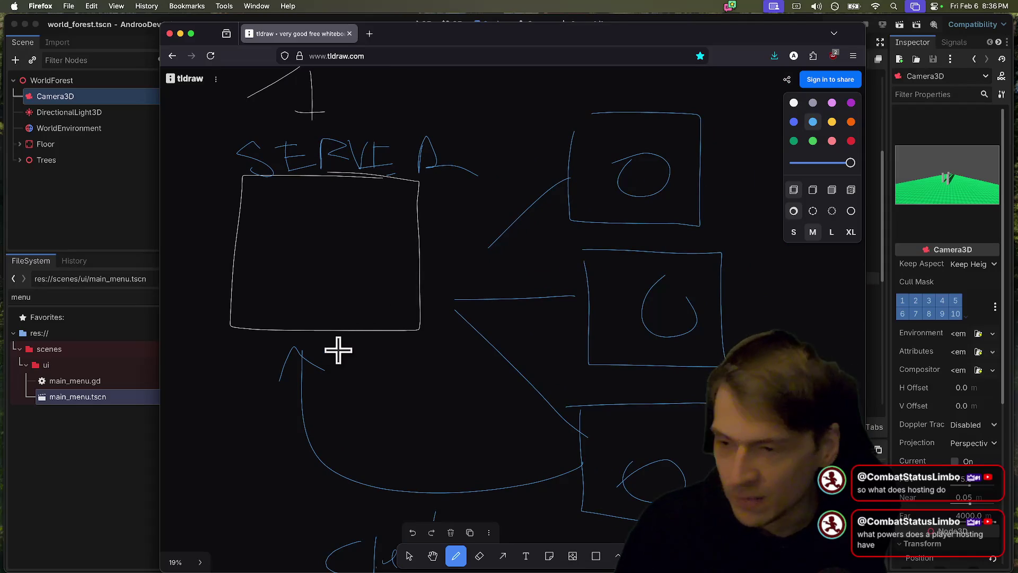
pyautogui.scroll(-3, 338, 361)
pyautogui.scroll(4, 391, 386)
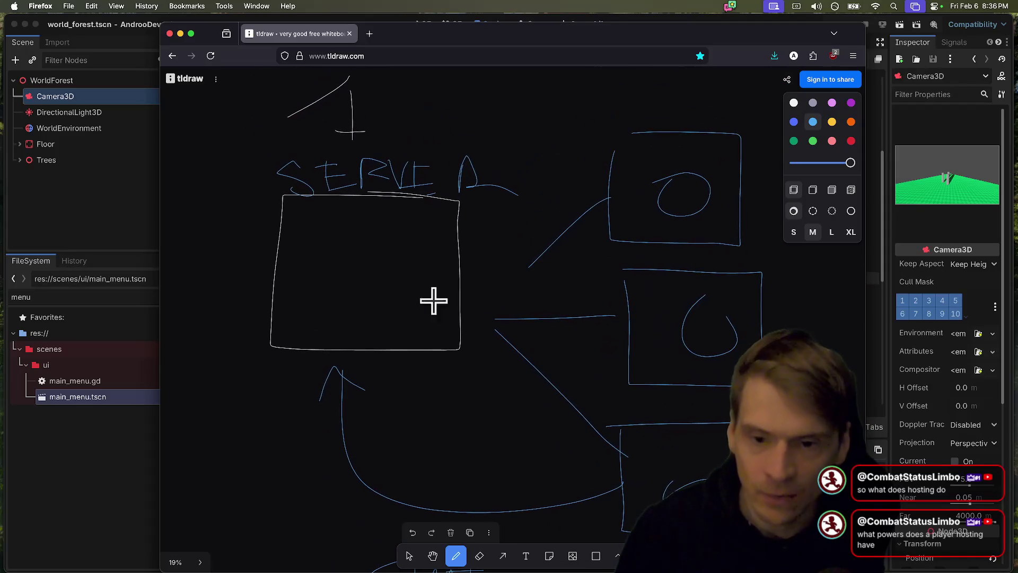
pyautogui.hscroll(-5, 438, 204)
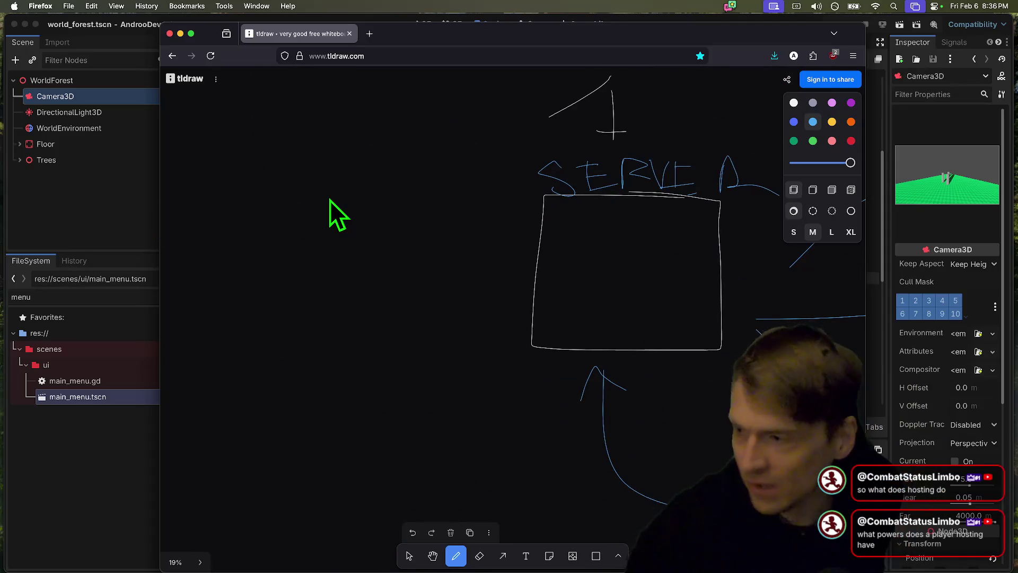
pyautogui.click(794, 140)
pyautogui.moveTo(630, 208)
pyautogui.mouseDown()
pyautogui.moveTo(570, 237)
pyautogui.moveTo(578, 223)
pyautogui.mouseUp()
pyautogui.hotkey('ctrl', 'z')
pyautogui.click(851, 141)
pyautogui.moveTo(652, 233); pyautogui.dragTo(672, 236)
pyautogui.moveTo(560, 276); pyautogui.dragTo(560, 311)
# Add a fourth red loop and a small mark inside each of the four figures
pyautogui.hscroll(4, 596, 346)
pyautogui.scroll(-1, 595, 346)
pyautogui.hscroll(4, 562, 264)
pyautogui.scroll(-2, 561, 263)
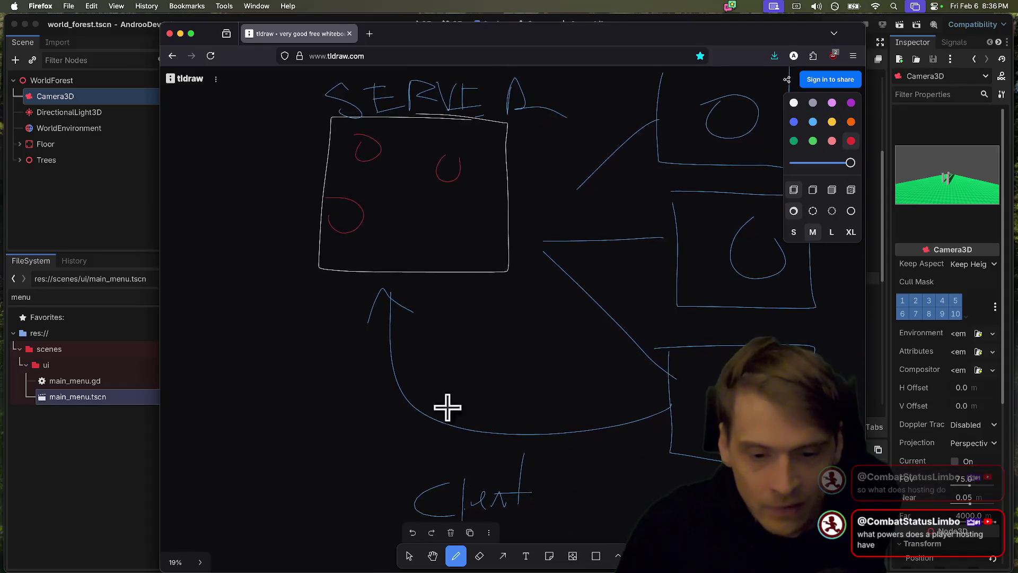
pyautogui.moveTo(432, 218)
pyautogui.mouseDown()
pyautogui.moveTo(459, 223)
pyautogui.moveTo(405, 208)
pyautogui.mouseUp()
pyautogui.moveTo(342, 210); pyautogui.dragTo(340, 218)
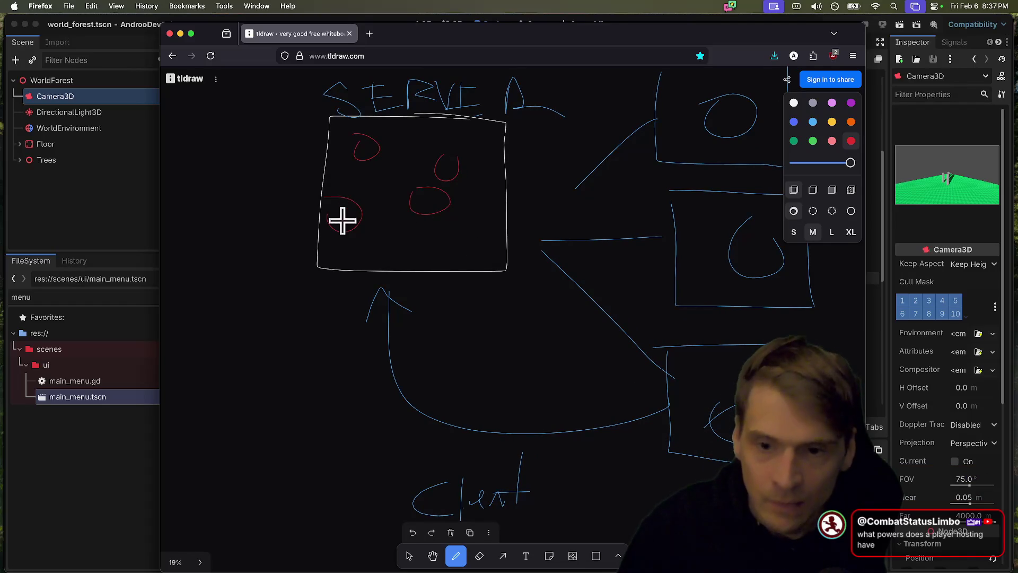
pyautogui.moveTo(433, 197); pyautogui.dragTo(429, 207)
pyautogui.moveTo(442, 163); pyautogui.dragTo(441, 175)
pyautogui.moveTo(368, 150); pyautogui.dragTo(365, 156)
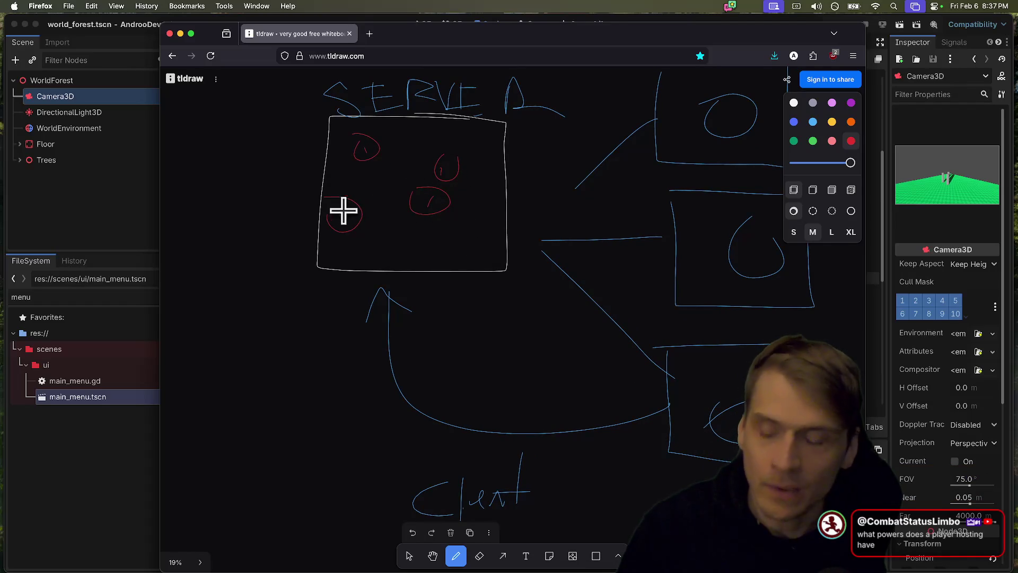
# Write a red 1 above the SERVER box
pyautogui.hscroll(2, 368, 269)
pyautogui.scroll(-1, 368, 268)
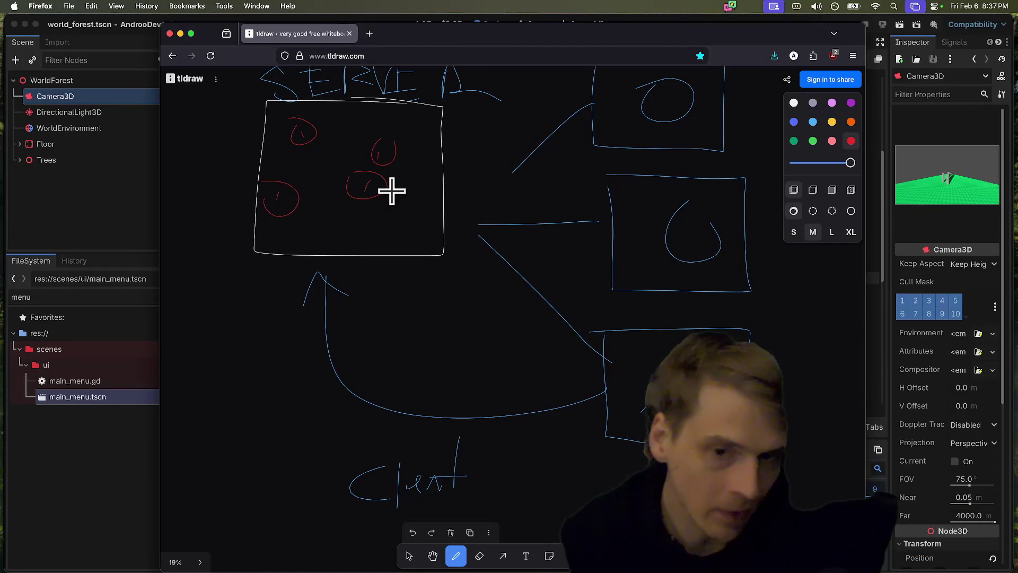
pyautogui.scroll(3, 391, 191)
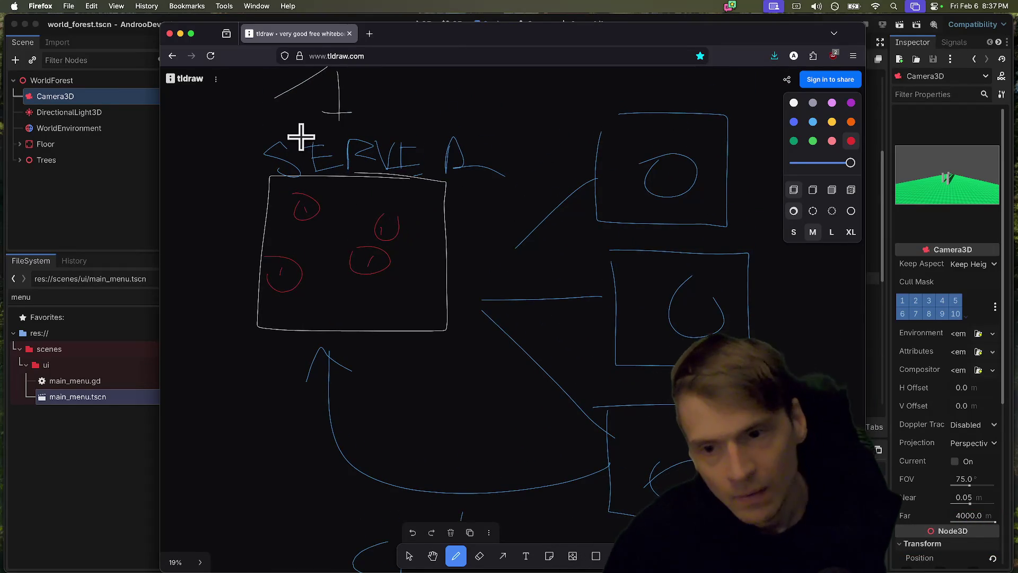
pyautogui.scroll(2, 334, 154)
pyautogui.scroll(1, 335, 159)
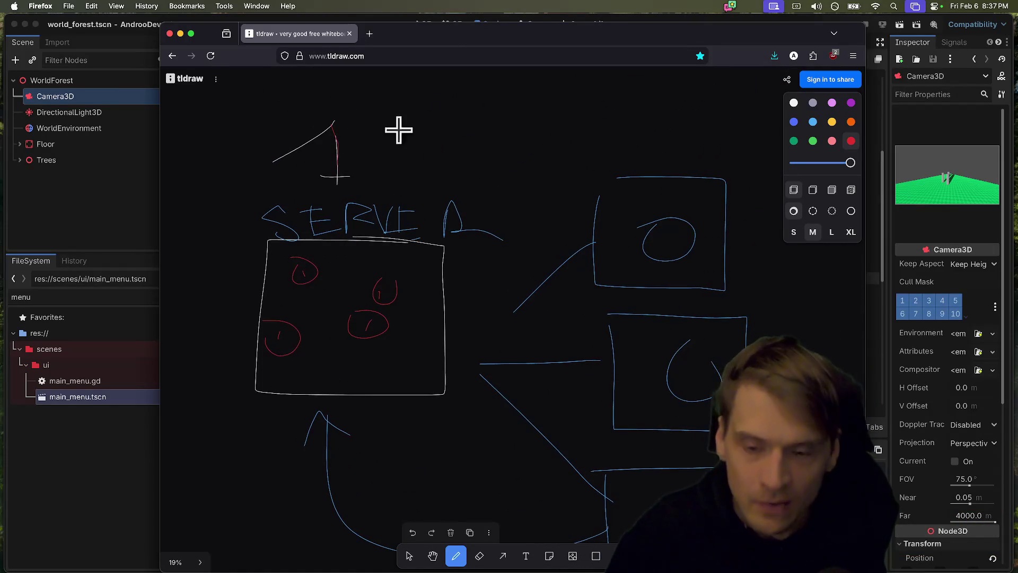
pyautogui.scroll(2, 409, 137)
pyautogui.moveTo(387, 161); pyautogui.dragTo(430, 175)
# Outline the top-right client box in blue
pyautogui.moveTo(436, 286); pyautogui.dragTo(319, 223)
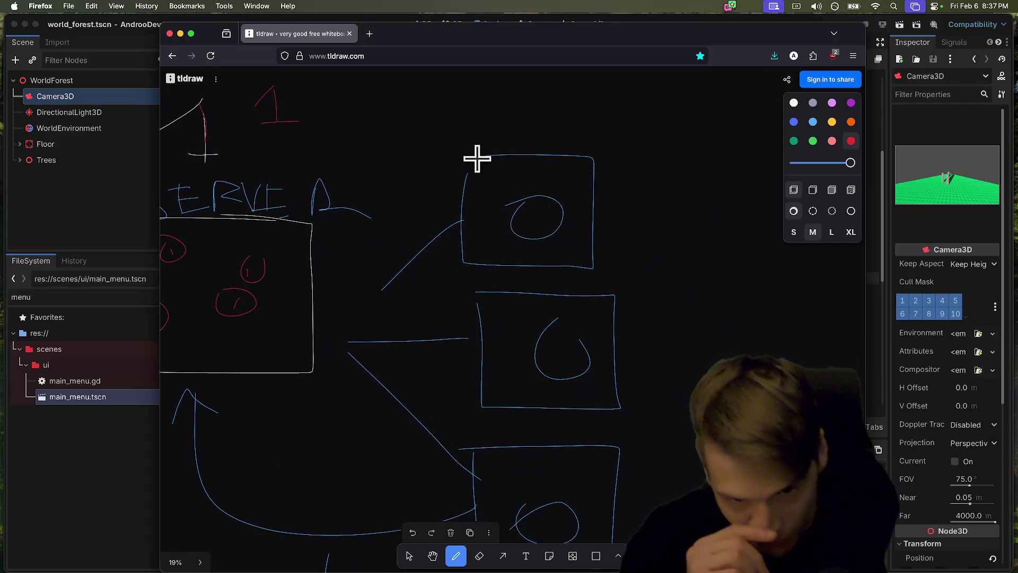
pyautogui.click(794, 121)
pyautogui.moveTo(495, 157)
pyautogui.mouseDown()
pyautogui.moveTo(472, 272)
pyautogui.moveTo(614, 145)
pyautogui.moveTo(470, 151)
pyautogui.mouseUp()
pyautogui.scroll(-1, 508, 321)
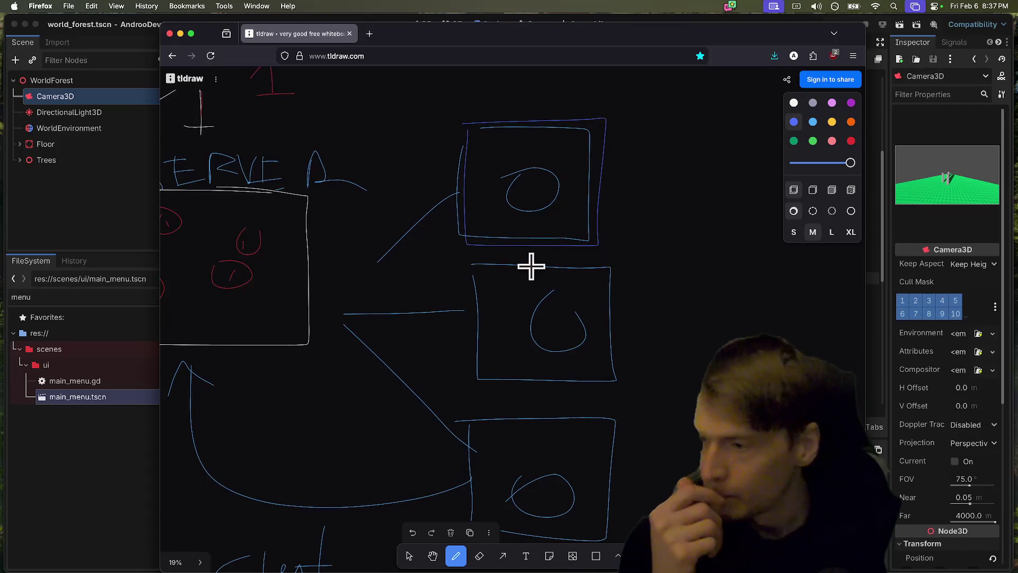
# Correct the New Video to-do title in Things so it ends with 'Host'
pyautogui.moveTo(499, 565)
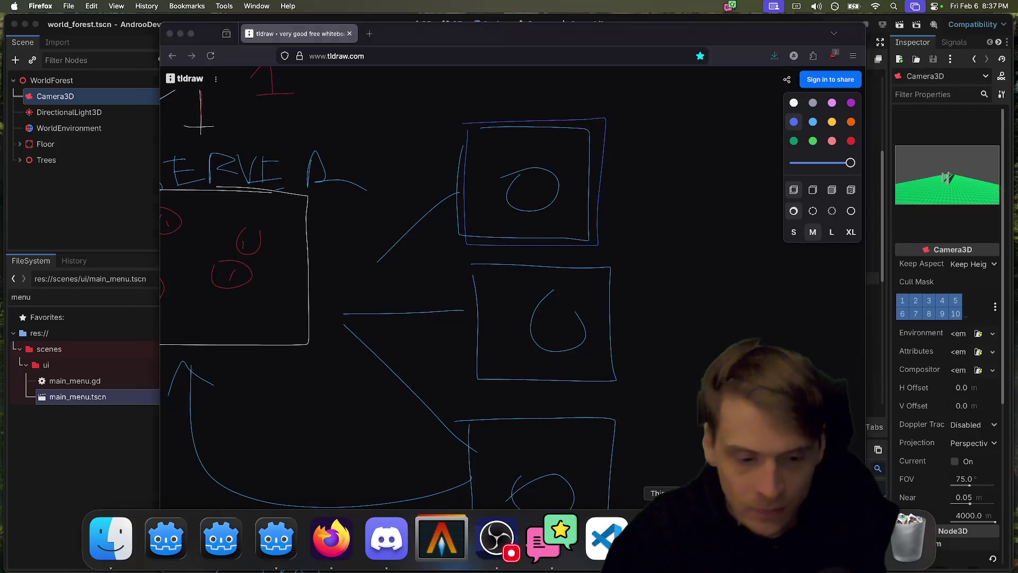
pyautogui.click(663, 538)
pyautogui.write('N')
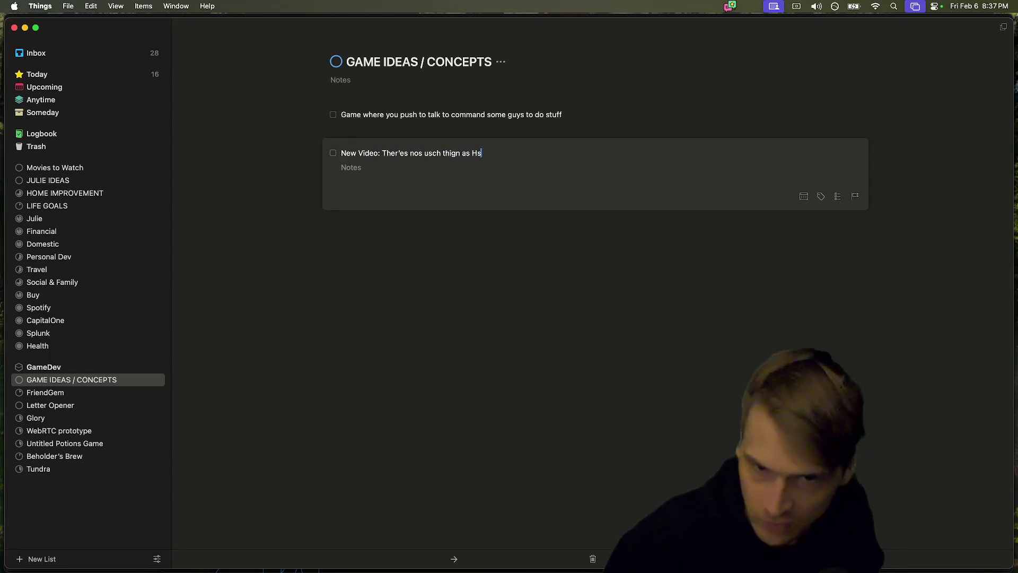
pyautogui.press('BackSpace')
pyautogui.write('ost')
pyautogui.click(409, 284)
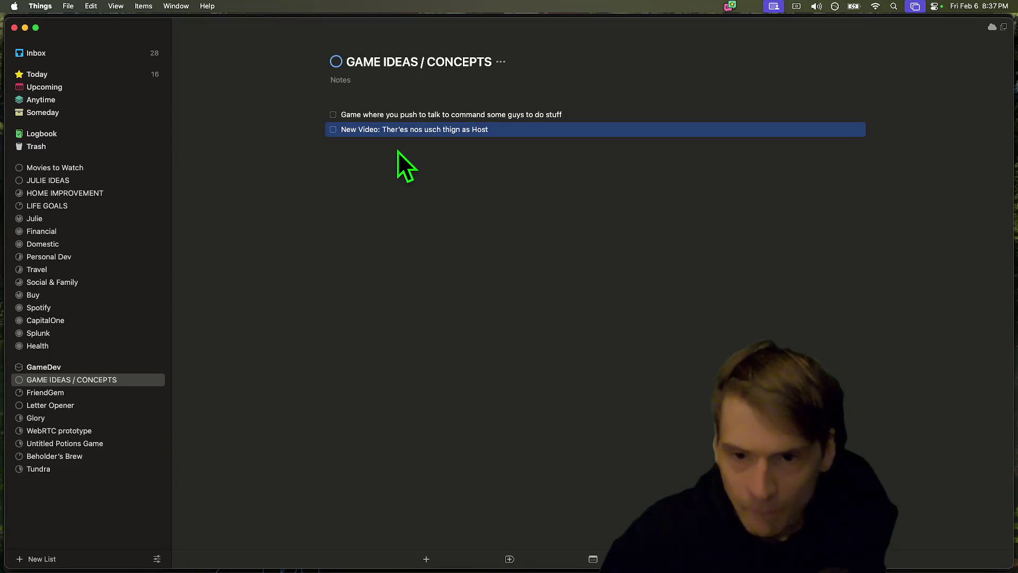
# Reopen the New Video to-do to edit its notes
pyautogui.doubleClick(397, 134)
pyautogui.press('Escape')
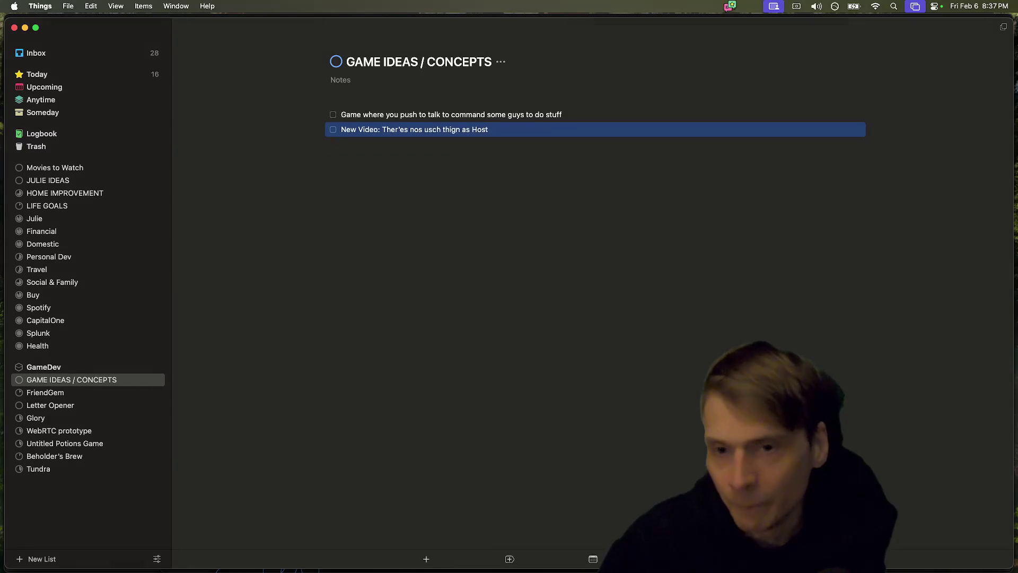
pyautogui.press('Up')
pyautogui.doubleClick(398, 134)
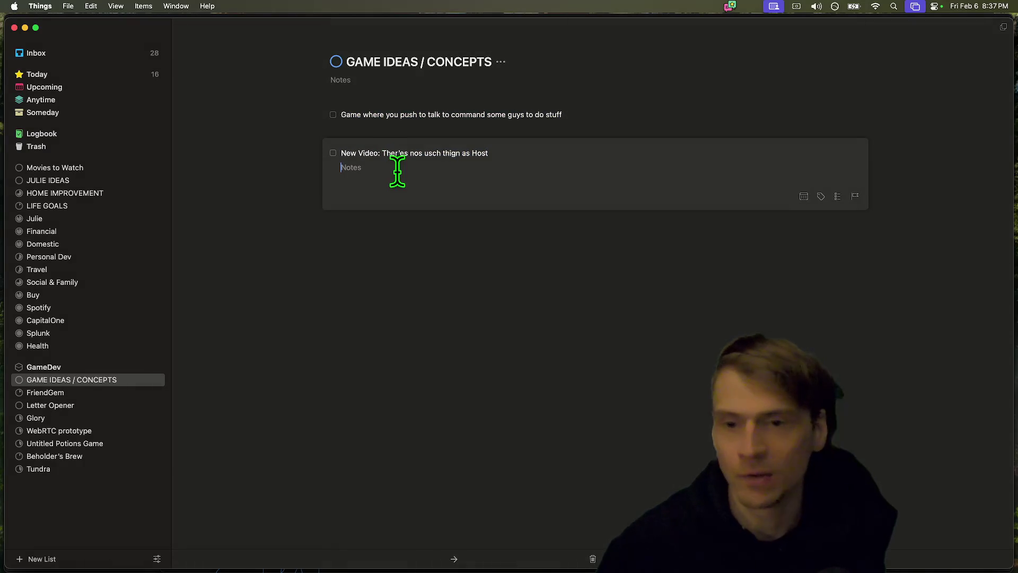
# Write bullet notes that host powers are a problem unless the client is designed well
pyautogui.press('Return')
pyautogui.write('- why is')
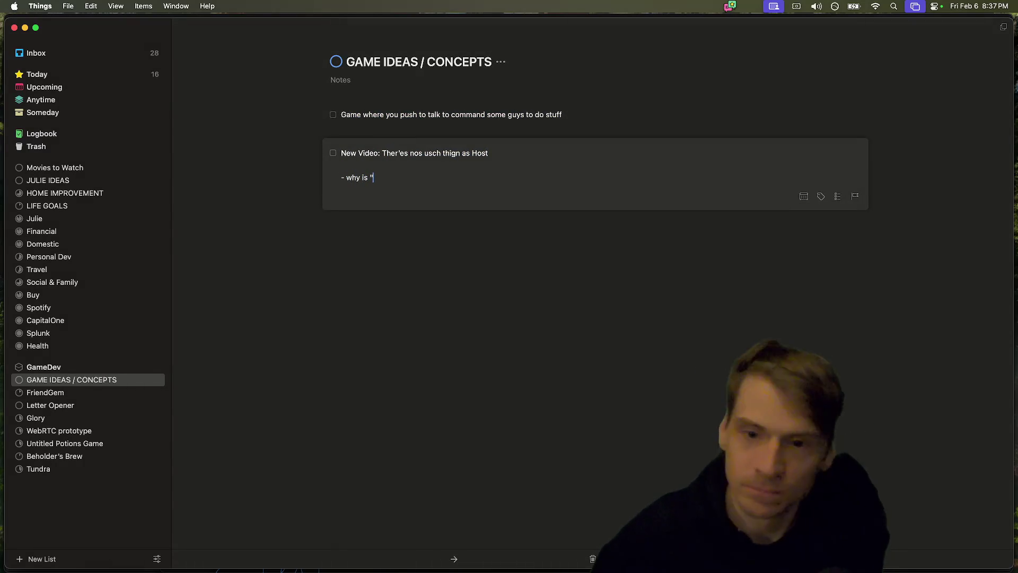
pyautogui.write('" prm')
pyautogui.press('Return')
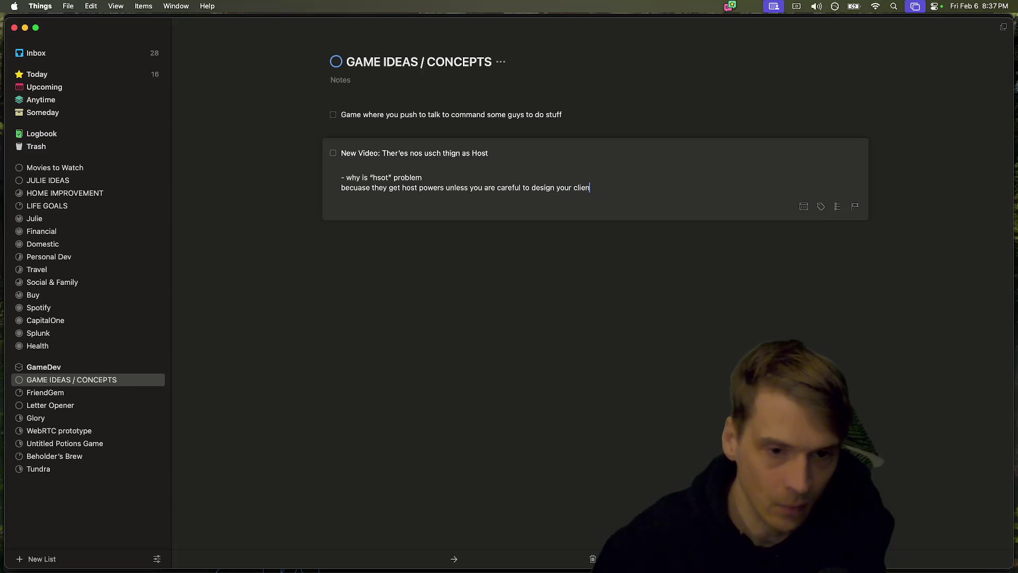
pyautogui.press('Return')
pyautogui.press('Return')
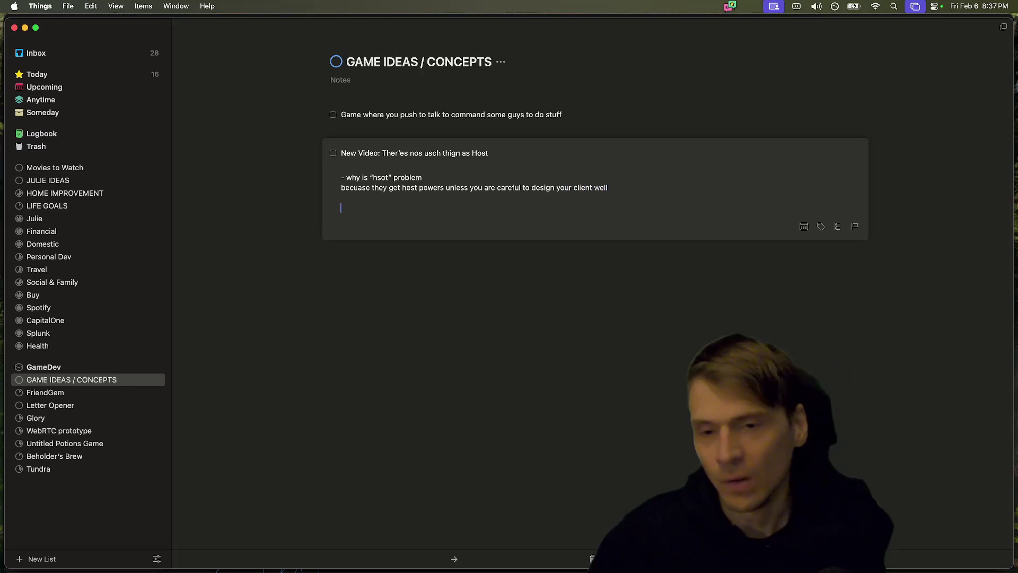
pyautogui.write('-')
pyautogui.click(349, 188)
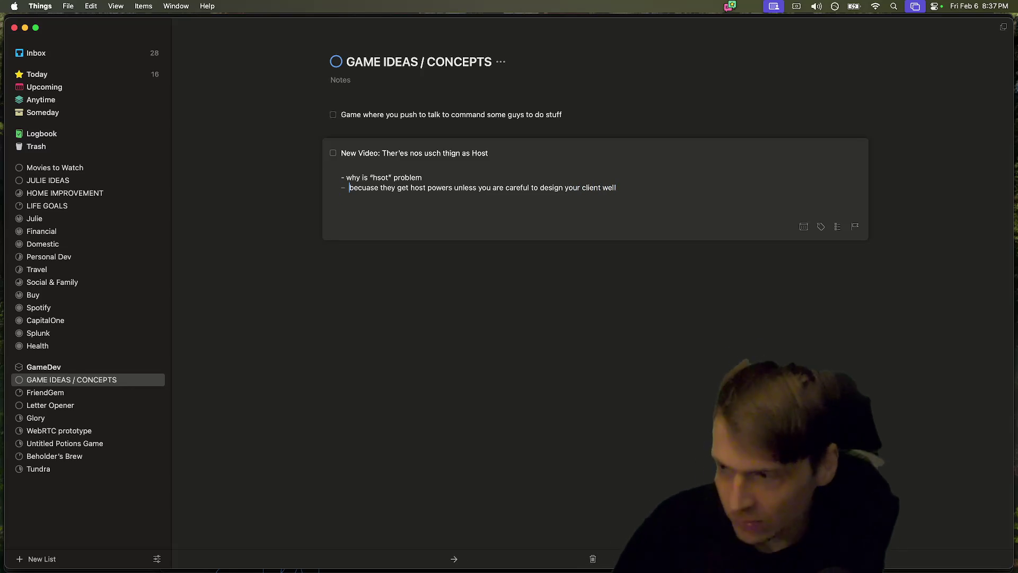
pyautogui.press('BackSpace')
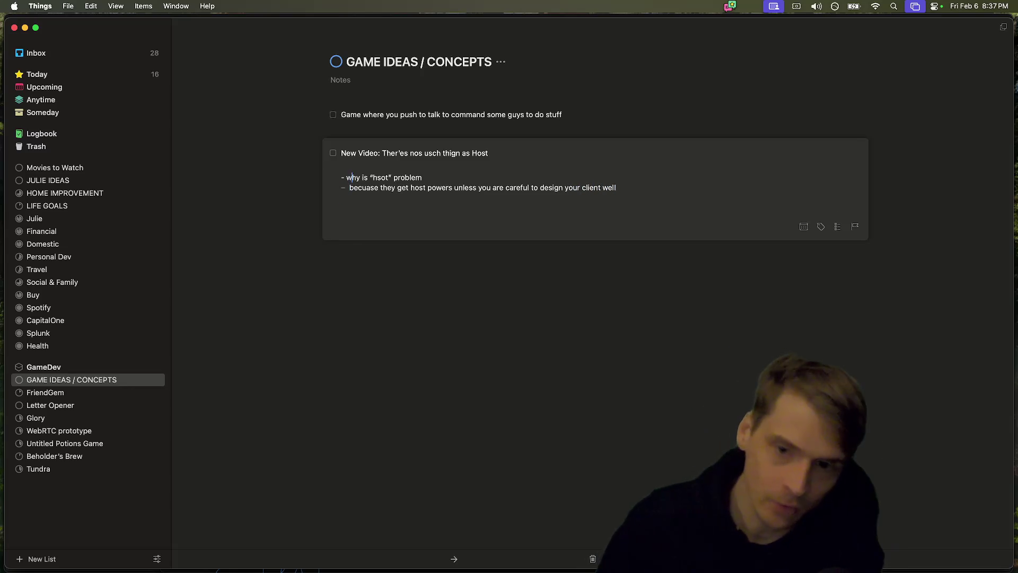
pyautogui.press('Up')
pyautogui.press('Up')
pyautogui.press('Return')
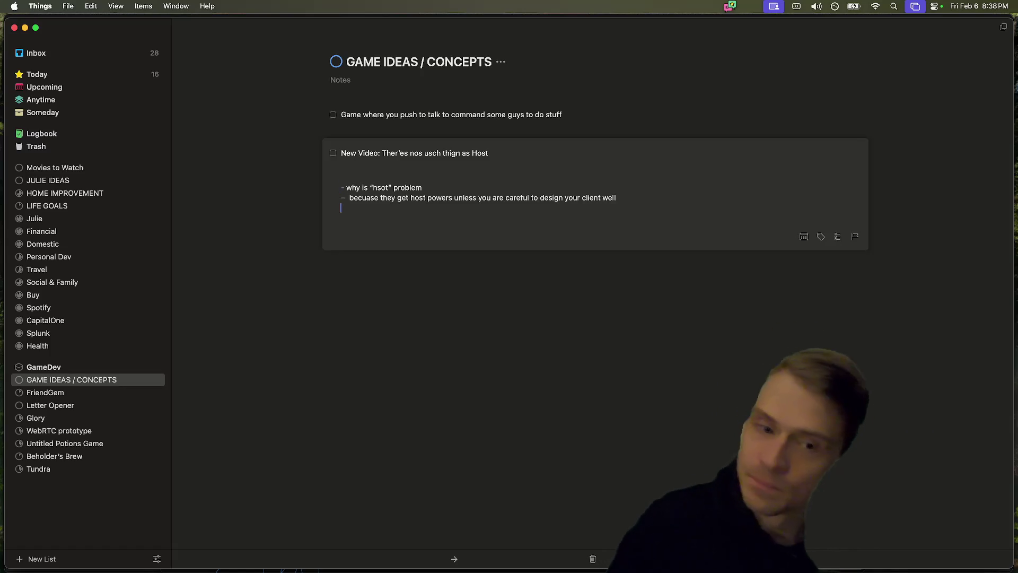
pyautogui.press('super+Tab')
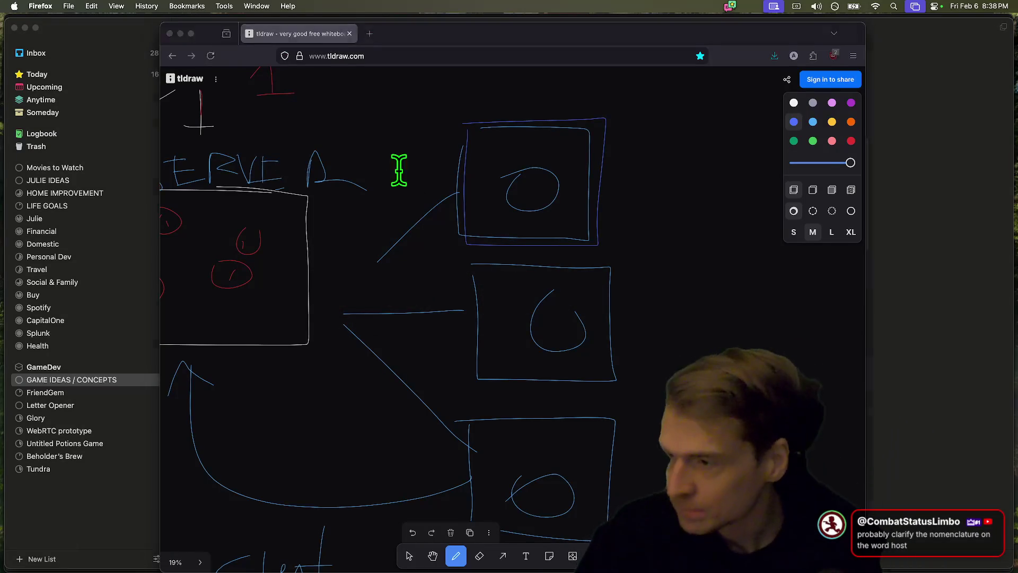
# Add note lines explaining server and client are each a machine, and servers have no player
pyautogui.press('super+Tab')
pyautogui.press('Up')
pyautogui.press('Up')
pyautogui.press('Return')
pyautogui.press('Return')
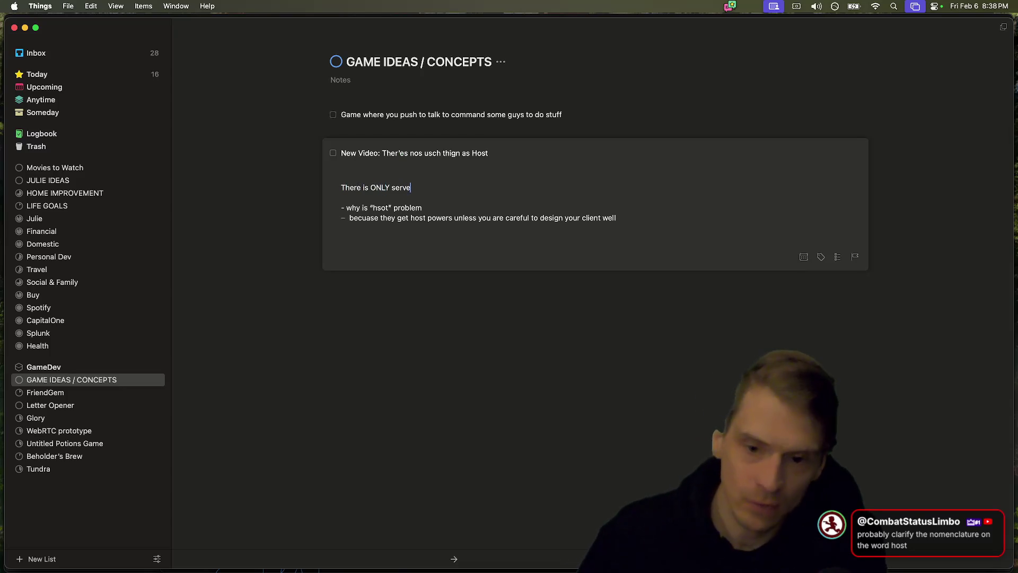
pyautogui.write('r')
pyautogui.press('Return')
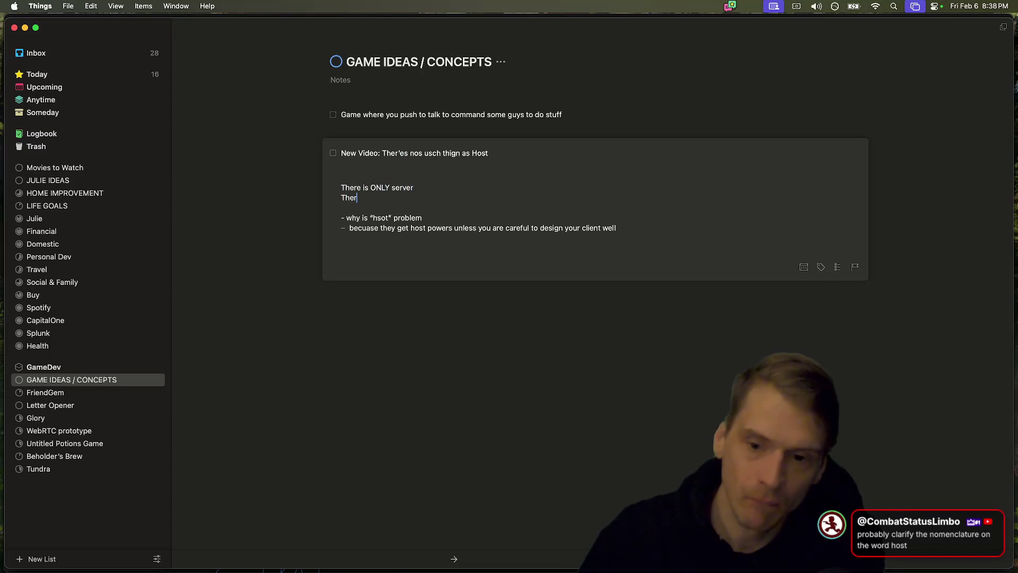
pyautogui.write('nt')
pyautogui.press('Return')
pyautogui.press('Return')
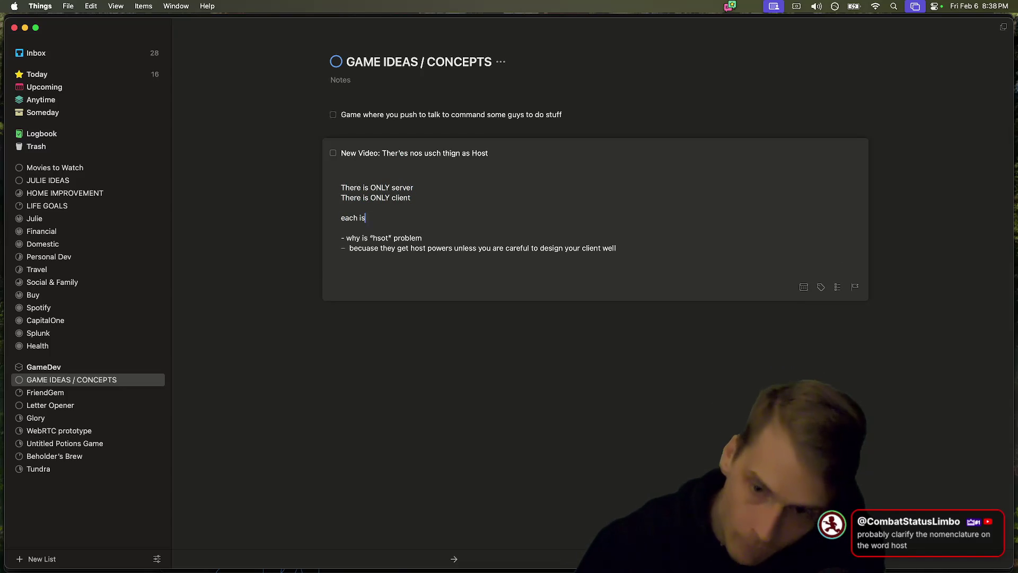
pyautogui.press('Return')
pyautogui.press('Return')
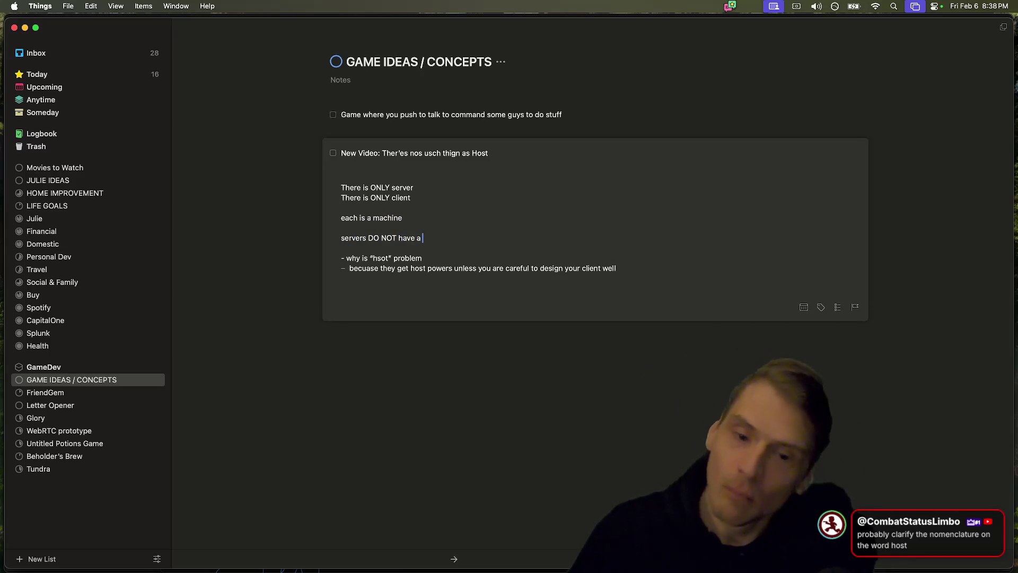
pyautogui.write('yer')
pyautogui.press('Return')
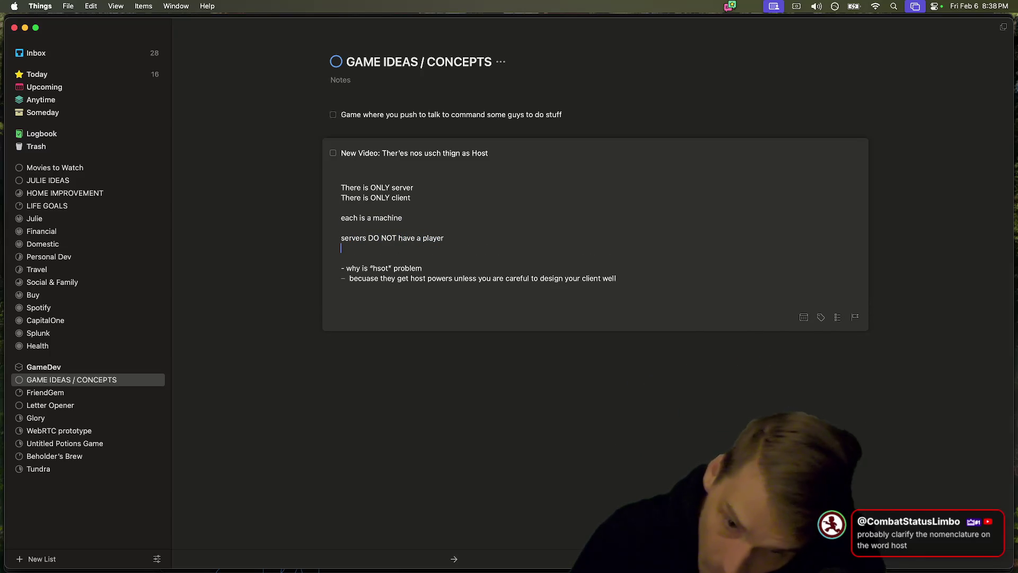
# Add the line 'clients happen to have player', fixing the stray letters
pyautogui.write('clients happen')
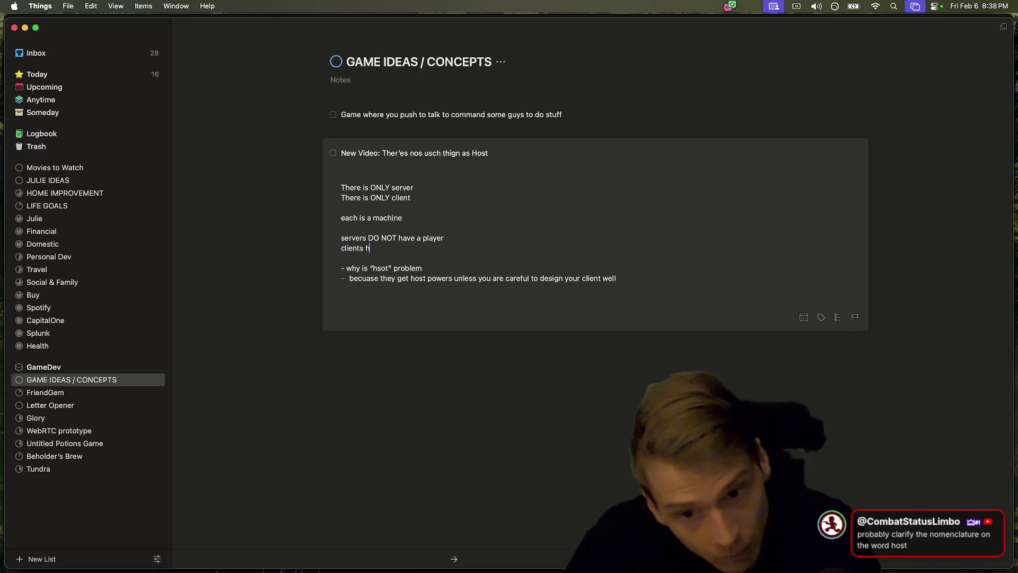
pyautogui.write(' to have a pale')
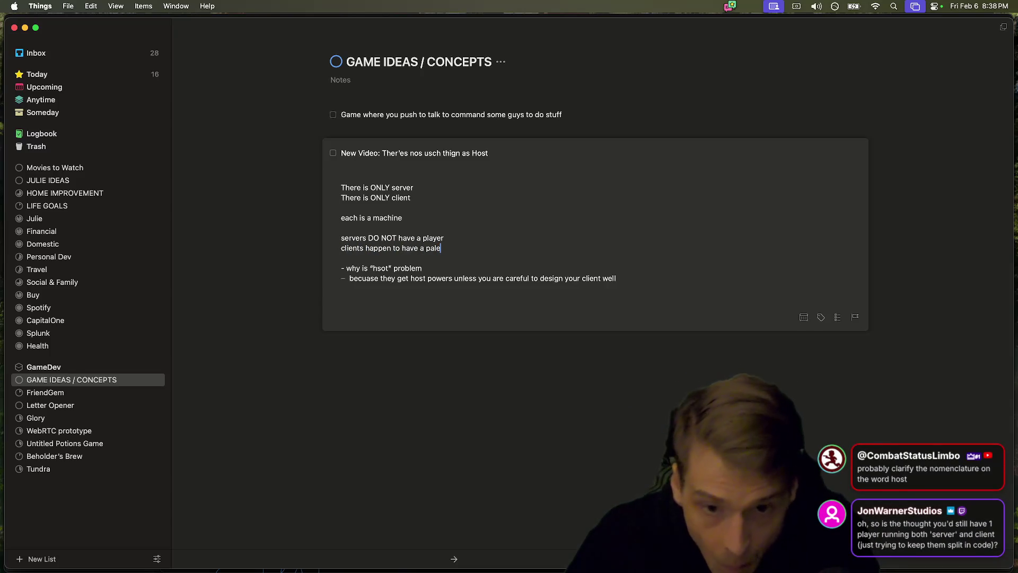
pyautogui.press('BackSpace')
pyautogui.press('BackSpace')
pyautogui.press('BackSpace')
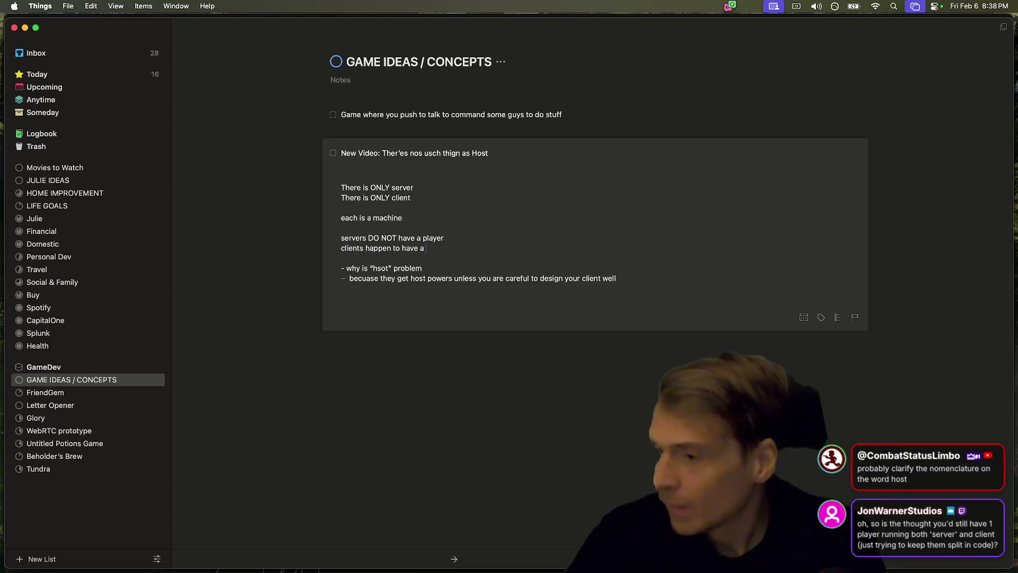
pyautogui.press('BackSpace')
pyautogui.press('BackSpace')
pyautogui.write('r')
pyautogui.press('Return')
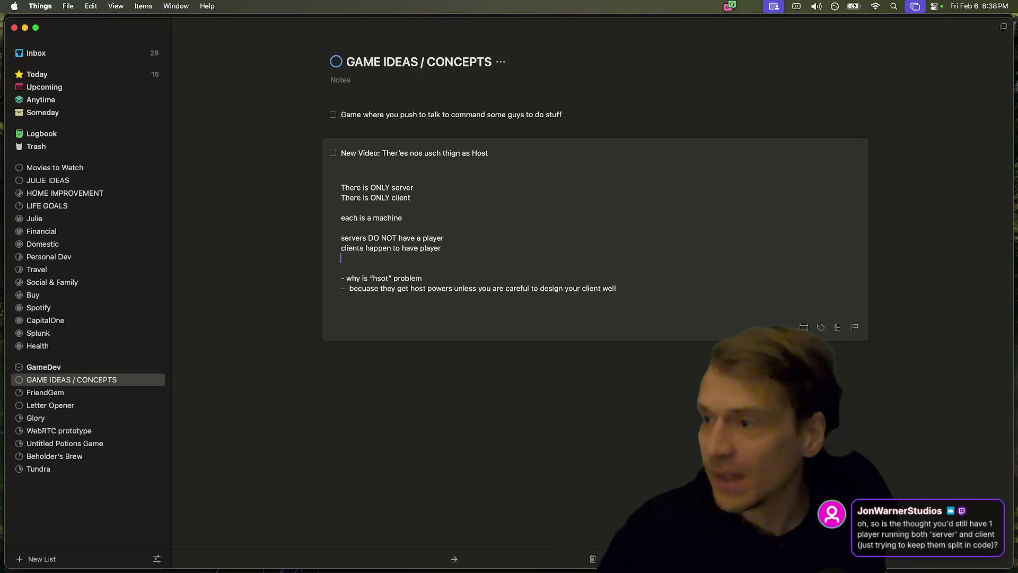
# Switch from Things to Godot with network.gd open
pyautogui.press('super+Tab')
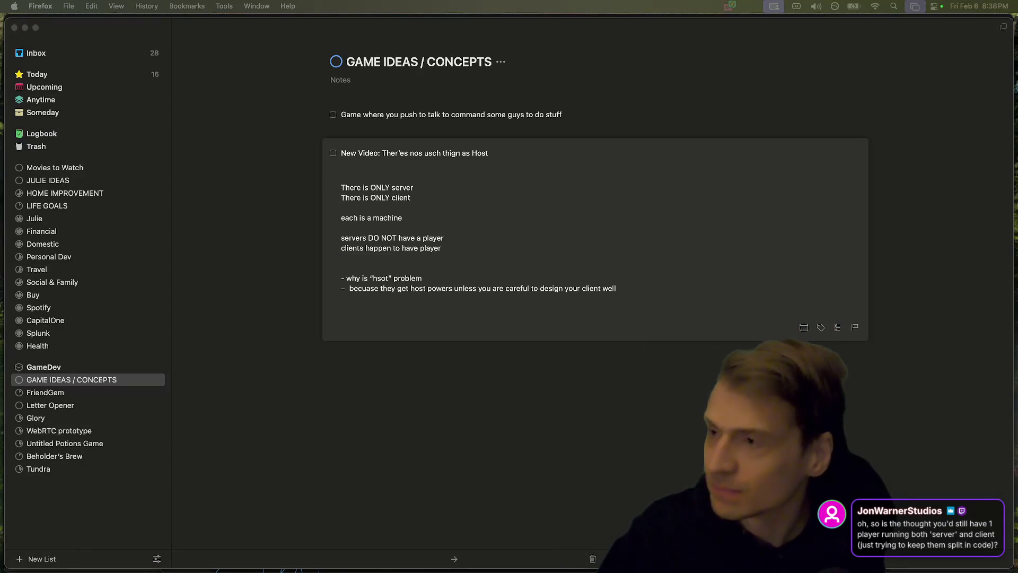
pyautogui.click(581, 258)
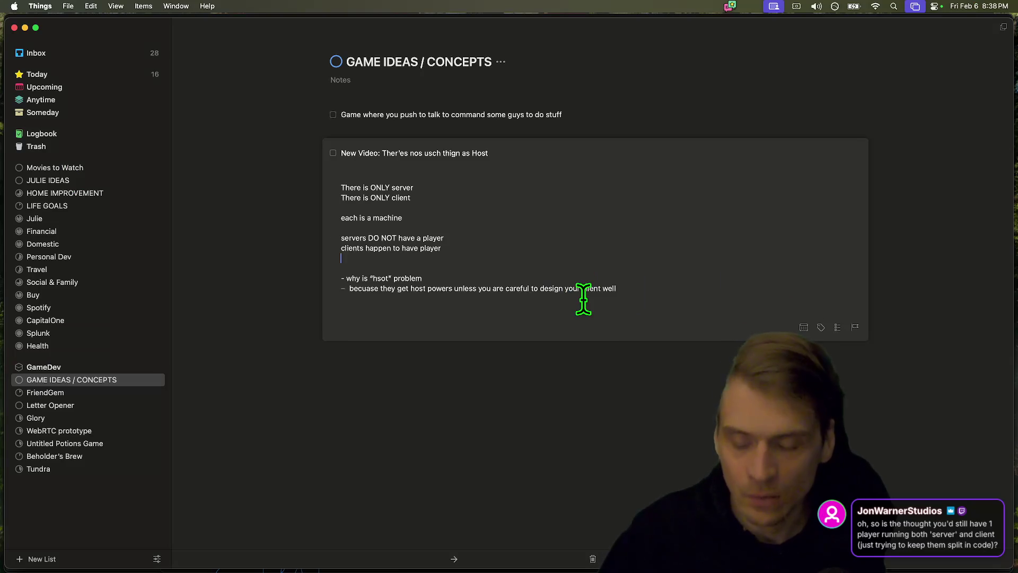
pyautogui.press('super+Tab')
pyautogui.press('super+Tab')
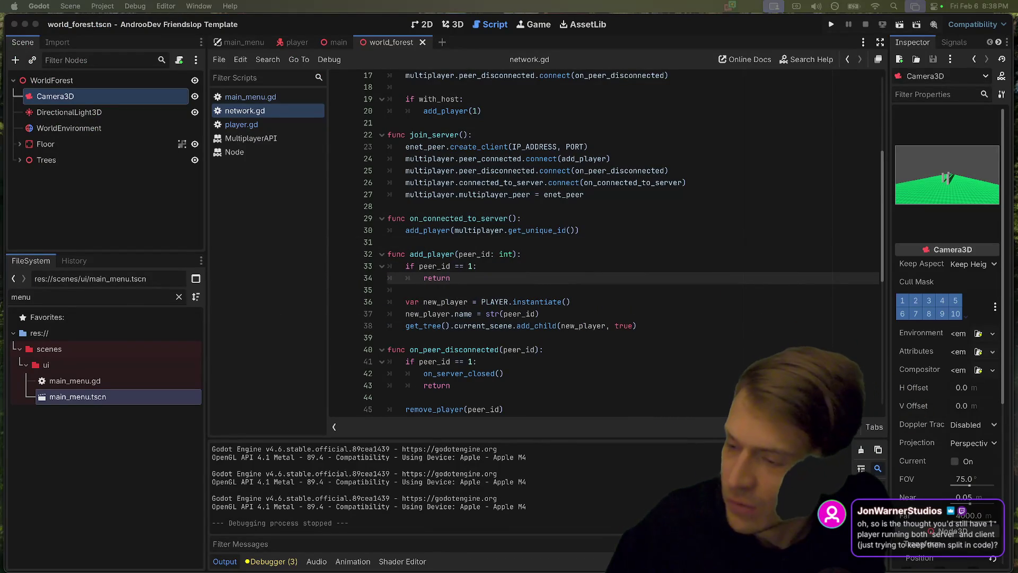
pyautogui.click(704, 288)
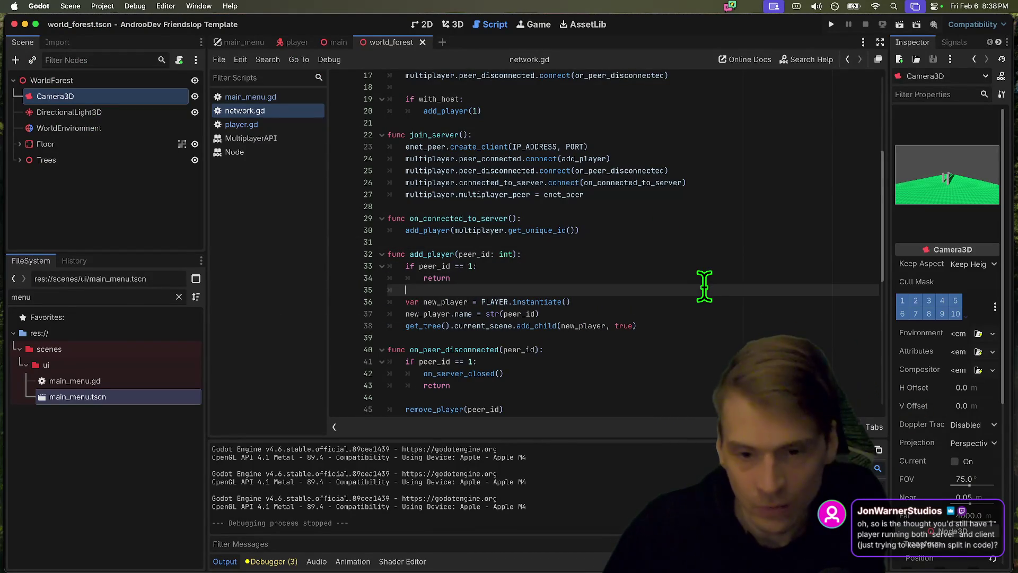
pyautogui.press('Return')
pyautogui.press('Return')
pyautogui.press('Up')
pyautogui.write('wo')
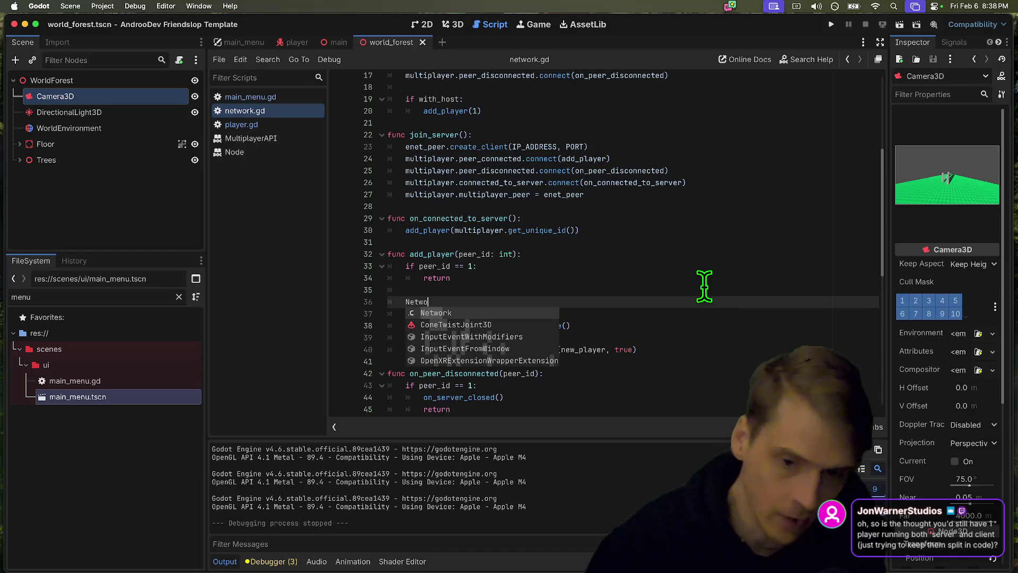
pyautogui.press('Return')
pyautogui.write('.')
pyautogui.press('Escape')
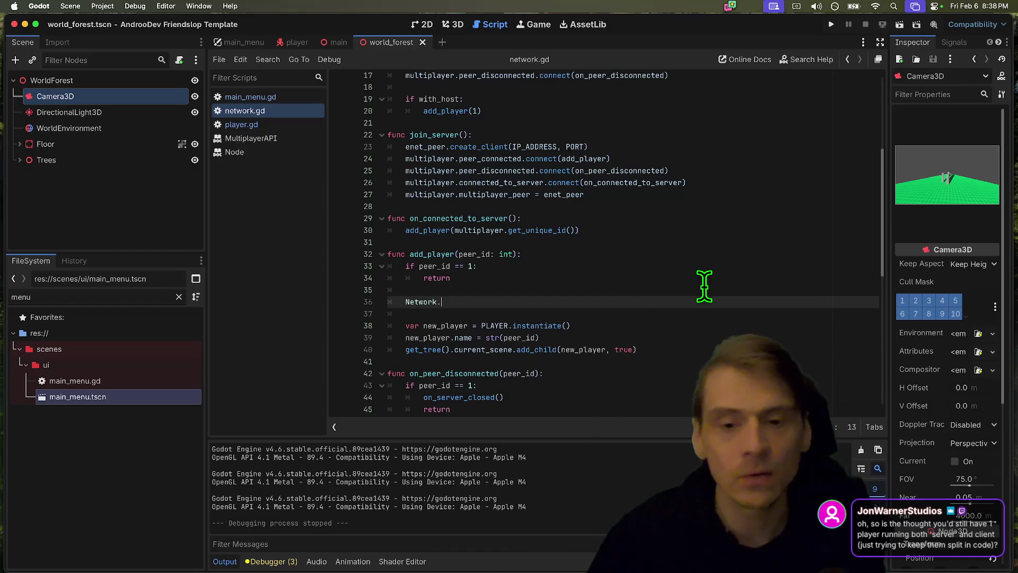
pyautogui.hotkey('ctrl', 'shift', 'k')
pyautogui.hotkey('ctrl', 'shift', 'k')
pyautogui.press('super+Down')
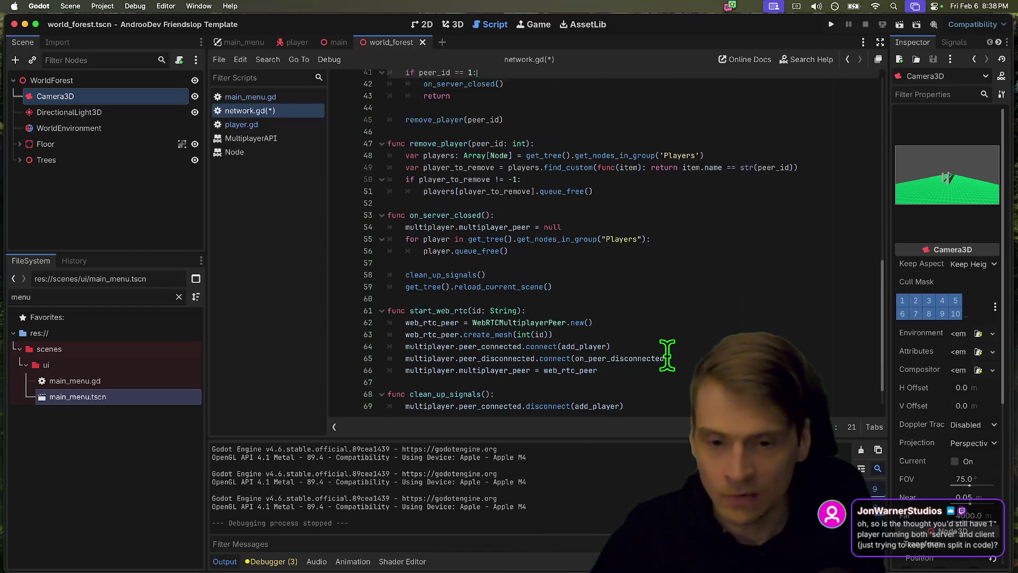
pyautogui.press('Return')
pyautogui.press('Return')
pyautogui.press('Up')
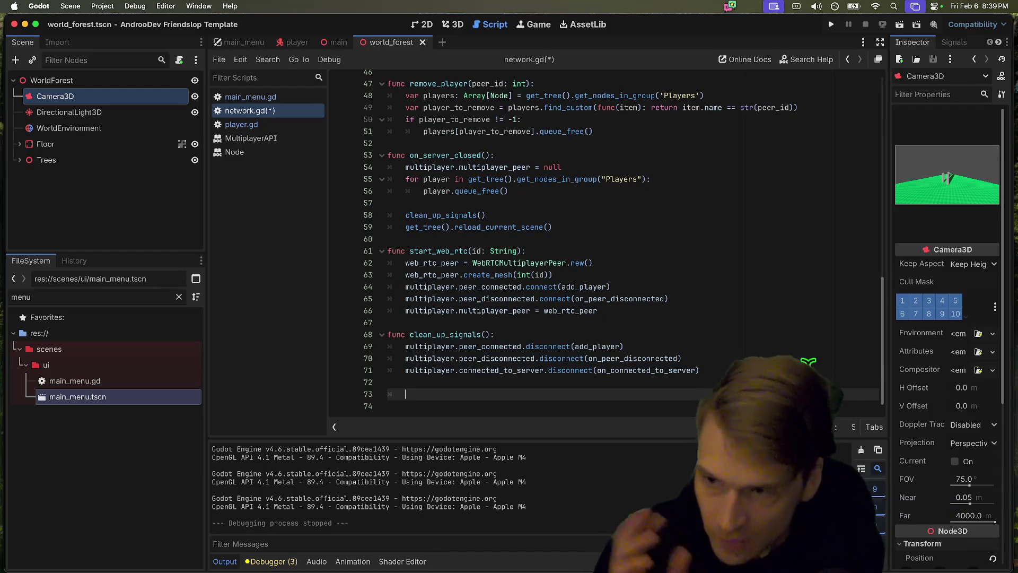
pyautogui.click(735, 333)
pyautogui.press('Home')
pyautogui.press('Return')
pyautogui.press('Up')
pyautogui.write('@rpc(')
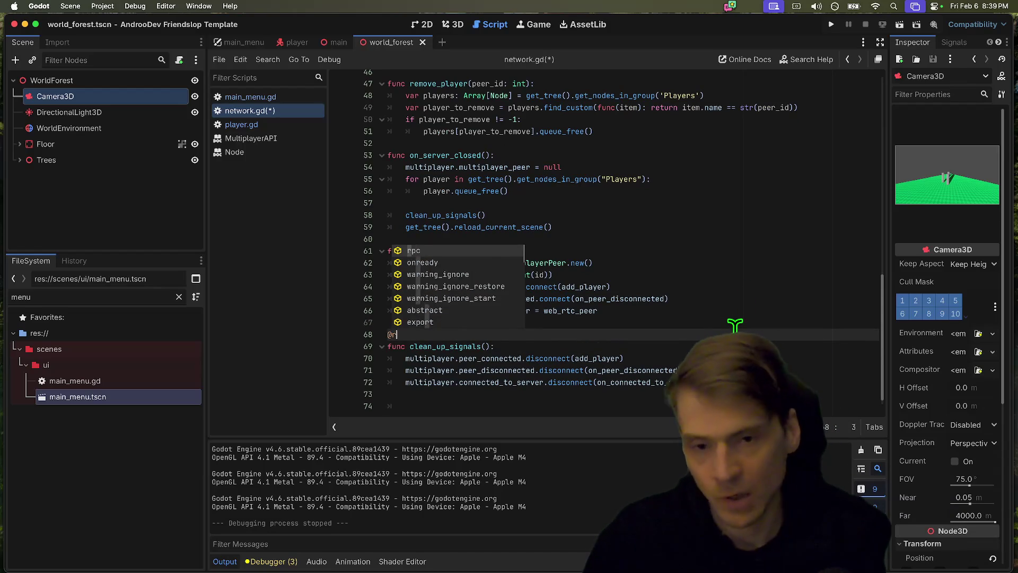
pyautogui.press('Down')
pyautogui.press('Down')
pyautogui.press('Down')
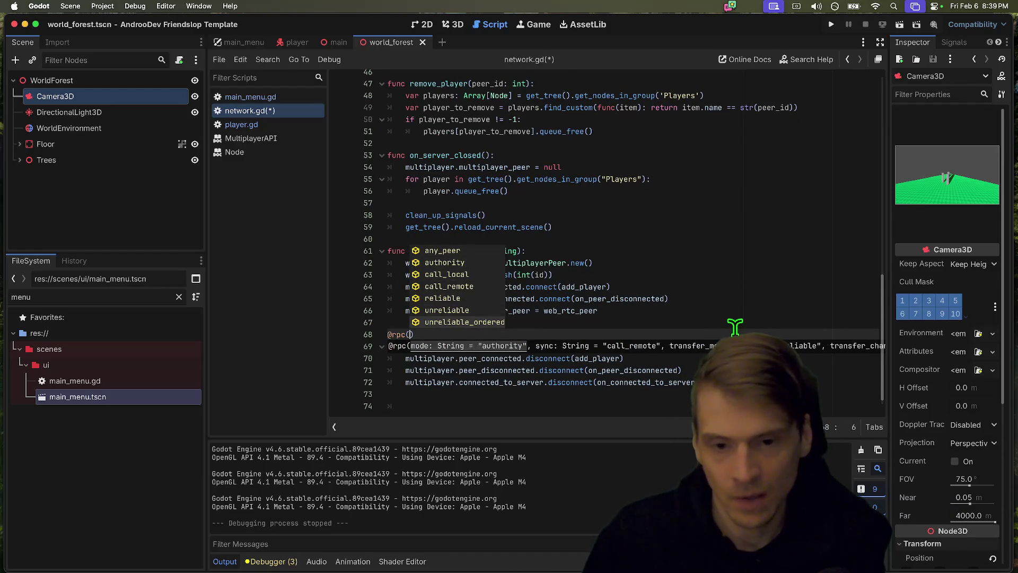
pyautogui.press('Up')
pyautogui.press('Up')
pyautogui.press('Up')
pyautogui.press('Return')
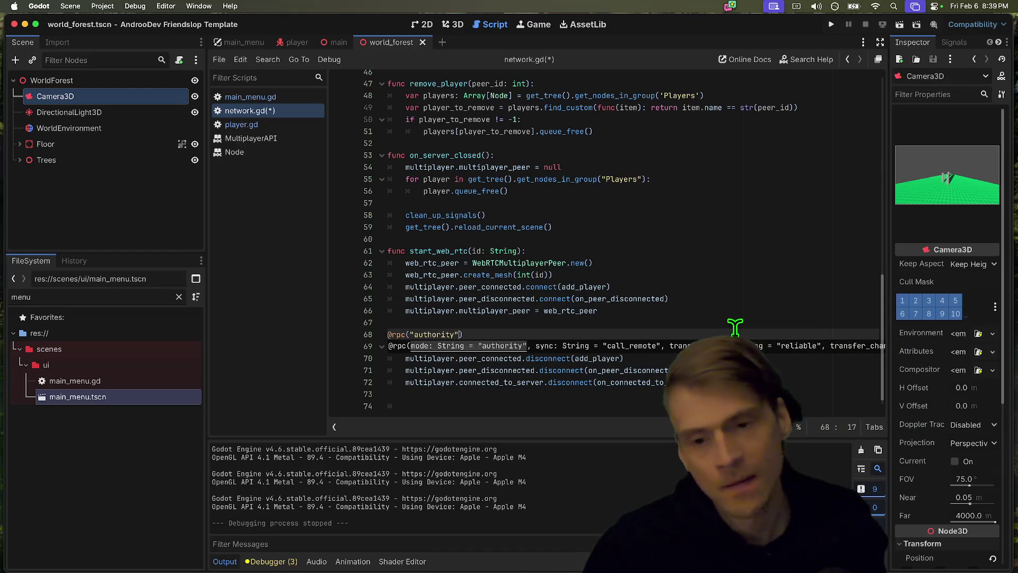
pyautogui.press('Escape')
pyautogui.press('Up')
pyautogui.press('Up')
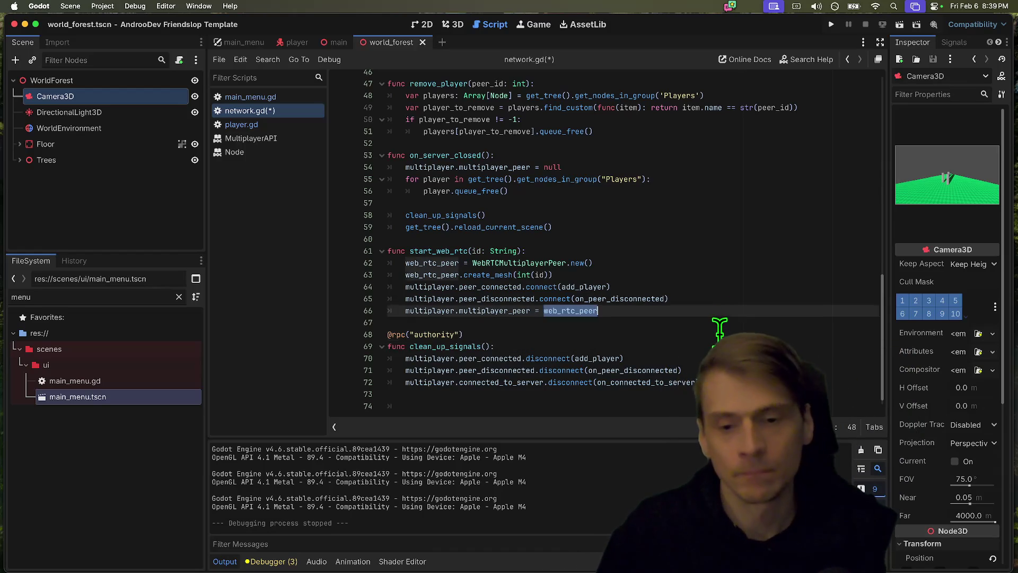
pyautogui.press('Down')
pyautogui.press('Down')
pyautogui.press('Home')
pyautogui.hotkey('shift', 'Down')
pyautogui.press('BackSpace')
pyautogui.press('Down')
pyautogui.press('Down')
pyautogui.press('Down')
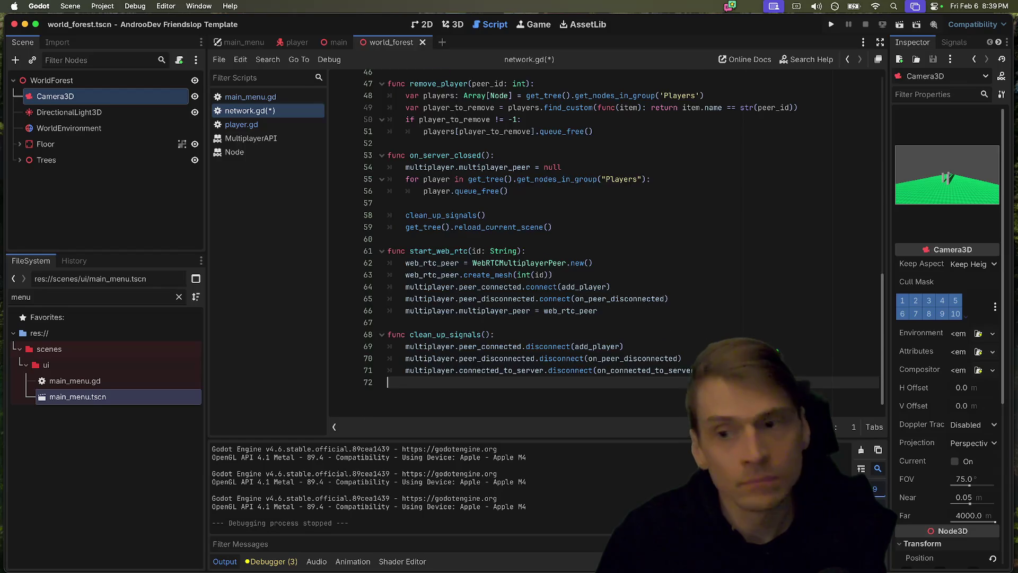
pyautogui.scroll(4, 515, 311)
pyautogui.click(518, 173)
pyautogui.scroll(2, 563, 179)
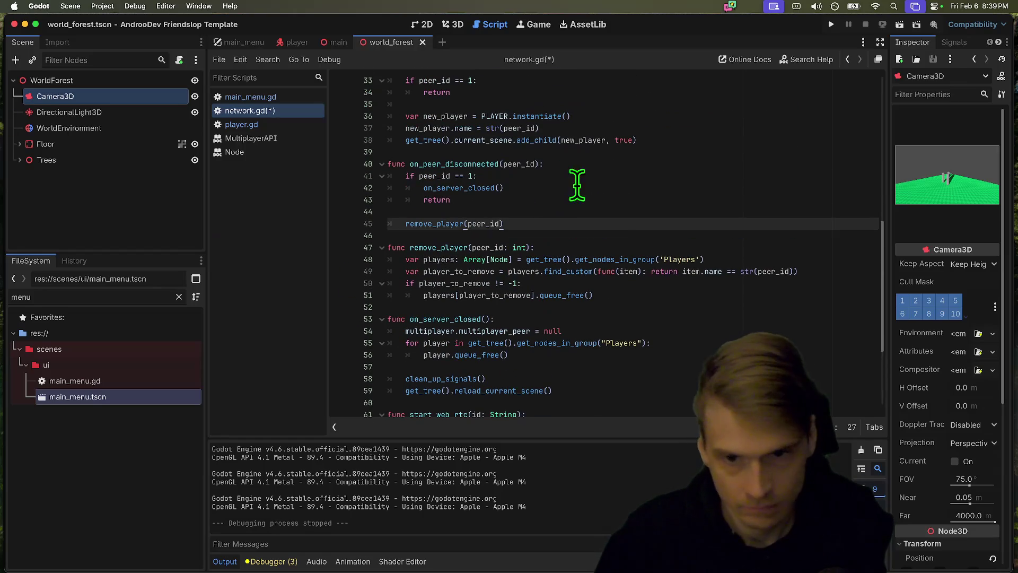
# Delete the empty line 12 above func start_server in network.gd
pyautogui.scroll(4, 625, 206)
pyautogui.scroll(5, 625, 205)
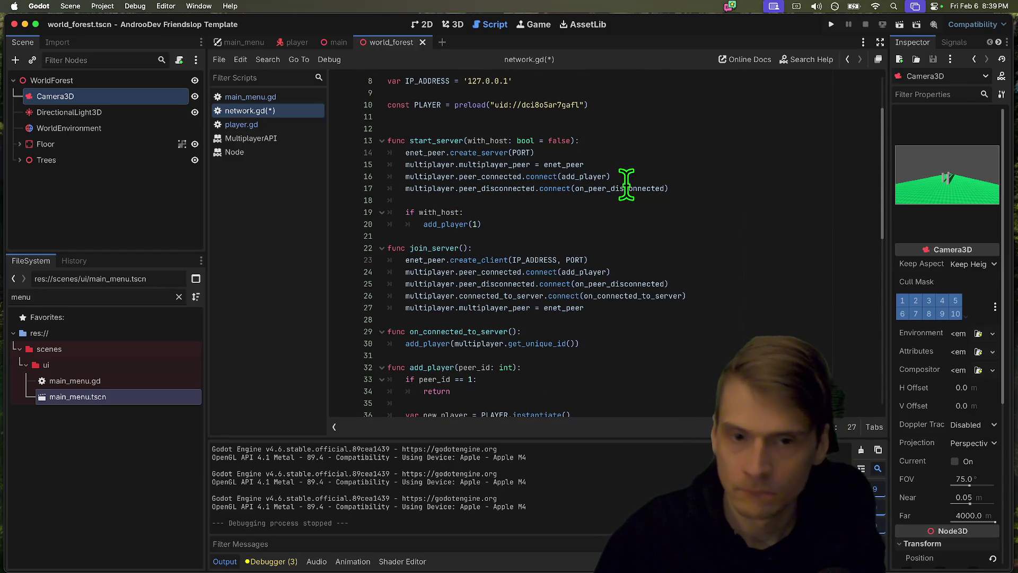
pyautogui.click(622, 133)
pyautogui.press('Delete')
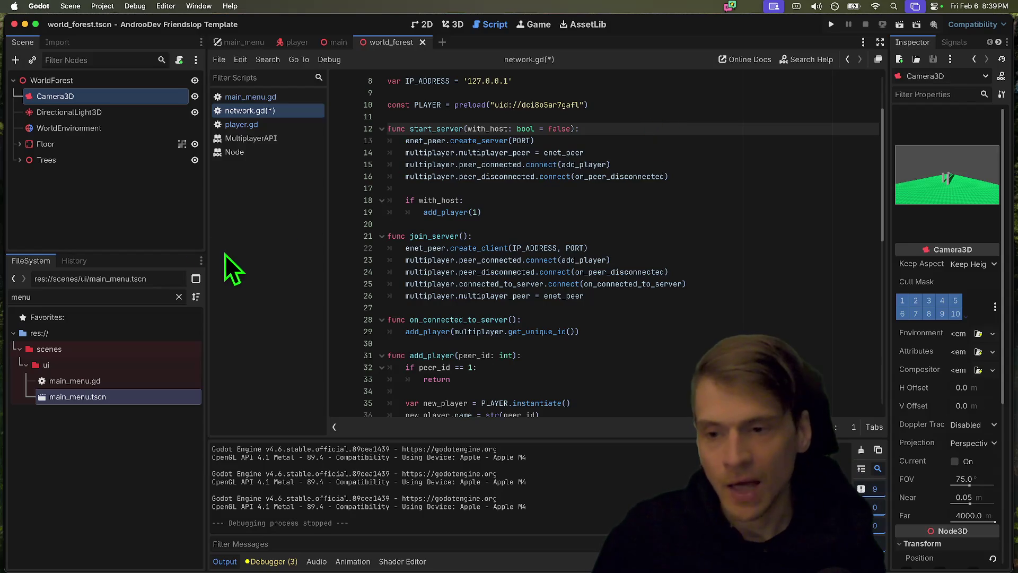
# Widen the script editor and review where with_host is used around add_player(1)
pyautogui.moveTo(205, 252); pyautogui.dragTo(140, 249)
pyautogui.click(486, 211)
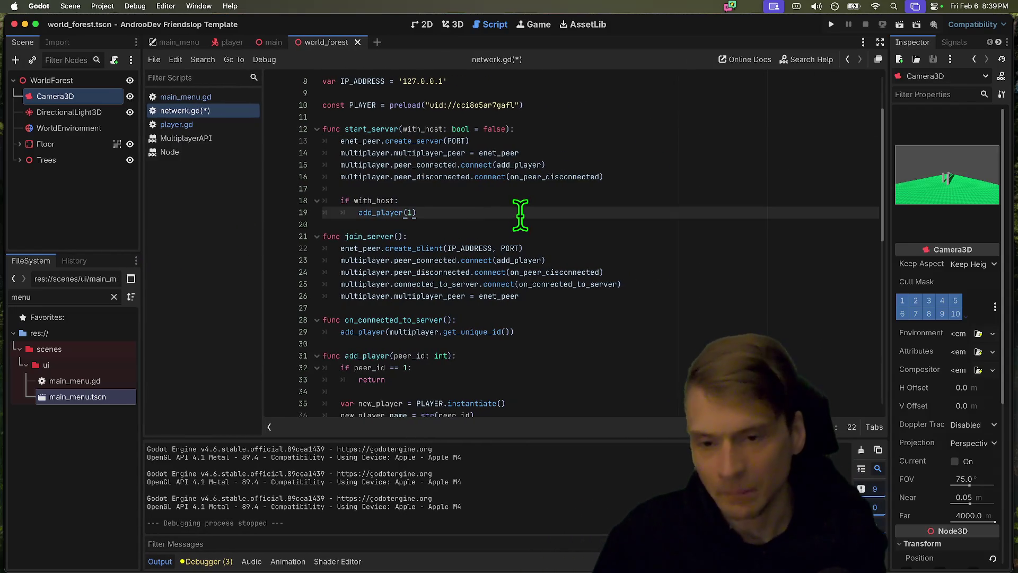
pyautogui.scroll(2, 525, 217)
pyautogui.doubleClick(371, 242)
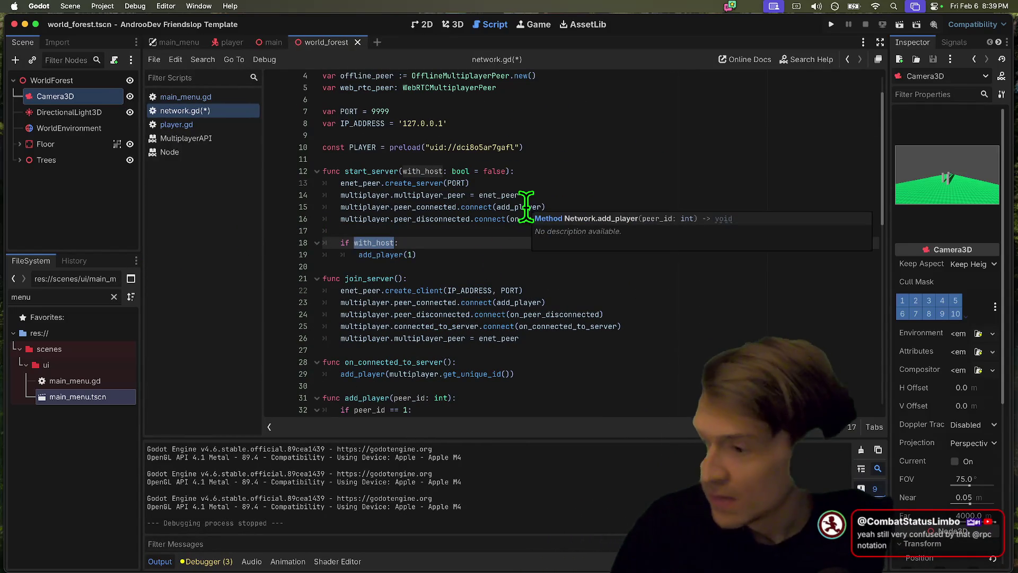
pyautogui.moveTo(397, 329)
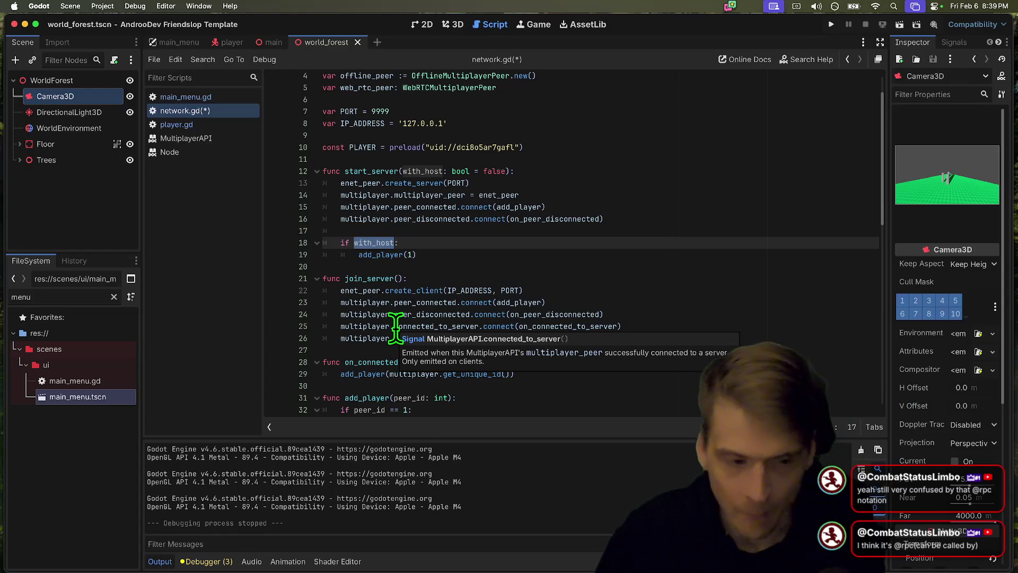
pyautogui.scroll(-13, 442, 382)
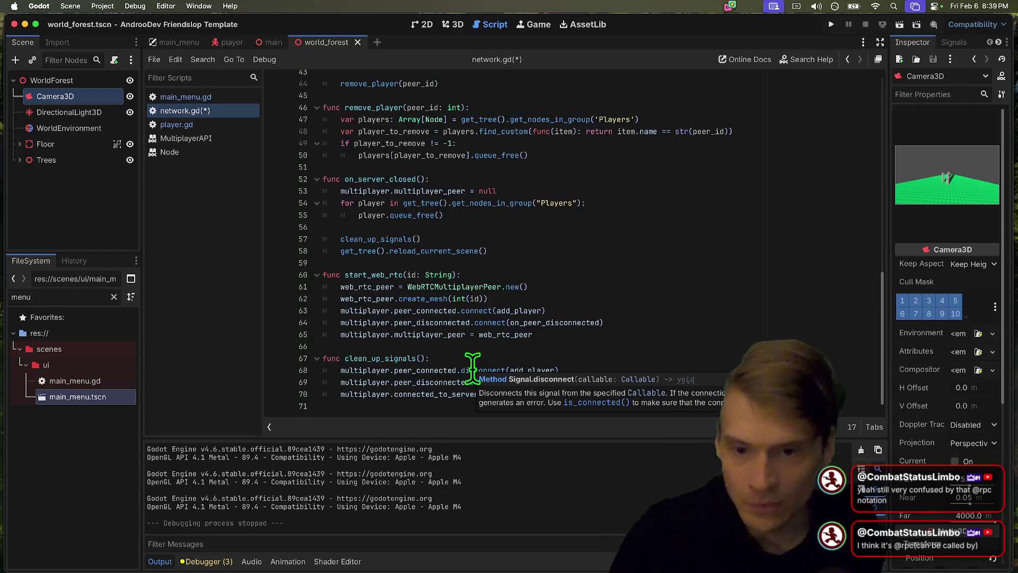
pyautogui.scroll(12, 451, 165)
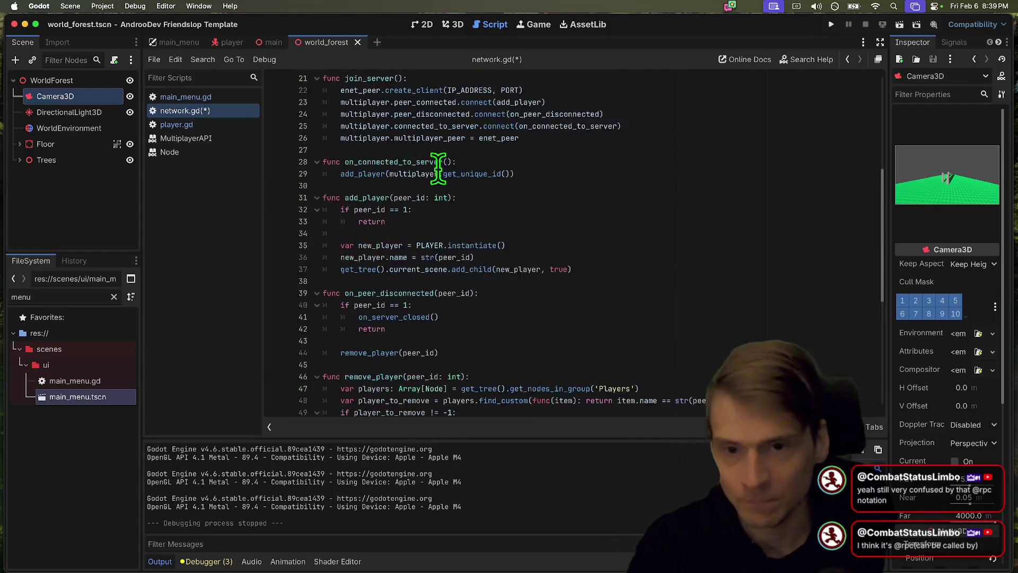
pyautogui.scroll(1, 396, 169)
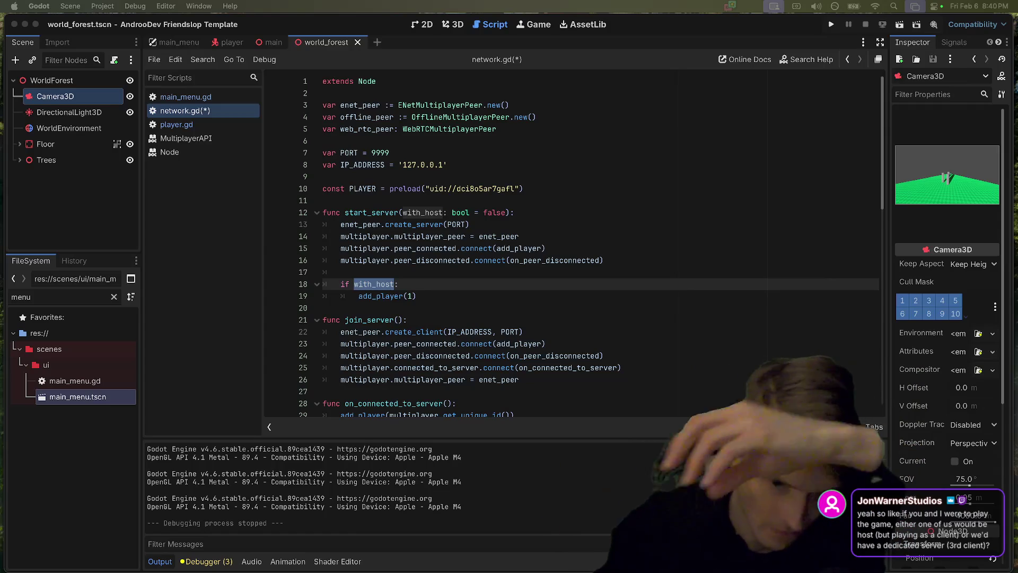
# Inspect join_server, then save network.gd and run the project with Cmd+B
pyautogui.doubleClick(377, 319)
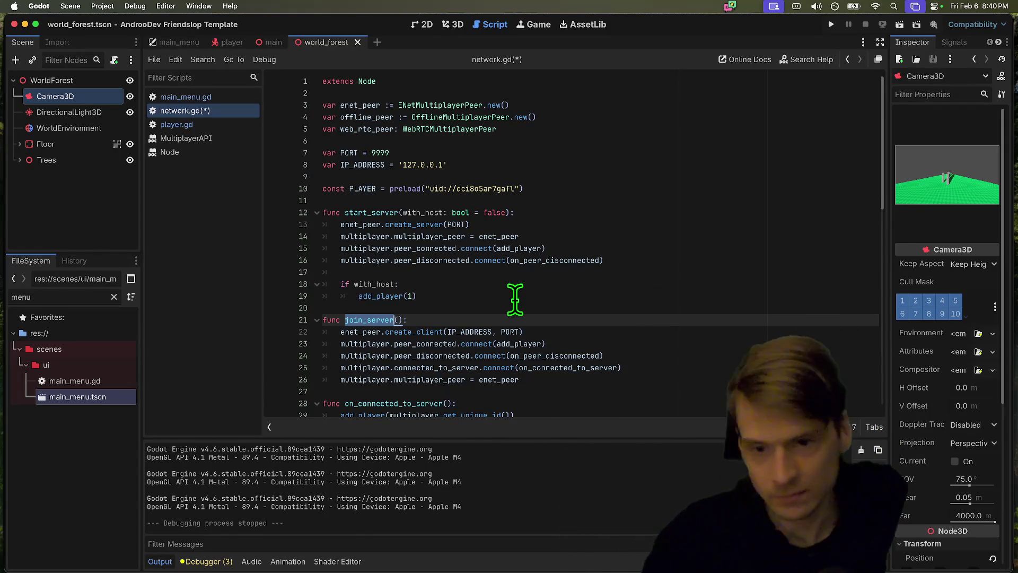
pyautogui.click(547, 284)
pyautogui.press('super+b')
pyautogui.moveTo(604, 202); pyautogui.dragTo(289, 172)
pyautogui.press('super+Tab')
pyautogui.press('super+Tab')
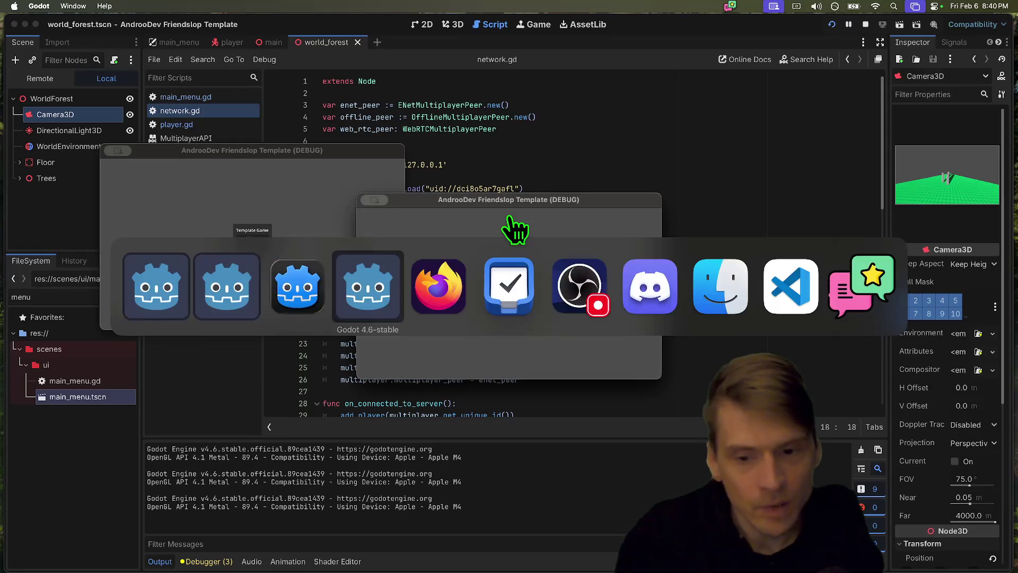
# Spread the three DEBUG windows apart and Join from the upper-left and top-right instances
pyautogui.moveTo(516, 207)
pyautogui.mouseDown()
pyautogui.moveTo(228, 336)
pyautogui.moveTo(327, 354)
pyautogui.moveTo(291, 361)
pyautogui.mouseUp()
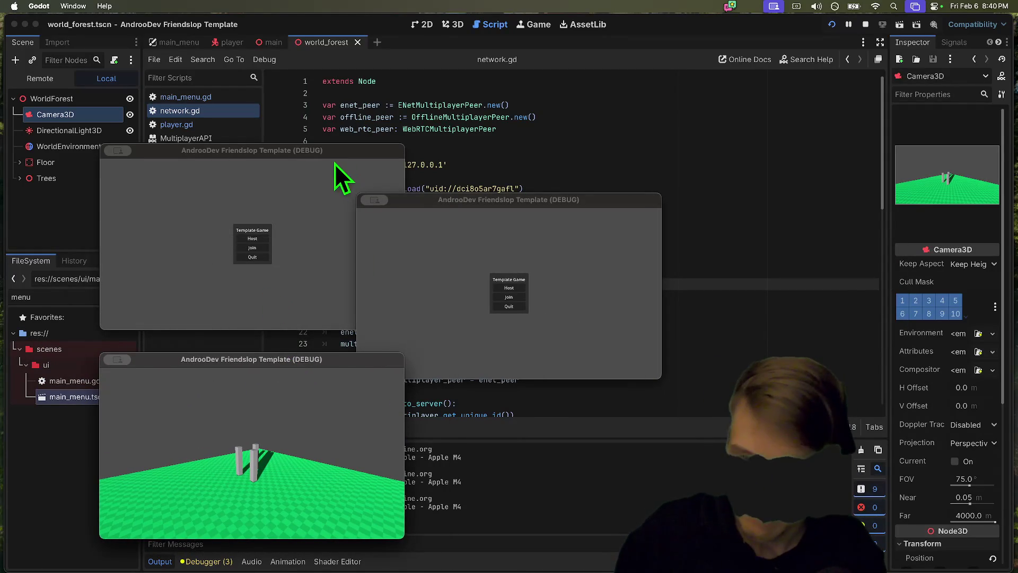
pyautogui.moveTo(431, 200)
pyautogui.mouseDown()
pyautogui.moveTo(514, 194)
pyautogui.moveTo(520, 212)
pyautogui.moveTo(487, 180)
pyautogui.moveTo(561, 112)
pyautogui.moveTo(666, 127)
pyautogui.moveTo(708, 169)
pyautogui.moveTo(582, 204)
pyautogui.moveTo(834, 113)
pyautogui.moveTo(782, 106)
pyautogui.mouseUp()
pyautogui.click(212, 266)
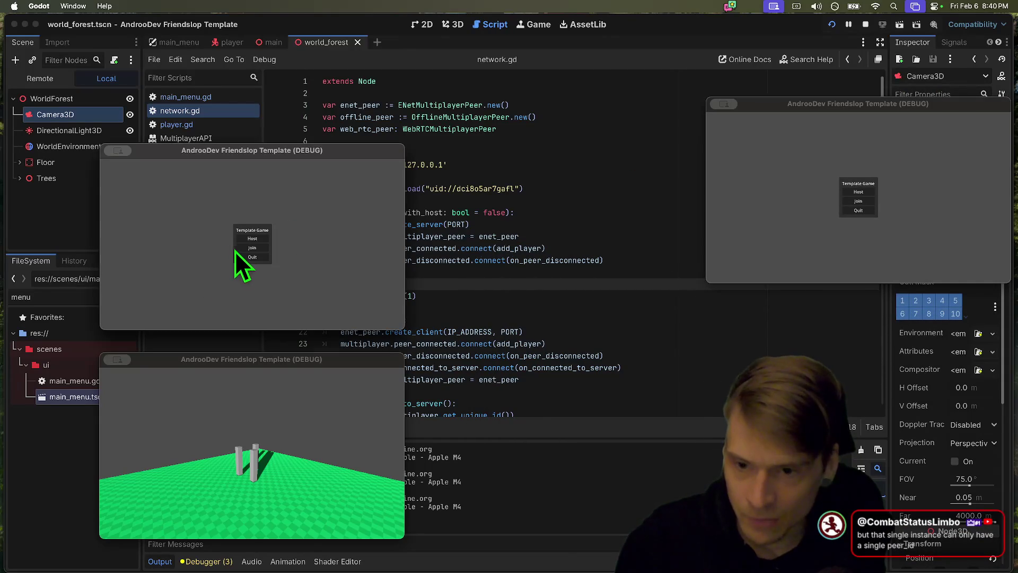
pyautogui.click(242, 248)
pyautogui.click(848, 186)
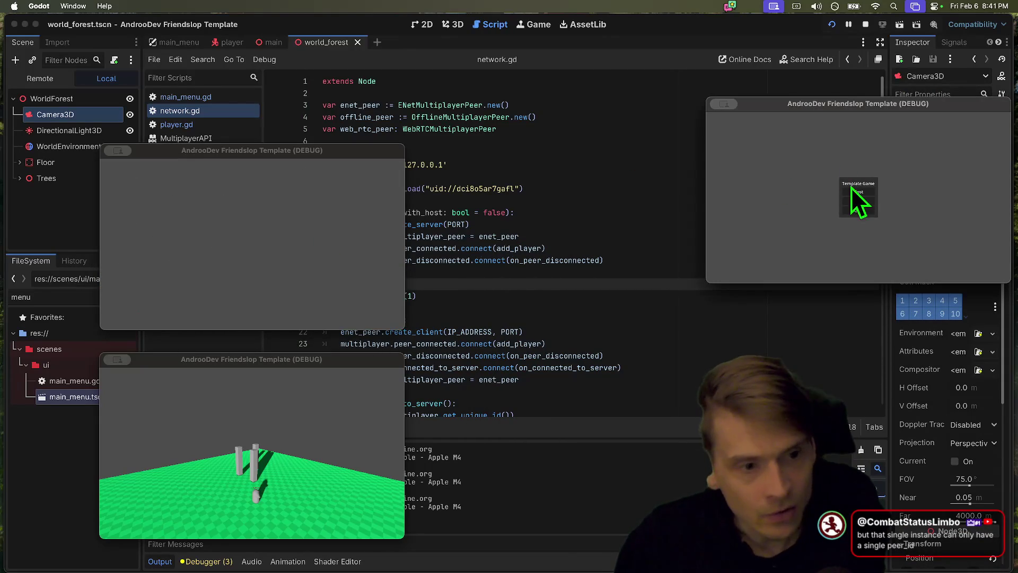
pyautogui.click(851, 202)
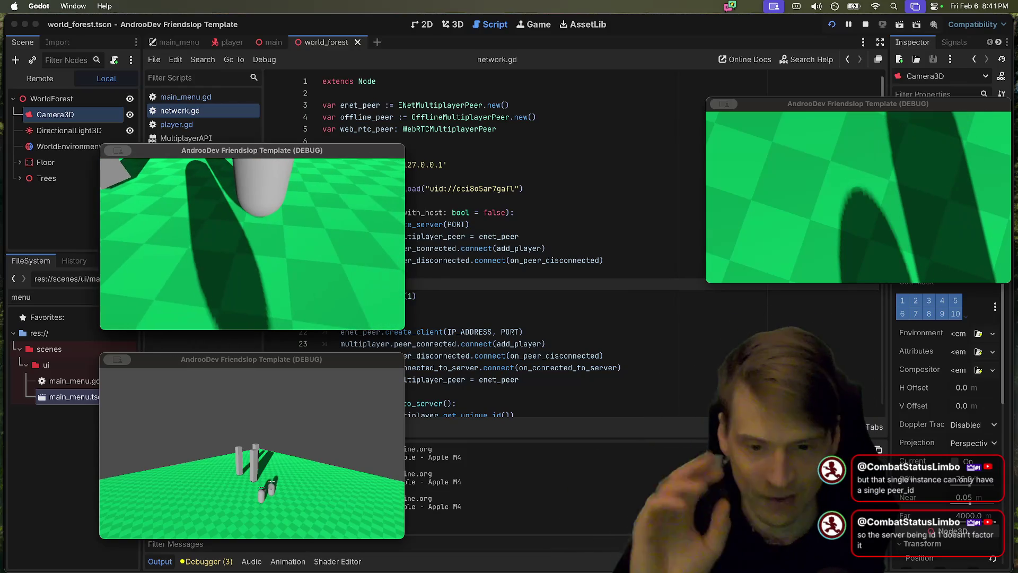
# Close the game windows and stop the running test session
pyautogui.click(859, 209)
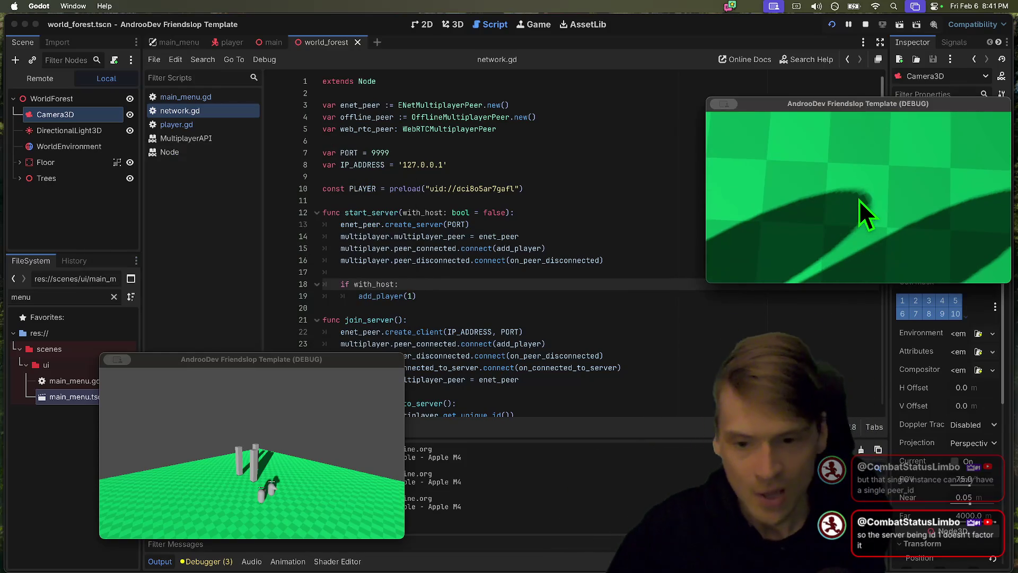
pyautogui.click(617, 338)
pyautogui.press('super+q')
pyautogui.scroll(-10, 580, 357)
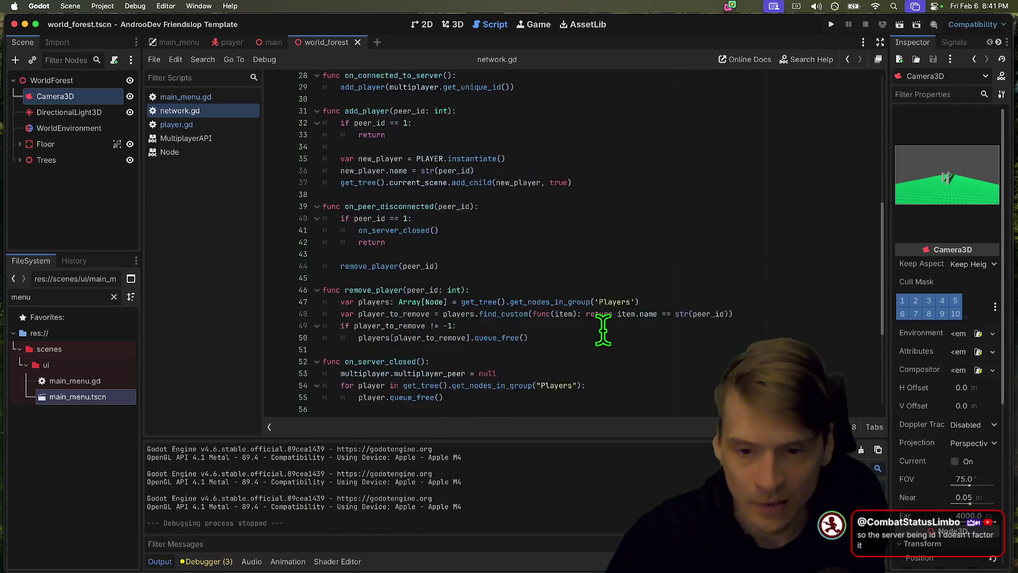
# Add a body line under shoot at the end of network.gd, dropping add_child for pass
pyautogui.scroll(-4, 619, 265)
pyautogui.click(697, 345)
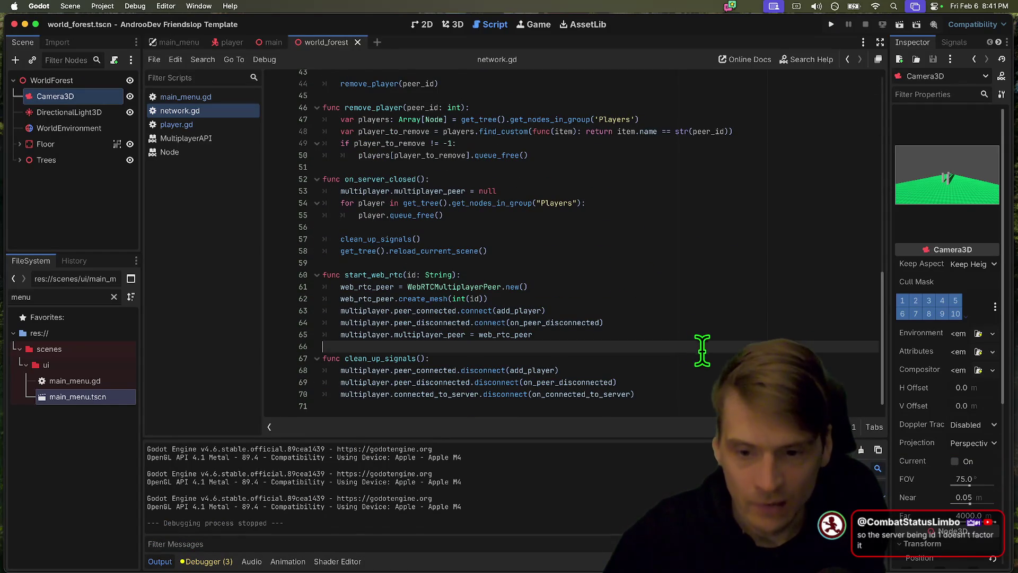
pyautogui.press('Down')
pyautogui.press('Down')
pyautogui.press('Down')
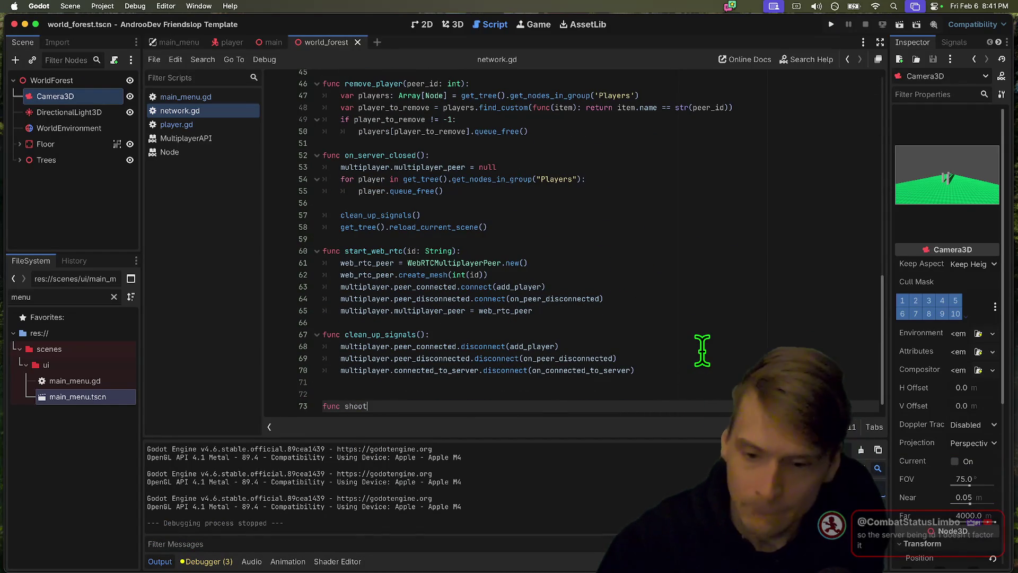
pyautogui.press('Return')
pyautogui.write('add_')
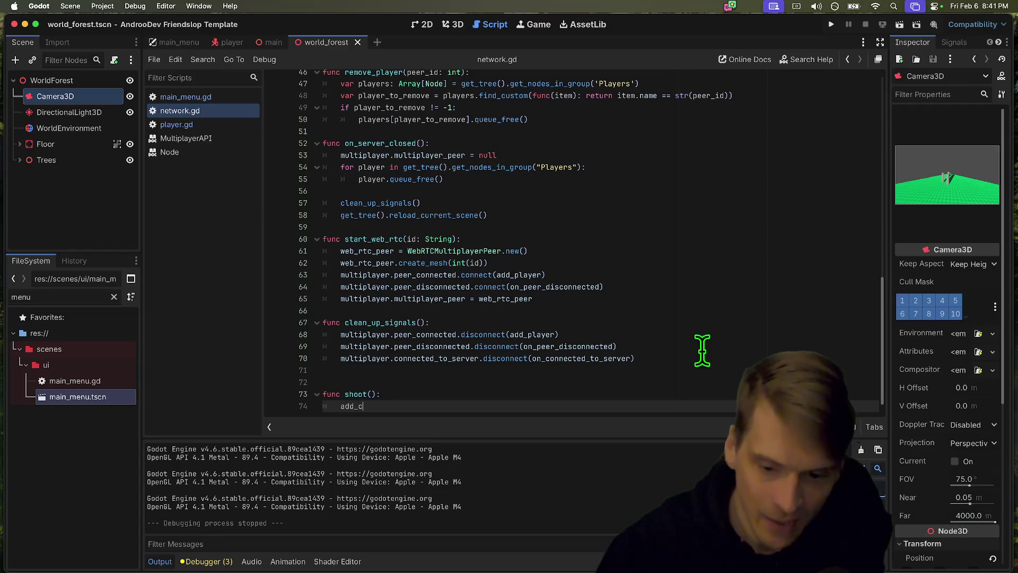
pyautogui.write('ch')
pyautogui.press('Return')
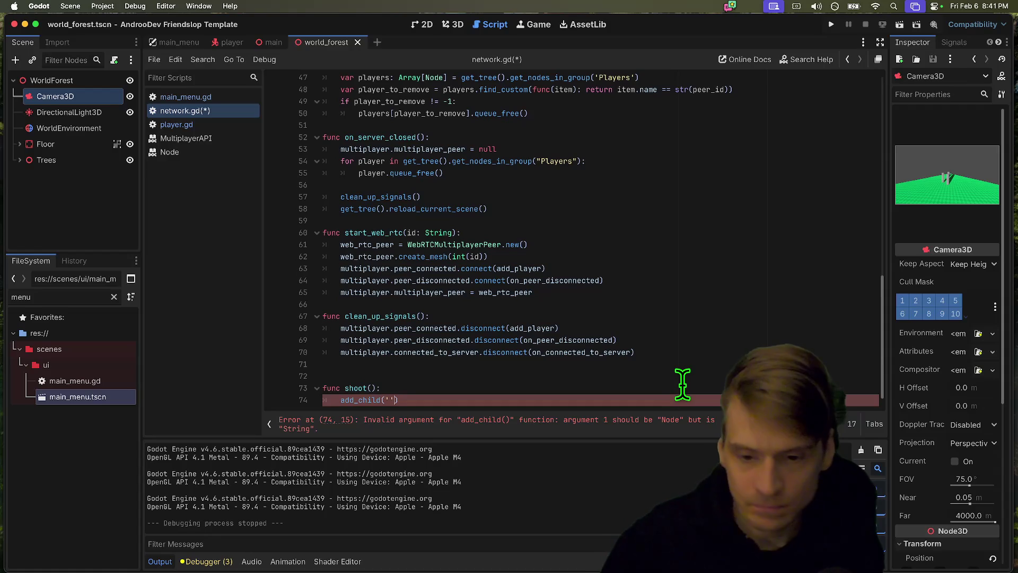
pyautogui.press('Up')
pyautogui.press('Up')
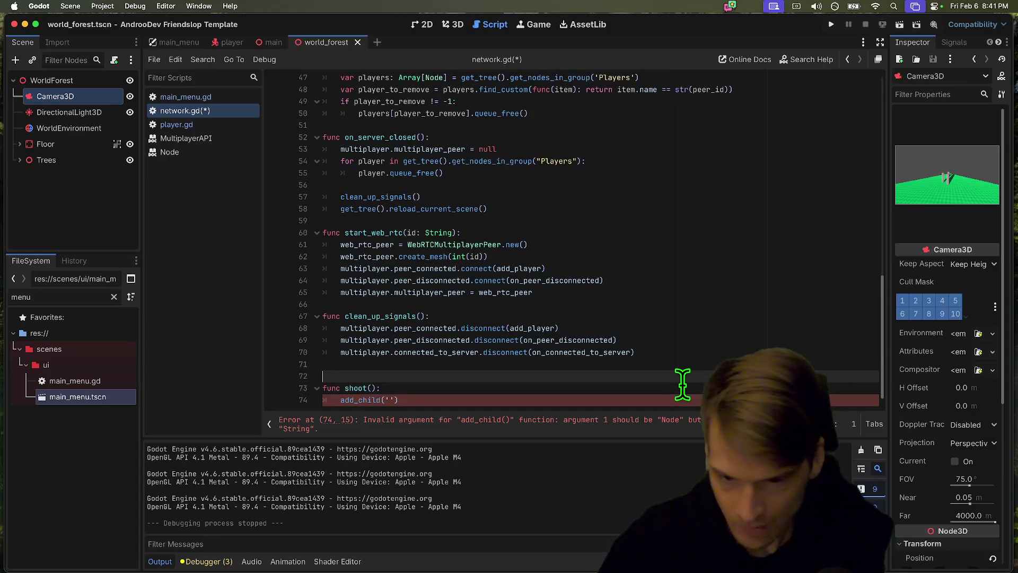
pyautogui.click(622, 411)
pyautogui.press('super+BackSpace')
pyautogui.write('p')
pyautogui.press('Up')
pyautogui.press('Up')
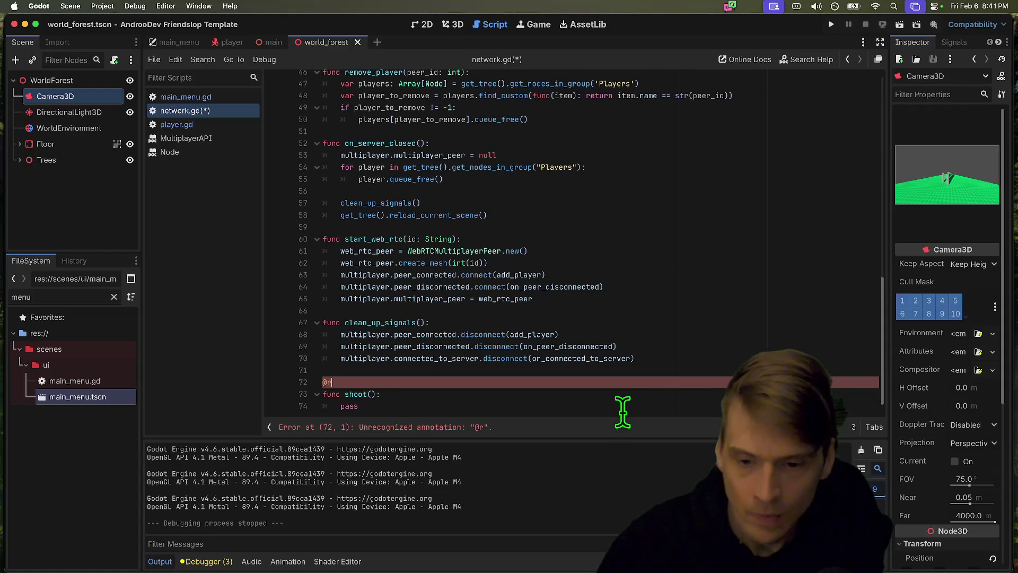
pyautogui.write('pc')
pyautogui.press('Return')
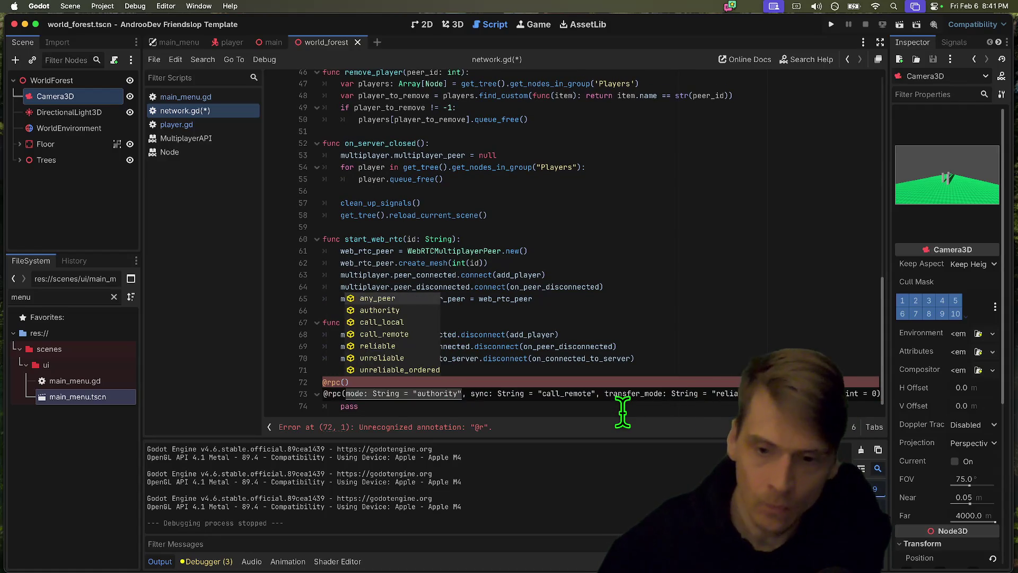
pyautogui.press('Return')
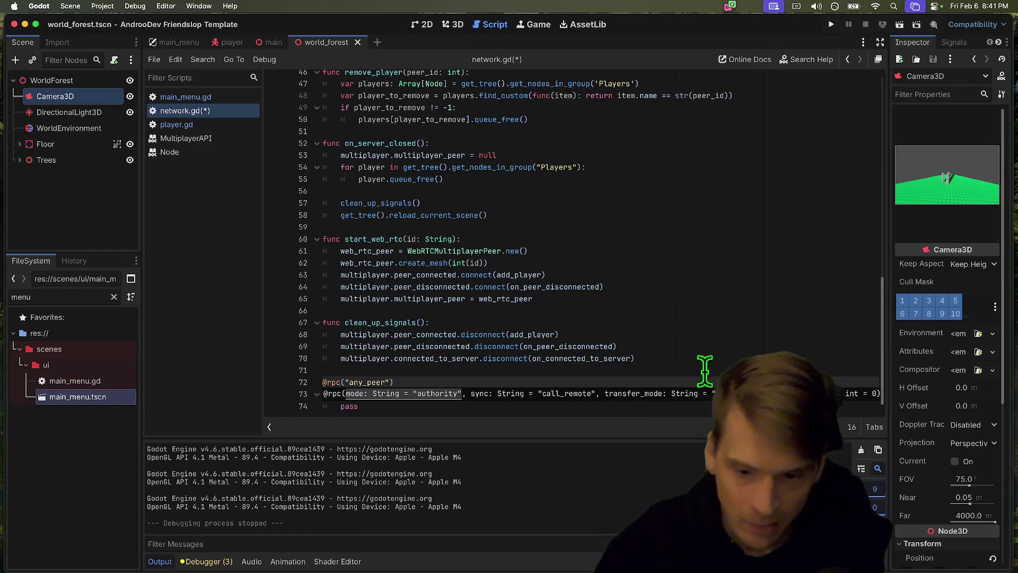
# Replace pass with an if is_multiplayer_authority(): block that contains pass
pyautogui.click(634, 394)
pyautogui.press('Down')
pyautogui.press('BackSpace')
pyautogui.press('BackSpace')
pyautogui.press('BackSpace')
pyautogui.write('if is_mu')
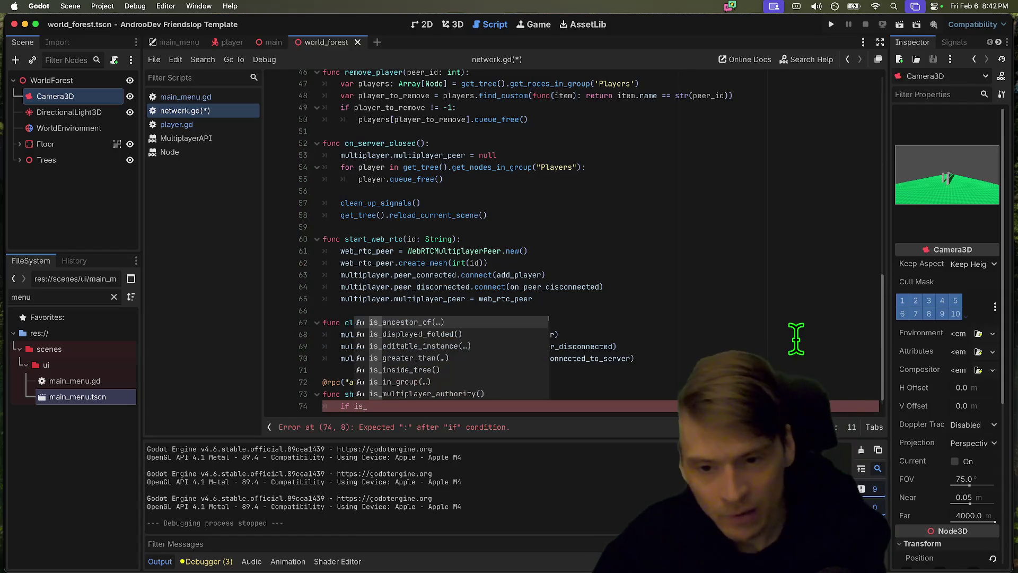
pyautogui.press('Return')
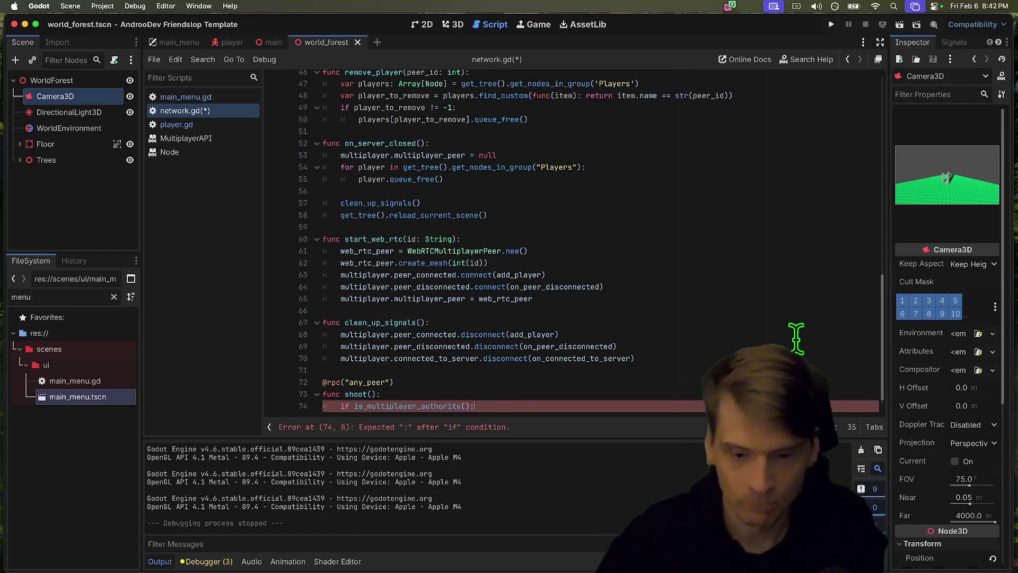
pyautogui.write(':')
pyautogui.press('Return')
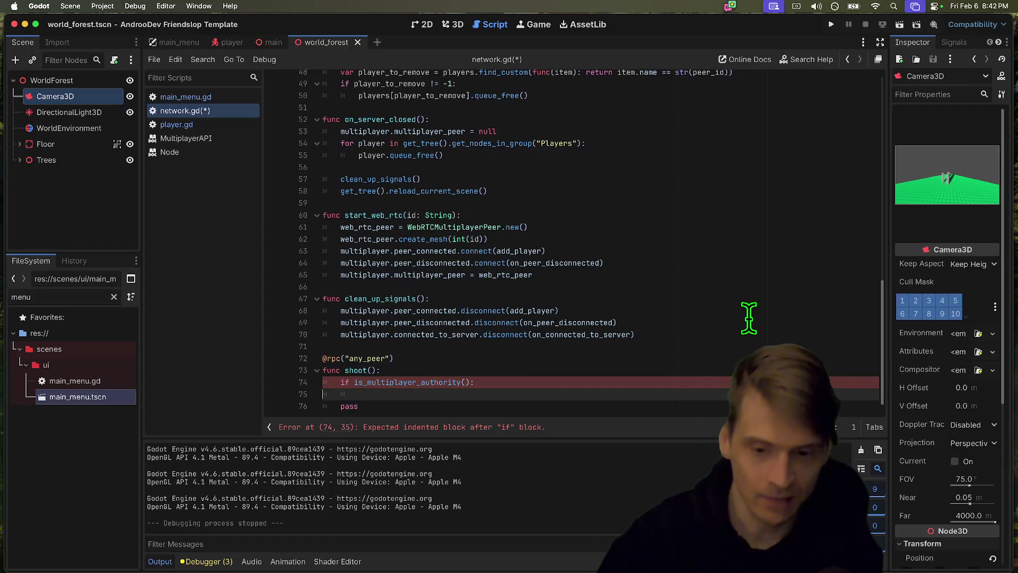
pyautogui.press('BackSpace')
pyautogui.press('Delete')
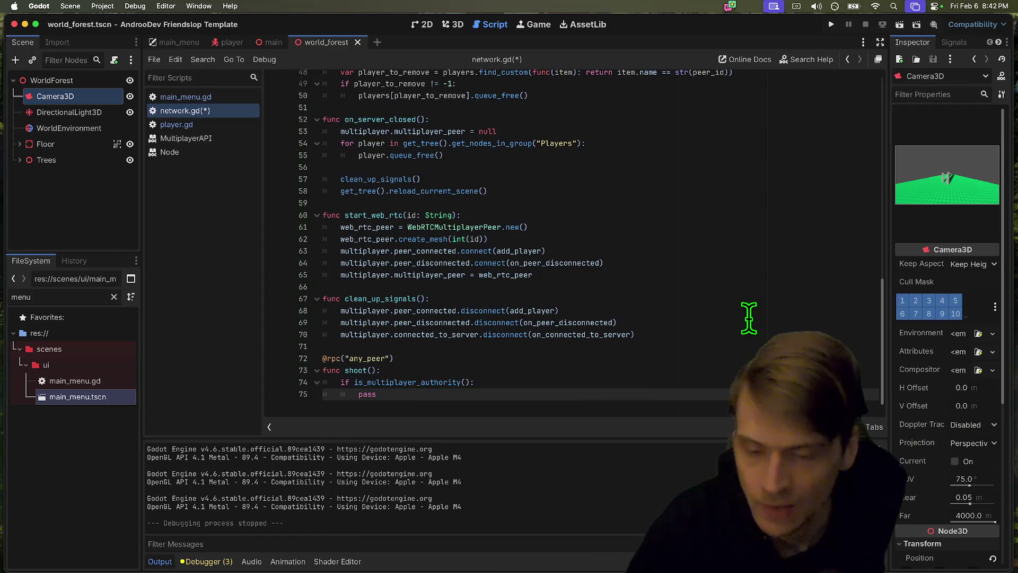
# Review the shoot function and undo the accidentally split condition line
pyautogui.moveTo(706, 396); pyautogui.dragTo(672, 375)
pyautogui.moveTo(693, 414)
pyautogui.mouseDown()
pyautogui.moveTo(284, 386)
pyautogui.moveTo(341, 344)
pyautogui.moveTo(284, 368)
pyautogui.moveTo(395, 358)
pyautogui.mouseUp()
pyautogui.click(514, 401)
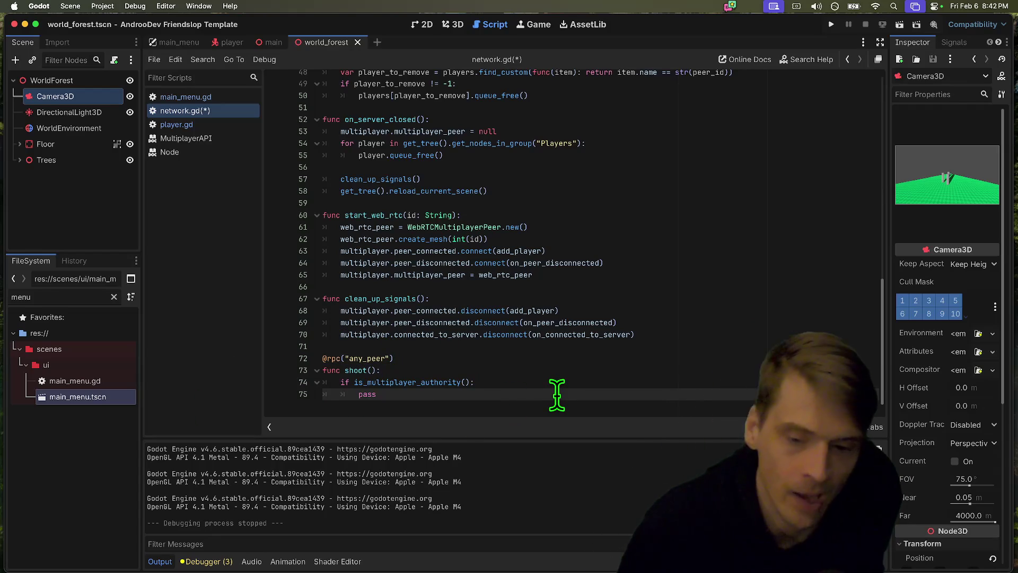
pyautogui.press('Up')
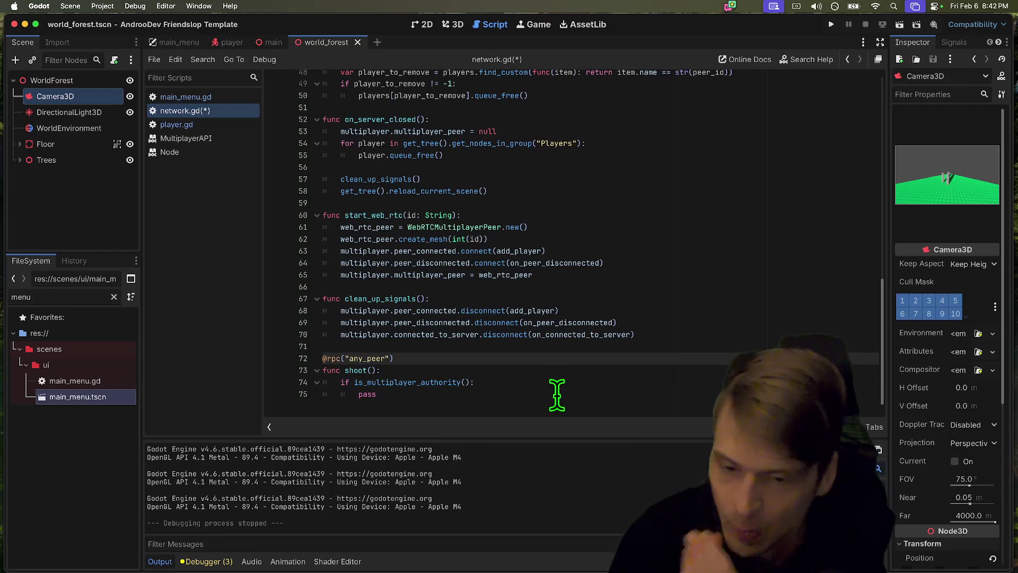
pyautogui.press('Up')
pyautogui.press('Up')
pyautogui.press('Right')
pyautogui.press('Right')
pyautogui.press('Right')
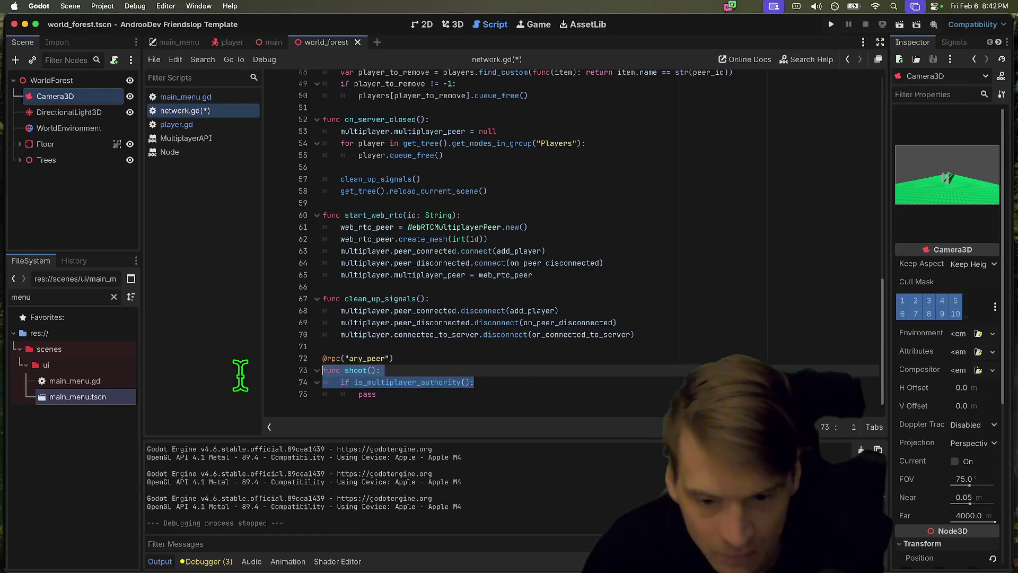
pyautogui.click(541, 405)
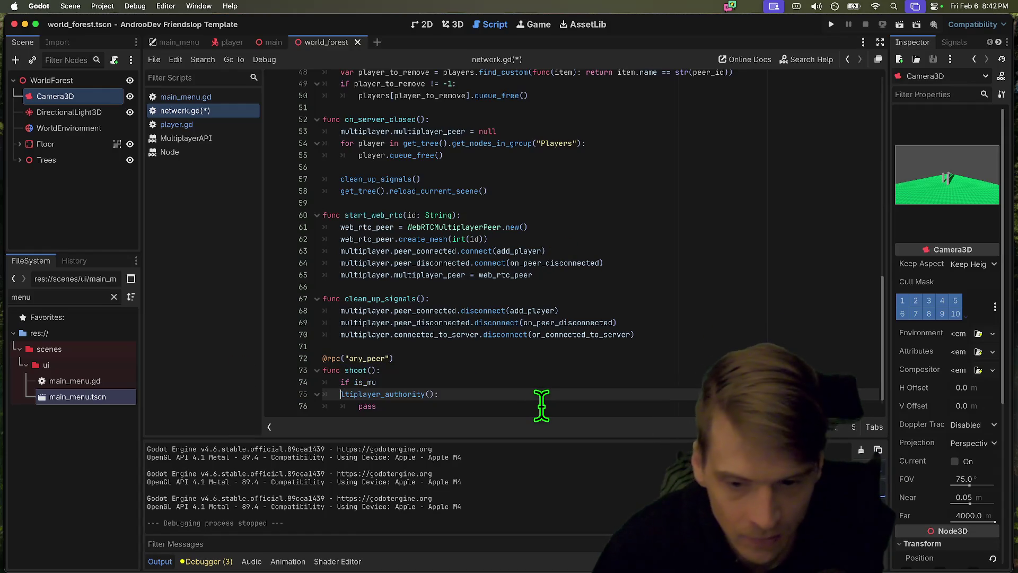
pyautogui.press('super+z')
# Add a '# ND' comment above pass, keeping the player land comment
pyautogui.press('super+shift+Return')
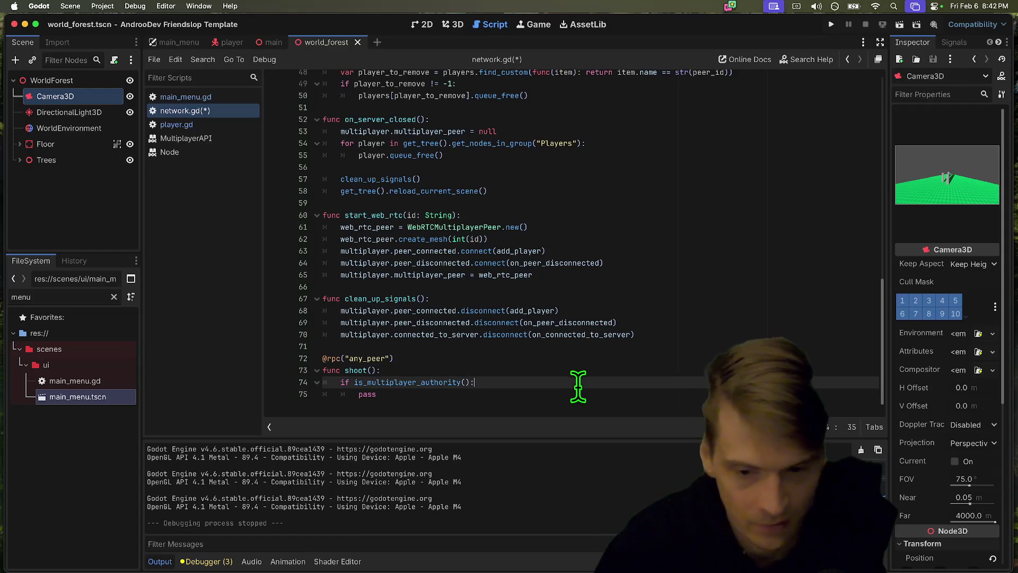
pyautogui.write('# SERVER PLA')
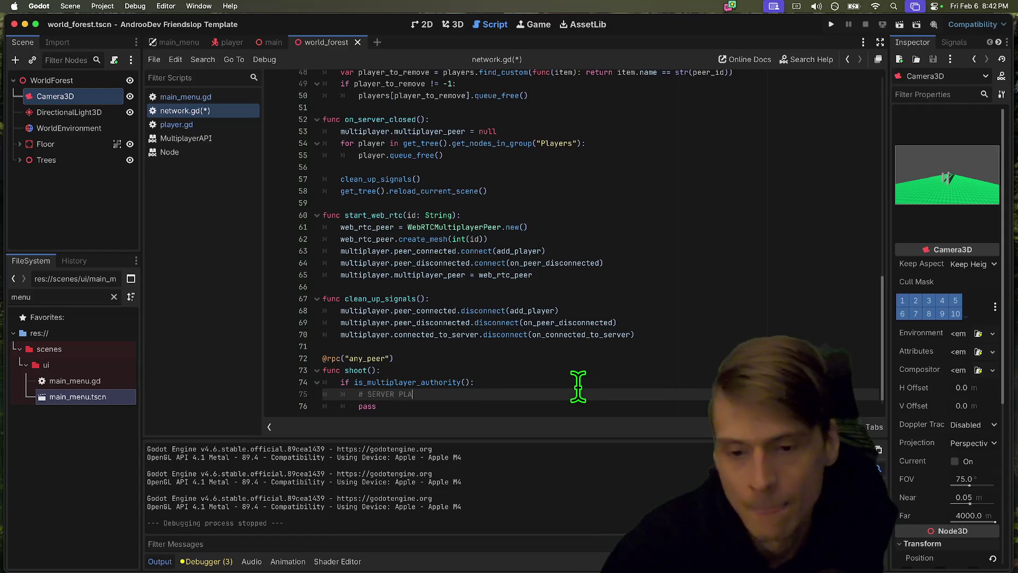
pyautogui.write('ND')
pyautogui.press('Down')
pyautogui.press('Down')
pyautogui.press('Down')
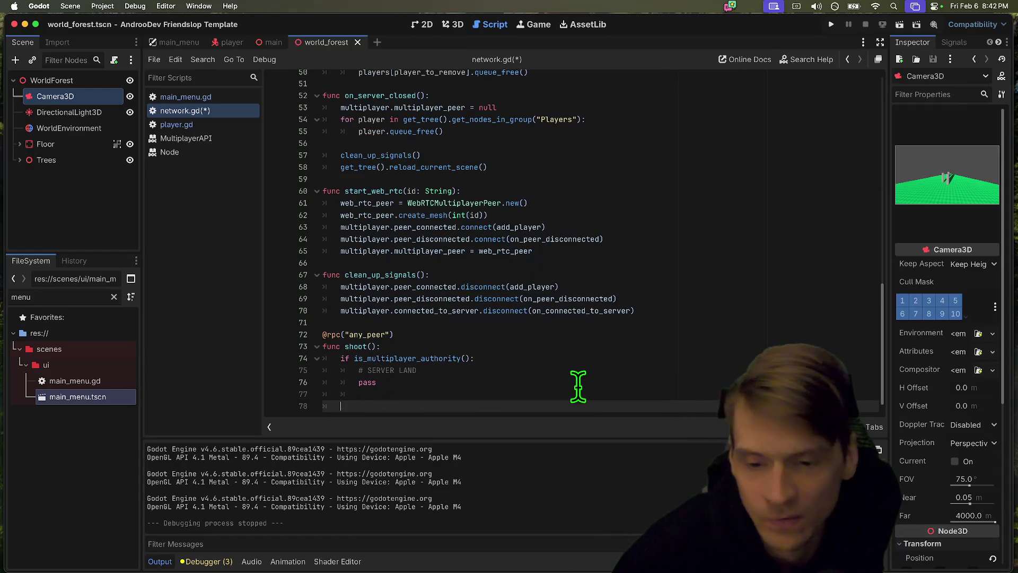
pyautogui.press('Return')
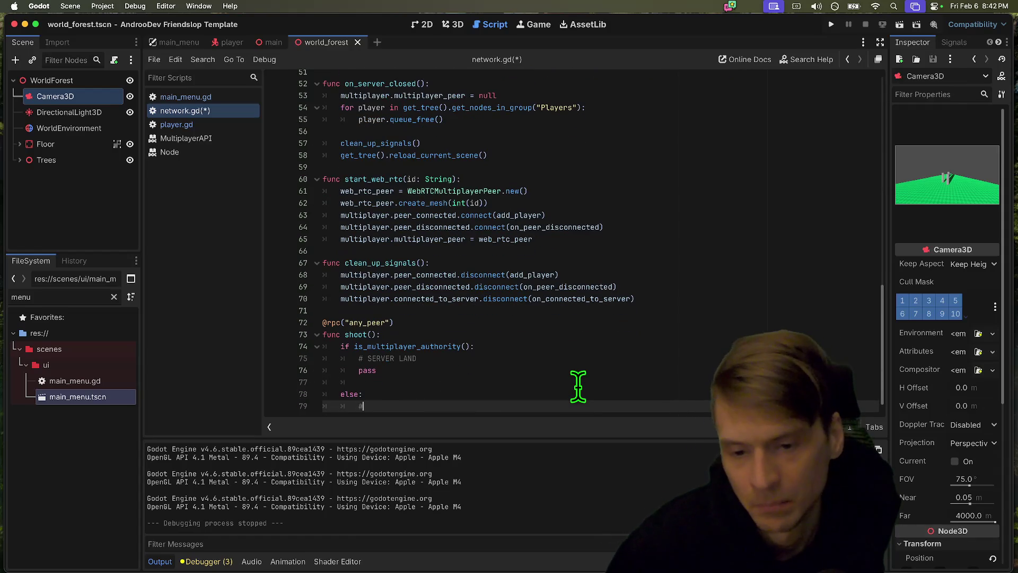
pyautogui.press('Up')
pyautogui.press('Up')
pyautogui.press('Up')
pyautogui.press('Down')
pyautogui.press('Down')
pyautogui.press('Down')
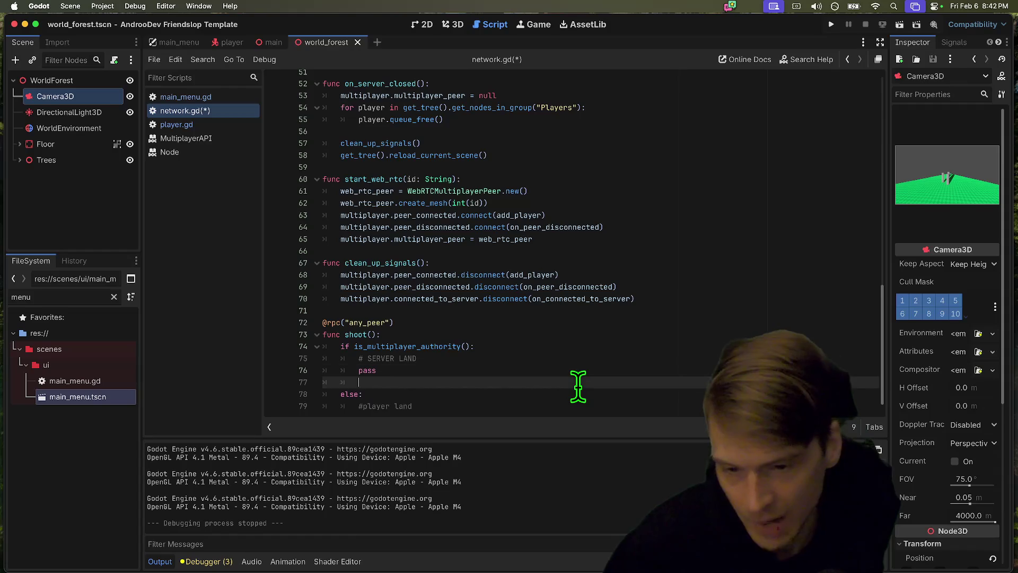
pyautogui.press('super+BackSpace')
pyautogui.press('super+z')
pyautogui.press('super+z')
pyautogui.press('super+z')
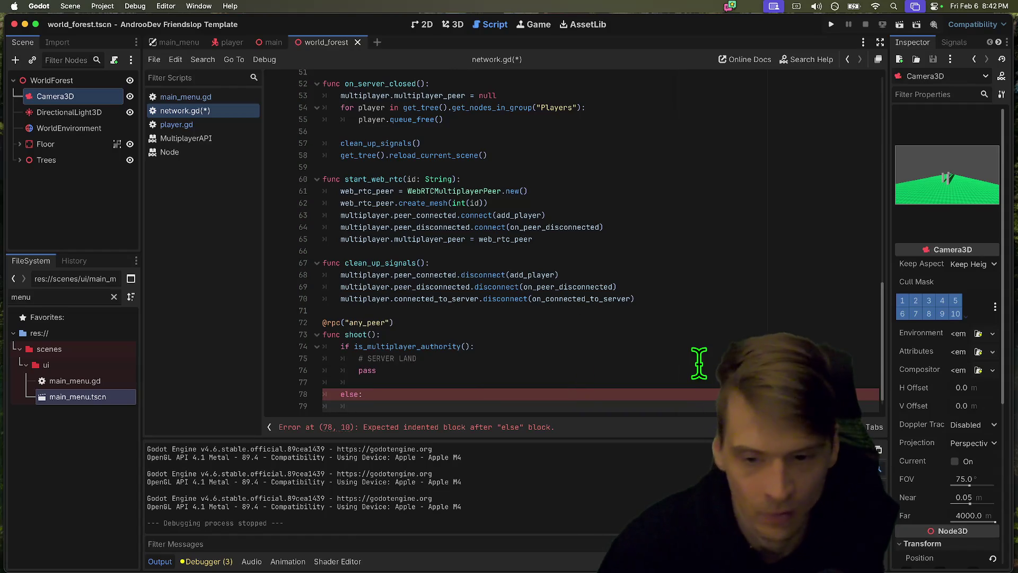
pyautogui.write('z')
# Insert a blank line above pass and take the else branch back out
pyautogui.click(675, 373)
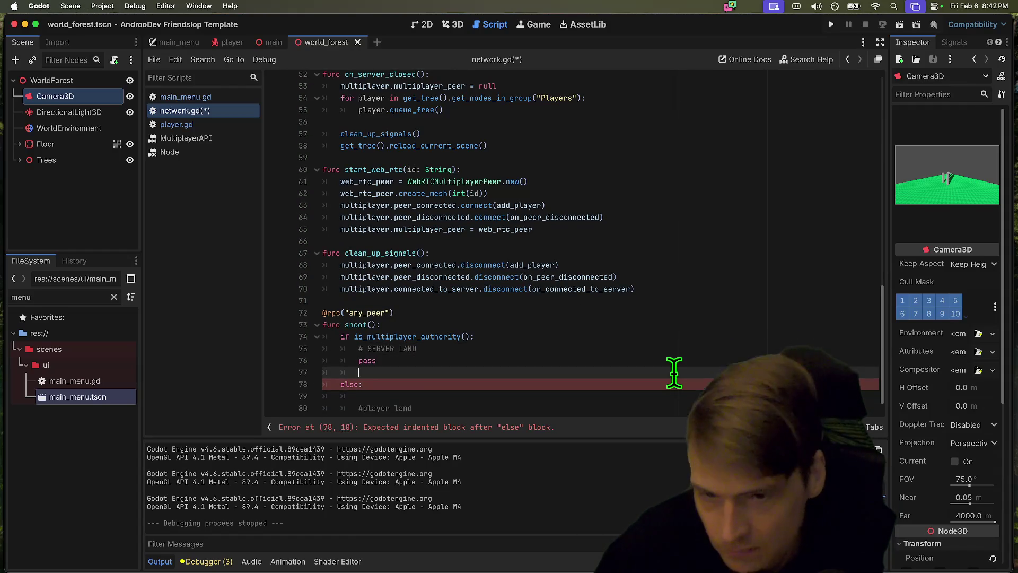
pyautogui.press('Up')
pyautogui.press('Return')
pyautogui.press('Up')
pyautogui.scroll(-1, 673, 370)
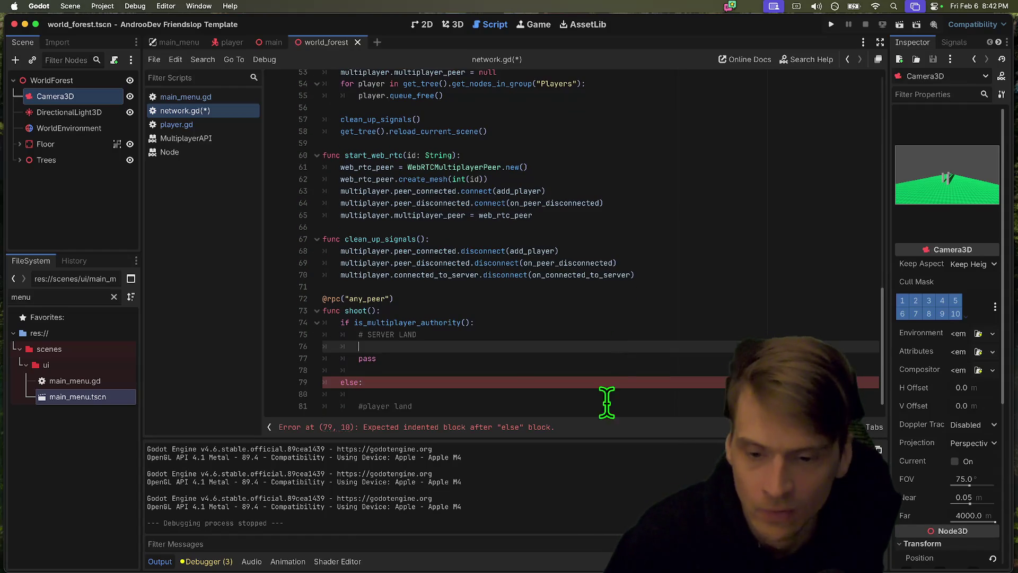
pyautogui.click(450, 378)
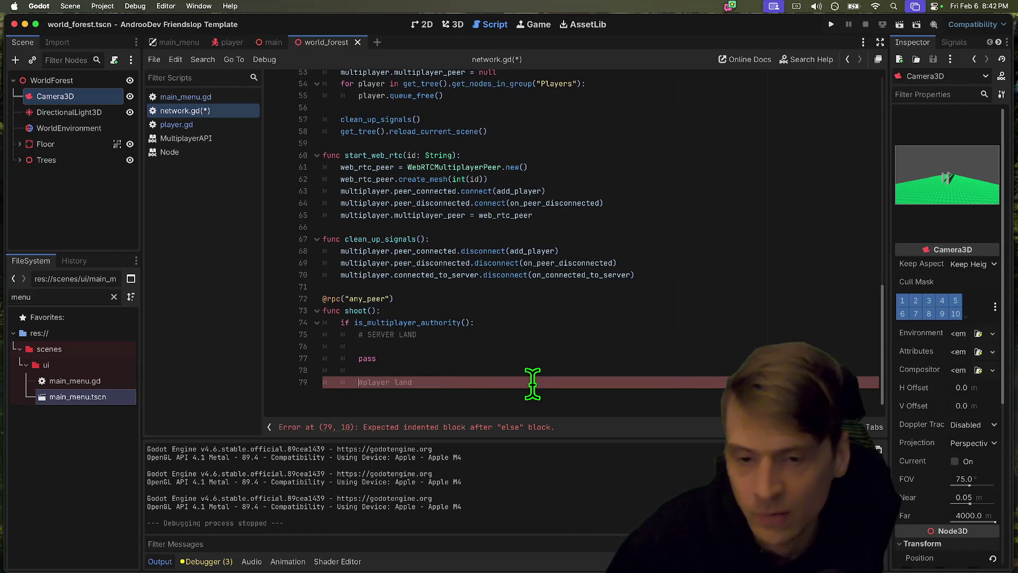
pyautogui.press('super+z')
pyautogui.click(534, 342)
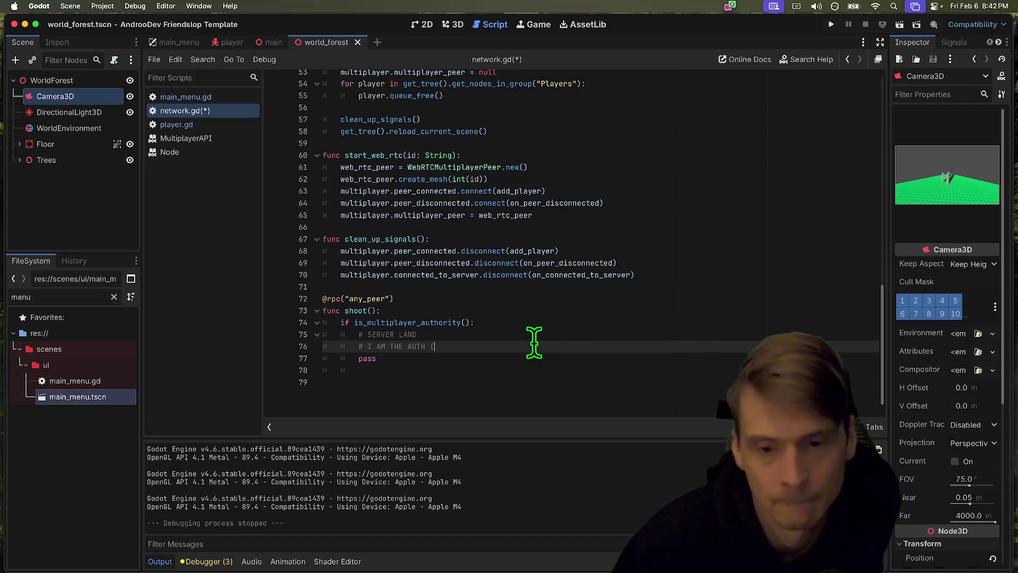
# Go over the authority comment lines and open new lines above pass for more comments
pyautogui.press('Down')
pyautogui.press('Down')
pyautogui.press('Down')
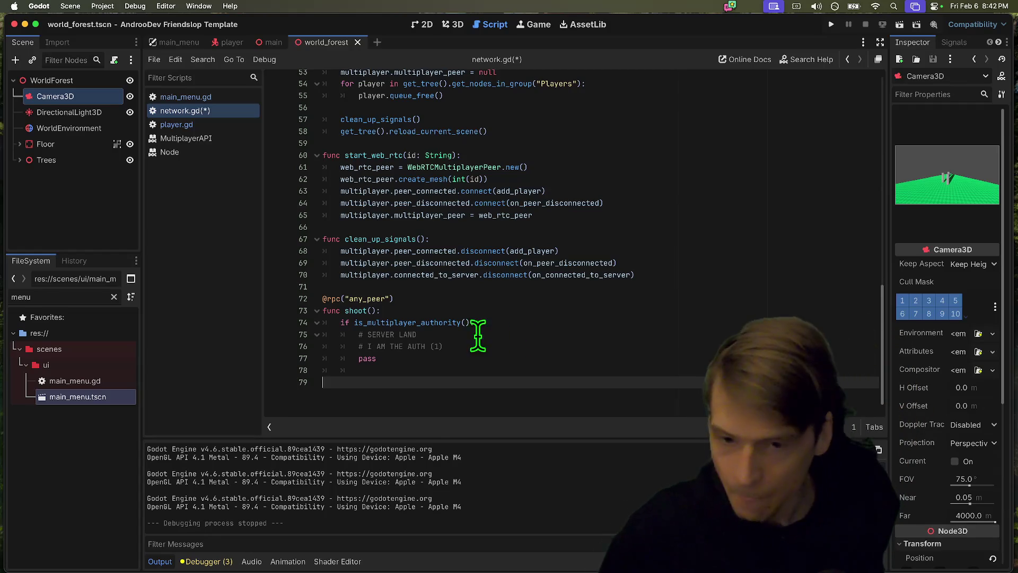
pyautogui.click(285, 349)
pyautogui.moveTo(286, 363); pyautogui.dragTo(236, 308)
pyautogui.click(591, 382)
pyautogui.moveTo(378, 359); pyautogui.dragTo(284, 336)
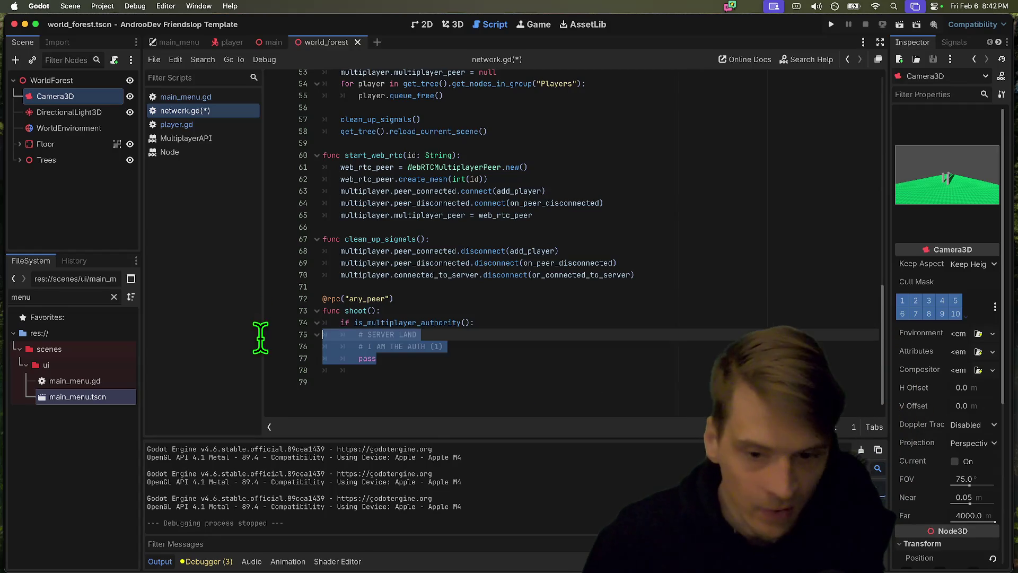
pyautogui.click(486, 320)
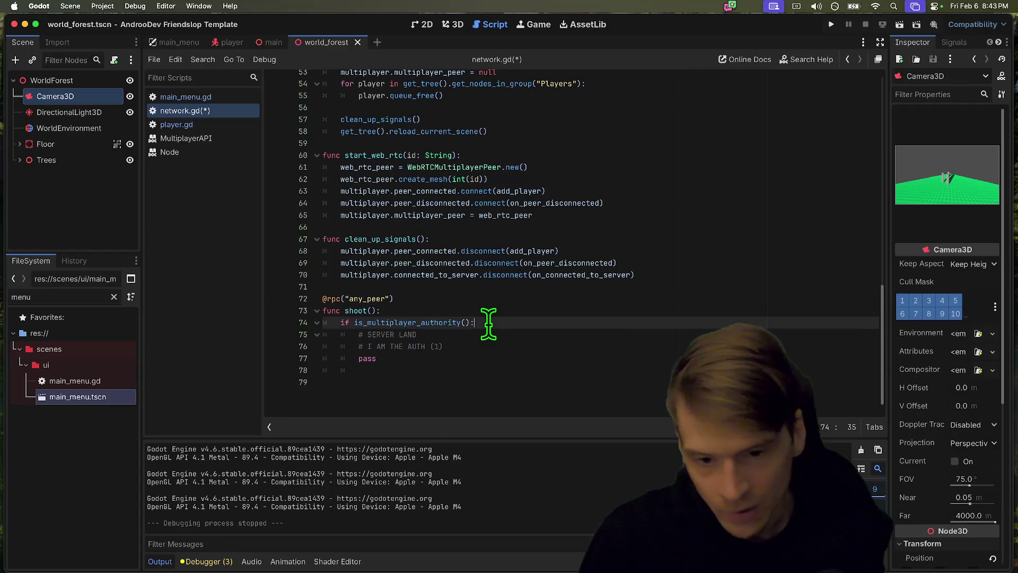
pyautogui.click(286, 322)
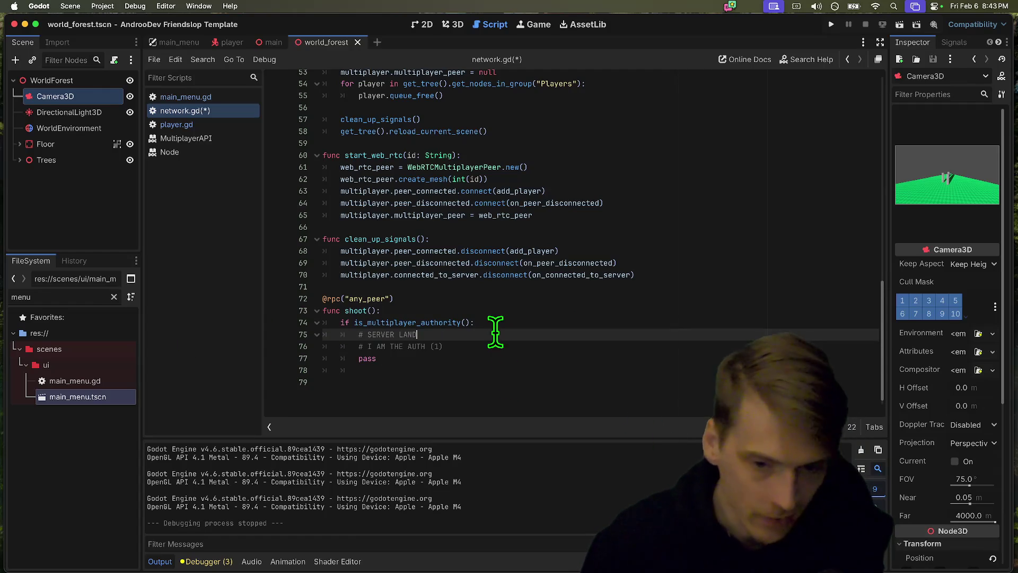
pyautogui.click(503, 354)
pyautogui.press('Up')
pyautogui.press('End')
pyautogui.press('Return')
pyautogui.press('Return')
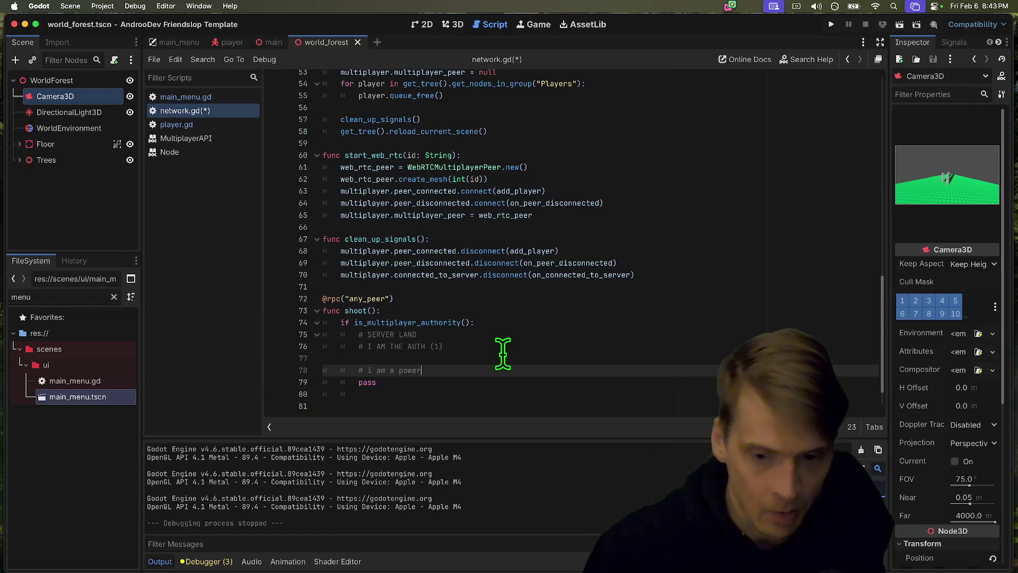
pyautogui.press('super+Tab')
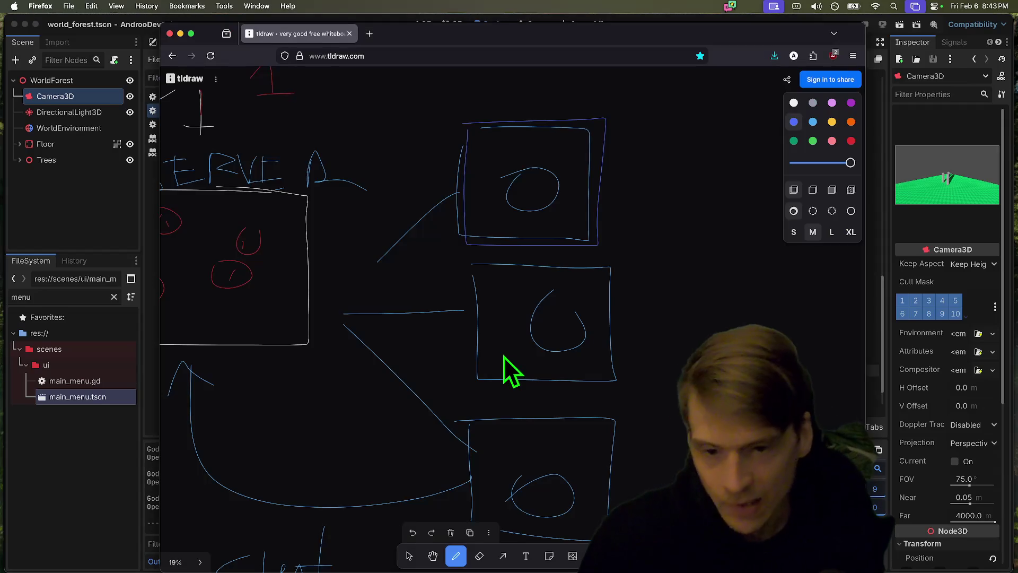
pyautogui.press('super+Tab')
pyautogui.press('Tab')
pyautogui.press('super+Tab')
pyautogui.press('Tab')
pyautogui.press('super+Tab')
pyautogui.moveTo(432, 353)
pyautogui.mouseDown()
pyautogui.moveTo(546, 307)
pyautogui.moveTo(535, 182)
pyautogui.moveTo(525, 265)
pyautogui.mouseUp()
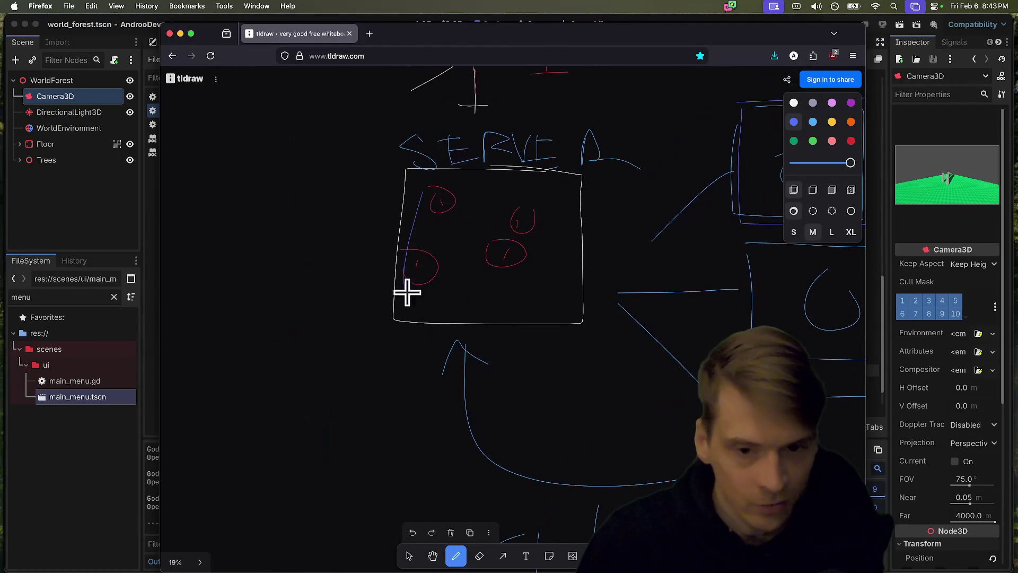
pyautogui.press('super+Tab')
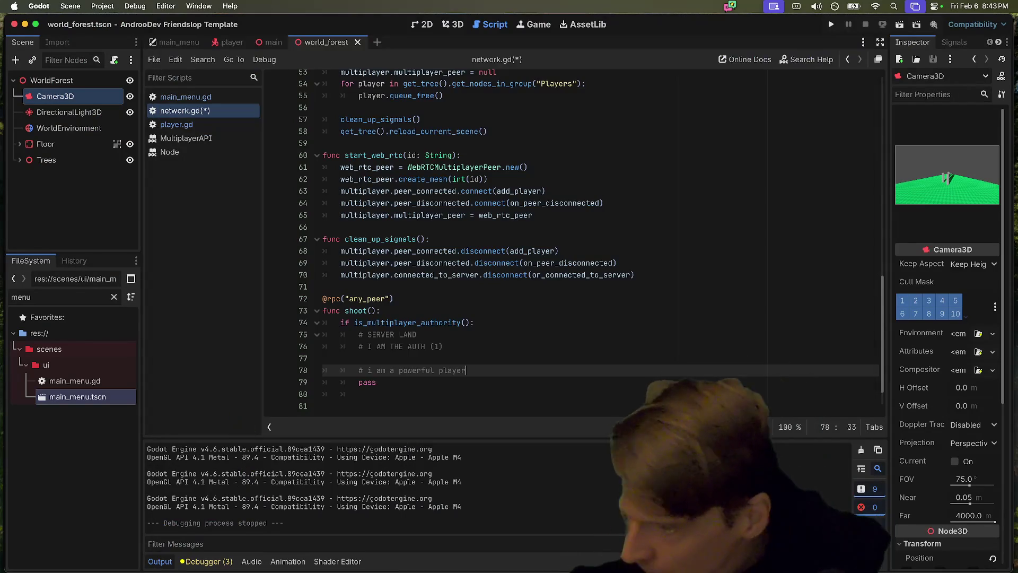
pyautogui.moveTo(597, 391)
pyautogui.mouseDown()
pyautogui.moveTo(163, 319)
pyautogui.moveTo(324, 286)
pyautogui.mouseUp()
pyautogui.press('BackSpace')
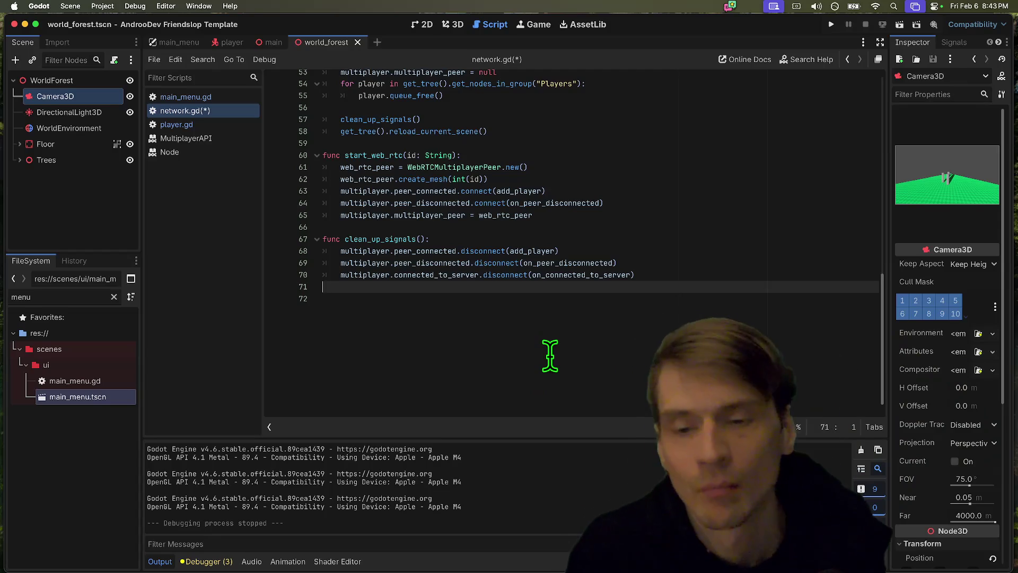
# Remove the trailing blank line so network.gd ends after clean_up_signals, then switch to Firefox
pyautogui.scroll(5, 552, 355)
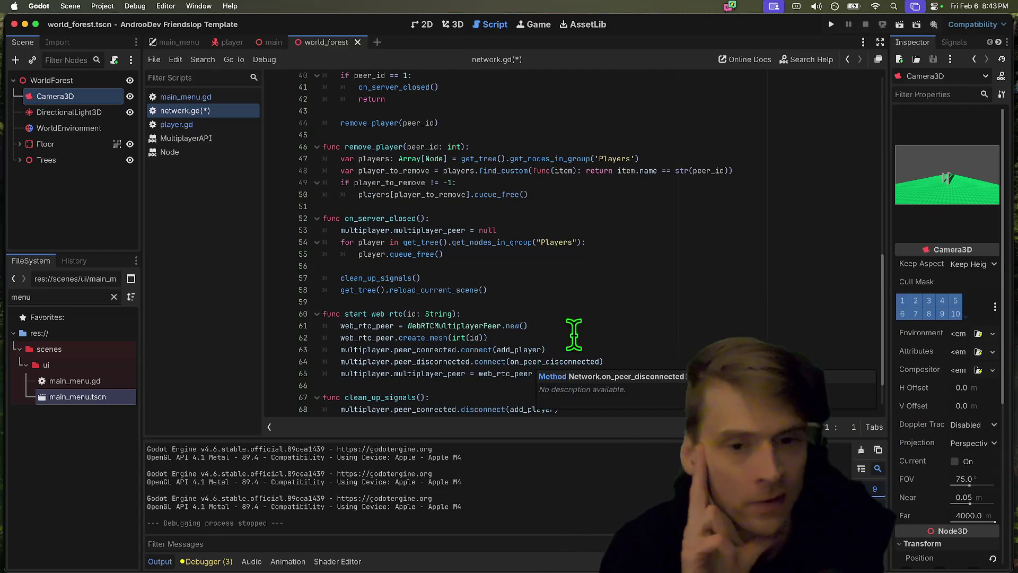
pyautogui.scroll(1, 630, 273)
pyautogui.scroll(-3, 610, 278)
pyautogui.press('Delete')
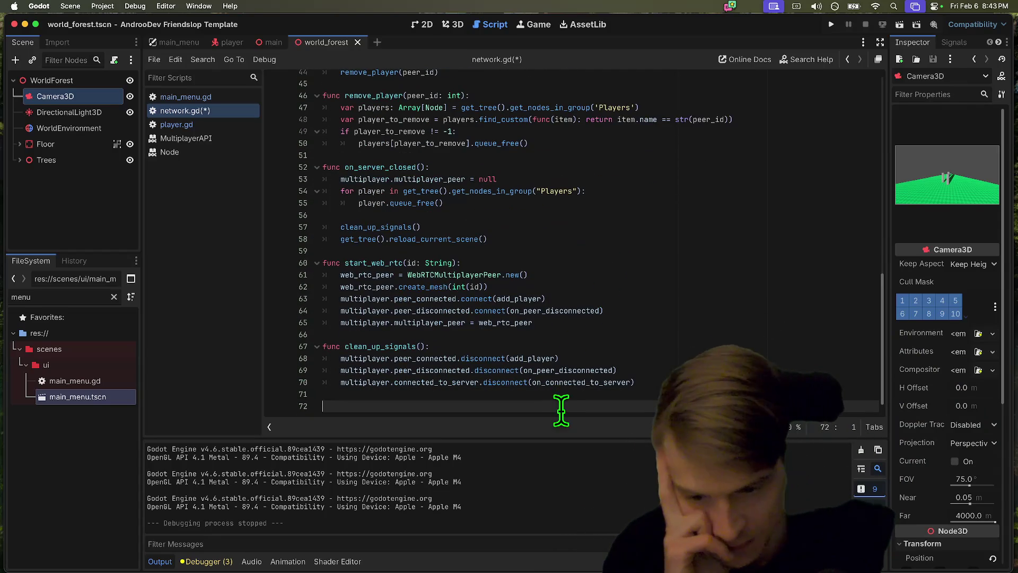
pyautogui.scroll(7, 651, 291)
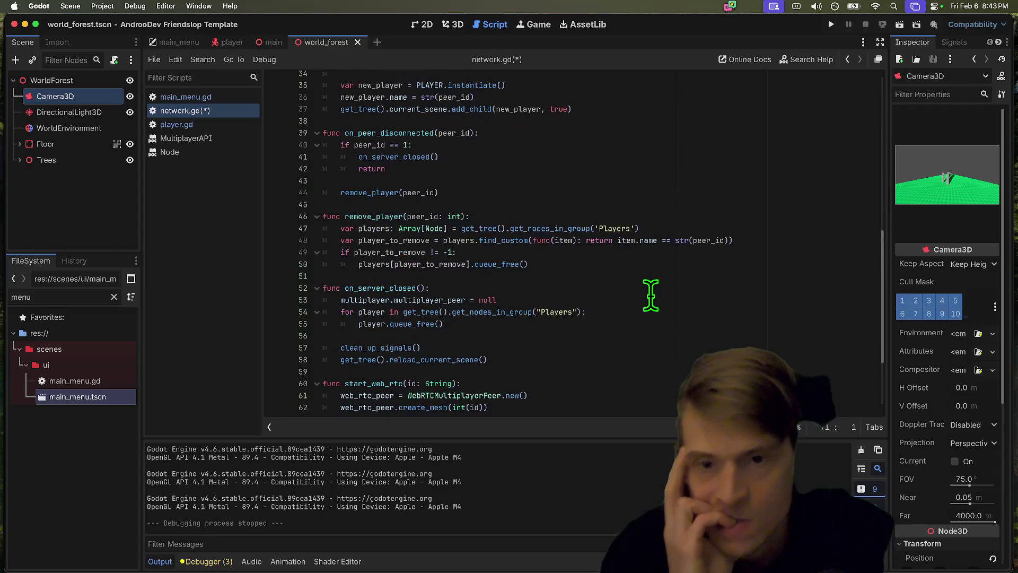
pyautogui.scroll(5, 512, 202)
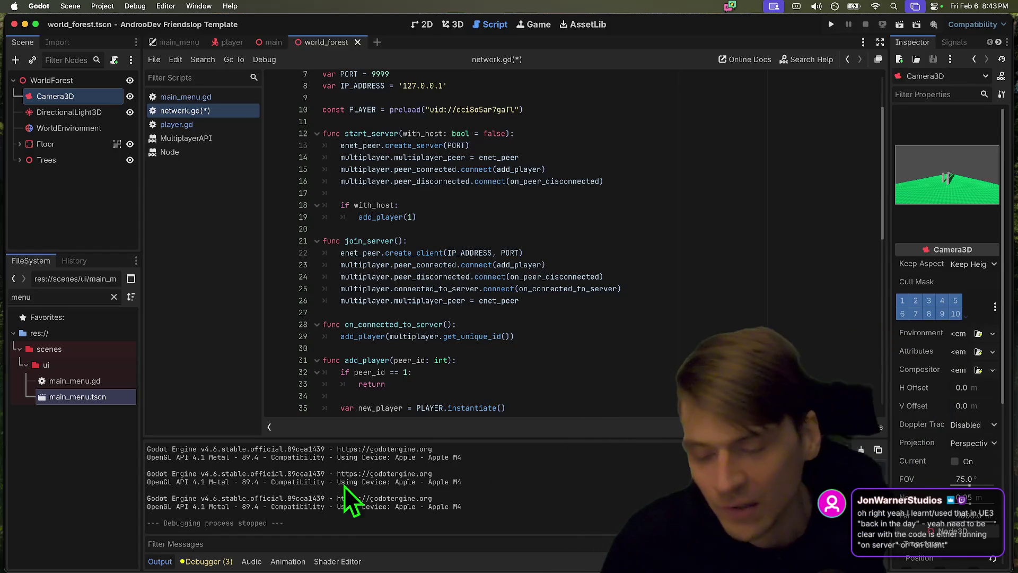
pyautogui.click(334, 546)
# Open two new tabs on Unity's docs site, including the Netcode for GameObjects page
pyautogui.press('super+t')
pyautogui.write('unit')
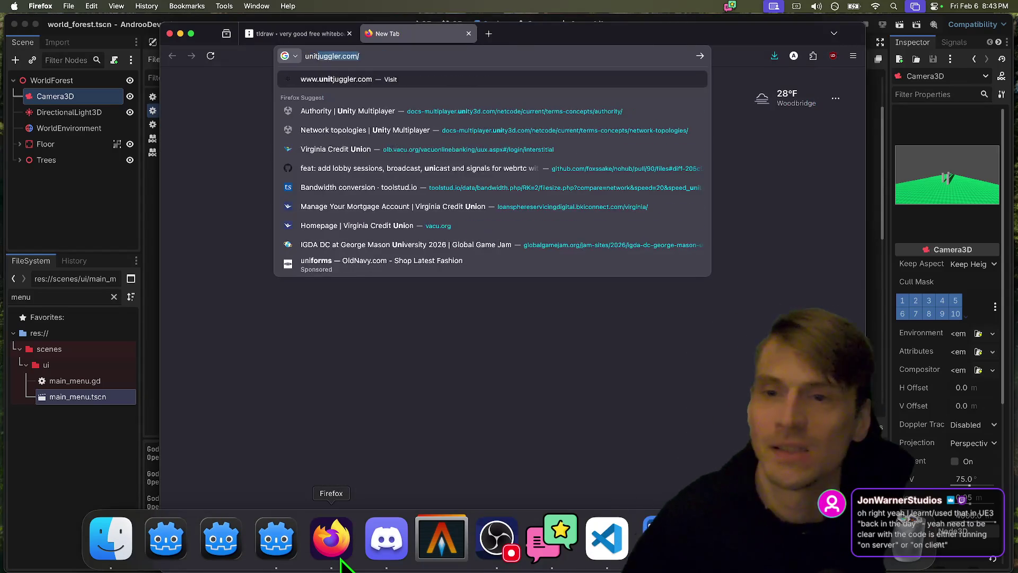
pyautogui.write('y')
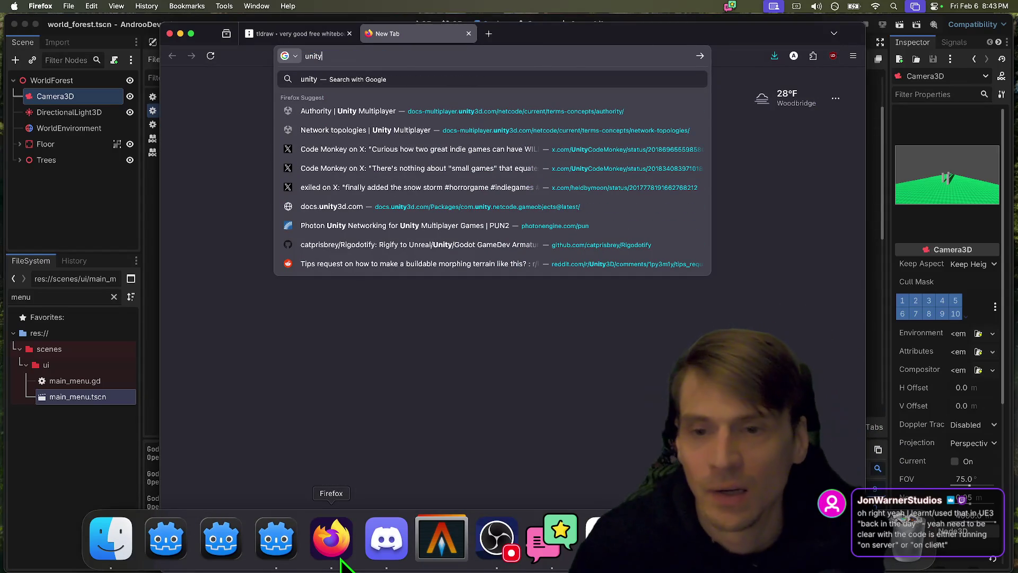
pyautogui.press('Down')
pyautogui.press('Down')
pyautogui.press('Down')
pyautogui.press('Return')
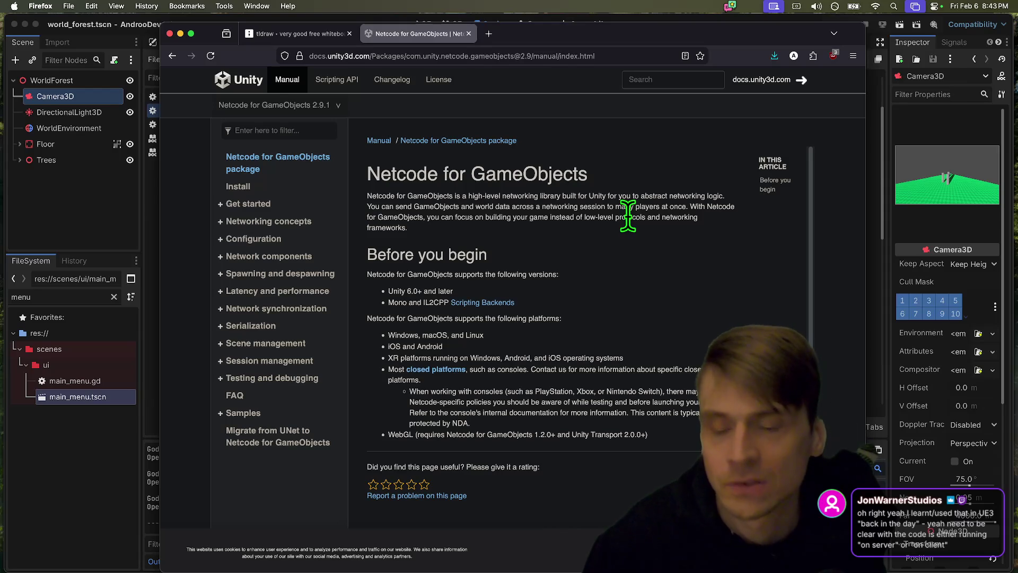
pyautogui.press('super+t')
pyautogui.write('unity')
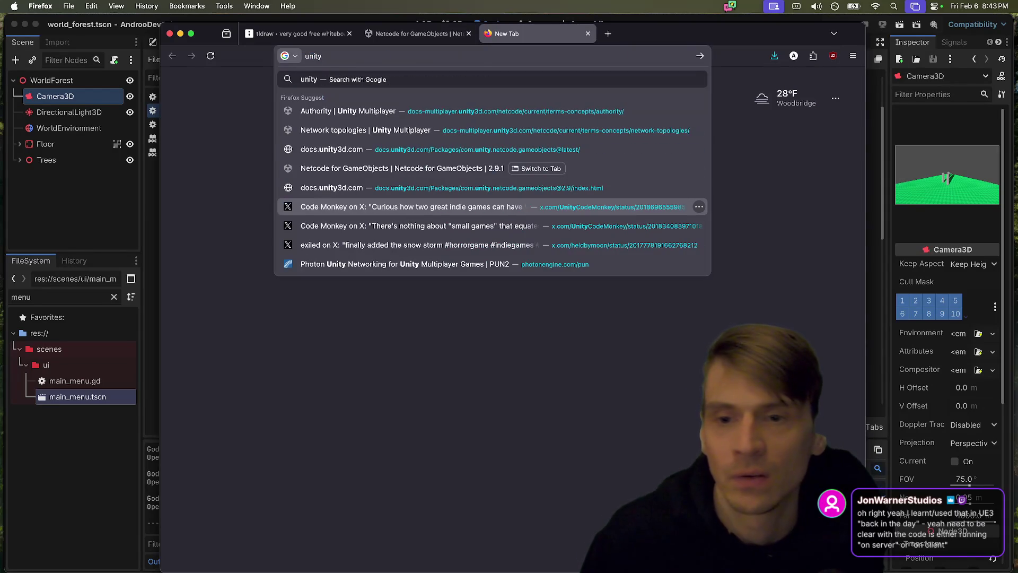
pyautogui.press('Down')
pyautogui.press('Down')
pyautogui.press('Down')
pyautogui.press('Return')
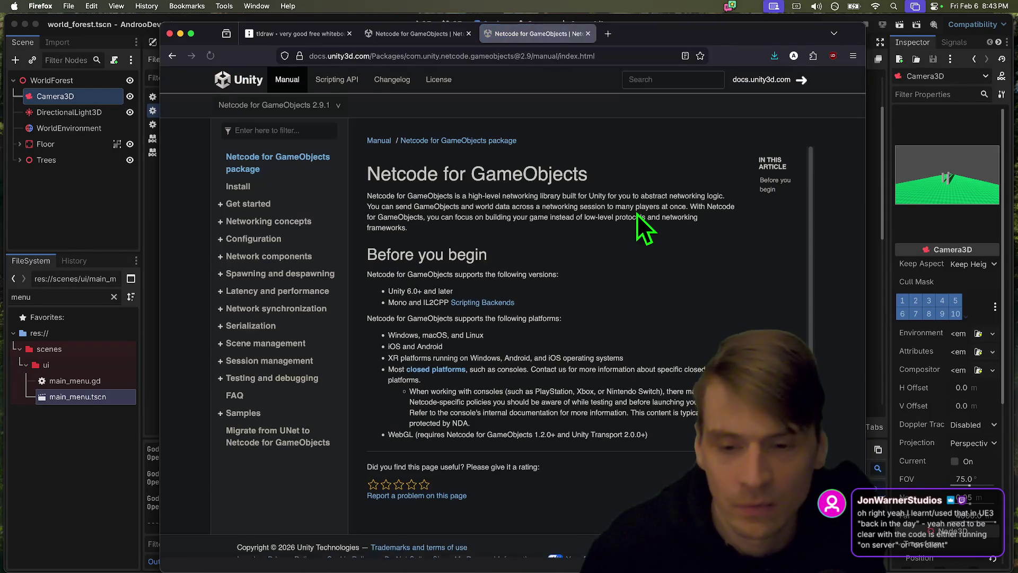
# Search 'unity authority' in a new tab and open the Distributed authority topologies page
pyautogui.press('super+t')
pyautogui.write('unity auth')
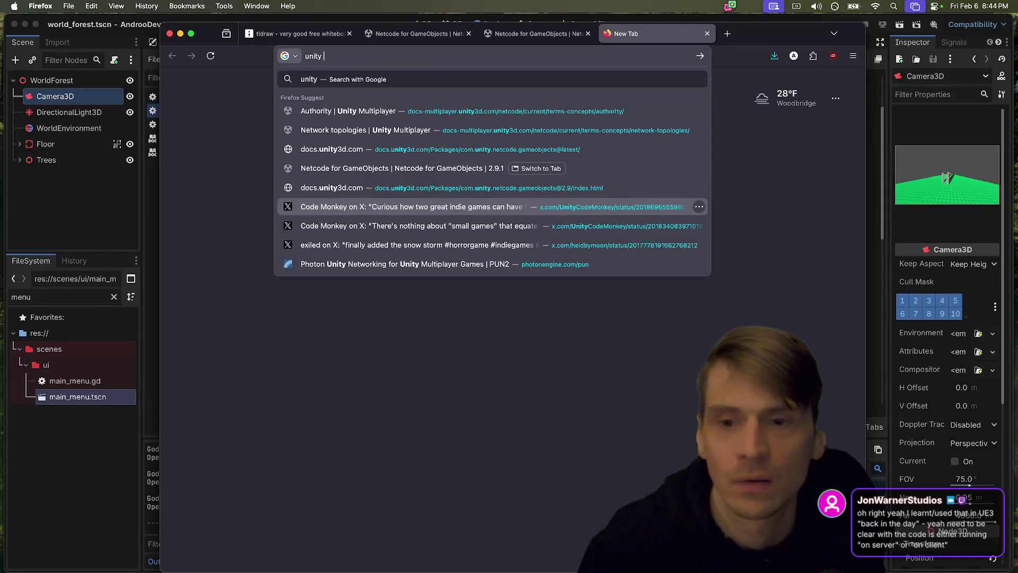
pyautogui.write('ority')
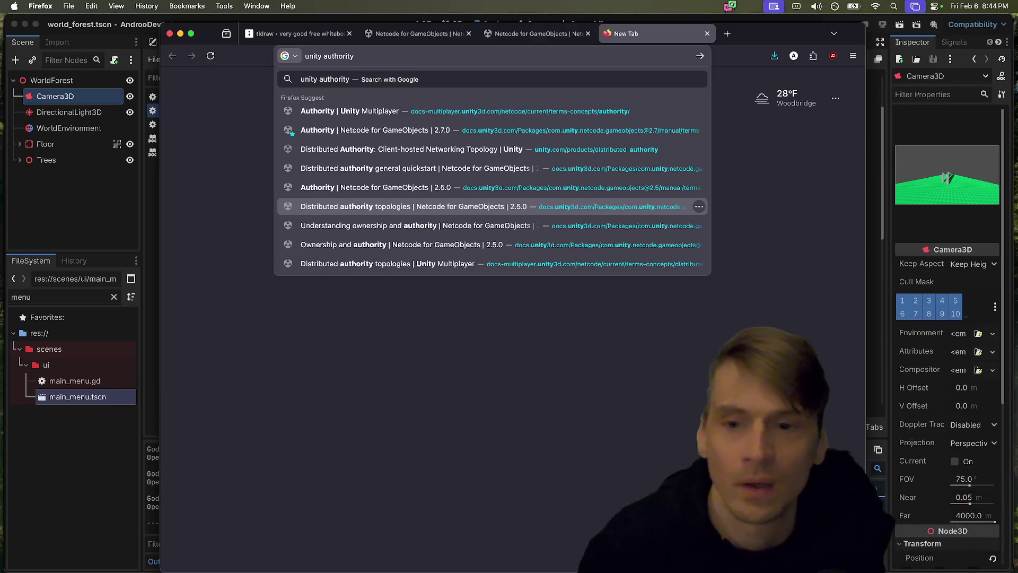
pyautogui.click(591, 152)
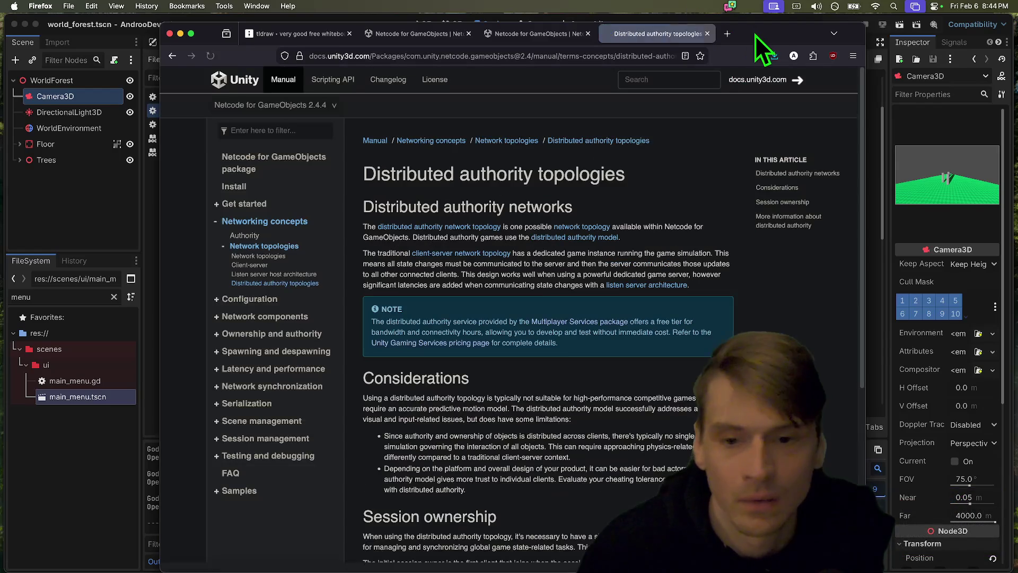
# Maximise Firefox and browse the Network and Client-server topologies pages to reach Authority
pyautogui.doubleClick(755, 35)
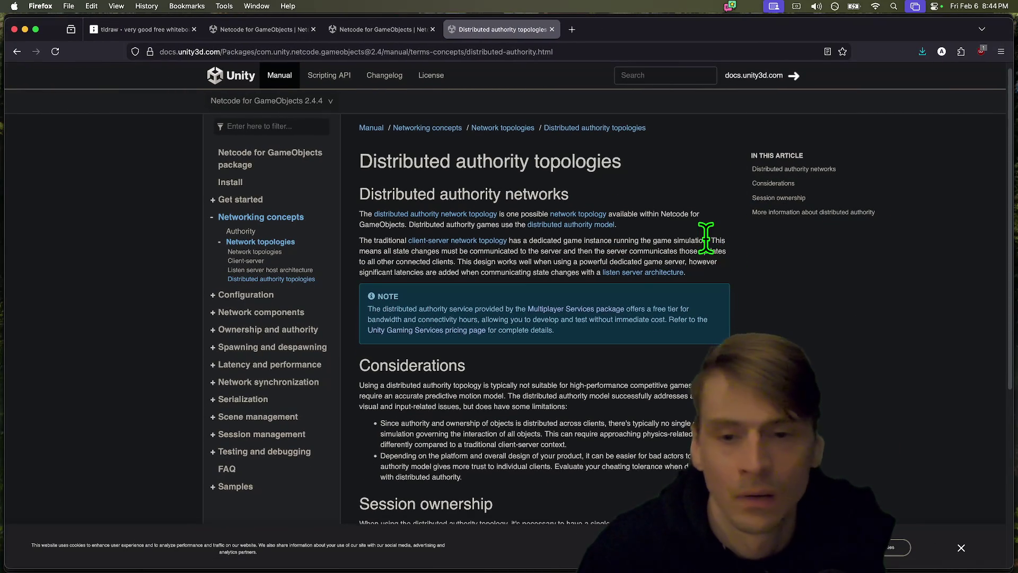
pyautogui.scroll(-3, 706, 238)
pyautogui.scroll(-3, 820, 274)
pyautogui.scroll(10, 435, 260)
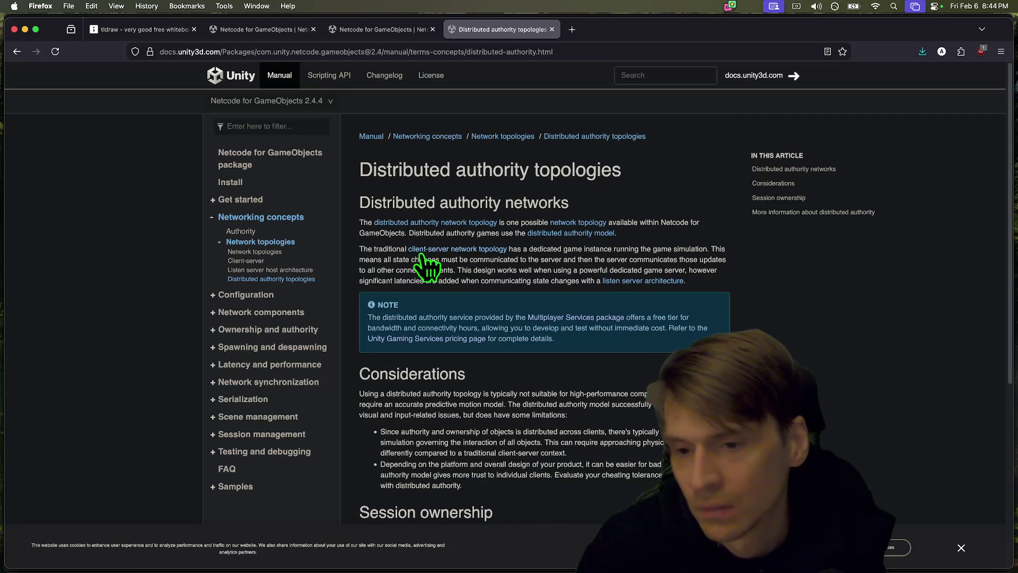
pyautogui.click(265, 253)
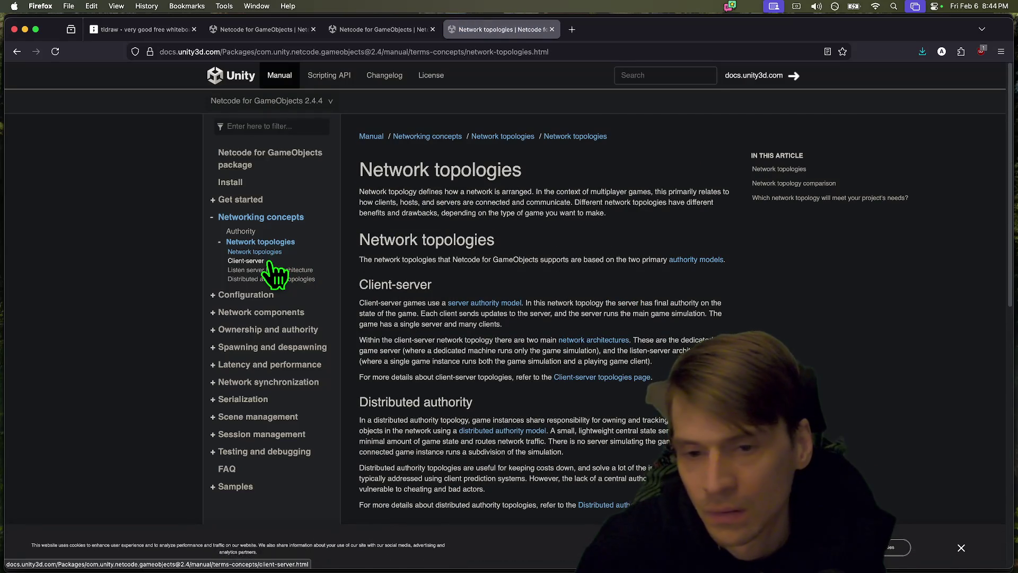
pyautogui.click(269, 262)
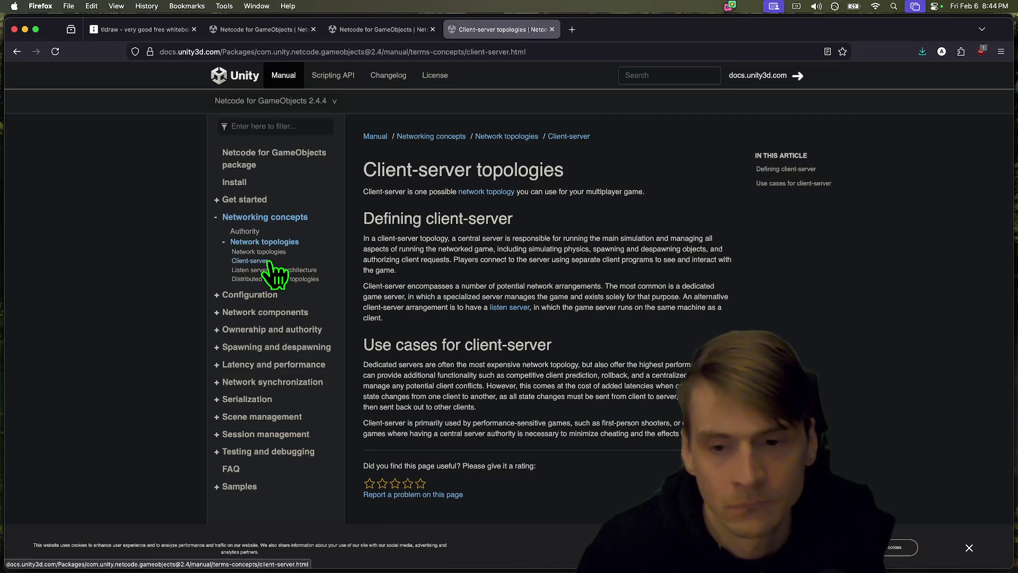
pyautogui.click(488, 192)
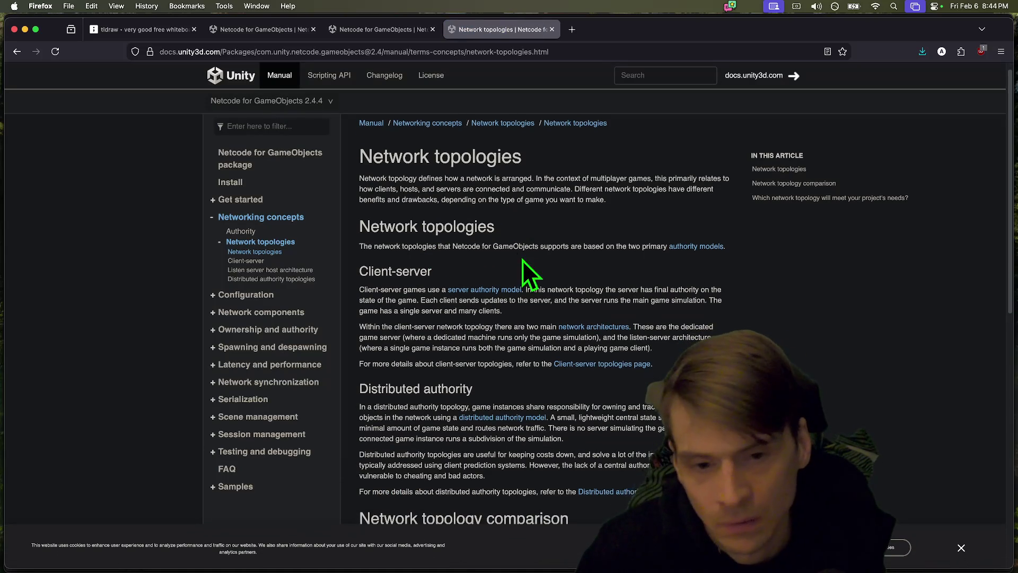
pyautogui.scroll(-2, 912, 263)
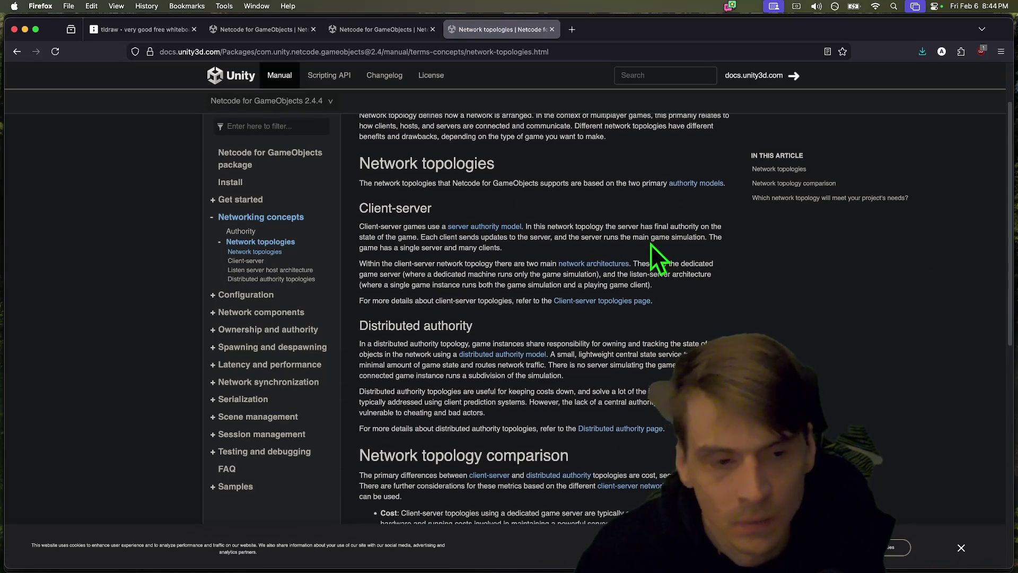
pyautogui.scroll(3, 648, 245)
pyautogui.click(242, 231)
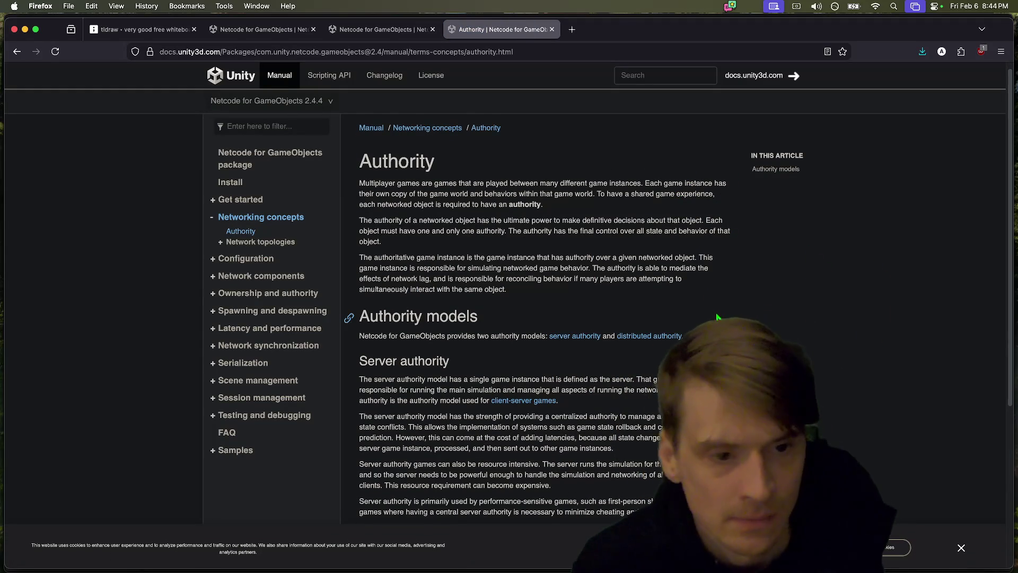
# Enlarge the Authority page text and bookmark the page
pyautogui.scroll(1, 803, 208)
pyautogui.press('super+equal')
pyautogui.press('super+equal')
pyautogui.press('super+equal')
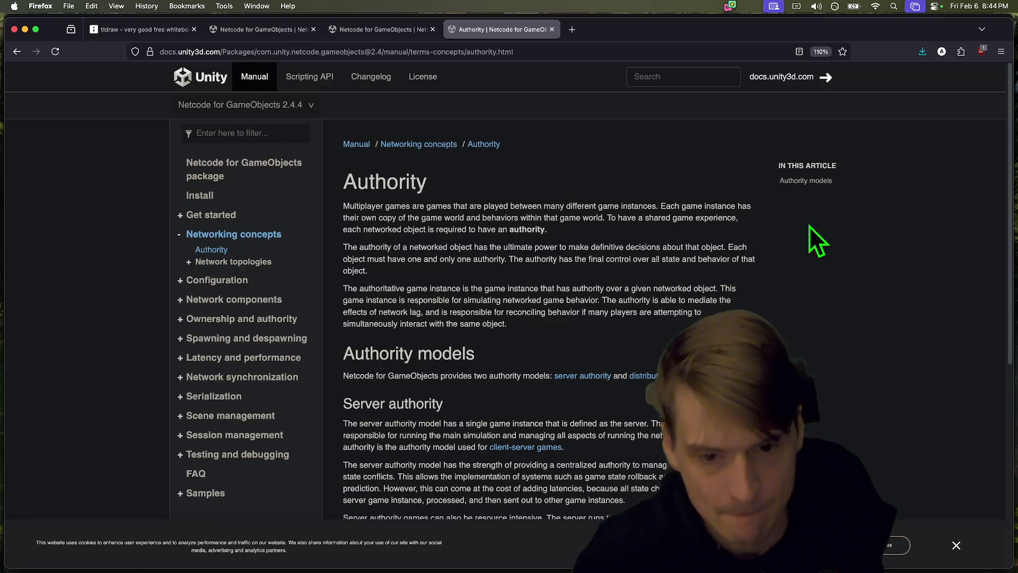
pyautogui.press('super+d')
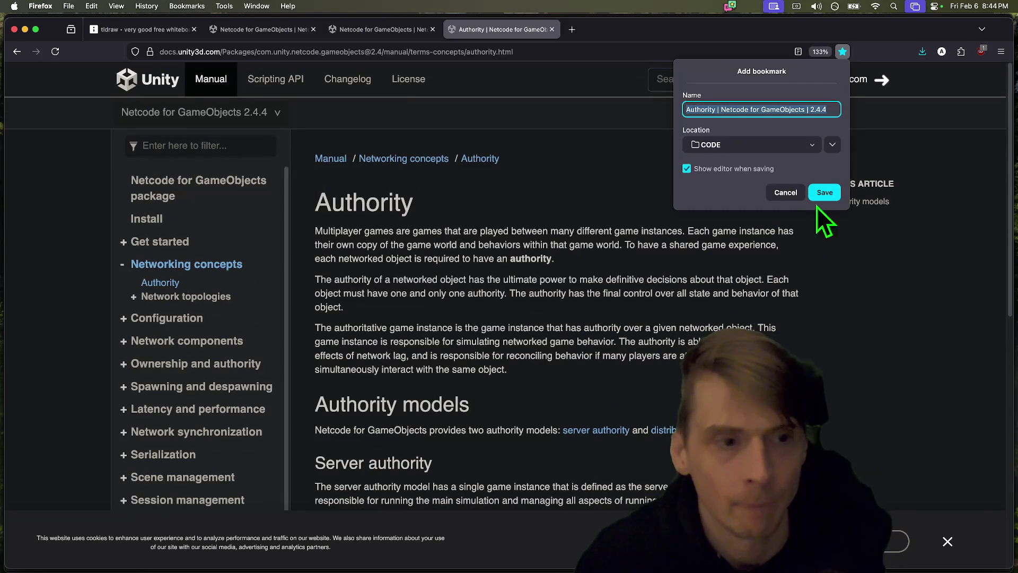
pyautogui.click(821, 195)
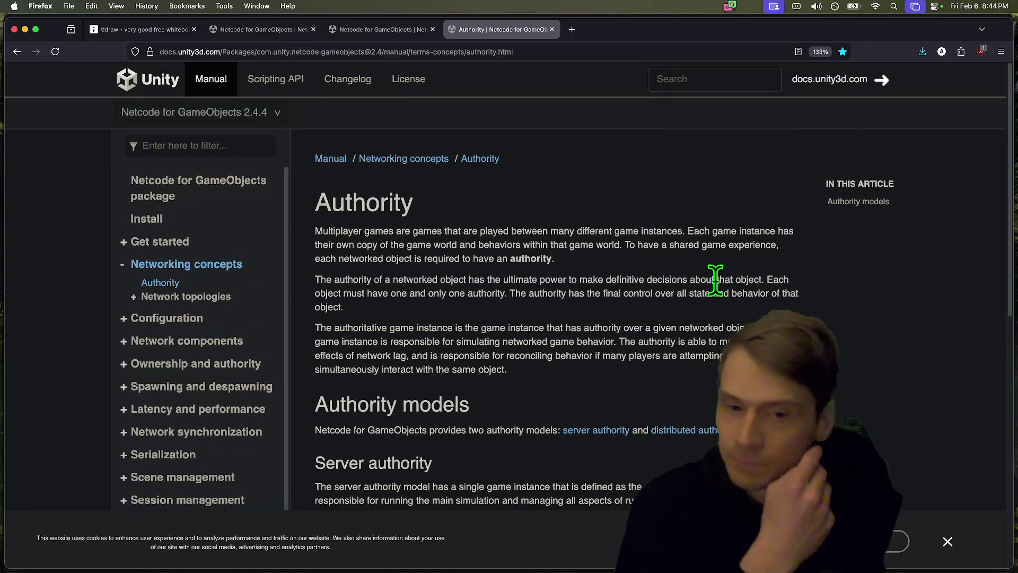
# Highlight the opening sentences on game instances and each object having one authority
pyautogui.moveTo(323, 231); pyautogui.dragTo(611, 230)
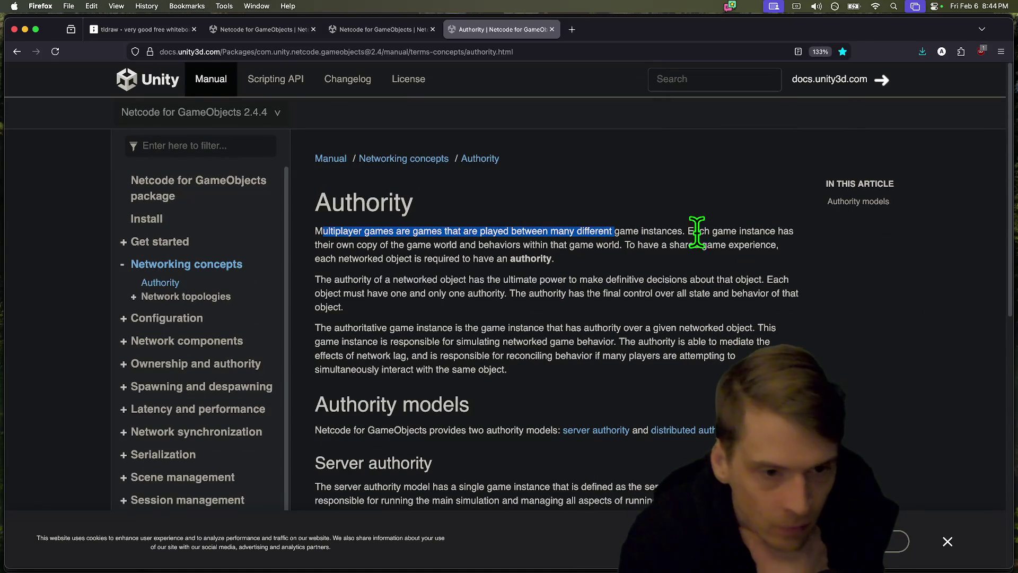
pyautogui.moveTo(688, 231)
pyautogui.mouseDown()
pyautogui.moveTo(744, 230)
pyautogui.moveTo(414, 244)
pyautogui.mouseUp()
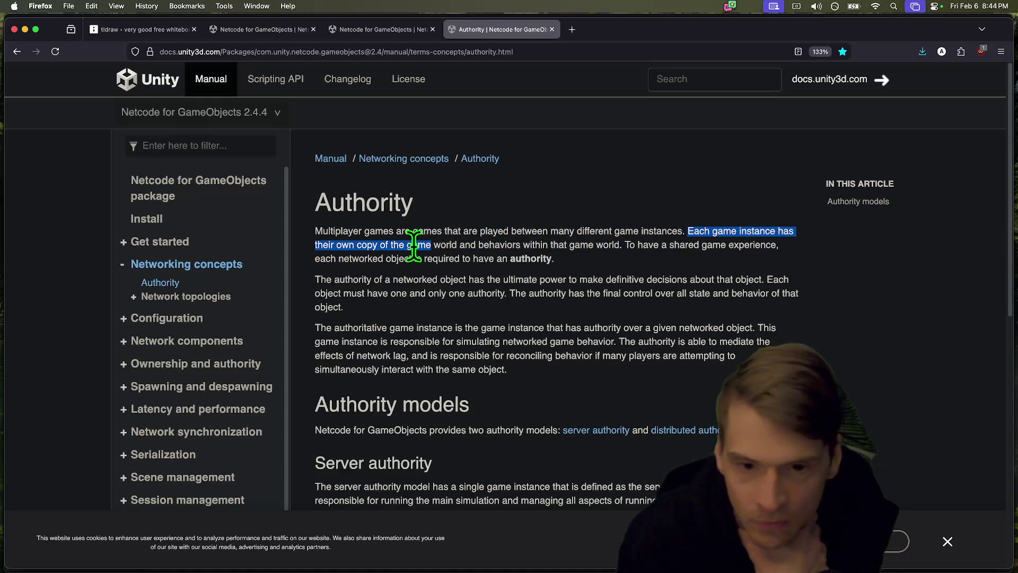
pyautogui.moveTo(478, 244)
pyautogui.mouseDown()
pyautogui.moveTo(781, 250)
pyautogui.moveTo(765, 259)
pyautogui.mouseUp()
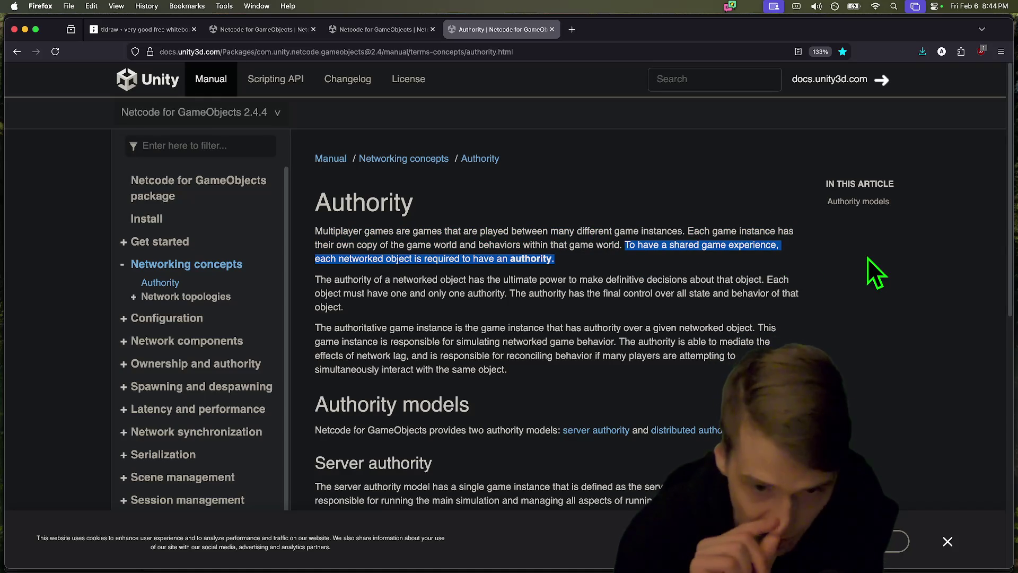
pyautogui.moveTo(315, 279); pyautogui.dragTo(645, 280)
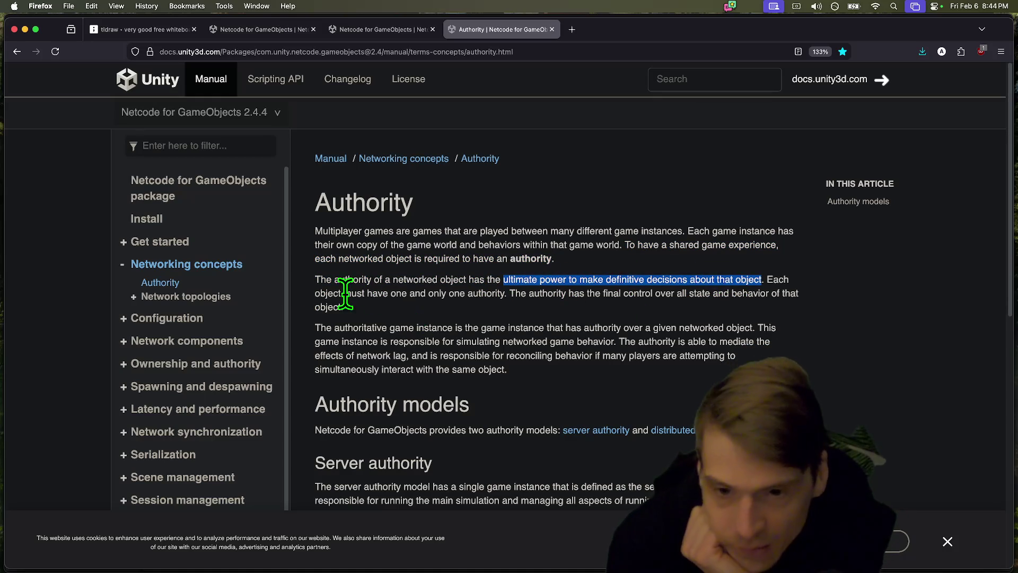
pyautogui.click(322, 293)
pyautogui.moveTo(391, 295)
pyautogui.mouseDown()
pyautogui.moveTo(521, 296)
pyautogui.moveTo(524, 307)
pyautogui.mouseUp()
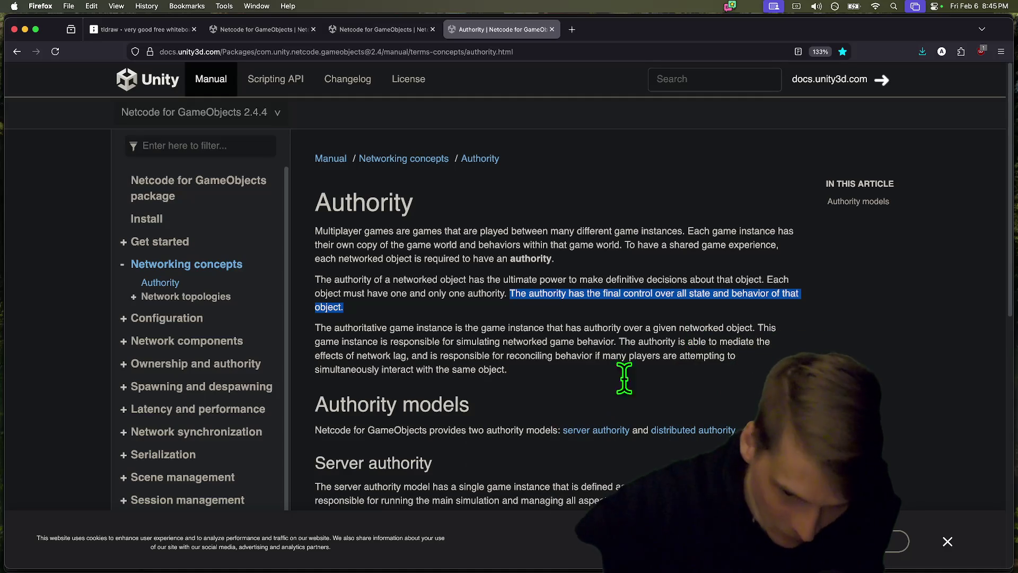
# Highlight the Server authority heading and the passage on mediating network lag
pyautogui.moveTo(325, 464); pyautogui.dragTo(434, 464)
pyautogui.scroll(-10, 593, 346)
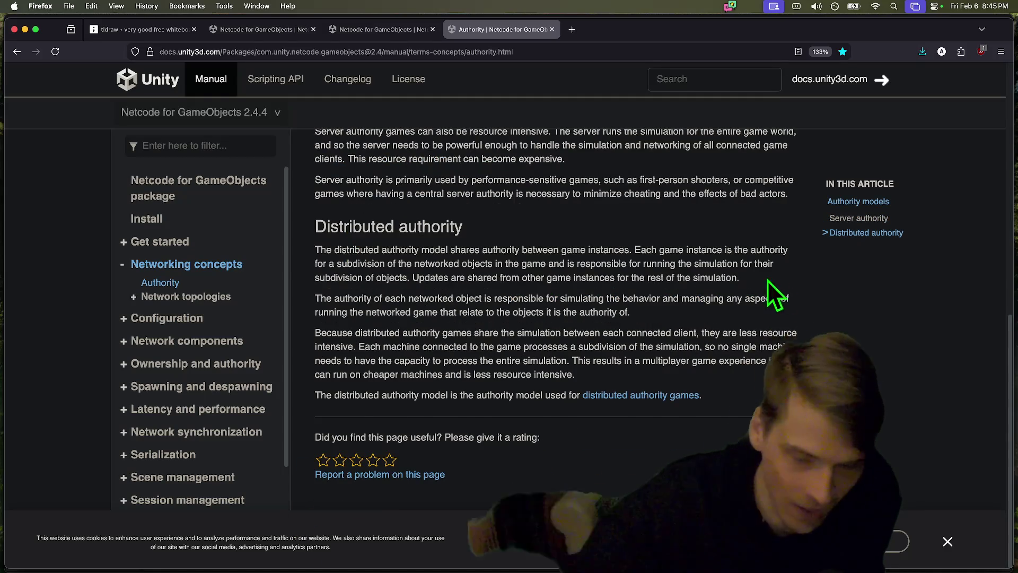
pyautogui.scroll(10, 778, 289)
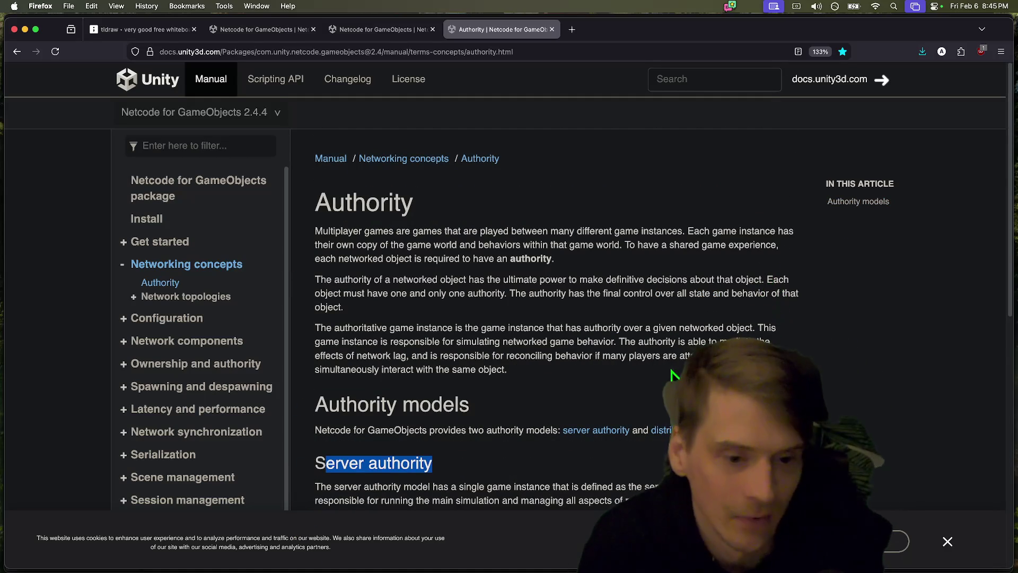
pyautogui.moveTo(508, 370); pyautogui.dragTo(615, 342)
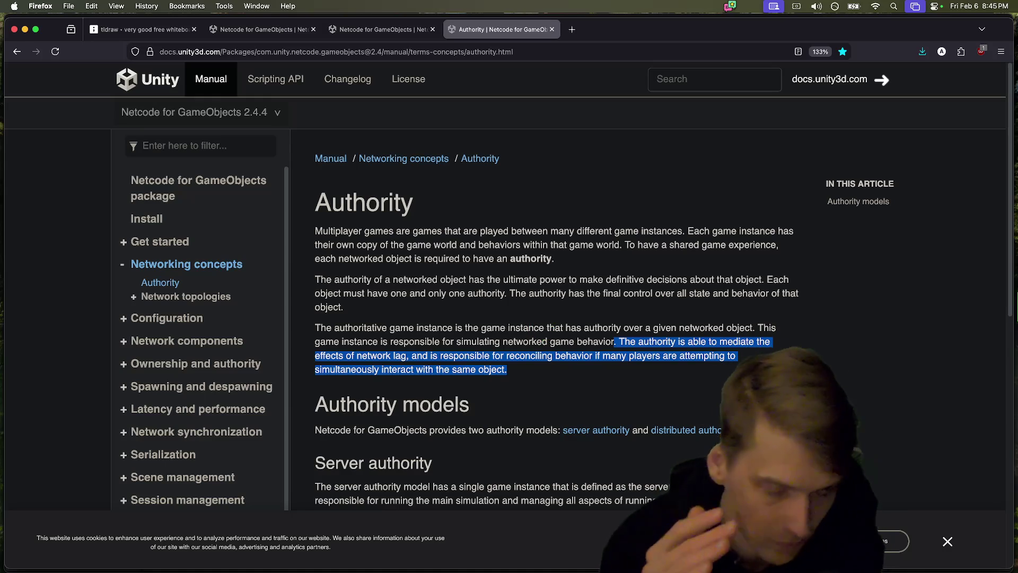
pyautogui.press('super+Tab')
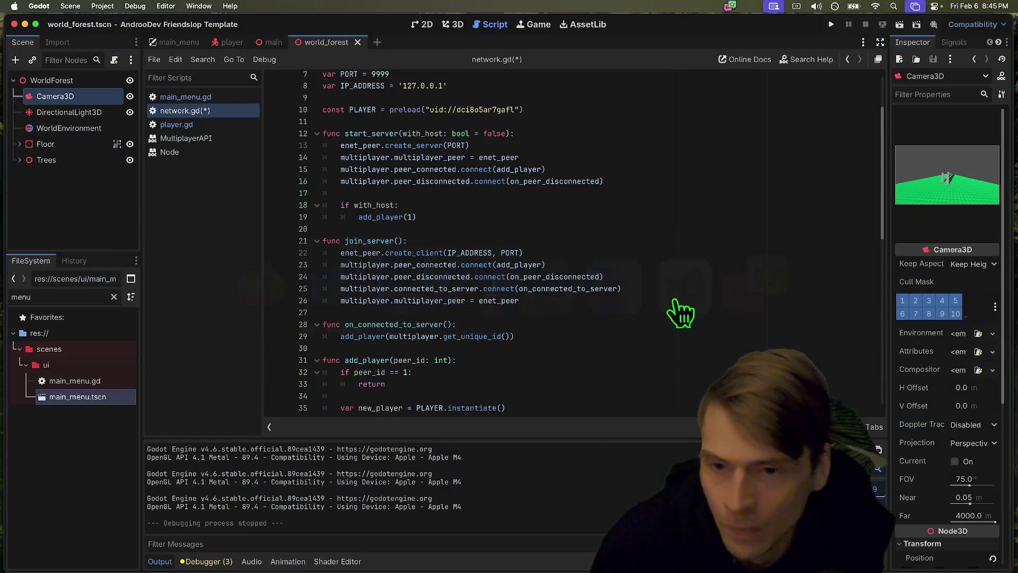
# Show world_forest in 3D, expand the Trees node and toggle its visibility
pyautogui.click(456, 25)
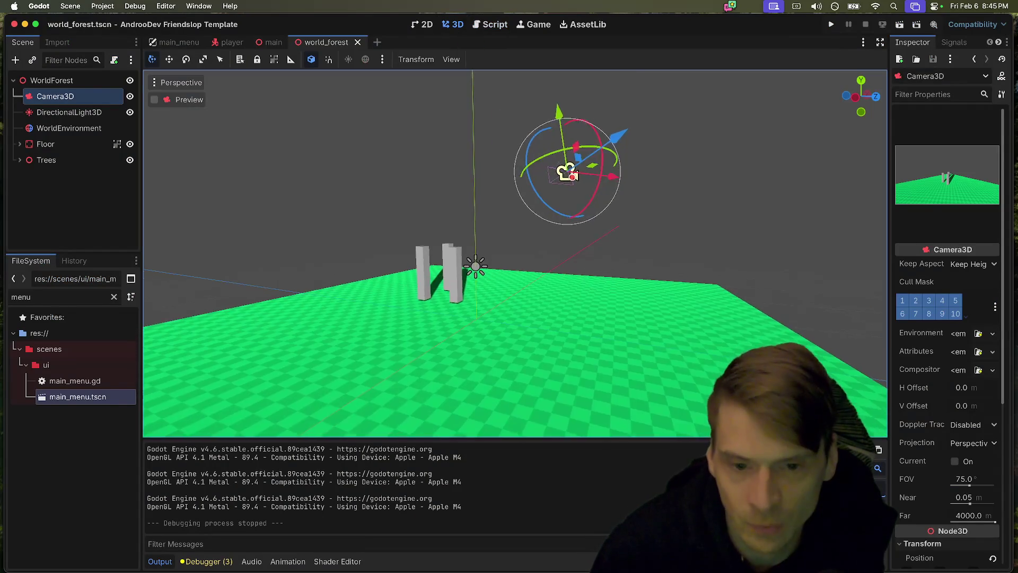
pyautogui.click(123, 80)
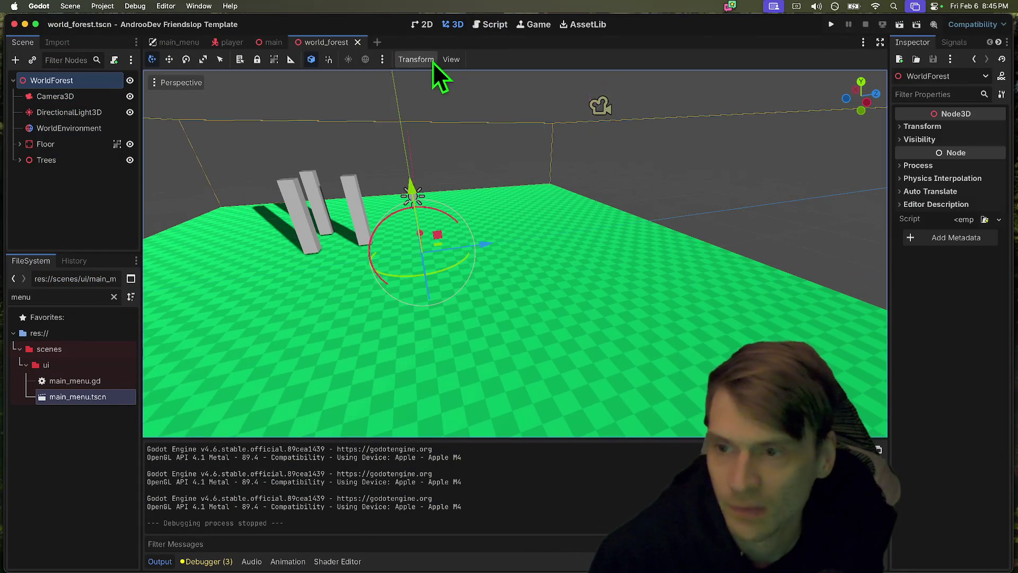
pyautogui.click(56, 159)
pyautogui.click(20, 160)
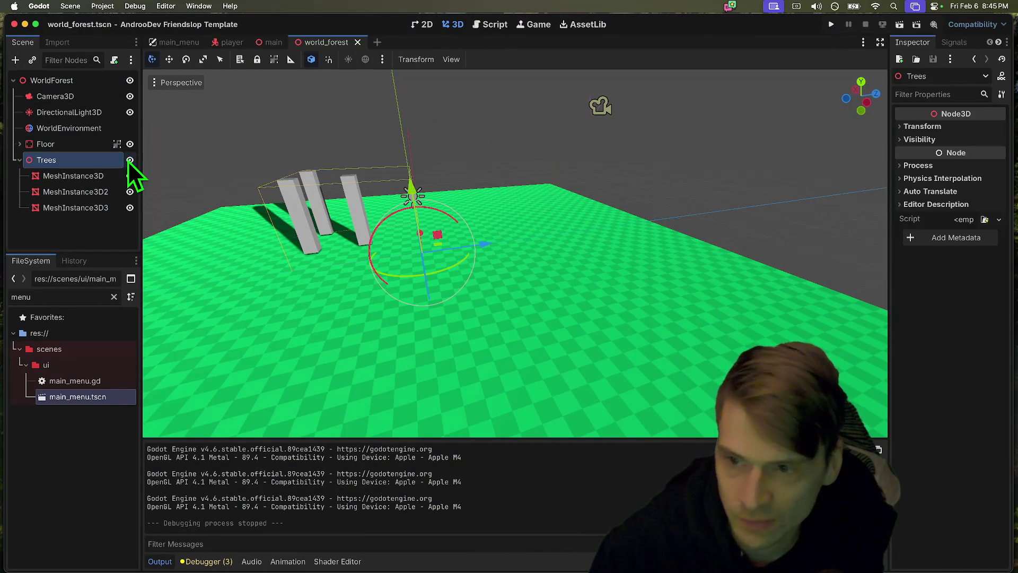
pyautogui.click(130, 160)
pyautogui.click(130, 160)
pyautogui.click(130, 161)
pyautogui.click(130, 160)
pyautogui.click(130, 161)
pyautogui.click(130, 161)
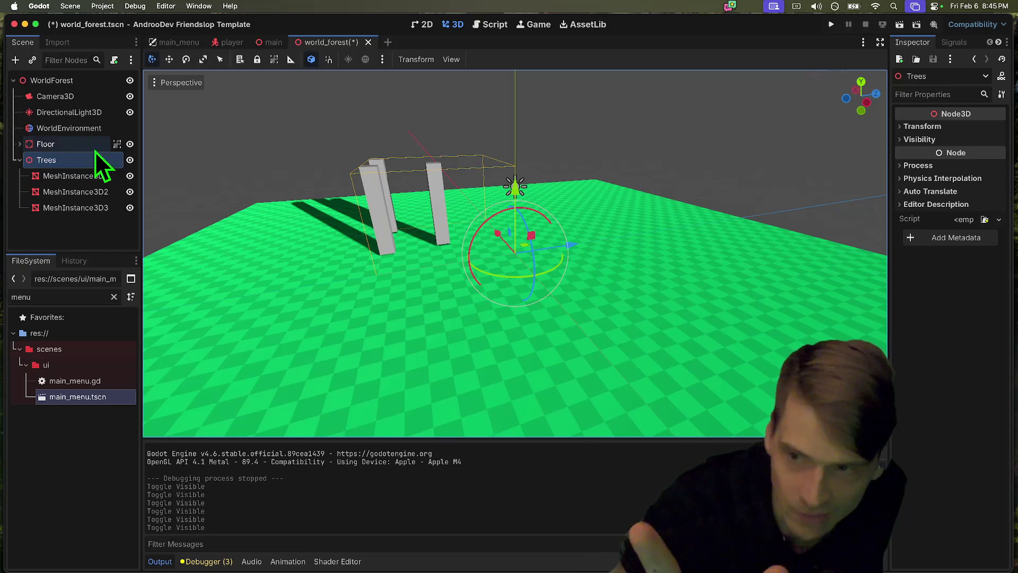
# Save the world_forest scene and return to the network.gd script
pyautogui.click(104, 86)
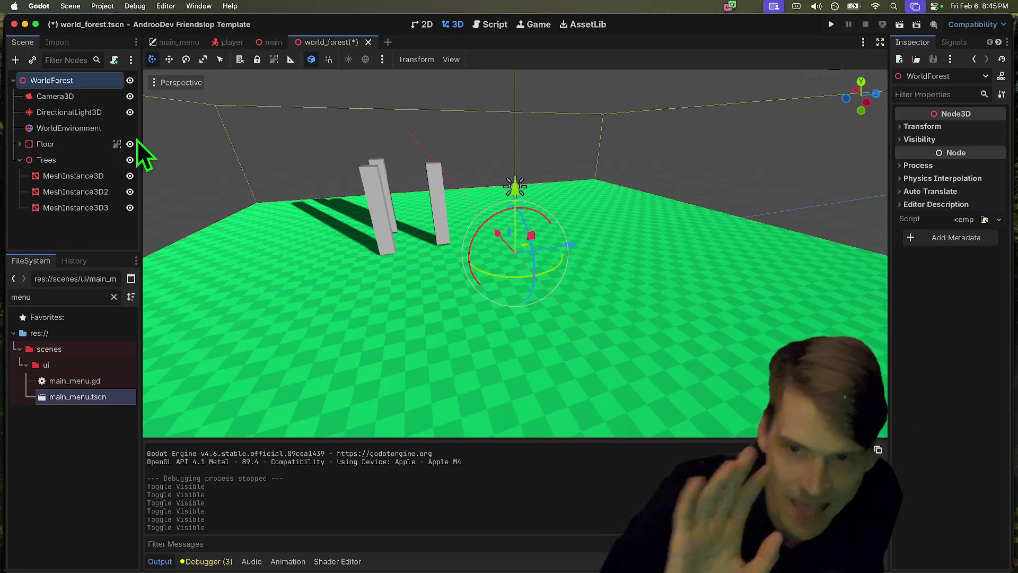
pyautogui.press('super+s')
pyautogui.click(491, 26)
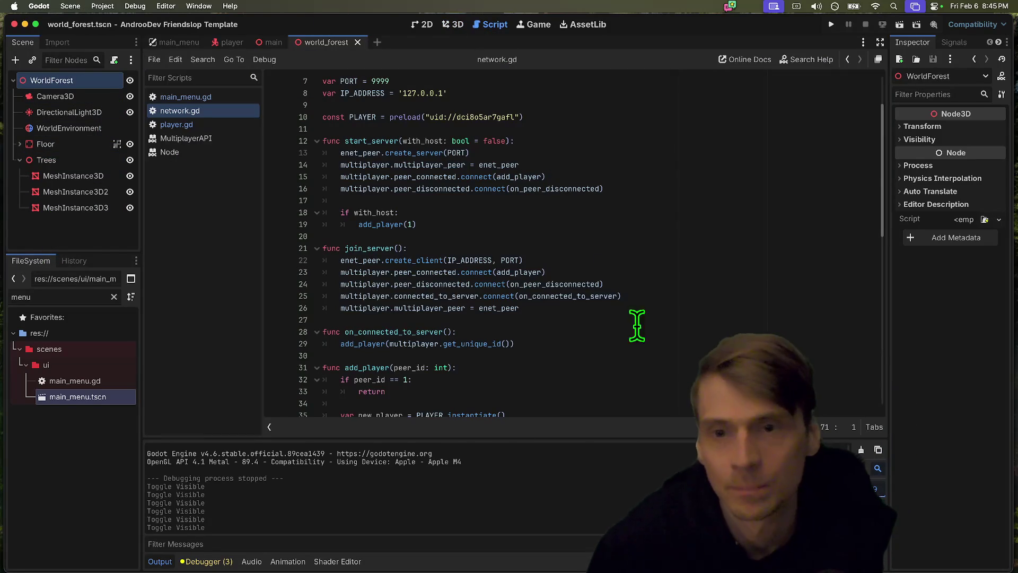
pyautogui.scroll(1, 621, 239)
pyautogui.scroll(-6, 683, 285)
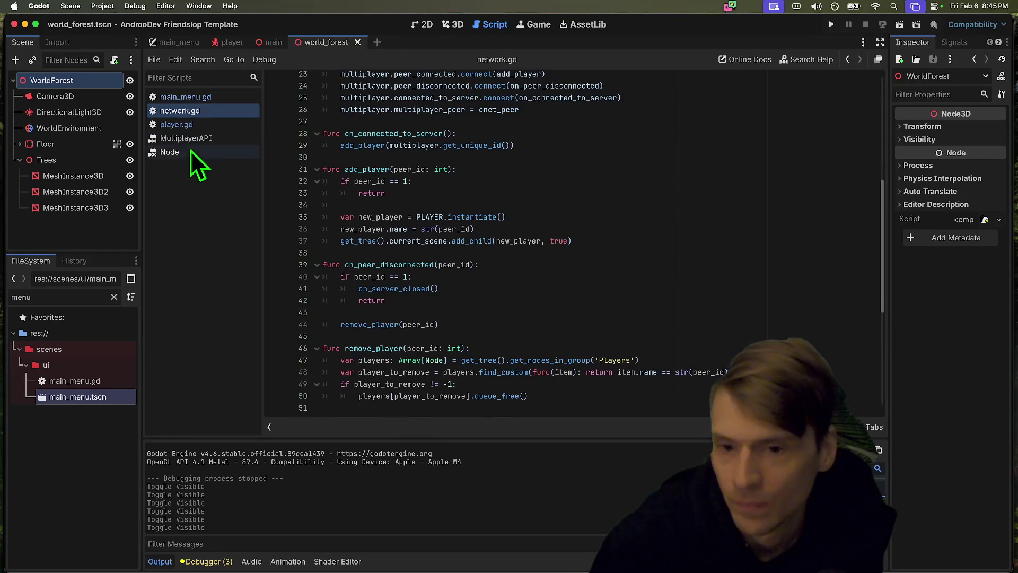
# Open main_menu.gd and go to the add_child line in add_world
pyautogui.click(186, 96)
pyautogui.click(557, 251)
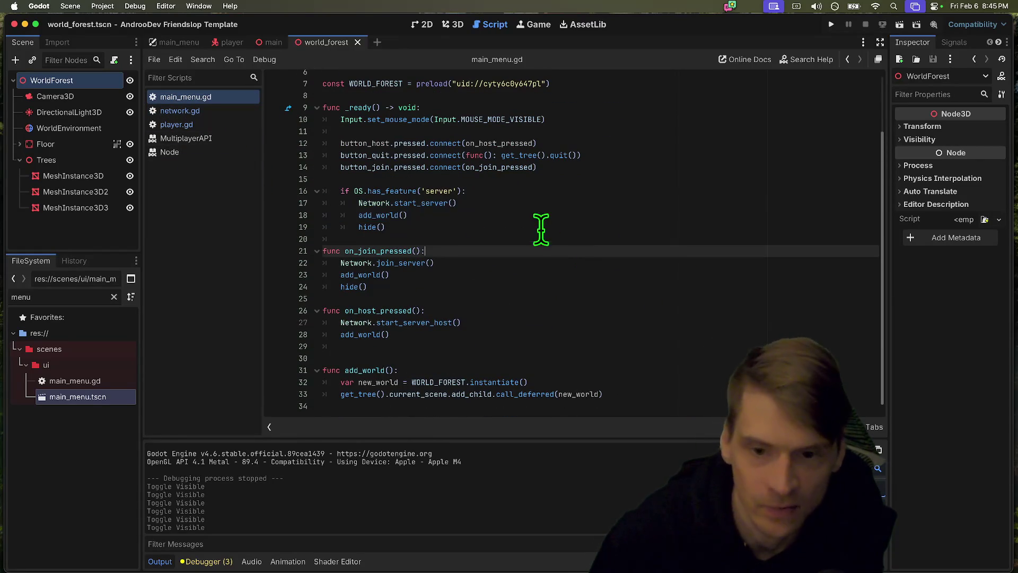
pyautogui.moveTo(372, 382); pyautogui.dragTo(574, 382)
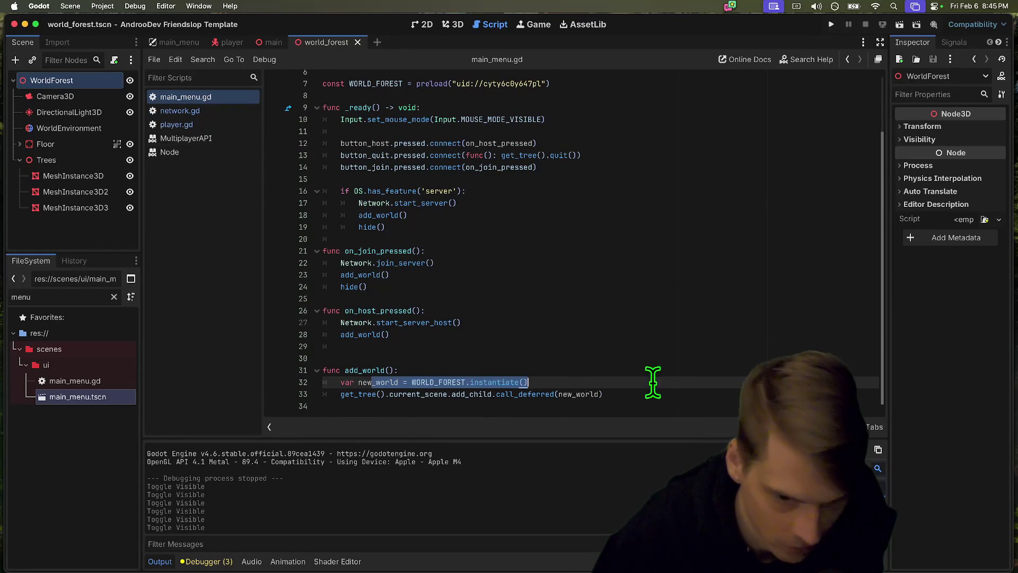
pyautogui.click(603, 394)
# Add new_world.set_multiplayer_authority(1) below the add_child line
pyautogui.press('super+shift+Return')
pyautogui.write('new_world.')
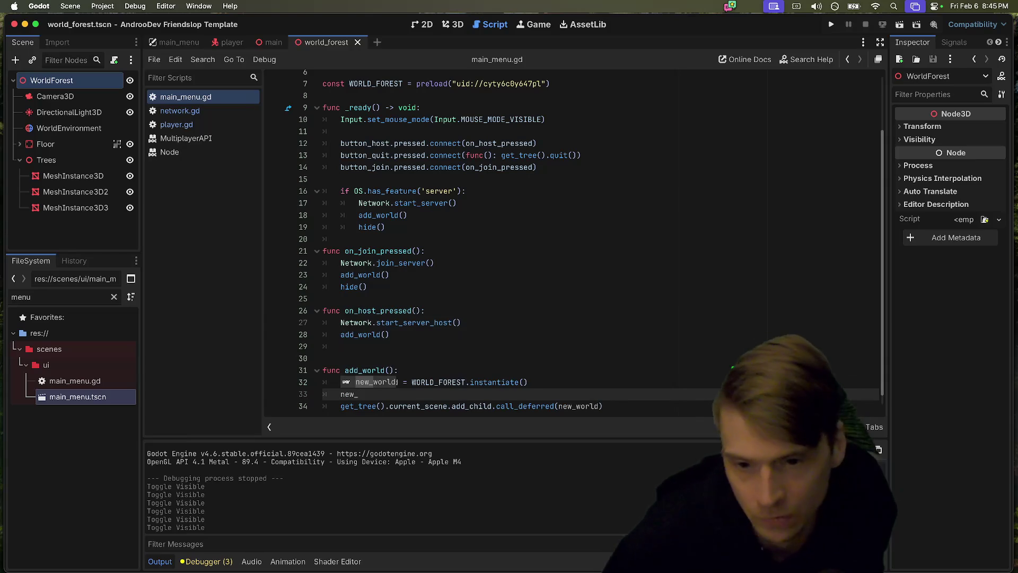
pyautogui.write('saet_')
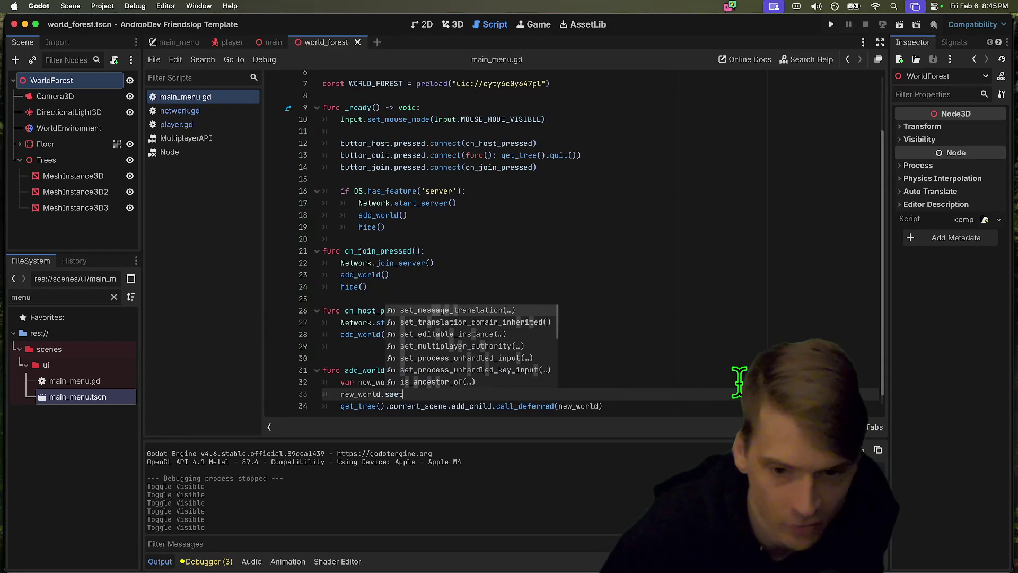
pyautogui.press('BackSpace')
pyautogui.press('BackSpace')
pyautogui.press('BackSpace')
pyautogui.write('t_mu')
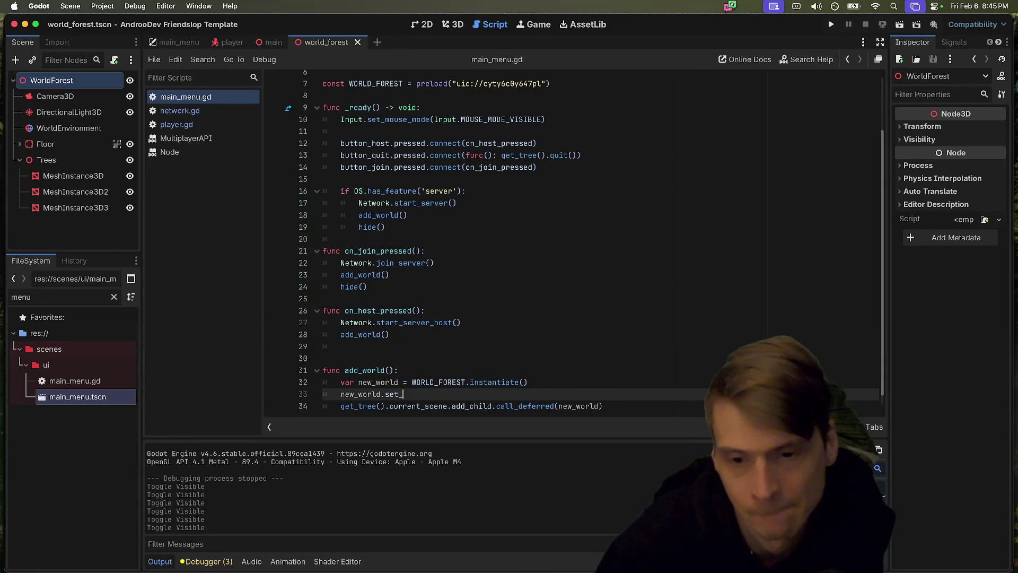
pyautogui.press('Return')
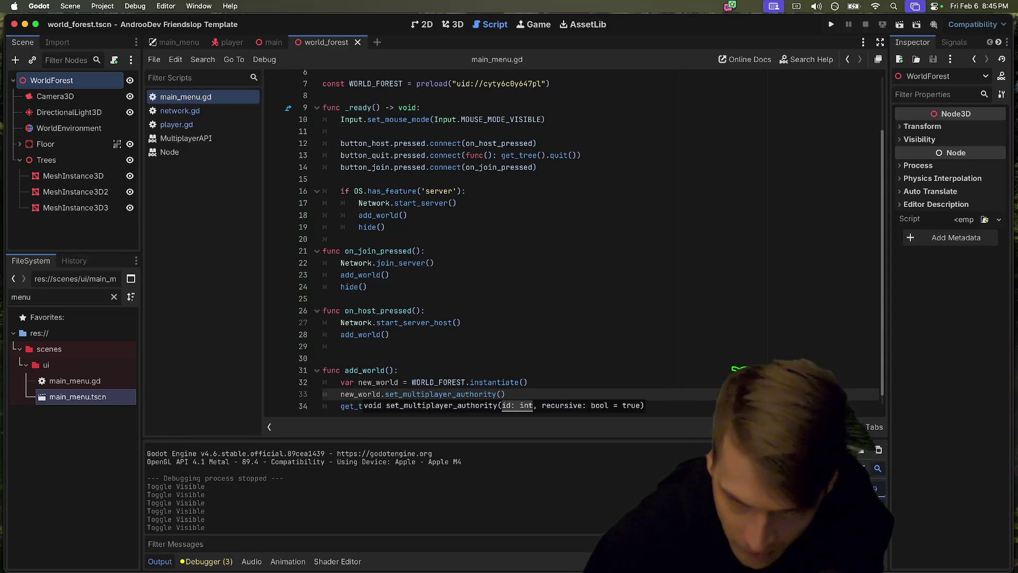
pyautogui.press('Return')
pyautogui.press('Return')
pyautogui.press('Up')
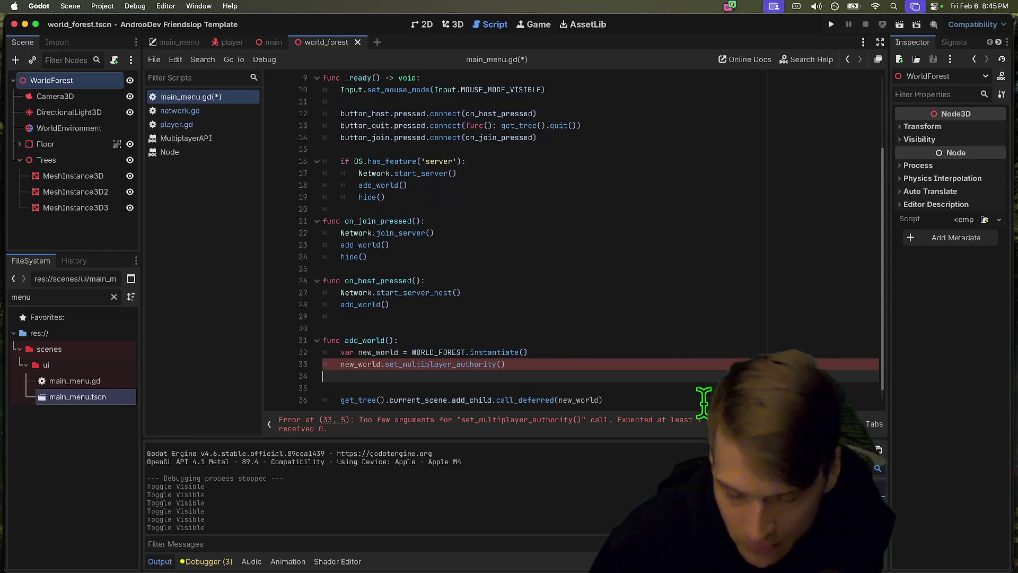
pyautogui.click(501, 364)
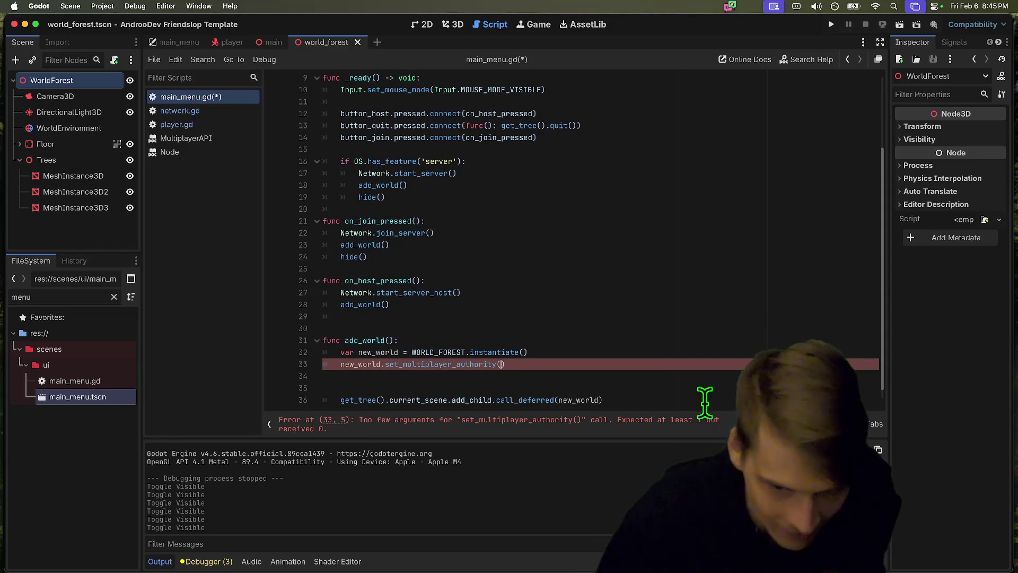
pyautogui.write('1')
# Delete the authority line and its blank lines, then show player.tscn in 3D
pyautogui.click(324, 377)
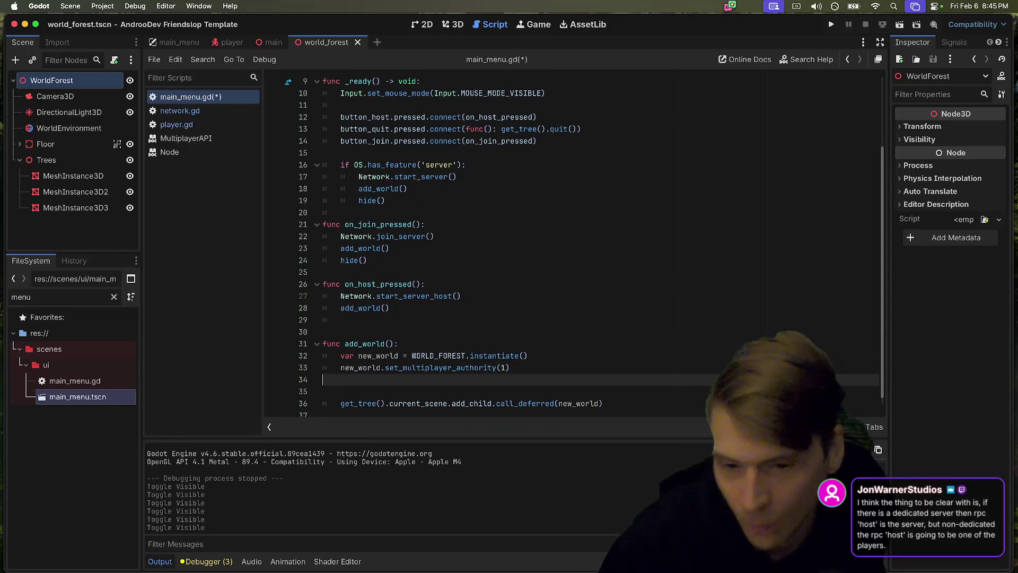
pyautogui.press('super+shift+k')
pyautogui.press('Up')
pyautogui.press('super+shift+k')
pyautogui.press('super+shift+k')
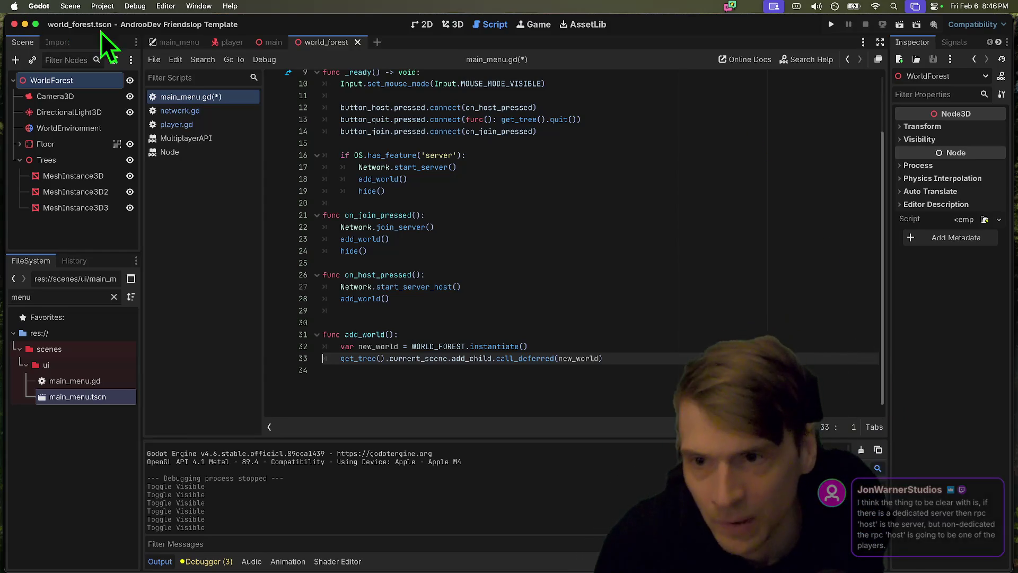
pyautogui.click(228, 43)
pyautogui.click(453, 27)
# Show the player character in the 3D view and look over its player.gd script
pyautogui.click(596, 196)
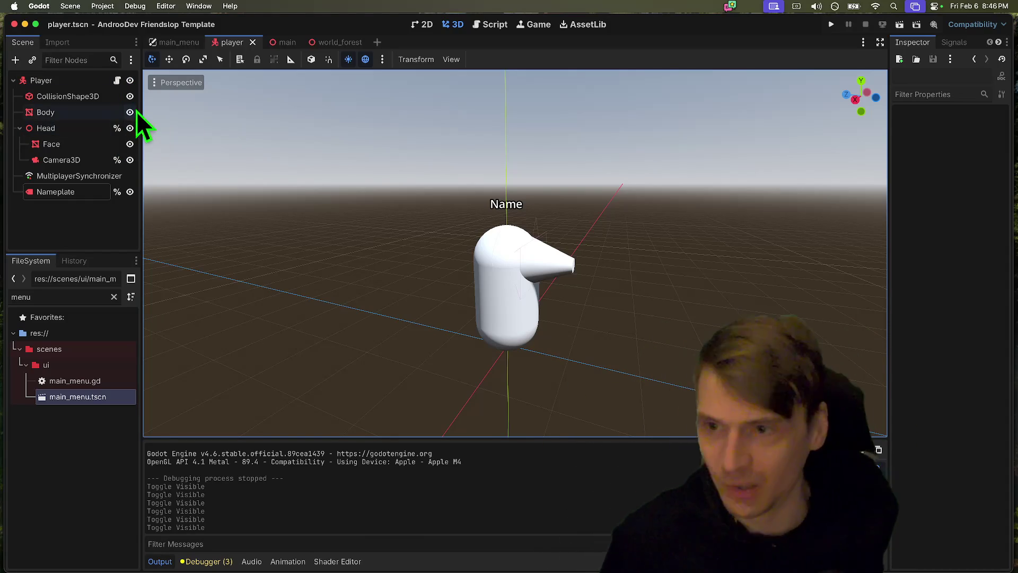
pyautogui.click(354, 96)
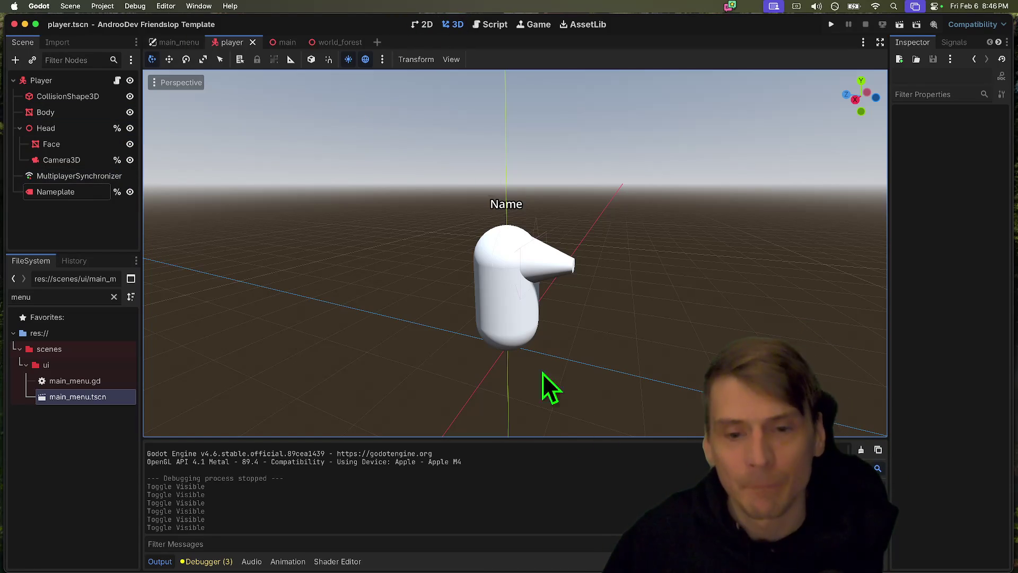
pyautogui.click(495, 24)
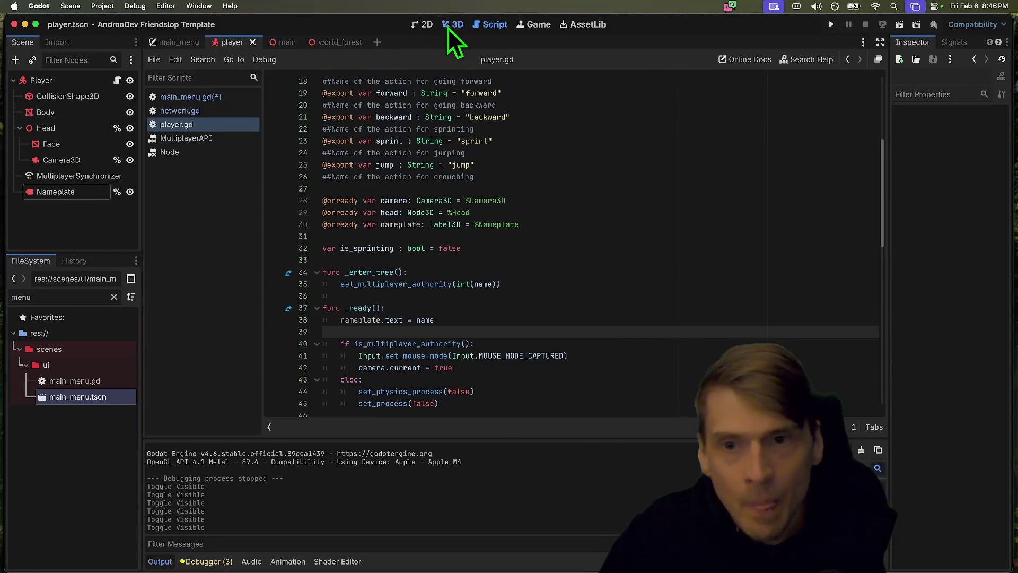
pyautogui.click(452, 26)
# Flip between the 2D and 3D workspaces, leaving the editor on the empty 2D view
pyautogui.click(427, 27)
pyautogui.click(451, 22)
pyautogui.click(428, 26)
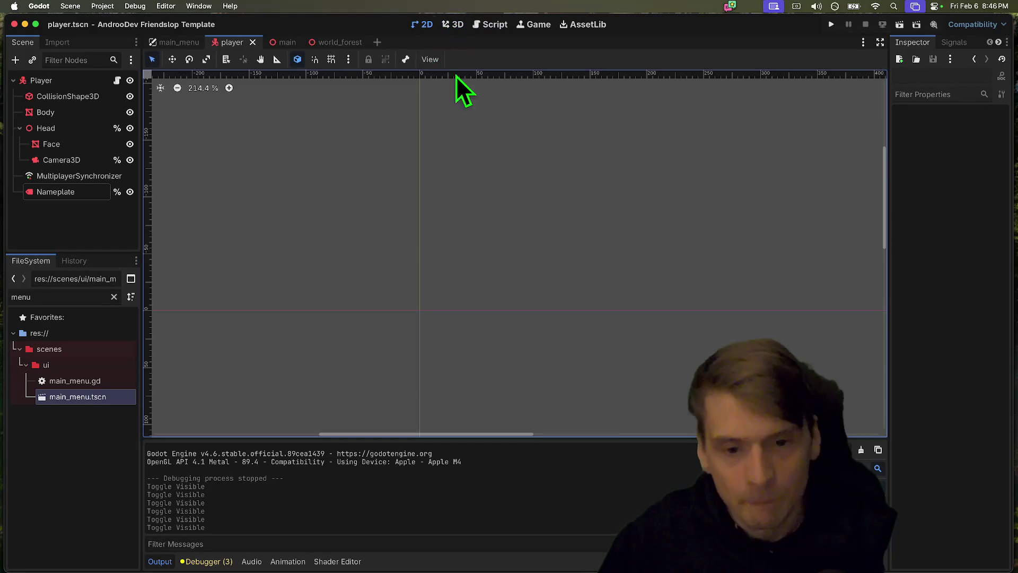
pyautogui.press('super+Tab')
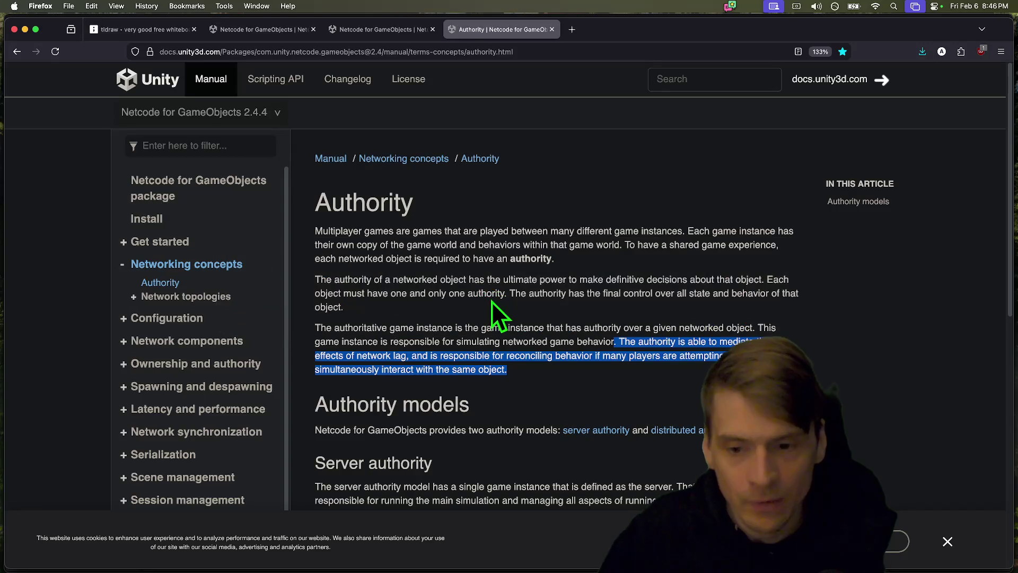
# On the tldraw whiteboard, draw green strokes in the lower, middle and top client boxes
pyautogui.press('super+1')
pyautogui.scroll(-10, 577, 312)
pyautogui.scroll(4, 596, 301)
pyautogui.hscroll(4, 597, 301)
pyautogui.scroll(3, 596, 301)
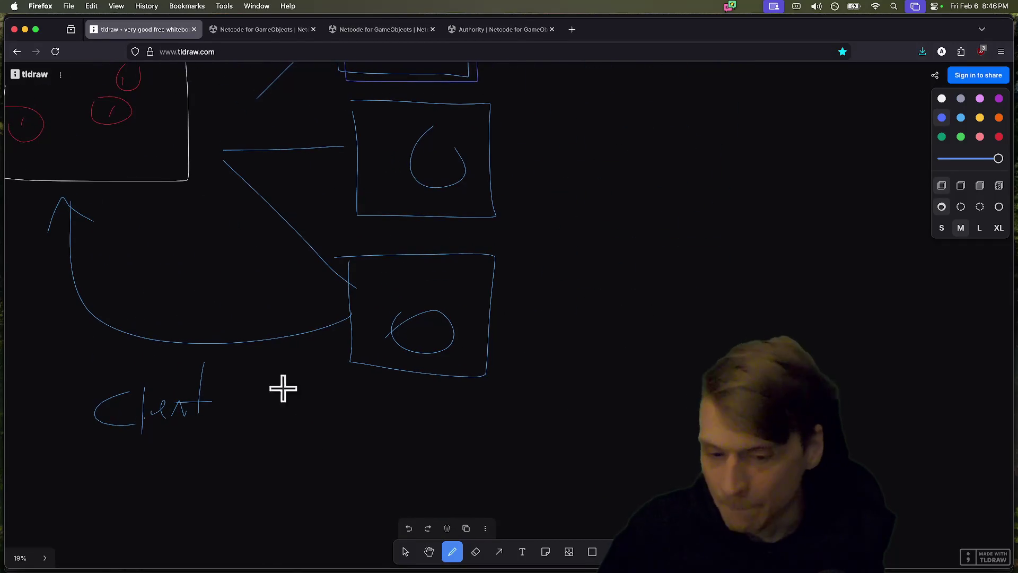
pyautogui.click(961, 136)
pyautogui.moveTo(358, 306)
pyautogui.mouseDown()
pyautogui.moveTo(407, 287)
pyautogui.moveTo(496, 309)
pyautogui.mouseUp()
pyautogui.scroll(3, 371, 238)
pyautogui.moveTo(351, 245); pyautogui.dragTo(427, 226)
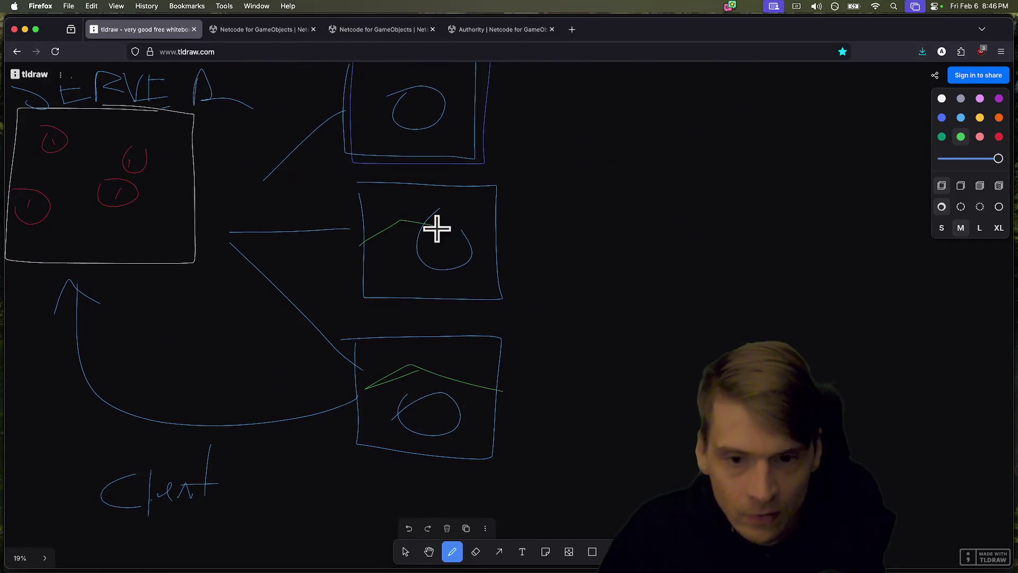
pyautogui.scroll(2, 385, 182)
pyautogui.moveTo(343, 168); pyautogui.dragTo(377, 144)
# Draw green lines and ticks across the server box, plus short strokes in the middle and top boxes
pyautogui.hscroll(-1, 53, 249)
pyautogui.moveTo(83, 234)
pyautogui.mouseDown()
pyautogui.moveTo(139, 212)
pyautogui.moveTo(226, 235)
pyautogui.mouseUp()
pyautogui.moveTo(154, 199); pyautogui.dragTo(151, 254)
pyautogui.moveTo(215, 223); pyautogui.dragTo(223, 270)
pyautogui.moveTo(437, 253); pyautogui.dragTo(434, 277)
pyautogui.moveTo(459, 291); pyautogui.dragTo(466, 252)
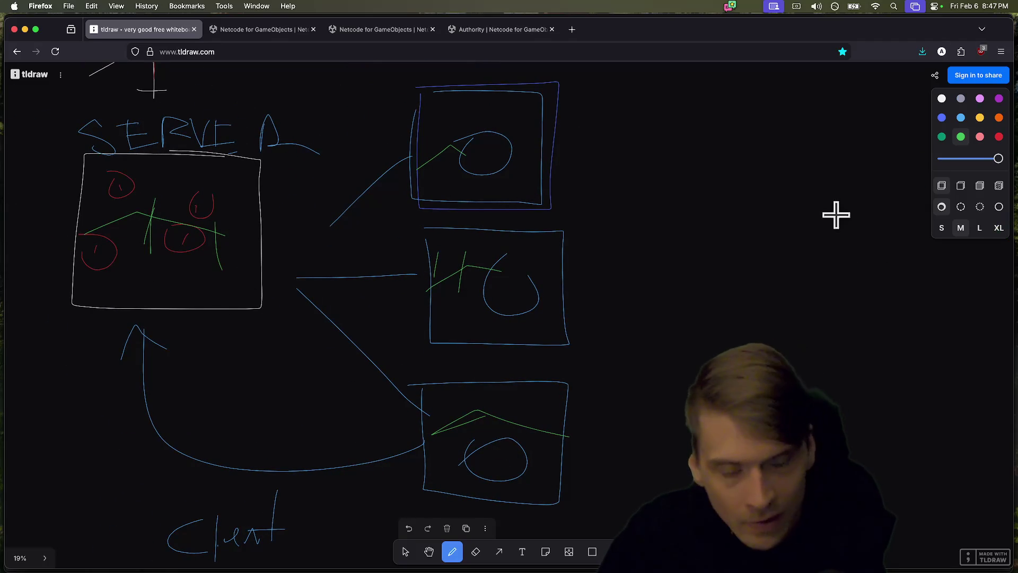
pyautogui.moveTo(447, 121); pyautogui.dragTo(447, 130)
pyautogui.moveTo(457, 246); pyautogui.dragTo(458, 253)
pyautogui.scroll(1, 473, 430)
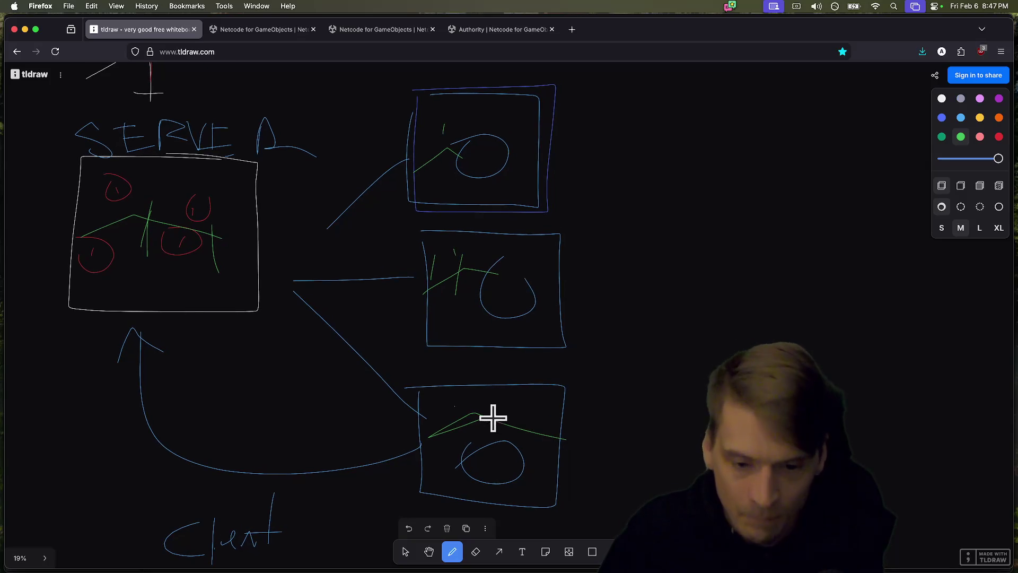
# Draw a small light-blue mark beside the top client box, then cancel an empty text box
pyautogui.click(961, 117)
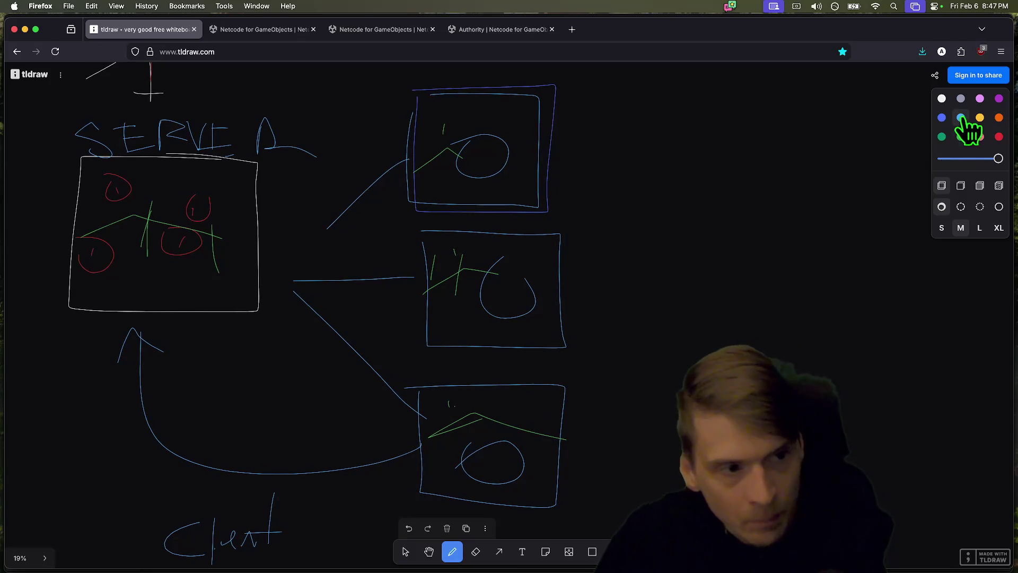
pyautogui.moveTo(600, 137)
pyautogui.mouseDown()
pyautogui.moveTo(580, 141)
pyautogui.moveTo(588, 153)
pyautogui.mouseUp()
pyautogui.press('t')
pyautogui.press('Escape')
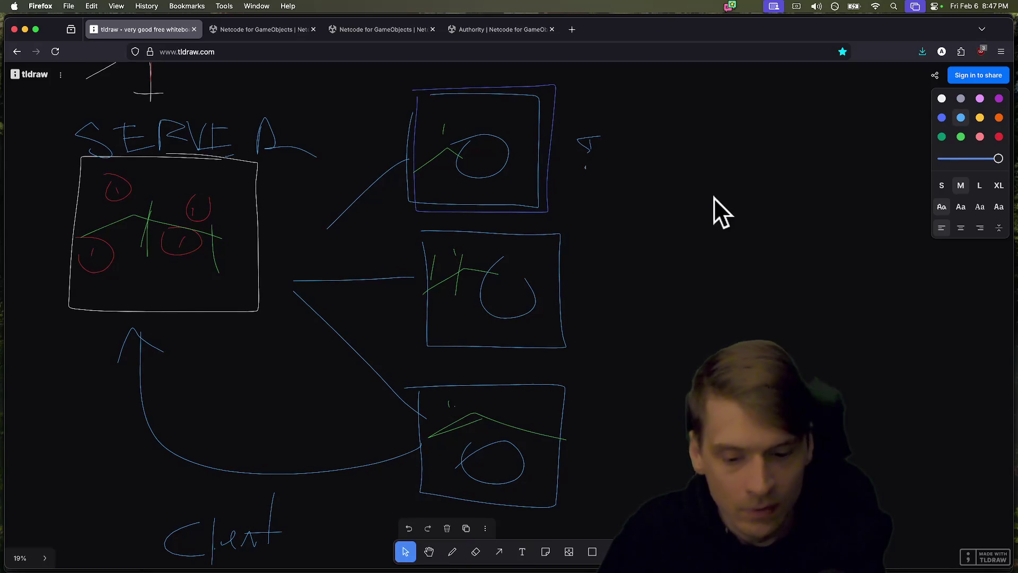
pyautogui.click(523, 552)
pyautogui.moveTo(583, 169); pyautogui.dragTo(663, 200)
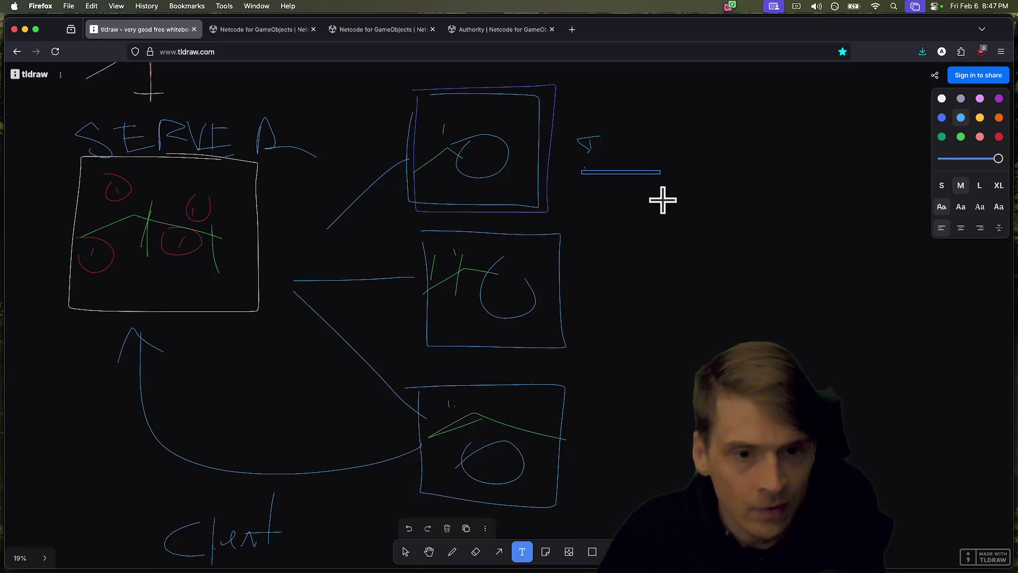
pyautogui.press('Escape')
pyautogui.press('Escape')
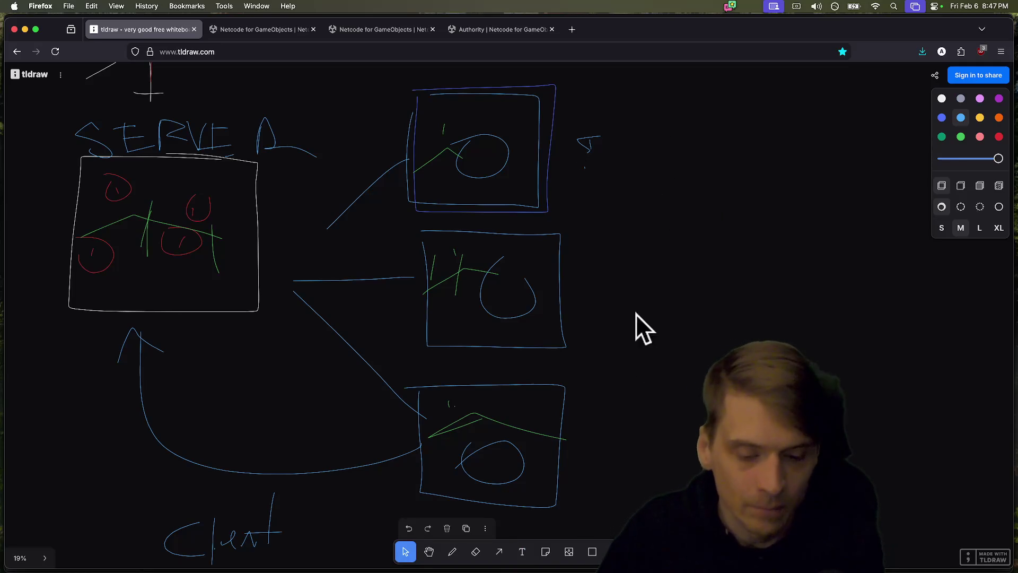
# Write blue numbers beside the three client boxes, with arrows linking the top and middle ones to their circles
pyautogui.click(942, 118)
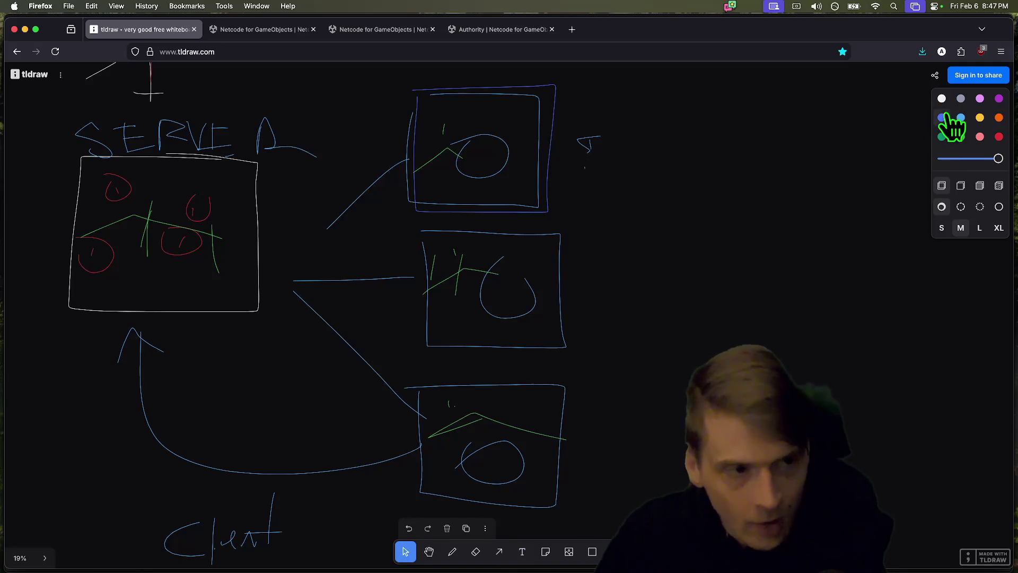
pyautogui.click(452, 552)
pyautogui.moveTo(600, 194)
pyautogui.mouseDown()
pyautogui.moveTo(605, 212)
pyautogui.moveTo(692, 218)
pyautogui.mouseUp()
pyautogui.moveTo(619, 286)
pyautogui.mouseDown()
pyautogui.moveTo(619, 306)
pyautogui.moveTo(652, 306)
pyautogui.moveTo(647, 314)
pyautogui.moveTo(699, 297)
pyautogui.mouseUp()
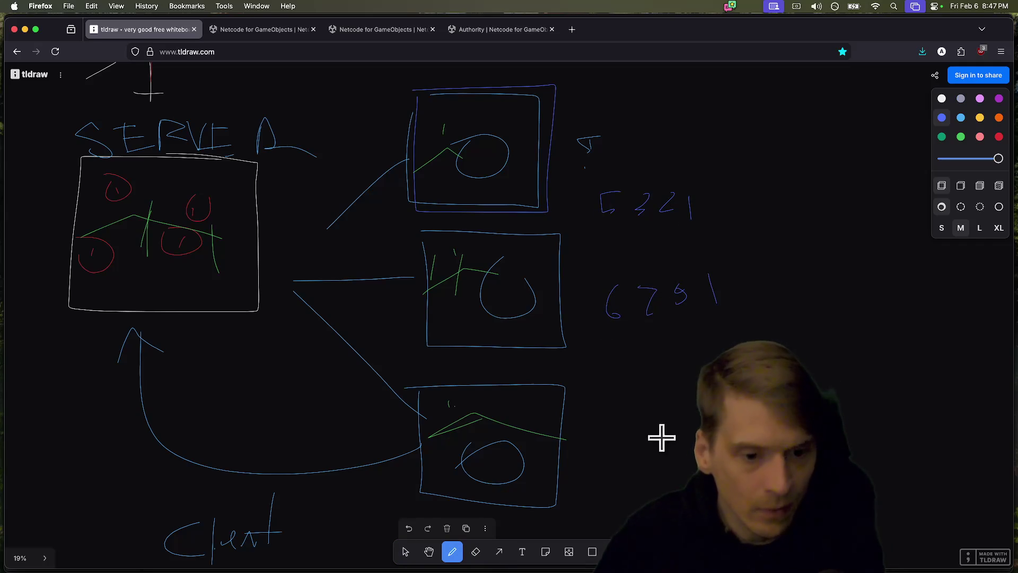
pyautogui.moveTo(610, 425)
pyautogui.mouseDown()
pyautogui.moveTo(628, 458)
pyautogui.moveTo(641, 430)
pyautogui.moveTo(667, 453)
pyautogui.moveTo(518, 467)
pyautogui.mouseUp()
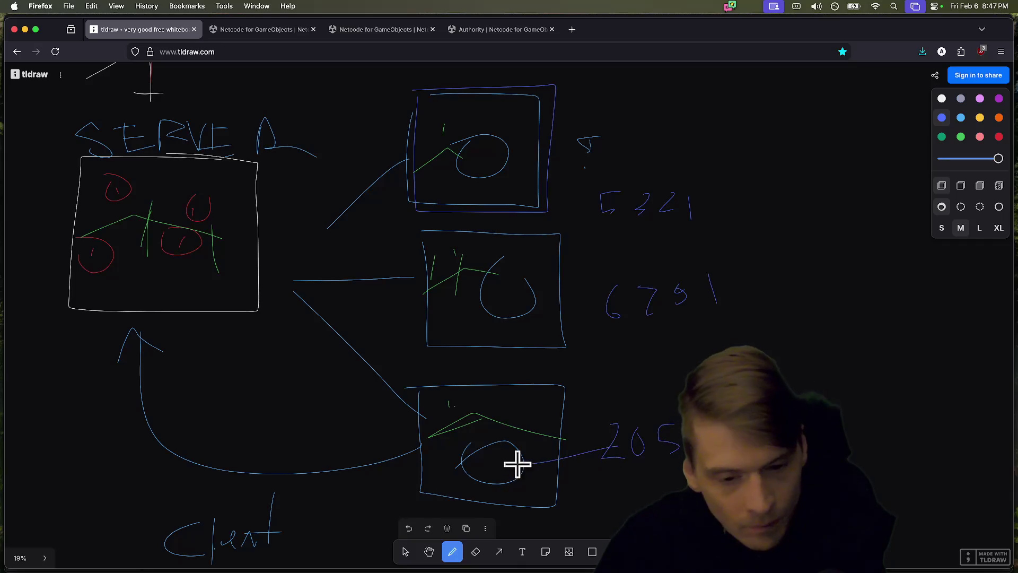
pyautogui.moveTo(612, 310); pyautogui.dragTo(516, 301)
pyautogui.moveTo(595, 215)
pyautogui.mouseDown()
pyautogui.moveTo(487, 161)
pyautogui.moveTo(495, 180)
pyautogui.mouseUp()
# Draw a blue shape inside SERVER, a stroke below it, and a long curve around the diagram's left side
pyautogui.hscroll(-3, 372, 345)
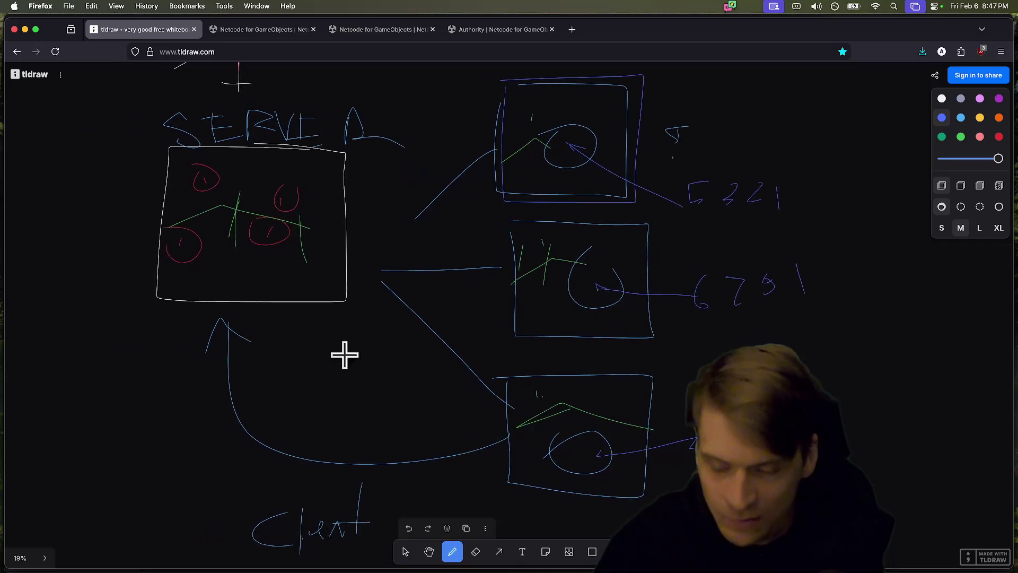
pyautogui.scroll(-2, 372, 345)
pyautogui.moveTo(261, 200)
pyautogui.mouseDown()
pyautogui.moveTo(266, 227)
pyautogui.moveTo(224, 216)
pyautogui.mouseUp()
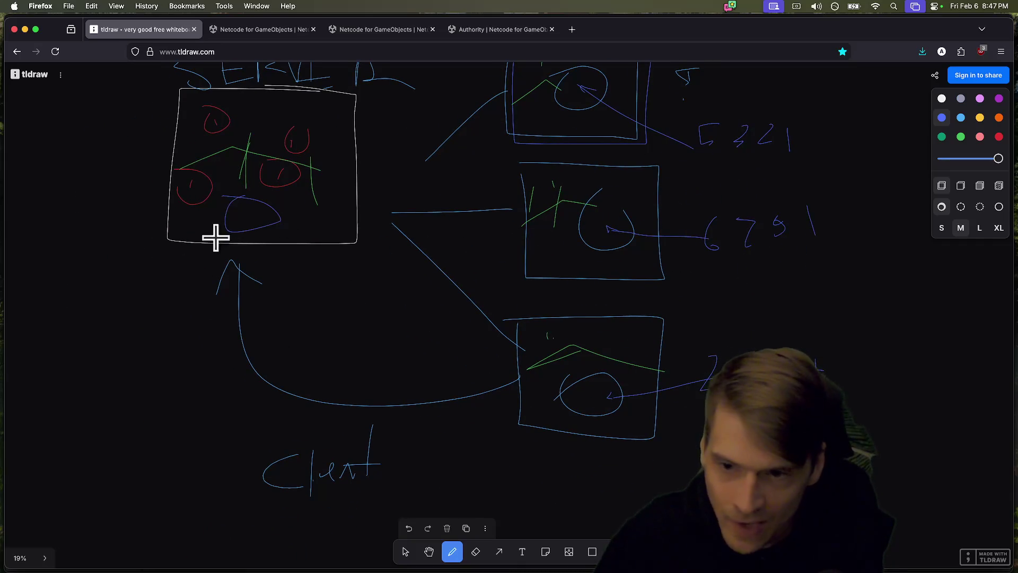
pyautogui.moveTo(165, 289); pyautogui.dragTo(148, 297)
pyautogui.scroll(1, 507, 239)
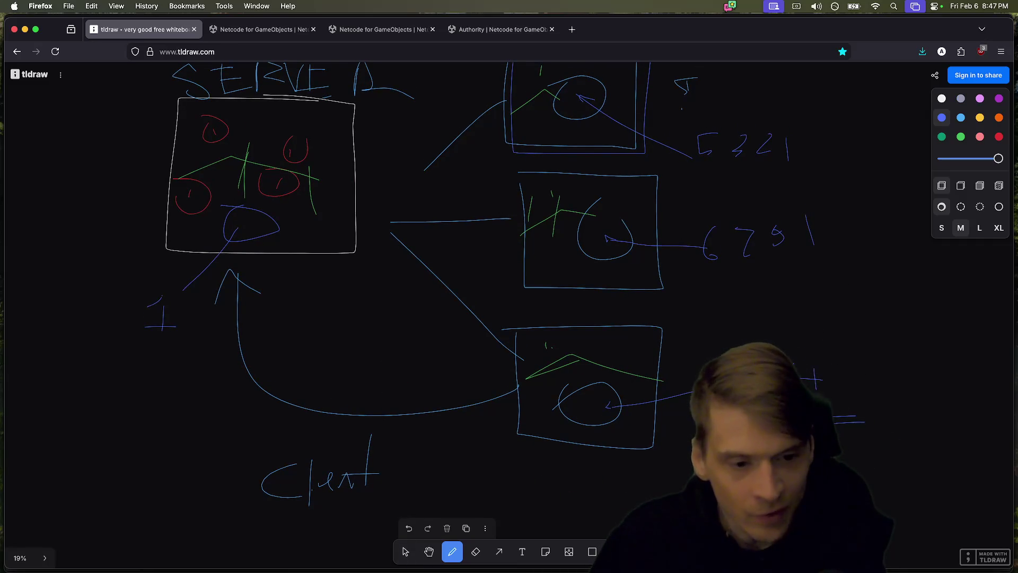
pyautogui.moveTo(711, 453)
pyautogui.mouseDown()
pyautogui.moveTo(5, 433)
pyautogui.moveTo(107, 325)
pyautogui.mouseUp()
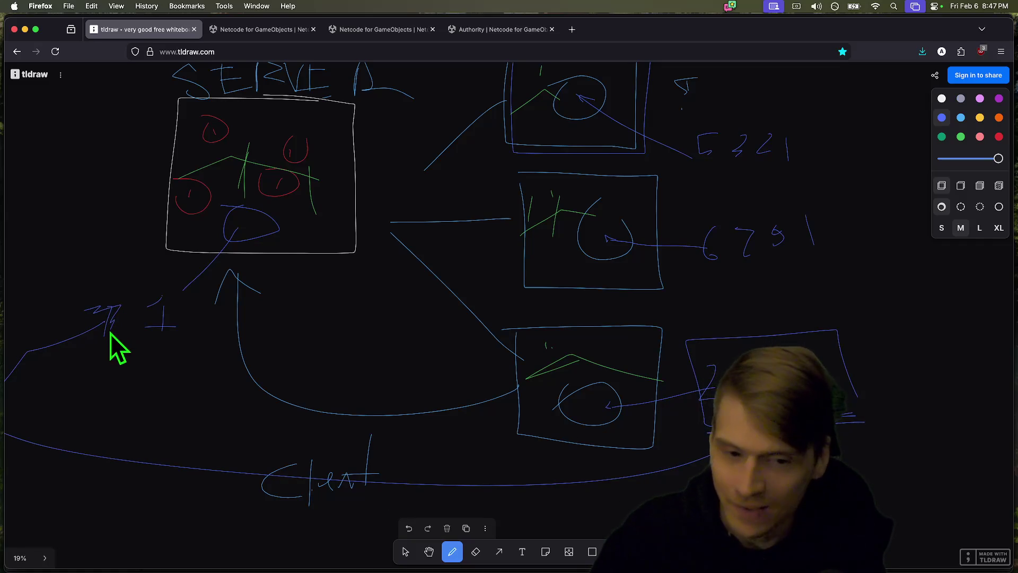
pyautogui.scroll(5, 295, 289)
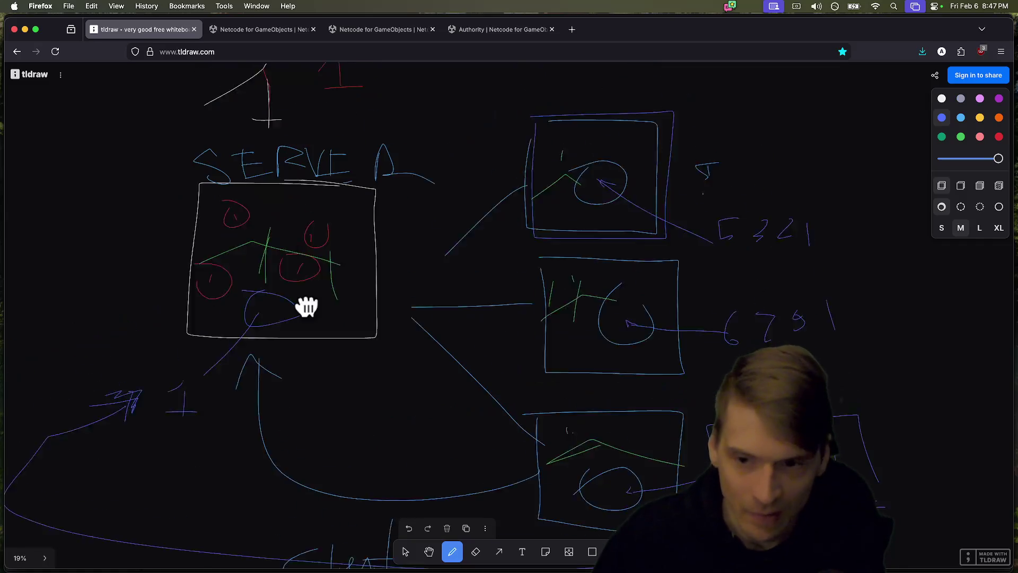
# Add green ticks inside and left of the SERVER box, then return to Godot
pyautogui.click(961, 137)
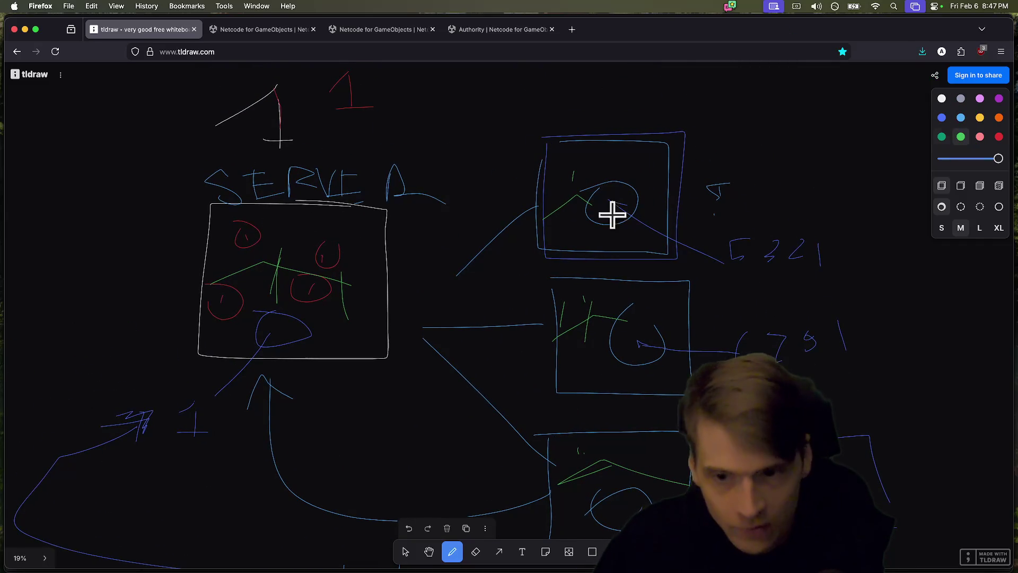
pyautogui.moveTo(245, 259); pyautogui.dragTo(245, 275)
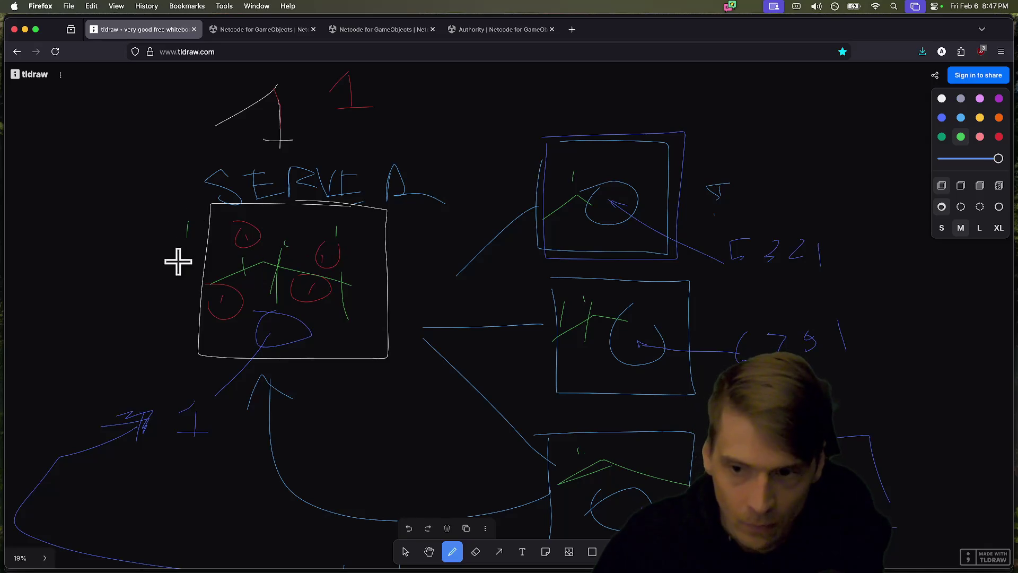
pyautogui.moveTo(172, 293); pyautogui.dragTo(171, 304)
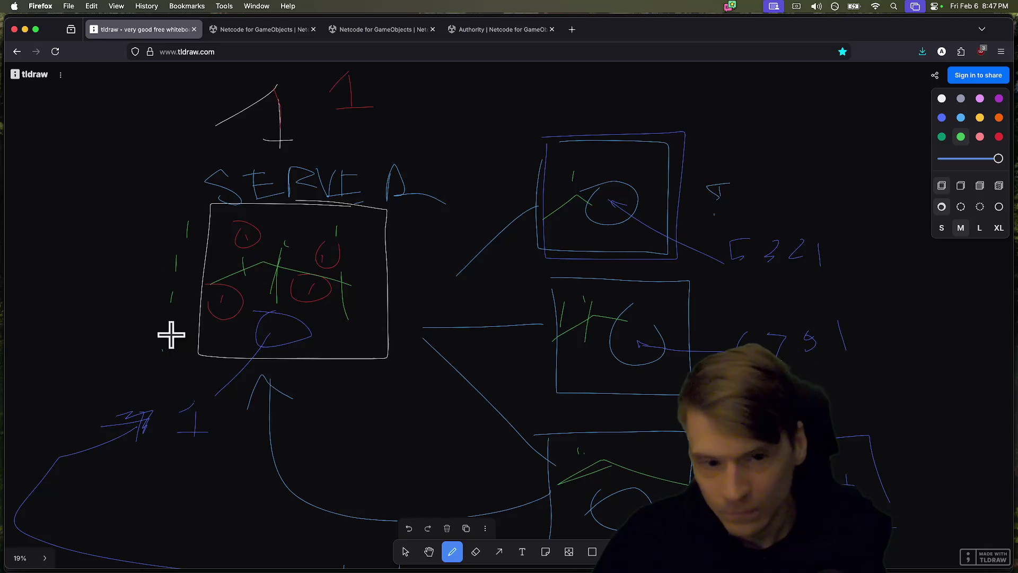
pyautogui.scroll(-3, 882, 263)
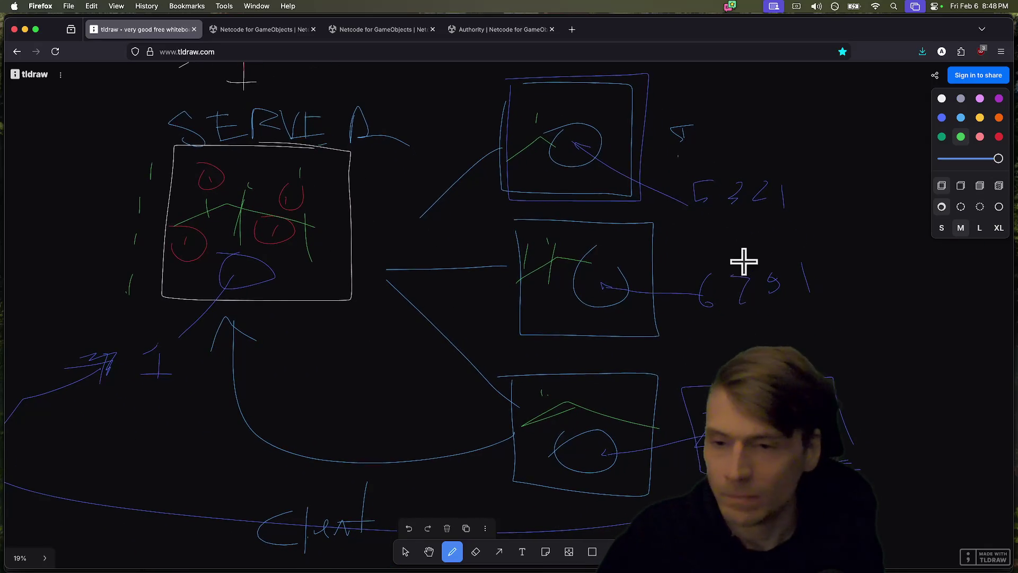
pyautogui.press('super+Tab')
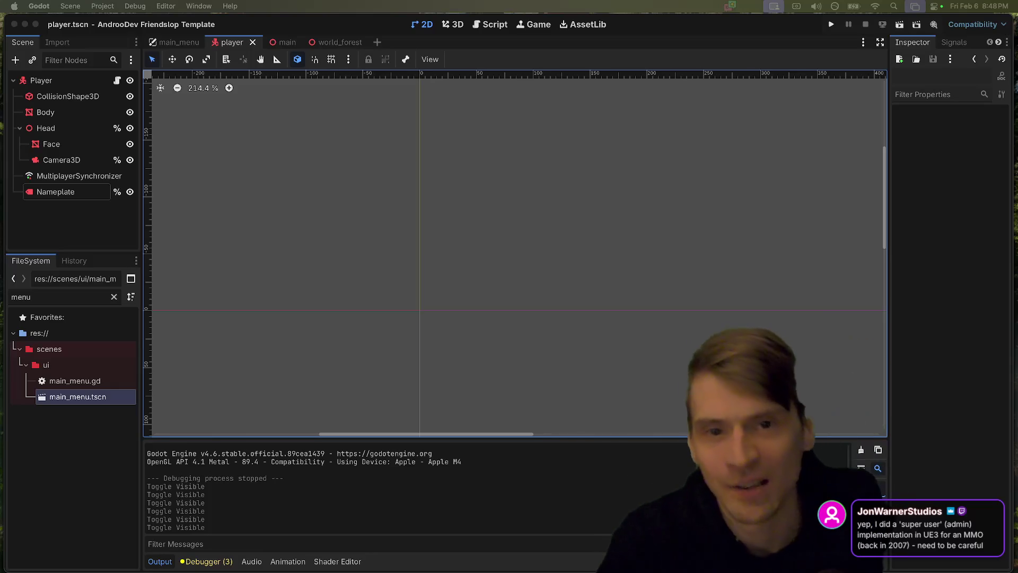
# In player.gd, delete the blank line inside the _ready function
pyautogui.click(482, 25)
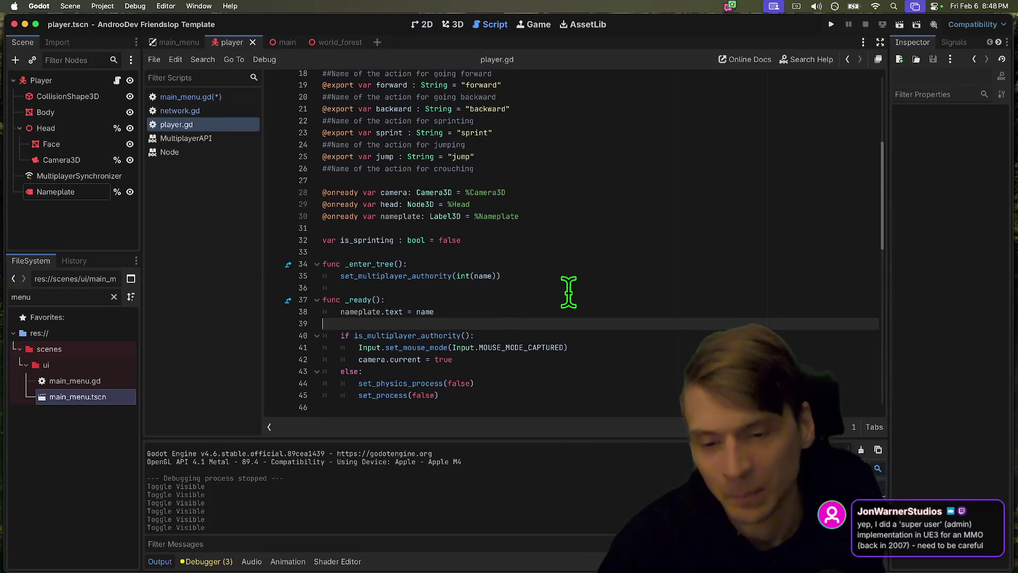
pyautogui.scroll(-10, 563, 318)
pyautogui.scroll(3, 557, 350)
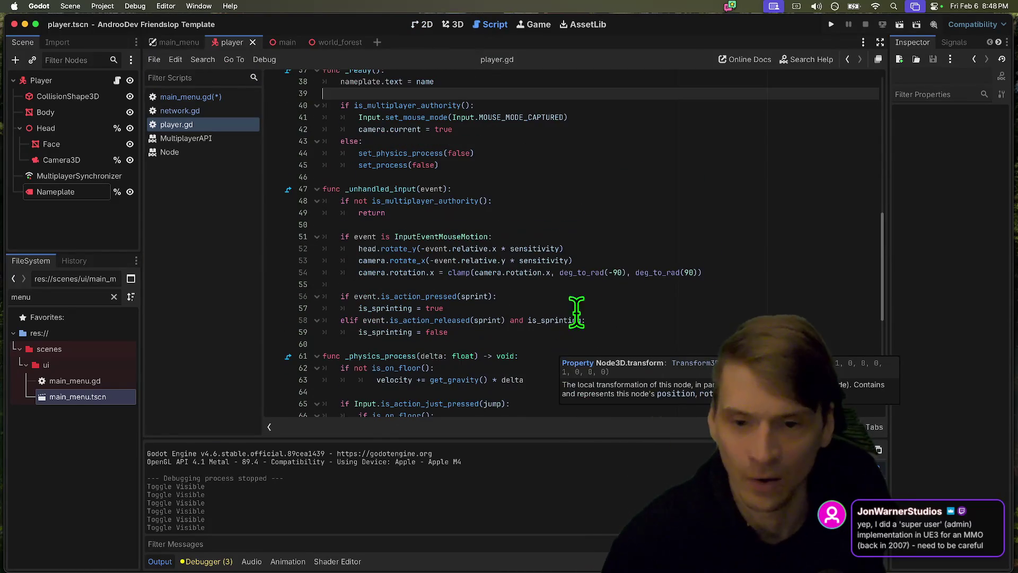
pyautogui.moveTo(617, 218); pyautogui.dragTo(205, 198)
pyautogui.scroll(2, 653, 209)
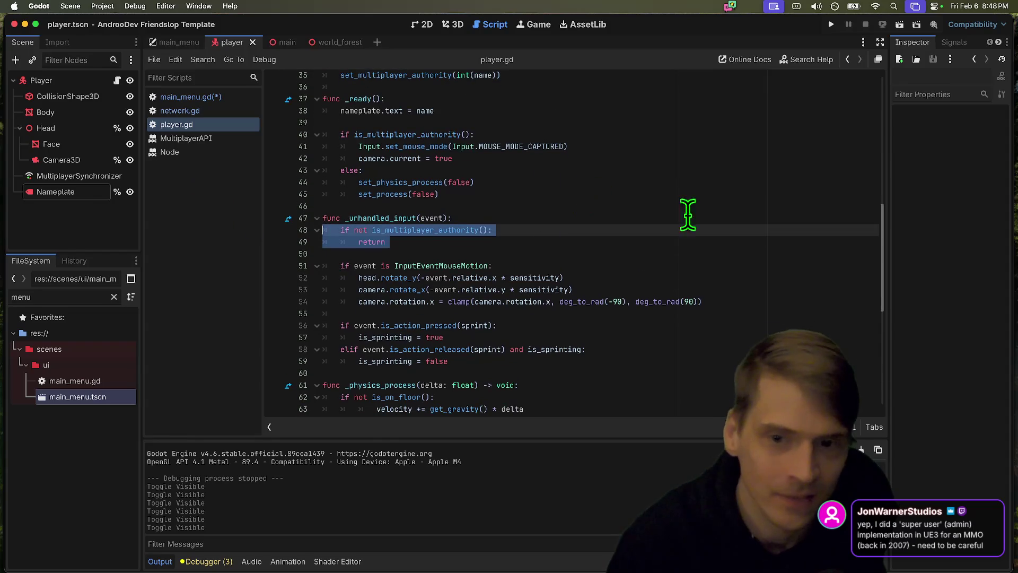
pyautogui.click(739, 122)
pyautogui.press('BackSpace')
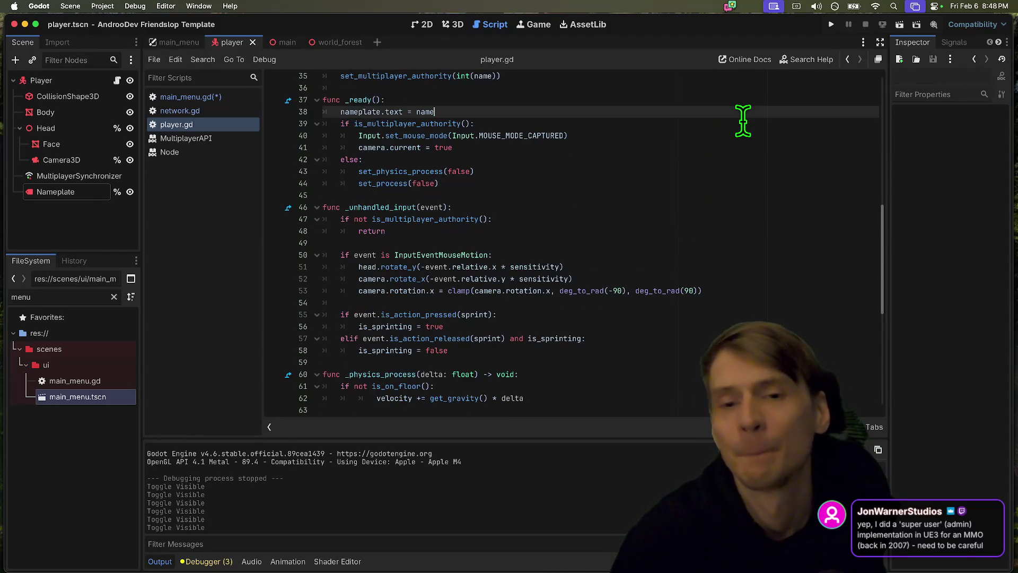
pyautogui.scroll(-1, 742, 137)
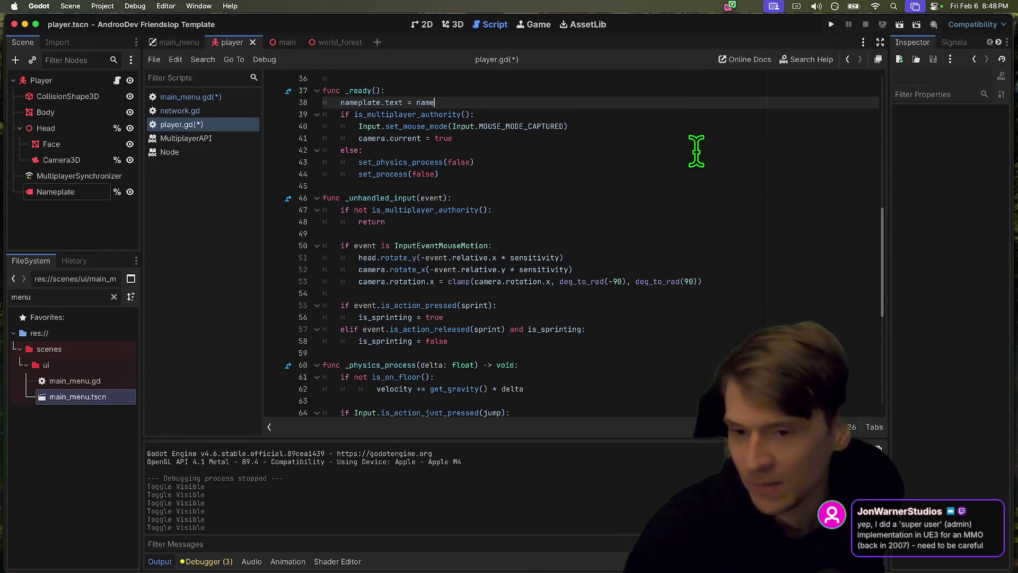
# Orbit the player model in 3D, then open network.gd from the script list
pyautogui.click(445, 23)
pyautogui.moveTo(494, 184)
pyautogui.mouseDown()
pyautogui.moveTo(662, 224)
pyautogui.moveTo(632, 180)
pyautogui.mouseUp()
pyautogui.click(490, 24)
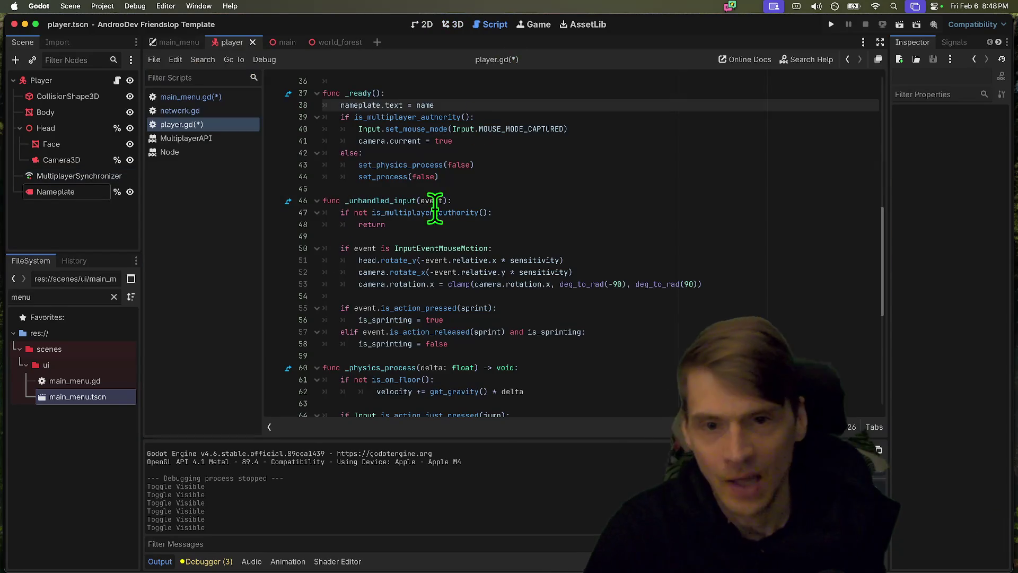
pyautogui.click(228, 111)
pyautogui.click(223, 96)
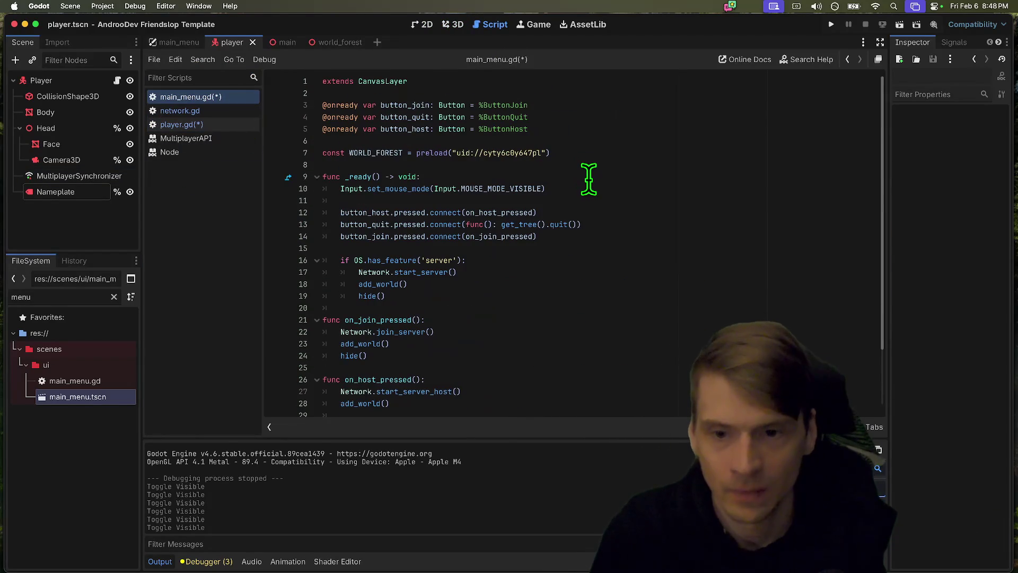
pyautogui.click(239, 124)
pyautogui.scroll(5, 703, 196)
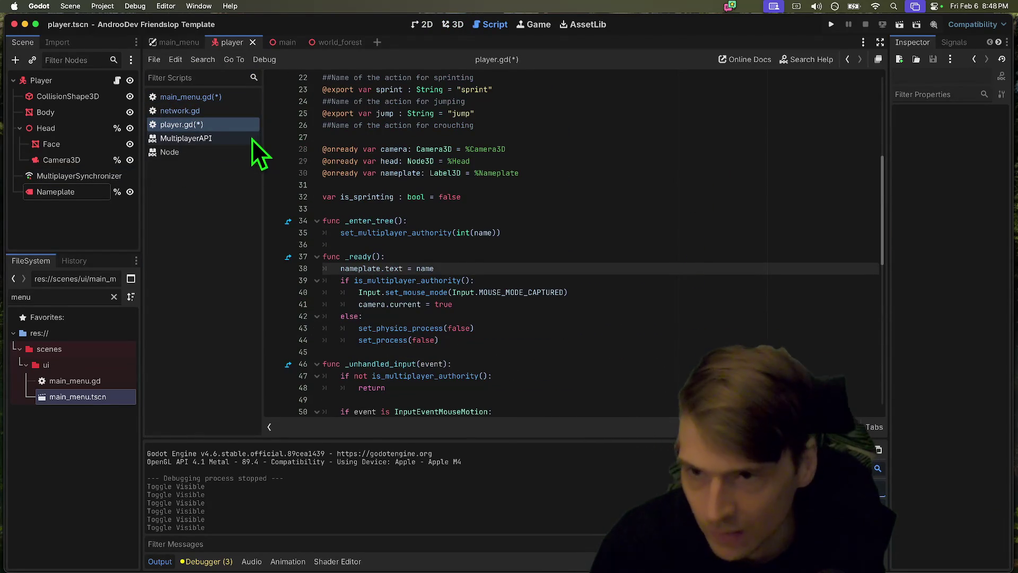
pyautogui.click(232, 110)
pyautogui.scroll(5, 654, 142)
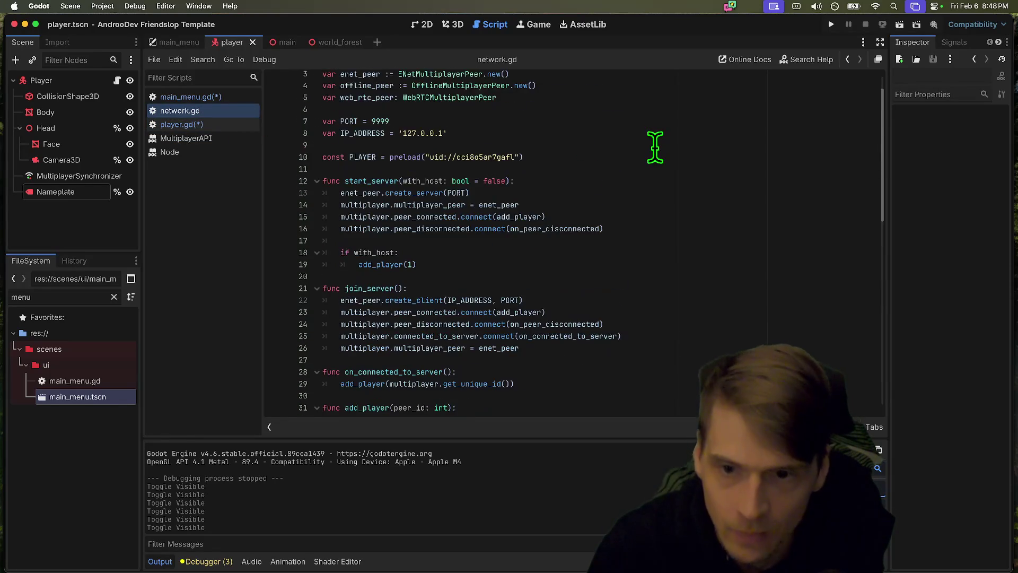
# Insert empty lines below the PLAYER constant and start typing a new variable
pyautogui.click(682, 186)
pyautogui.press('Down')
pyautogui.press('Return')
pyautogui.press('Return')
pyautogui.press('Return')
pyautogui.press('Up')
pyautogui.write('bhas')
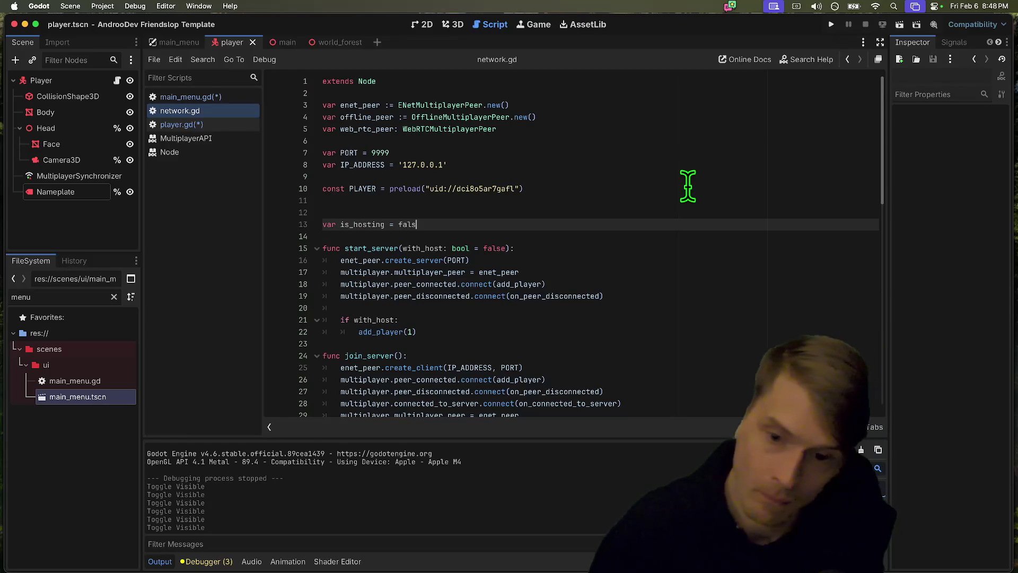
# Try renaming start_server's with_host parameter to is_hosting, then undo the change
pyautogui.doubleClick(357, 220)
pyautogui.hotkey('ctrl', 'c')
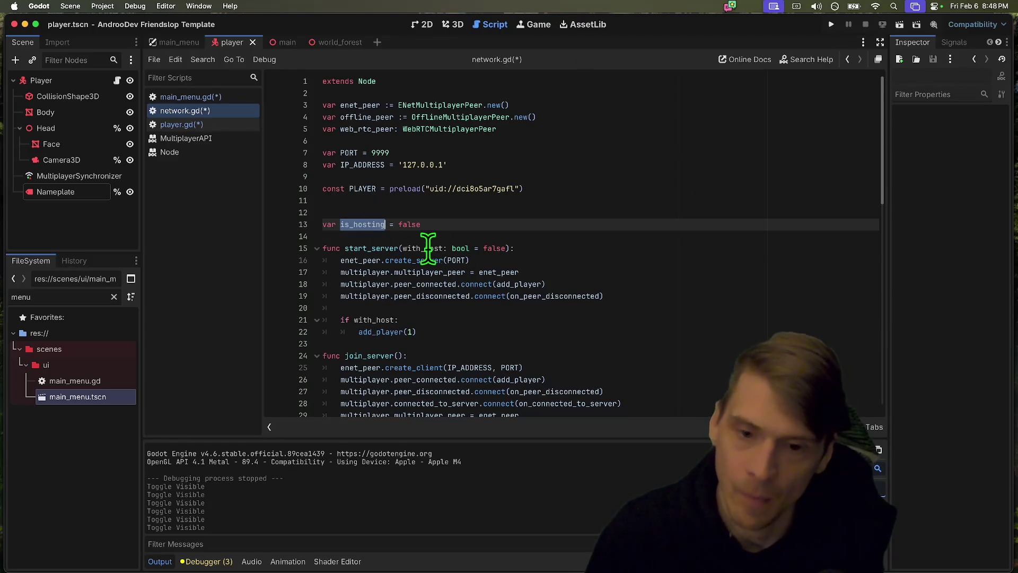
pyautogui.doubleClick(424, 248)
pyautogui.hotkey('ctrl', 'v')
pyautogui.doubleClick(378, 321)
pyautogui.hotkey('ctrl', 'v')
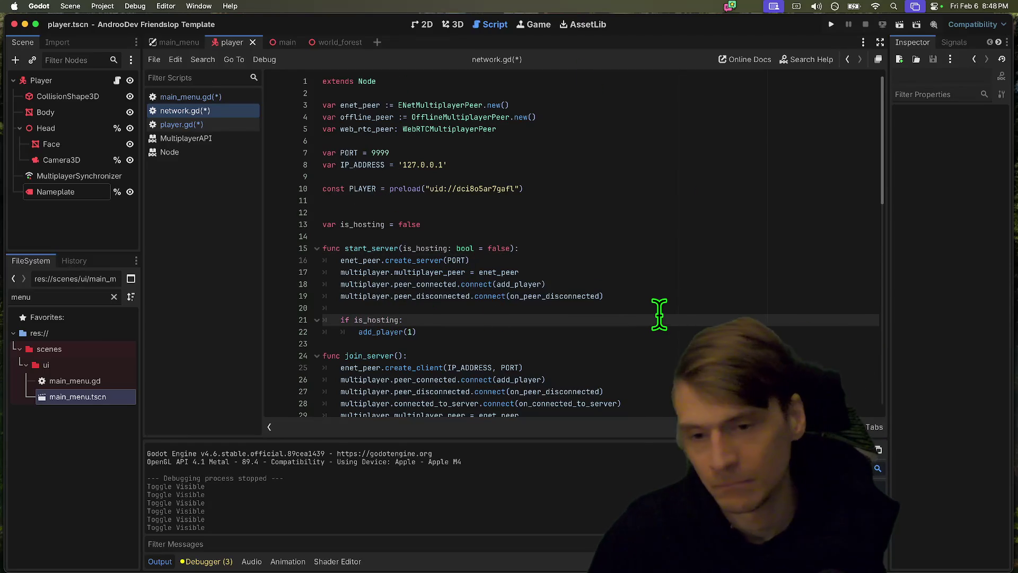
pyautogui.scroll(-1, 660, 314)
pyautogui.doubleClick(348, 236)
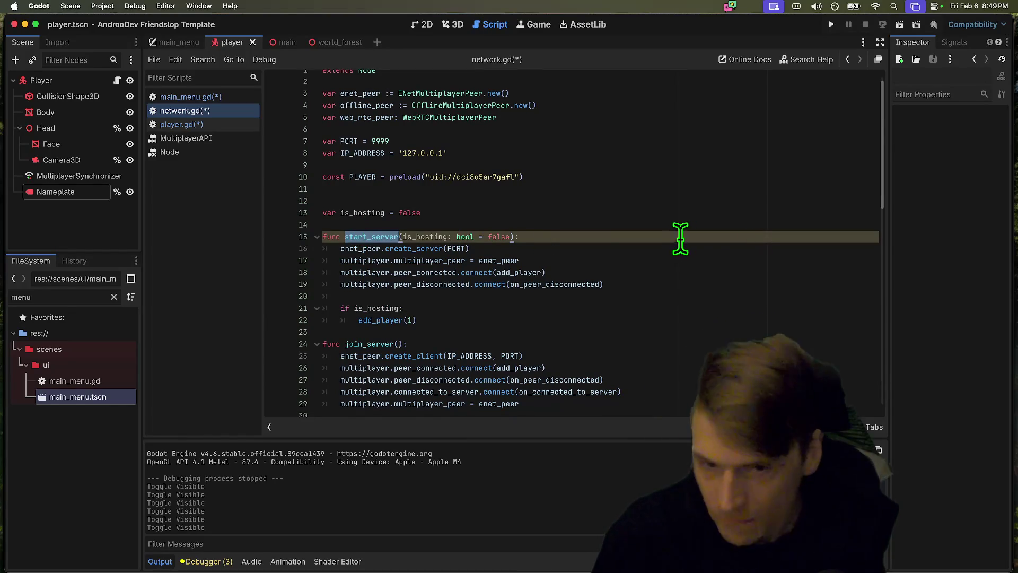
pyautogui.doubleClick(426, 236)
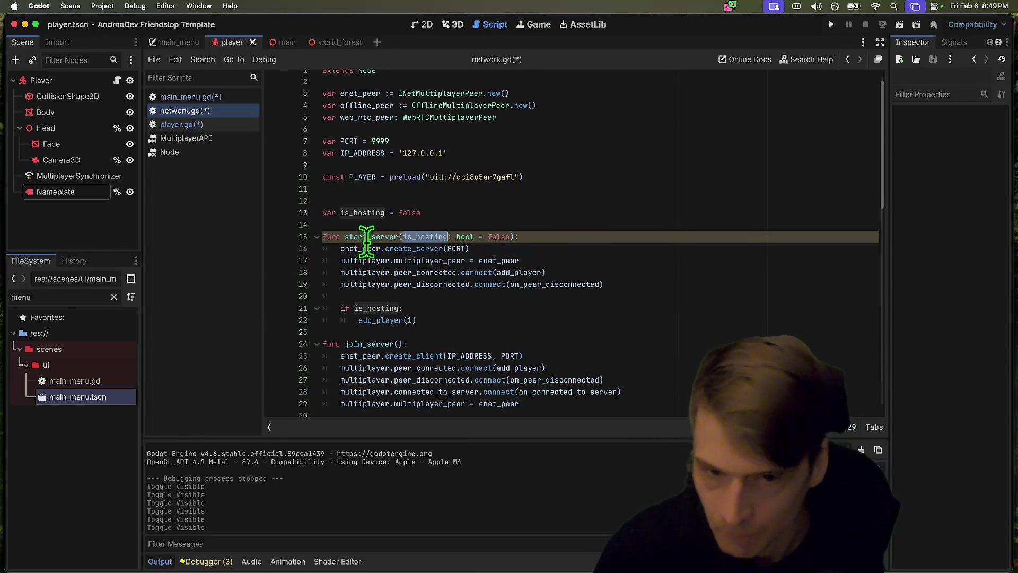
pyautogui.click(543, 236)
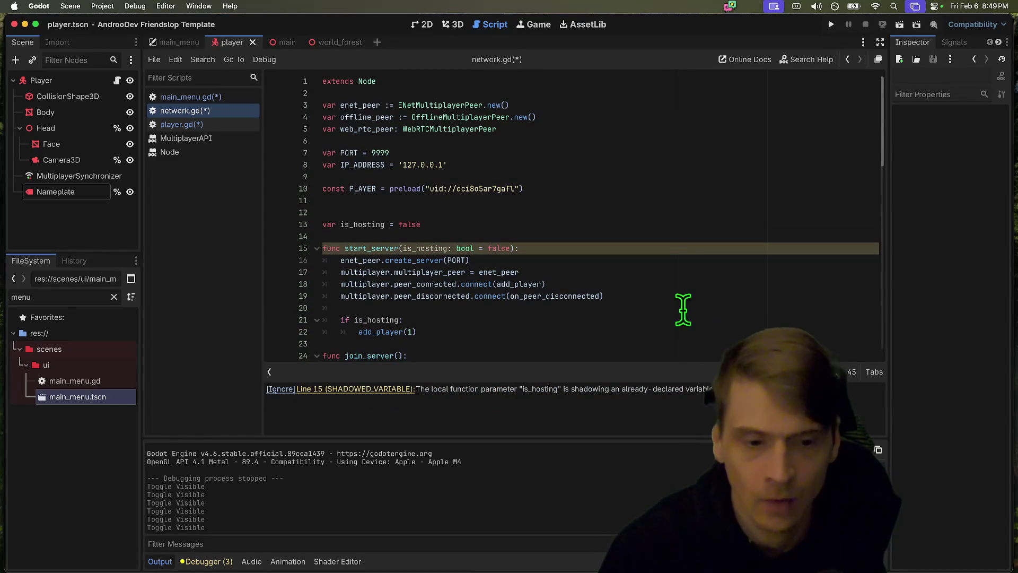
pyautogui.press('super+z')
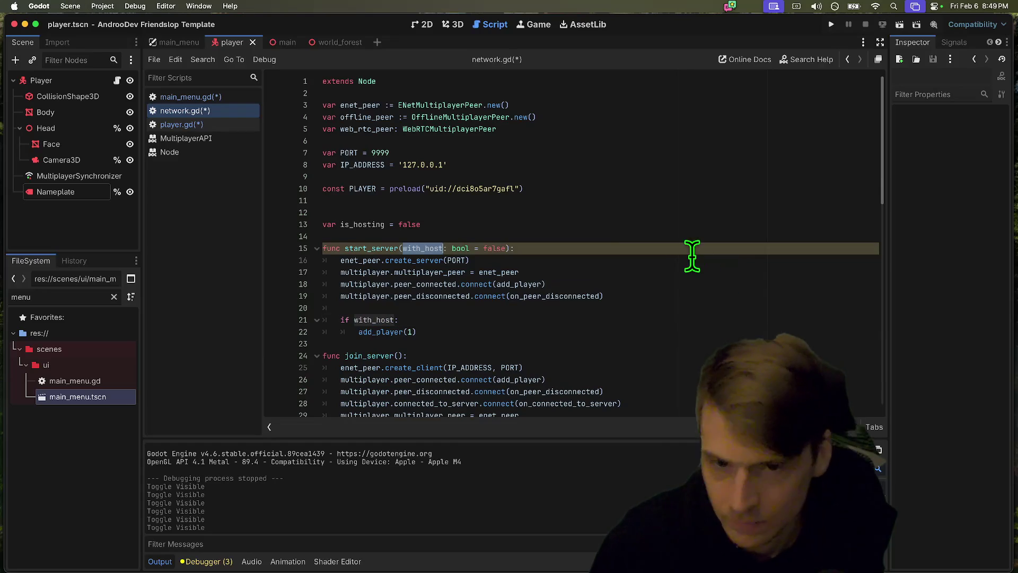
# Rename the line-13 variable to has_sever_player and start_server's with_host parameter to host
pyautogui.doubleClick(360, 225)
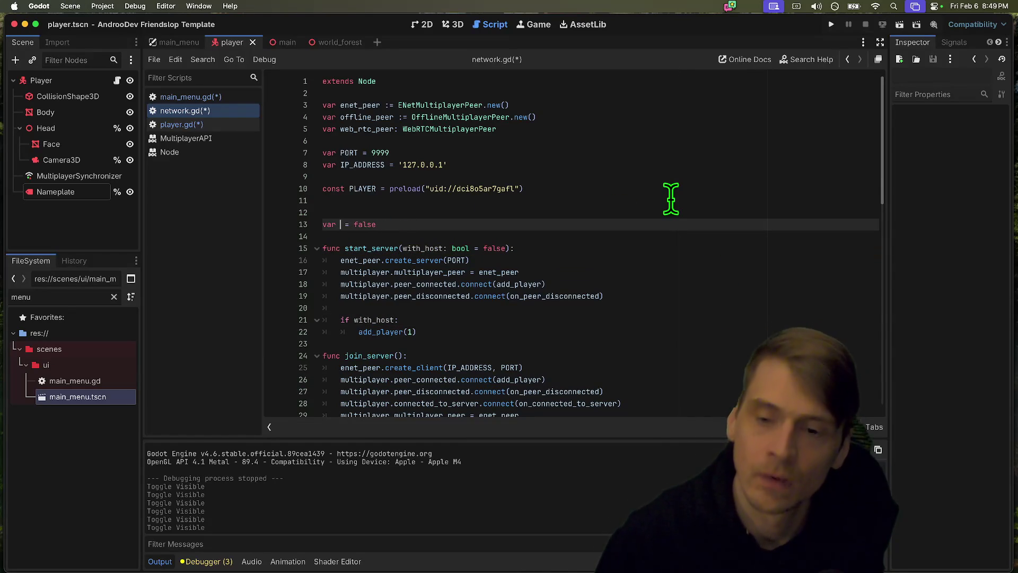
pyautogui.write('player')
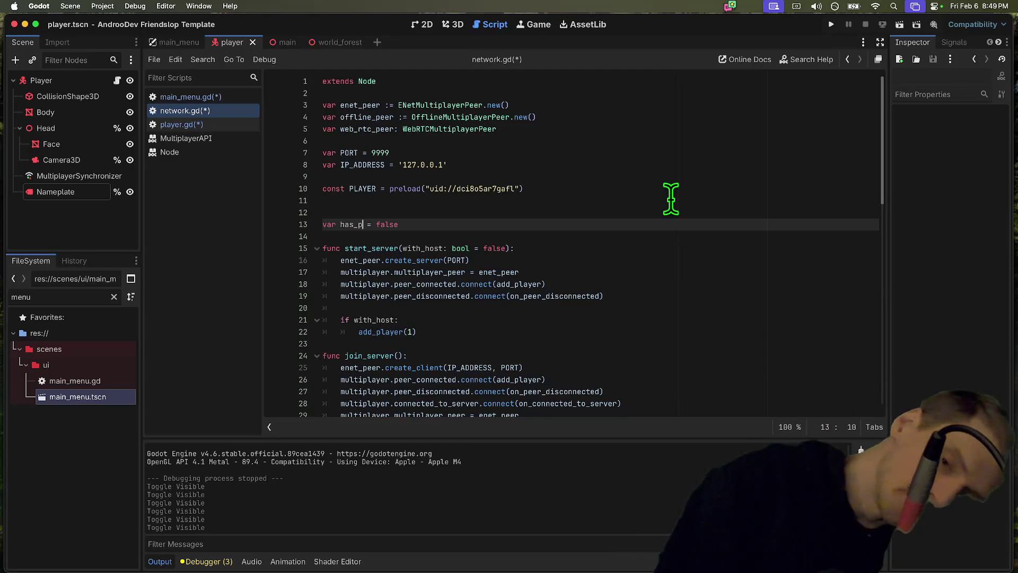
pyautogui.press('BackSpace')
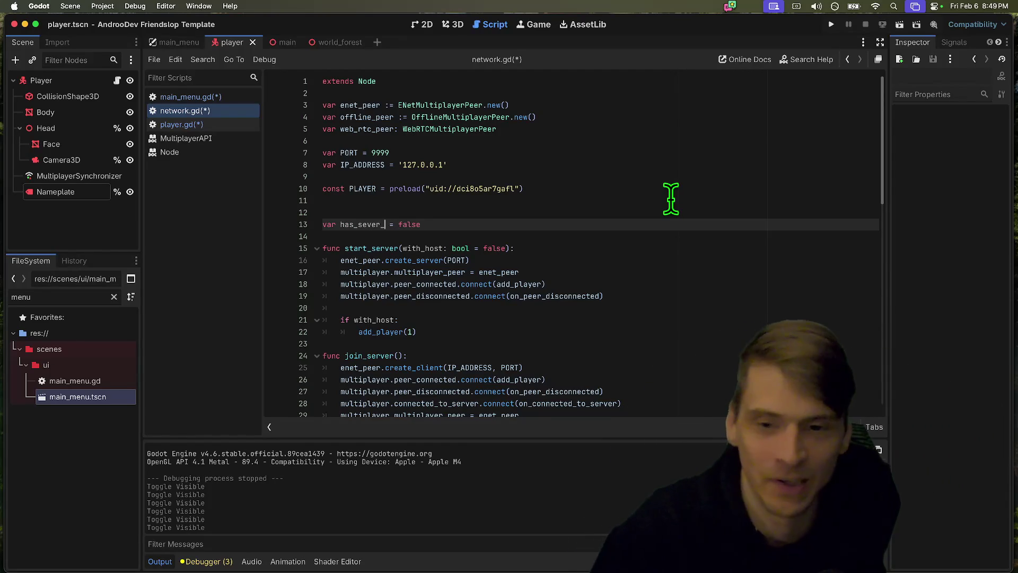
pyautogui.write('er')
pyautogui.doubleClick(397, 225)
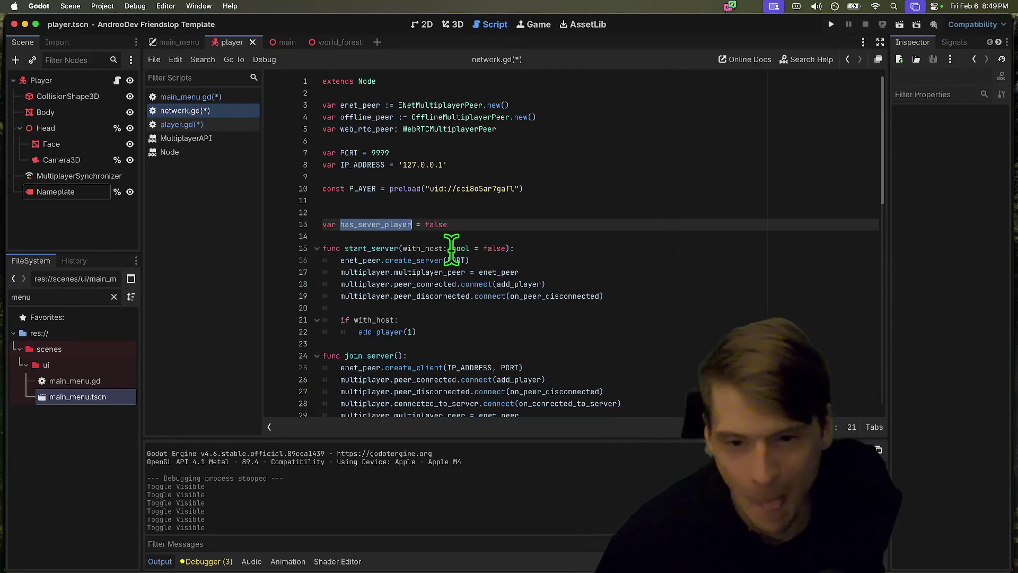
pyautogui.doubleClick(428, 248)
pyautogui.press('super+d')
pyautogui.write('host')
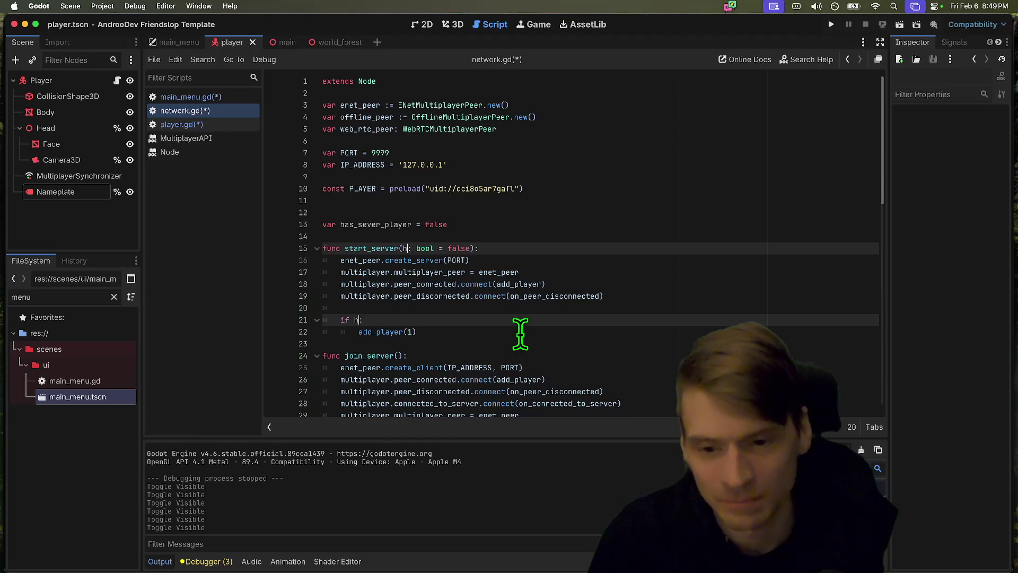
# Correct the variable name to has_server_player and remove the stray line
pyautogui.click(549, 214)
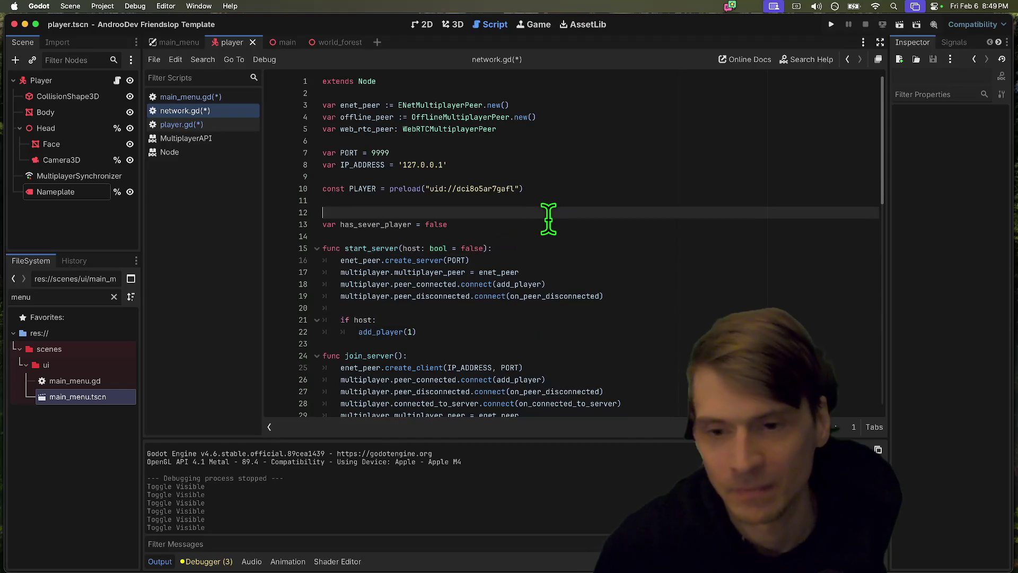
pyautogui.doubleClick(374, 222)
pyautogui.write('ha')
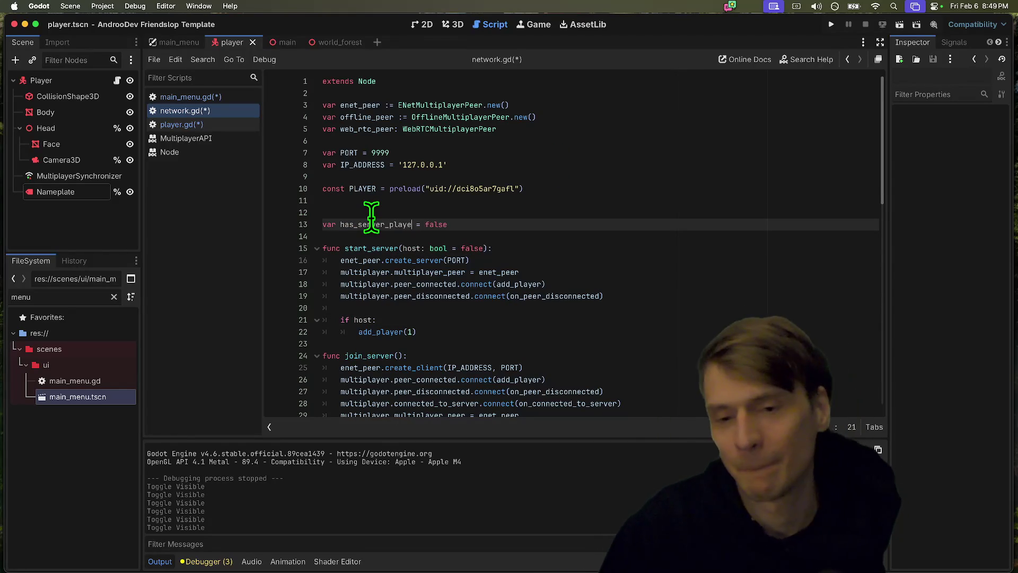
pyautogui.write('er')
pyautogui.press('Up')
pyautogui.write('x')
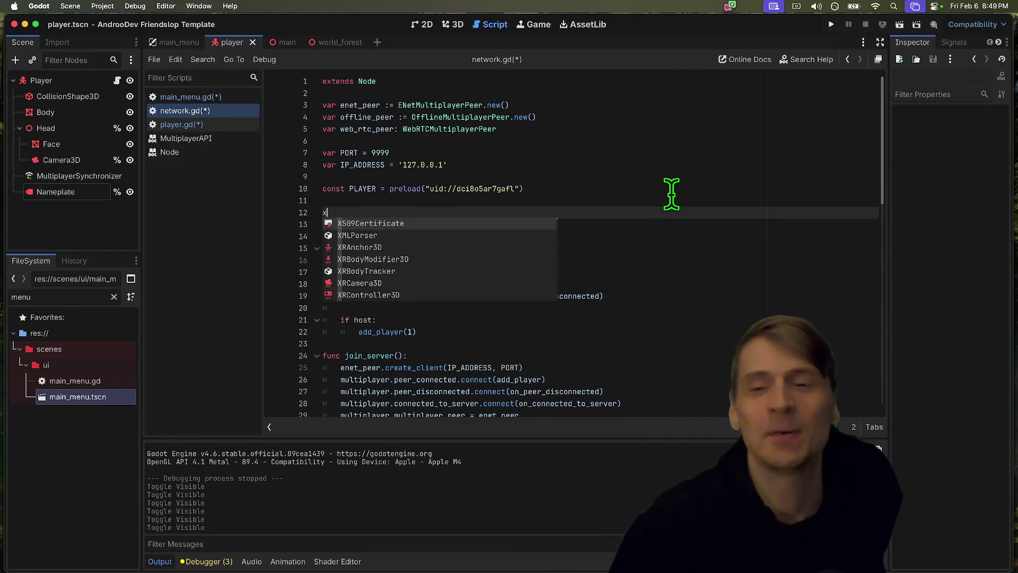
pyautogui.press('BackSpace')
pyautogui.press('BackSpace')
pyautogui.doubleClick(375, 212)
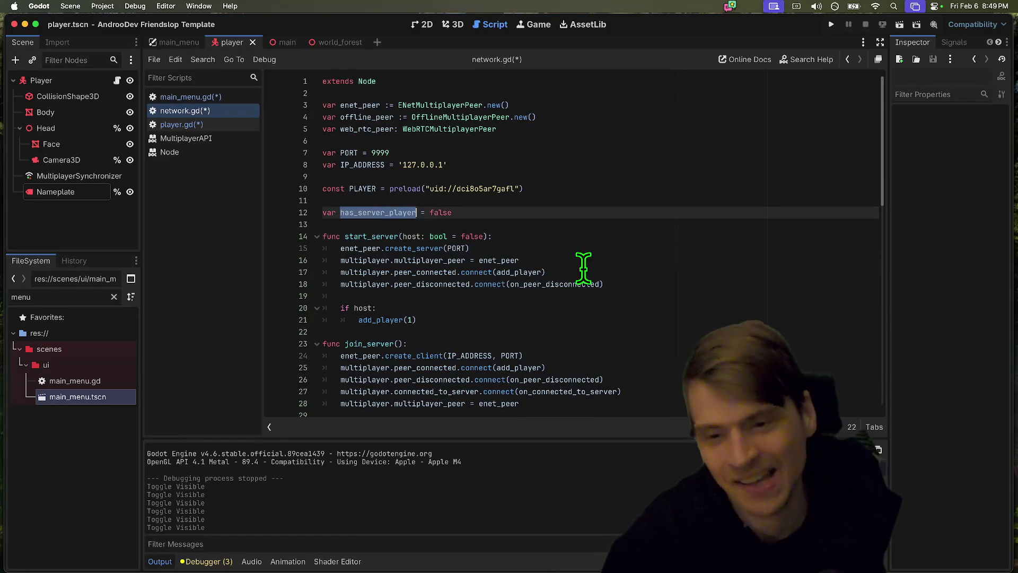
# Add a new line after add_player(1) in start_server's host branch
pyautogui.scroll(-2, 612, 301)
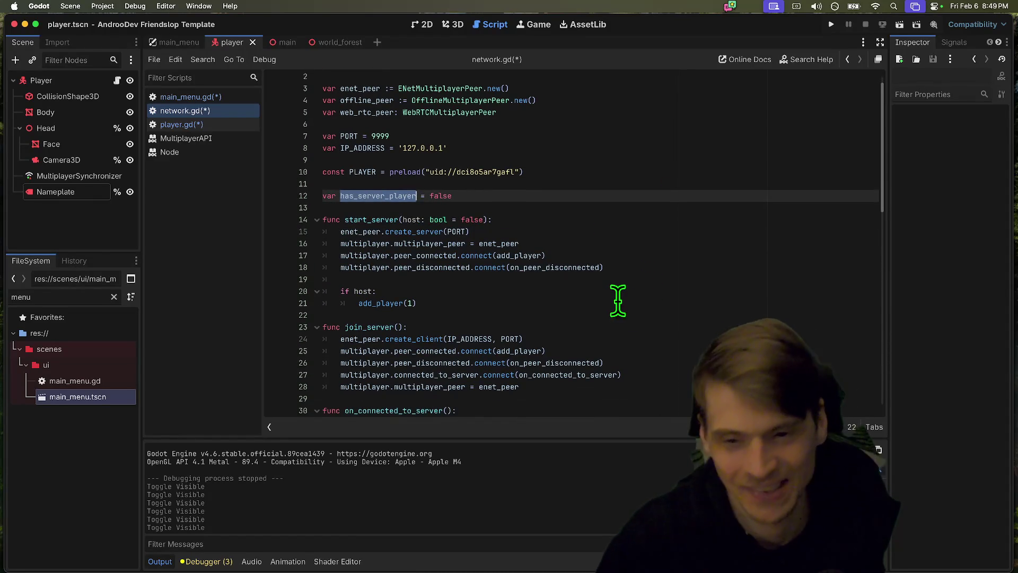
pyautogui.click(613, 297)
pyautogui.press('Return')
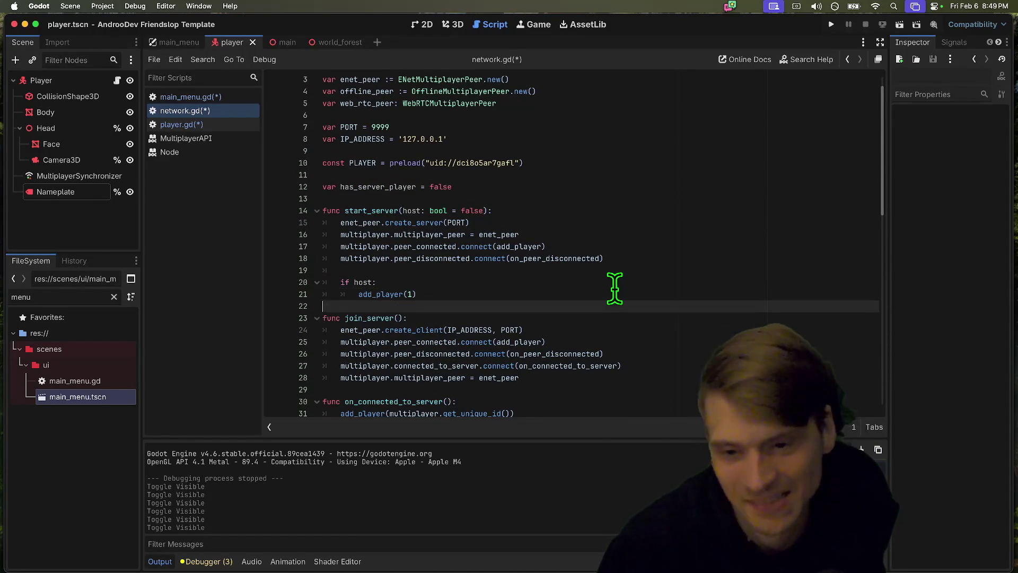
pyautogui.press('BackSpace')
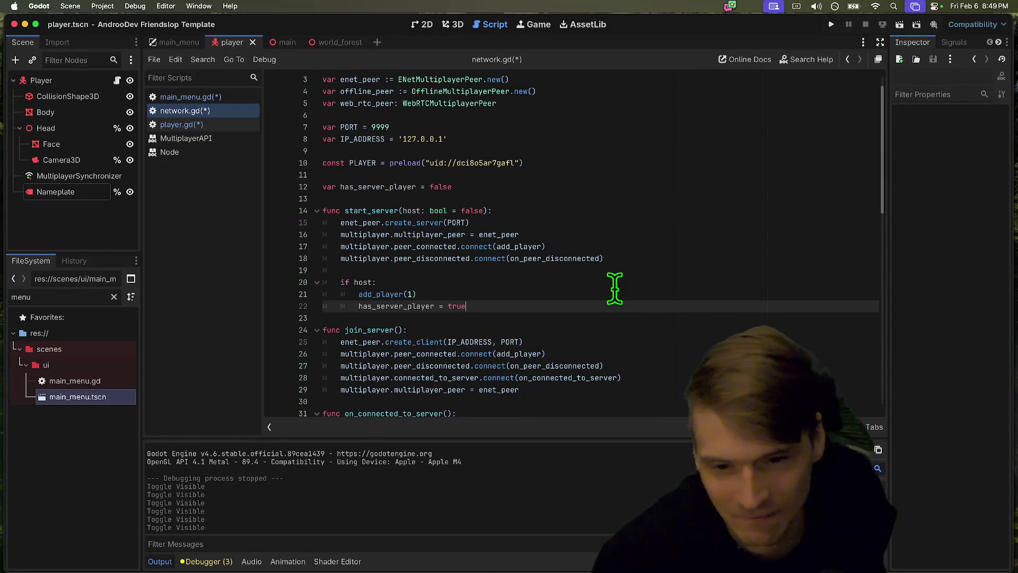
pyautogui.scroll(-2, 672, 279)
# Check join_server's signal connections and add blank lines inside on_connected_to_server
pyautogui.doubleClick(579, 338)
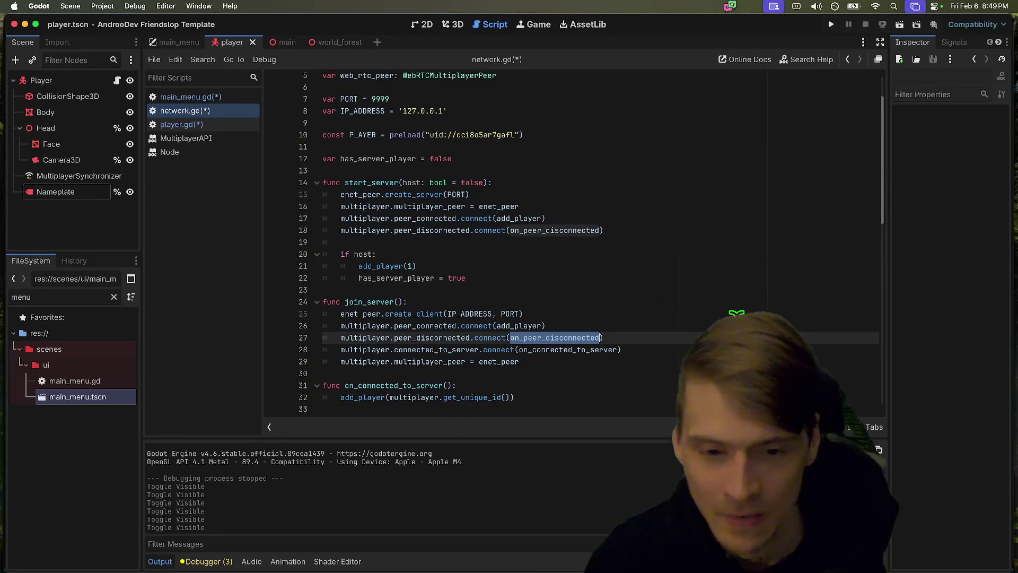
pyautogui.doubleClick(569, 349)
pyautogui.scroll(-5, 726, 306)
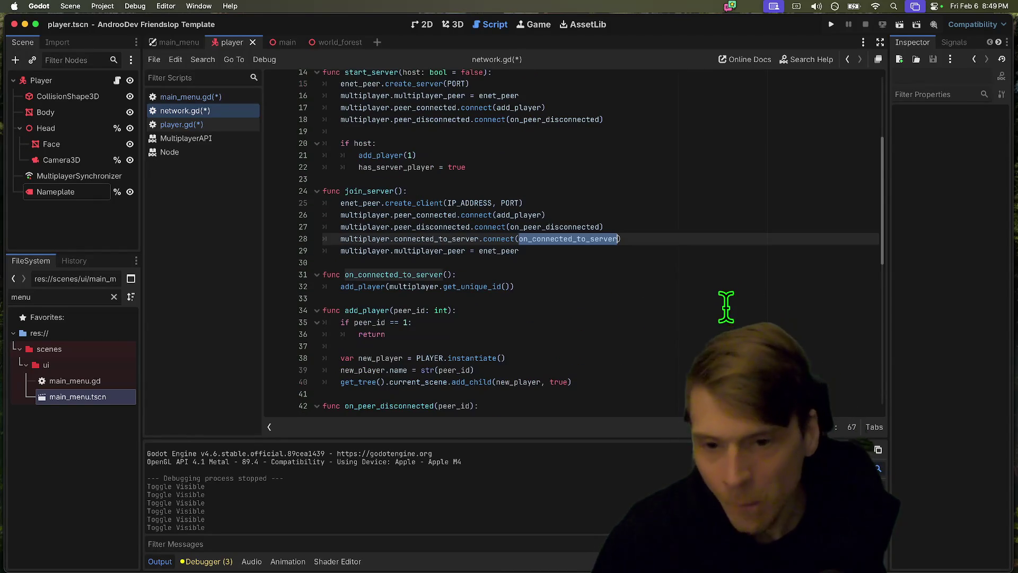
pyautogui.moveTo(714, 287); pyautogui.dragTo(711, 280)
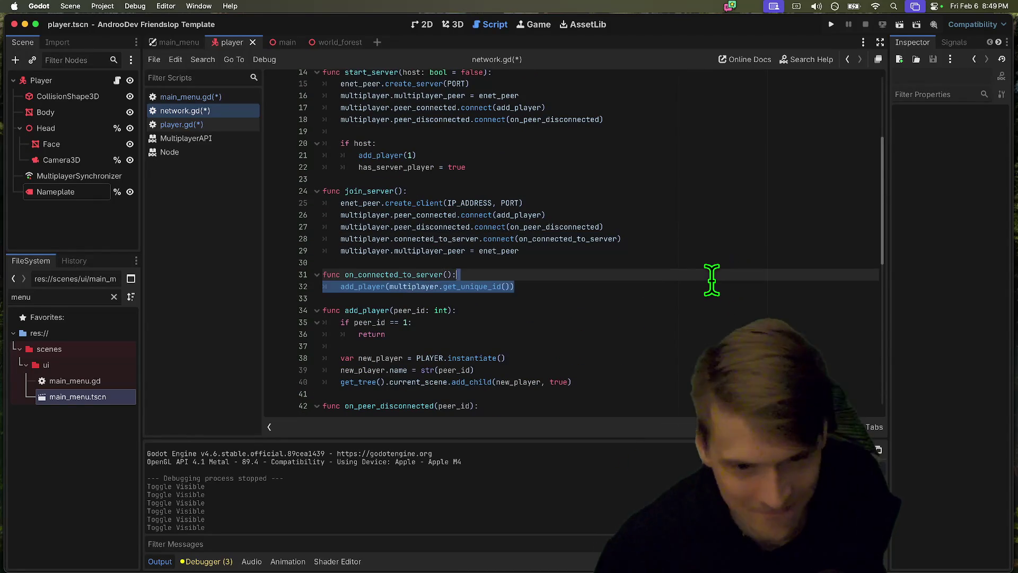
pyautogui.press('Down')
pyautogui.press('Return')
pyautogui.press('Return')
pyautogui.press('Return')
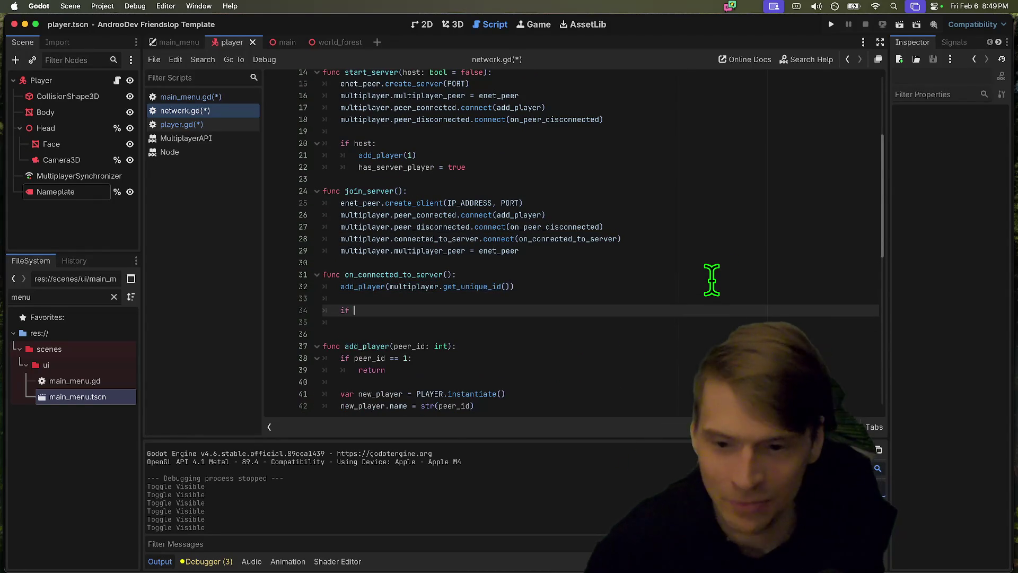
pyautogui.press('BackSpace')
pyautogui.press('BackSpace')
# Delete the extra blank lines after on_connected_to_server and insert indented blank lines after line 32
pyautogui.doubleClick(395, 275)
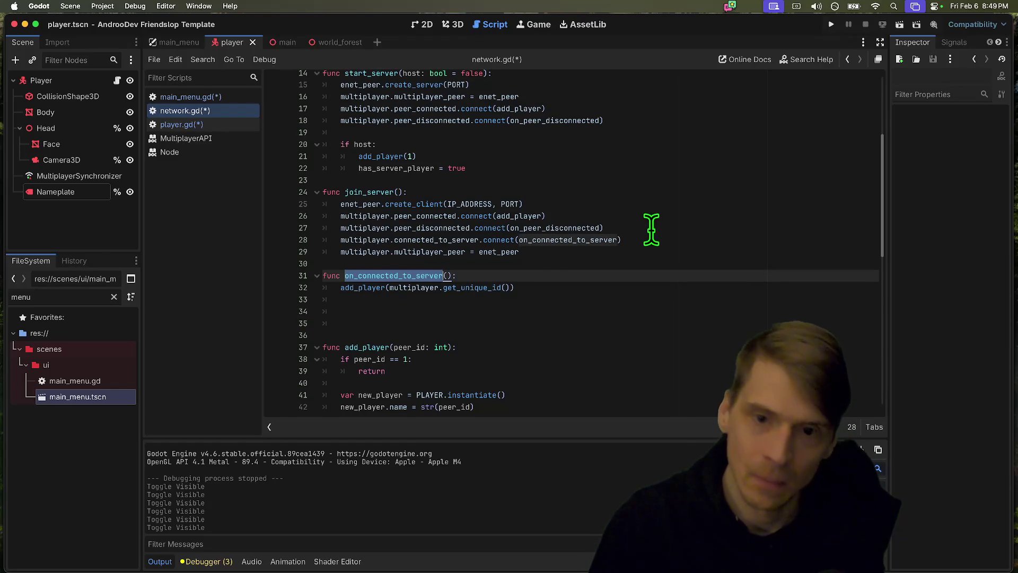
pyautogui.doubleClick(600, 240)
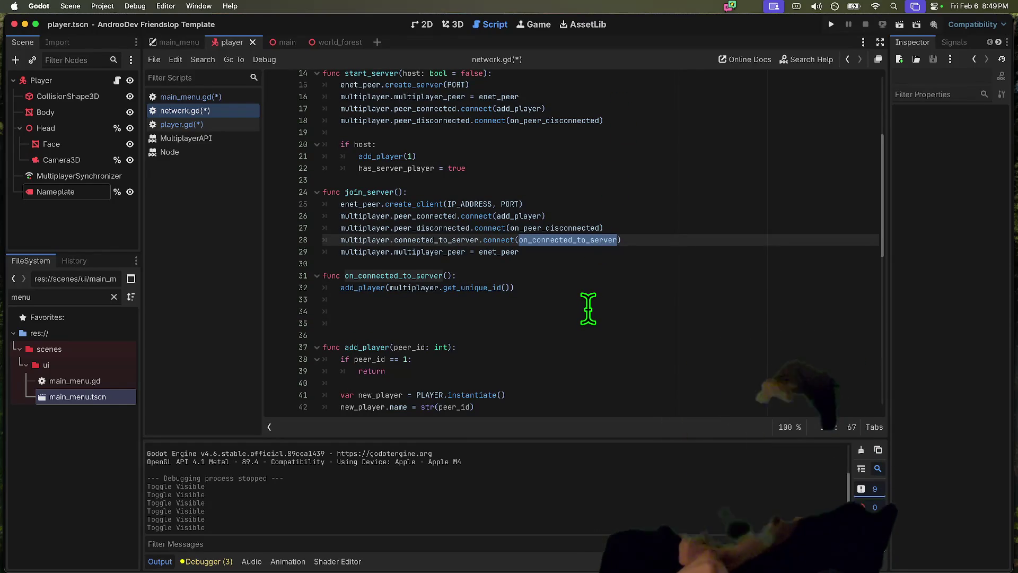
pyautogui.moveTo(588, 301); pyautogui.dragTo(587, 321)
pyautogui.press('BackSpace')
pyautogui.press('Left')
pyautogui.press('Return')
pyautogui.press('Return')
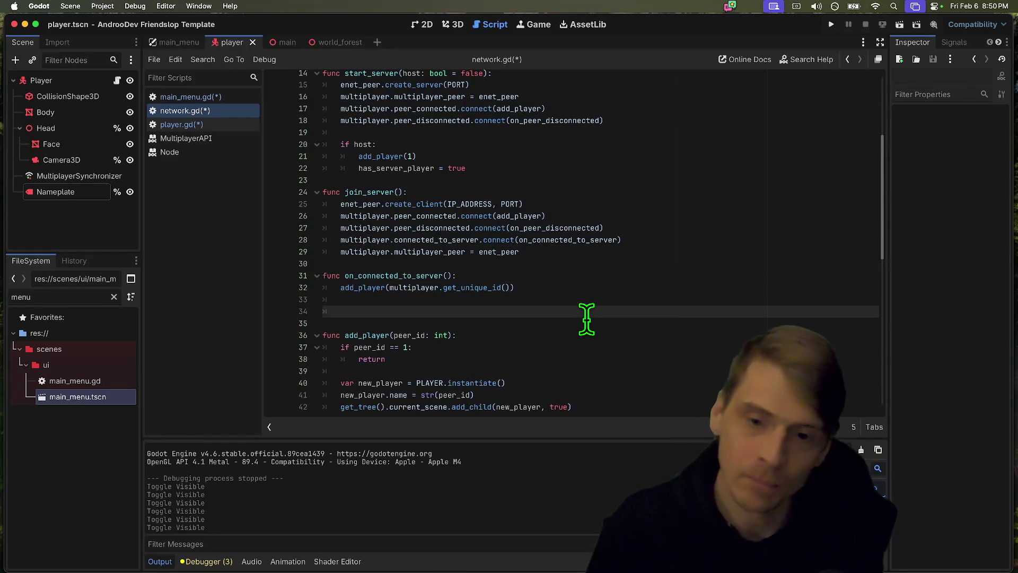
pyautogui.press('Return')
pyautogui.press('Up')
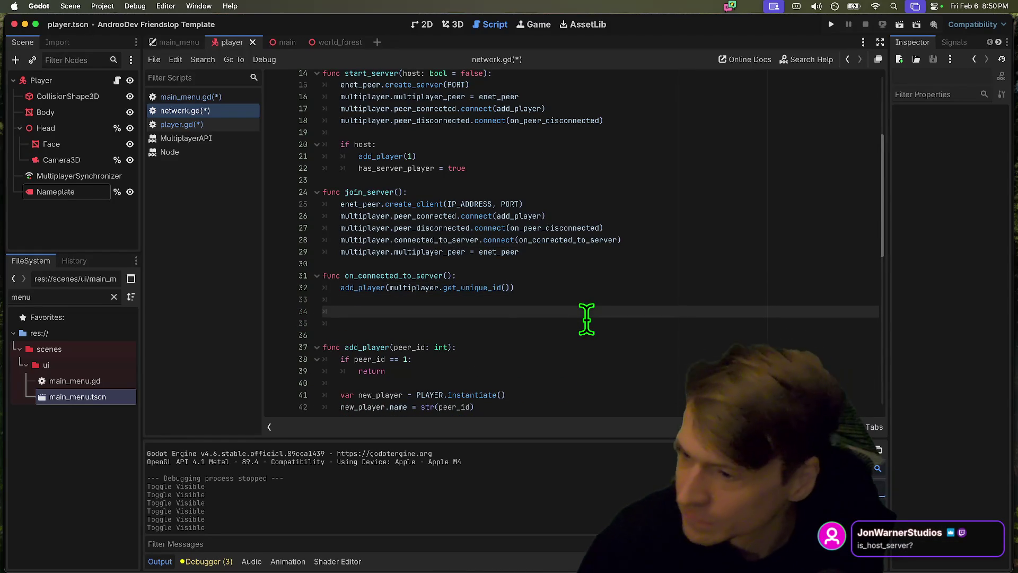
pyautogui.scroll(5, 688, 268)
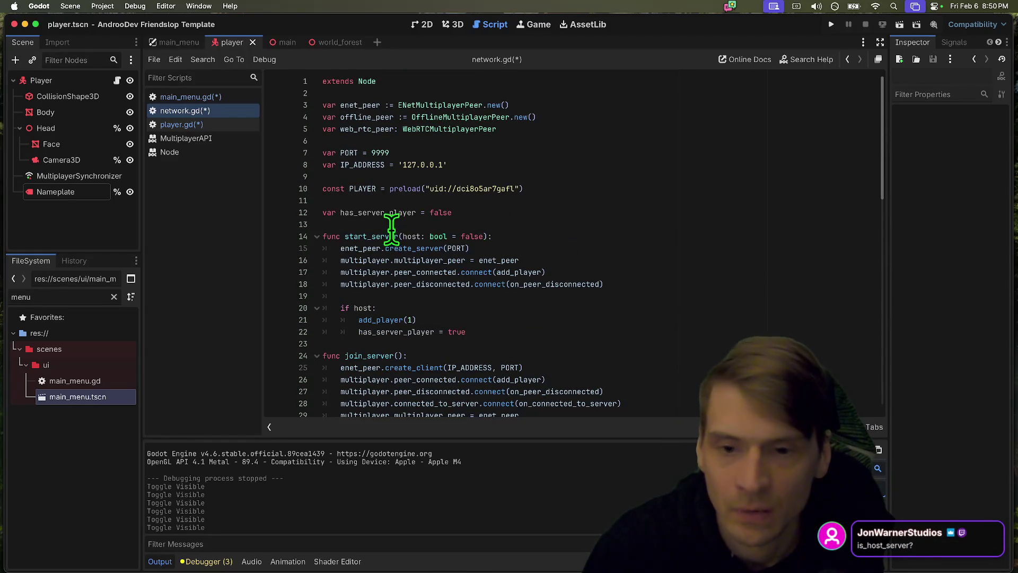
# Rename has_server_player to is_host on lines 12 and 22
pyautogui.doubleClick(390, 214)
pyautogui.scroll(-2, 799, 211)
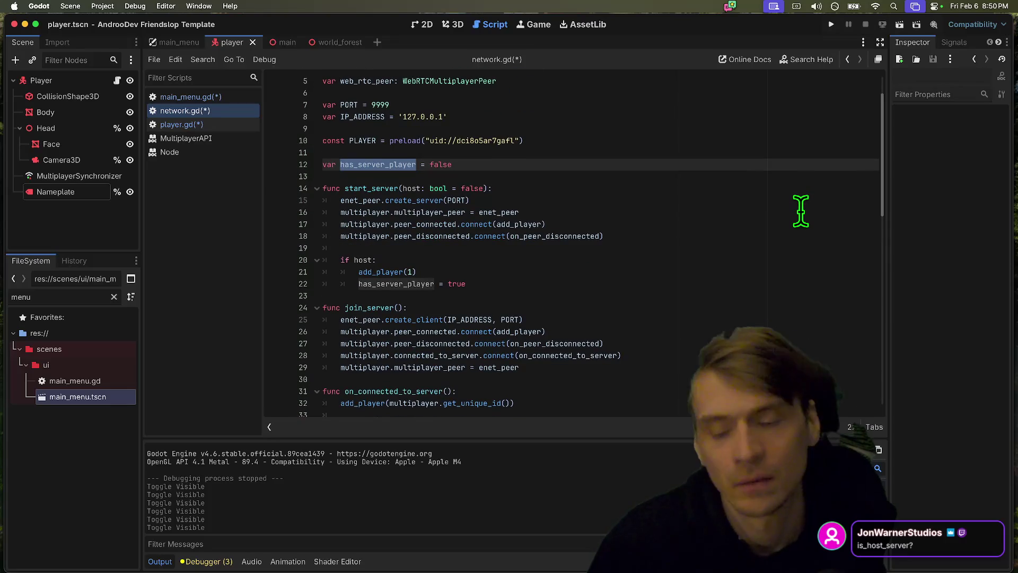
pyautogui.press('super+d')
pyautogui.write('is_ = fal')
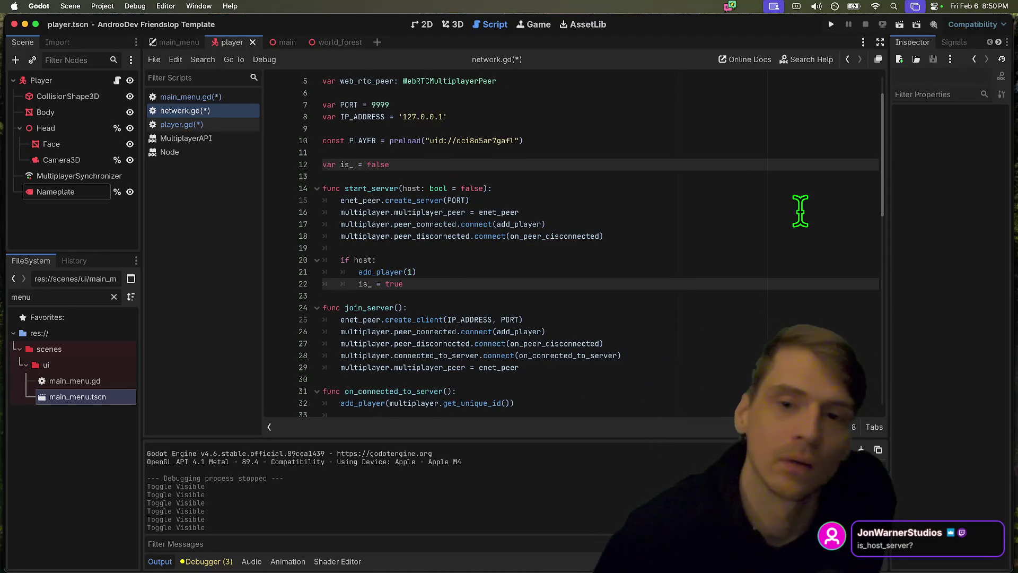
pyautogui.write('se')
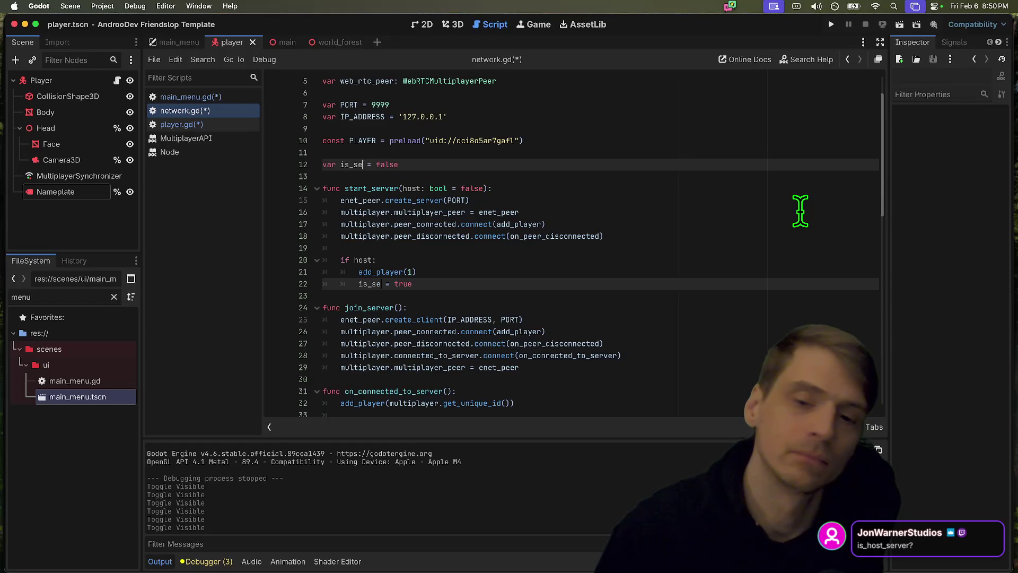
pyautogui.press('BackSpace')
pyautogui.press('BackSpace')
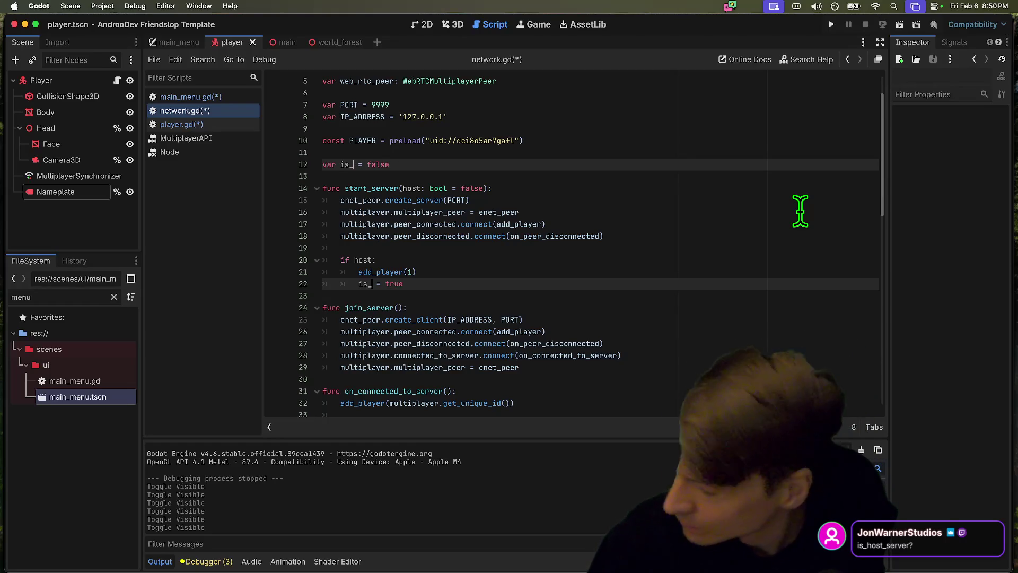
pyautogui.write('host')
pyautogui.press('Escape')
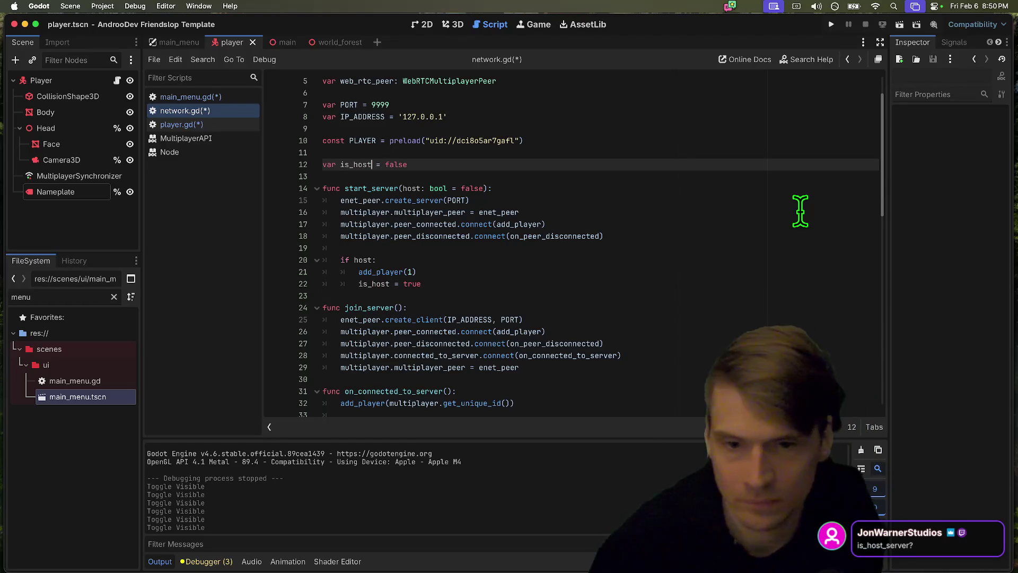
pyautogui.click(825, 259)
# Rename is_host to is_hosting in both places
pyautogui.doubleClick(344, 164)
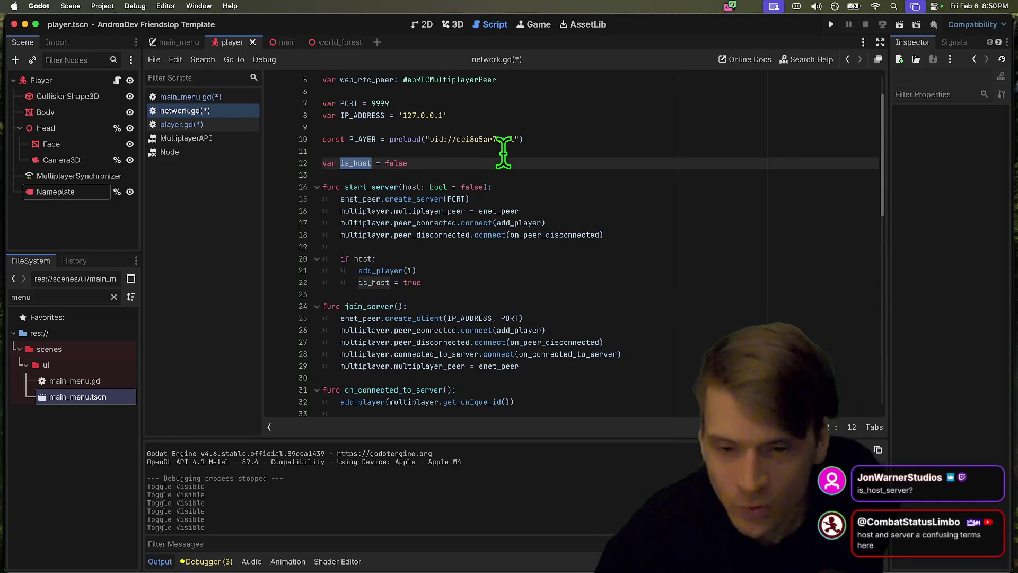
pyautogui.press('super+d')
pyautogui.write('is_hosting')
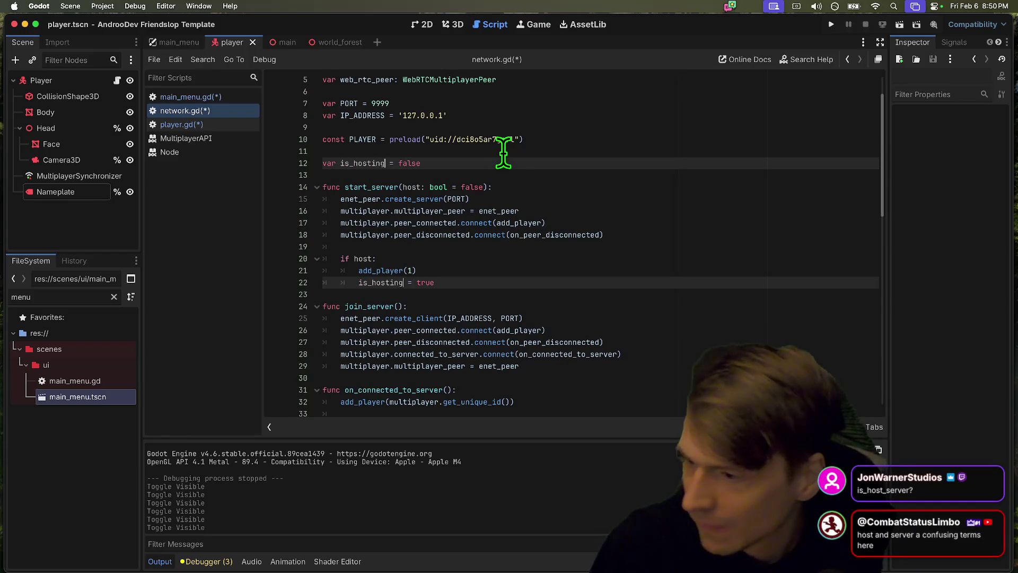
pyautogui.press('Escape')
# Rename start_server's host parameter to add_server_player in both occurrences
pyautogui.doubleClick(366, 163)
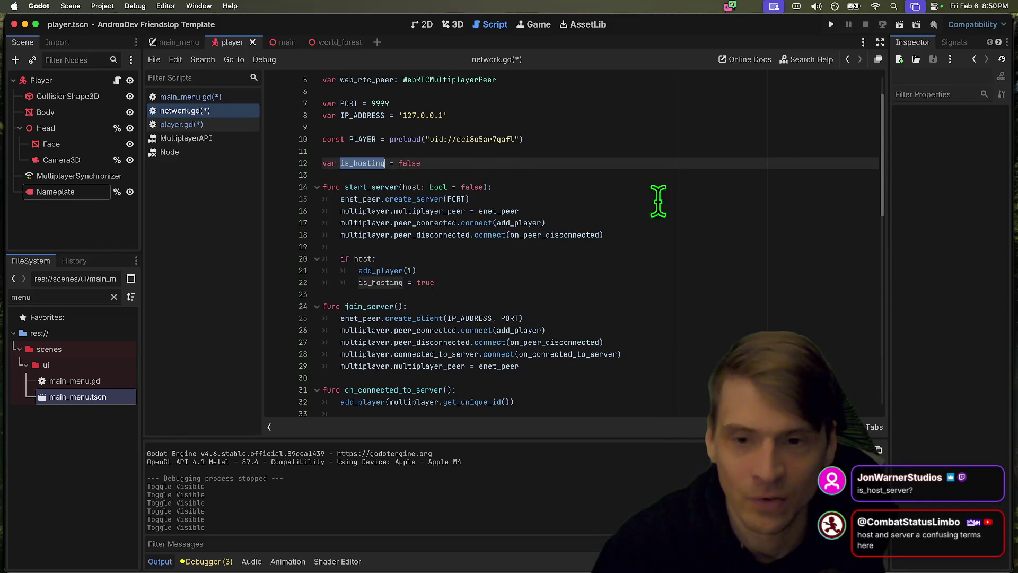
pyautogui.doubleClick(411, 187)
pyautogui.press('super+d')
pyautogui.write('add_ser')
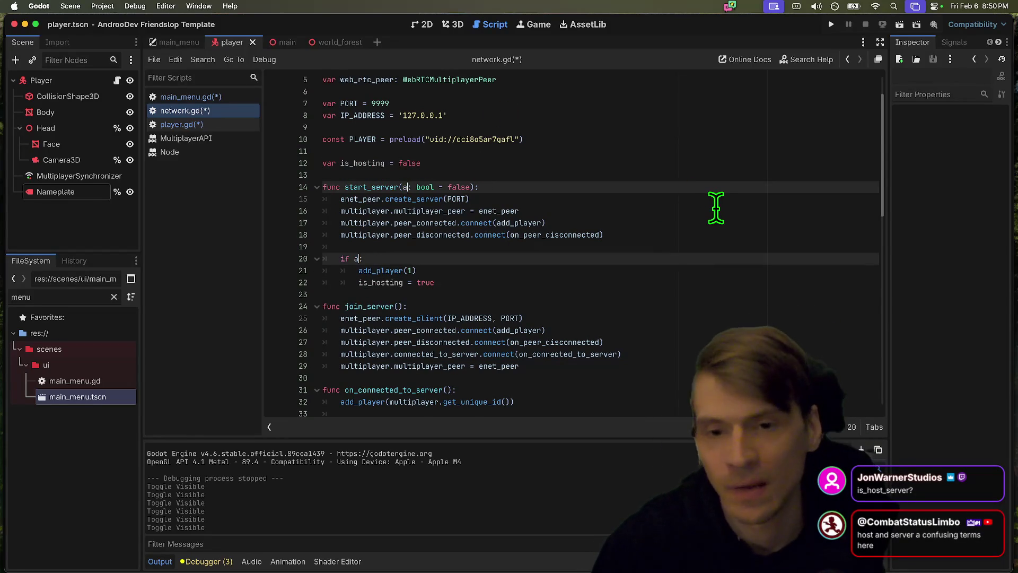
pyautogui.write('ver_player')
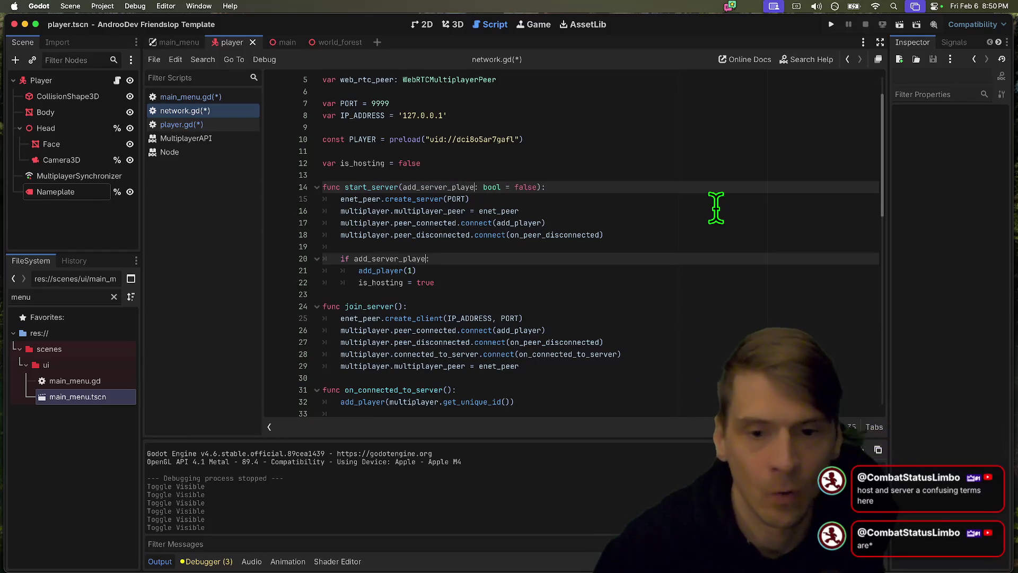
pyautogui.press('Escape')
# Rename the is_hosting flag to server_player
pyautogui.click(376, 163)
pyautogui.doubleClick(377, 164)
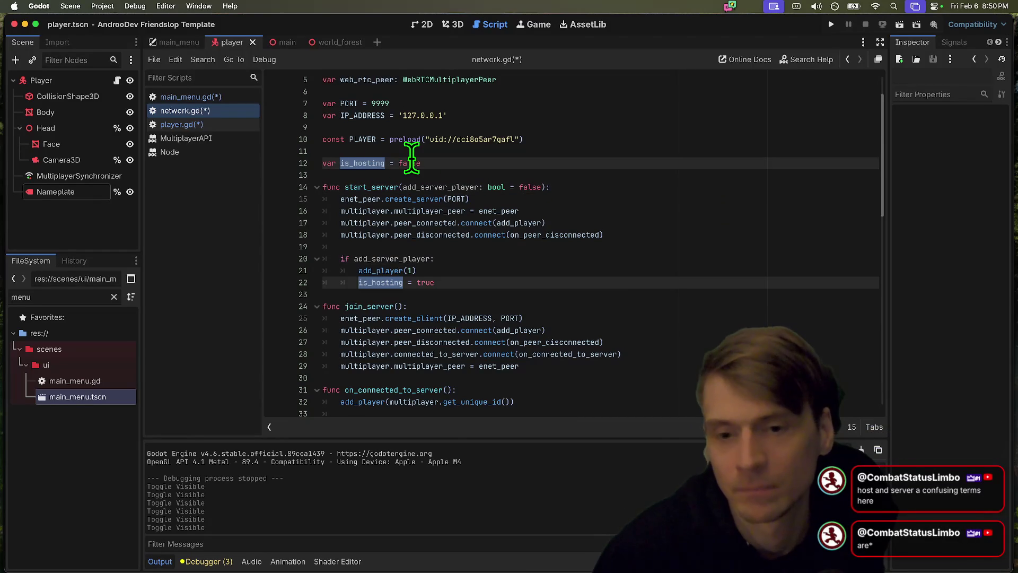
pyautogui.write('server_player')
pyautogui.press('Escape')
pyautogui.click(662, 149)
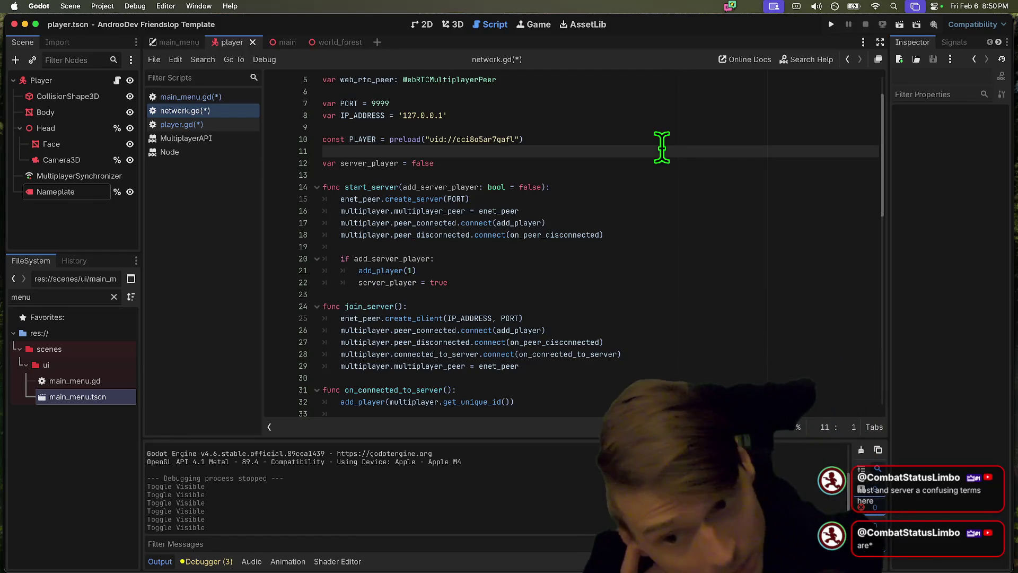
# Remove the indentation from the blank lines 33 to 35
pyautogui.doubleClick(392, 270)
pyautogui.press('End')
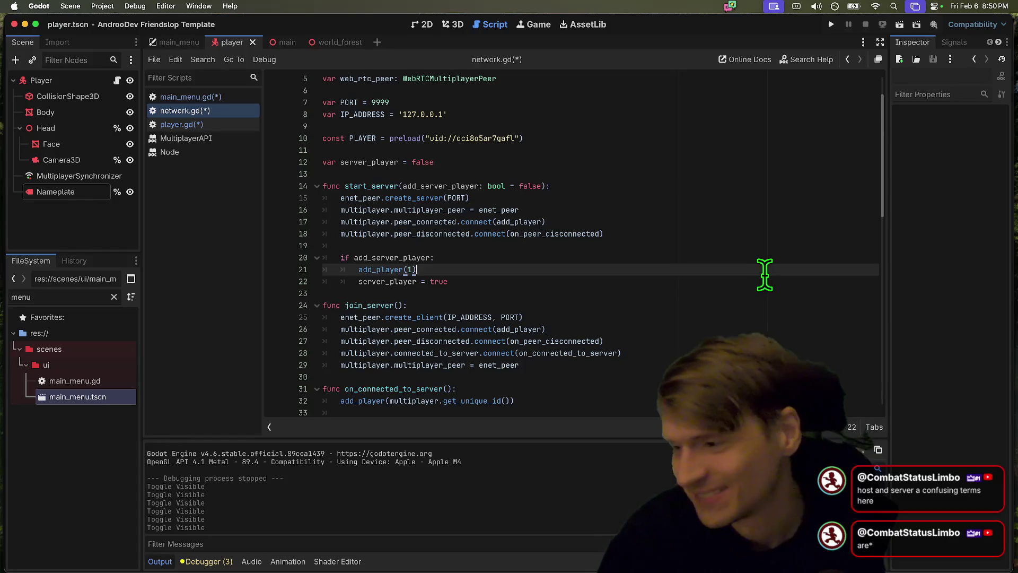
pyautogui.scroll(-2, 764, 273)
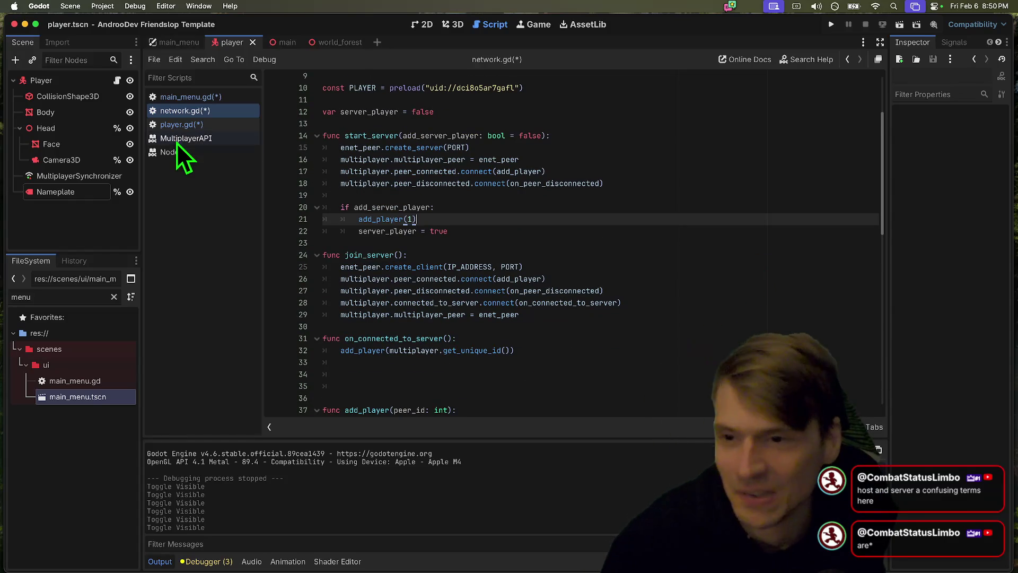
pyautogui.moveTo(493, 395)
pyautogui.mouseDown()
pyautogui.moveTo(568, 386)
pyautogui.moveTo(185, 363)
pyautogui.mouseUp()
pyautogui.hotkey('shift', 'Tab')
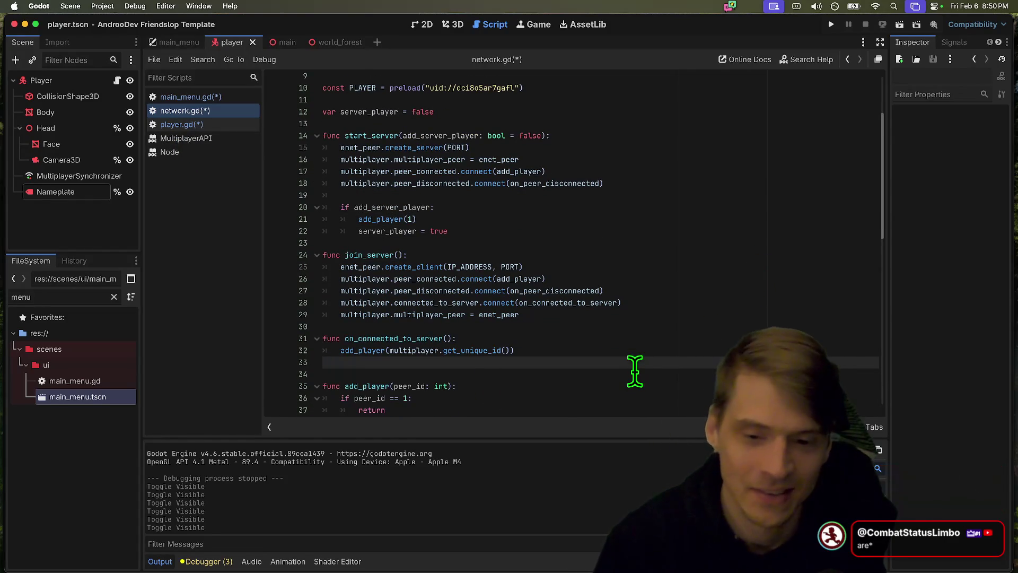
pyautogui.press('Down')
pyautogui.press('Down')
pyautogui.doubleClick(398, 338)
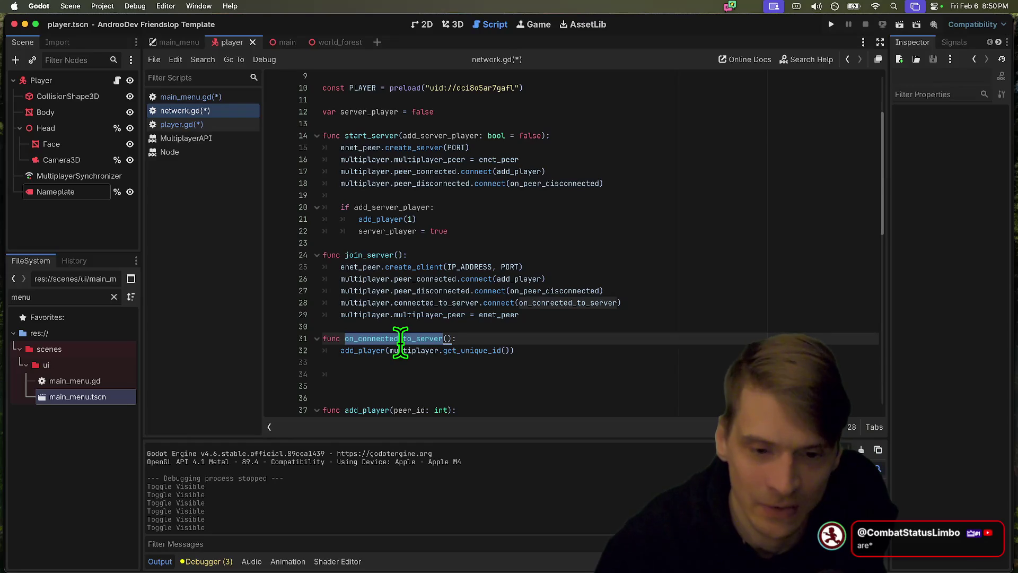
pyautogui.click(651, 374)
pyautogui.click(397, 338)
pyautogui.click(685, 374)
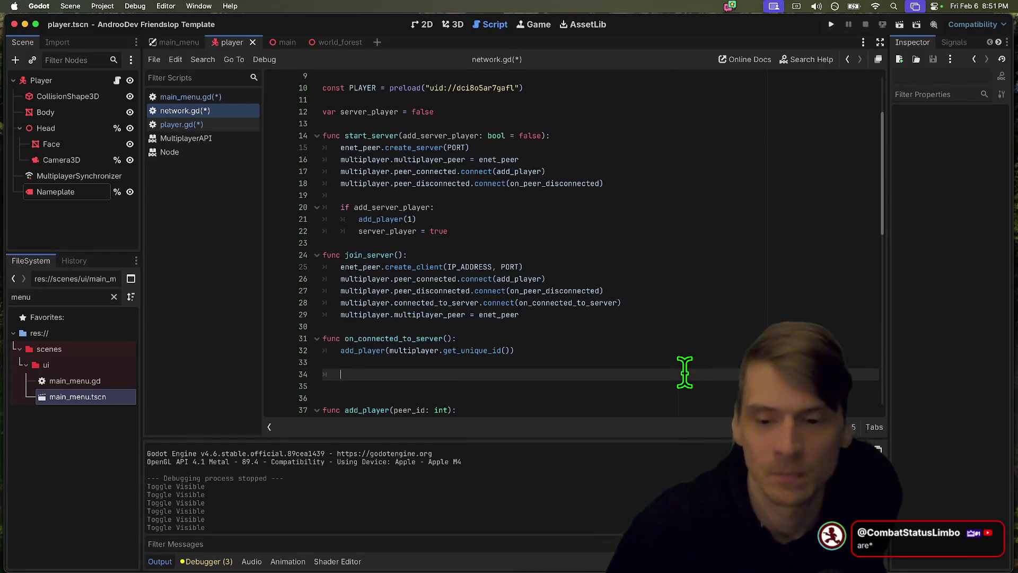
pyautogui.write('request_')
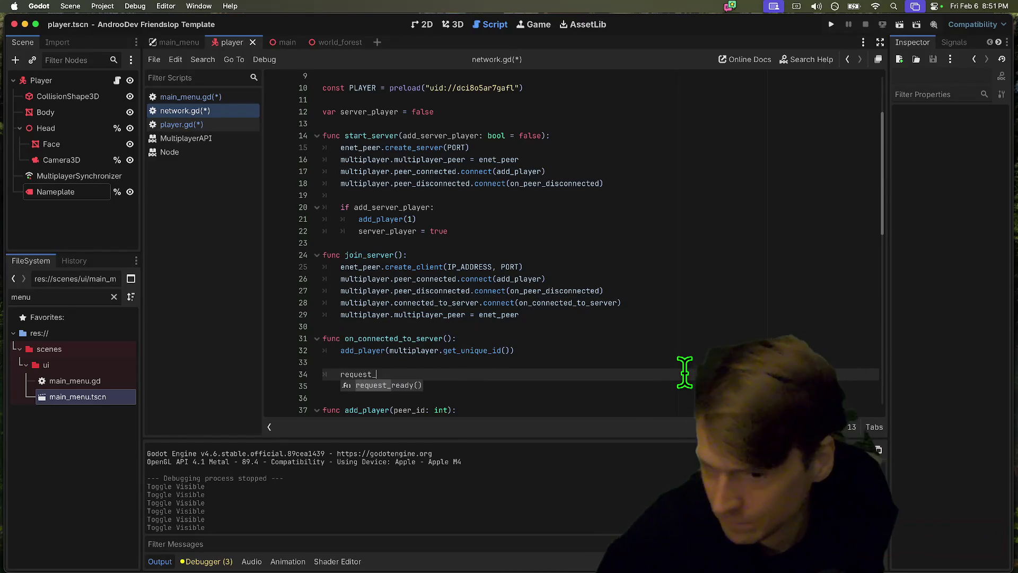
pyautogui.press('Escape')
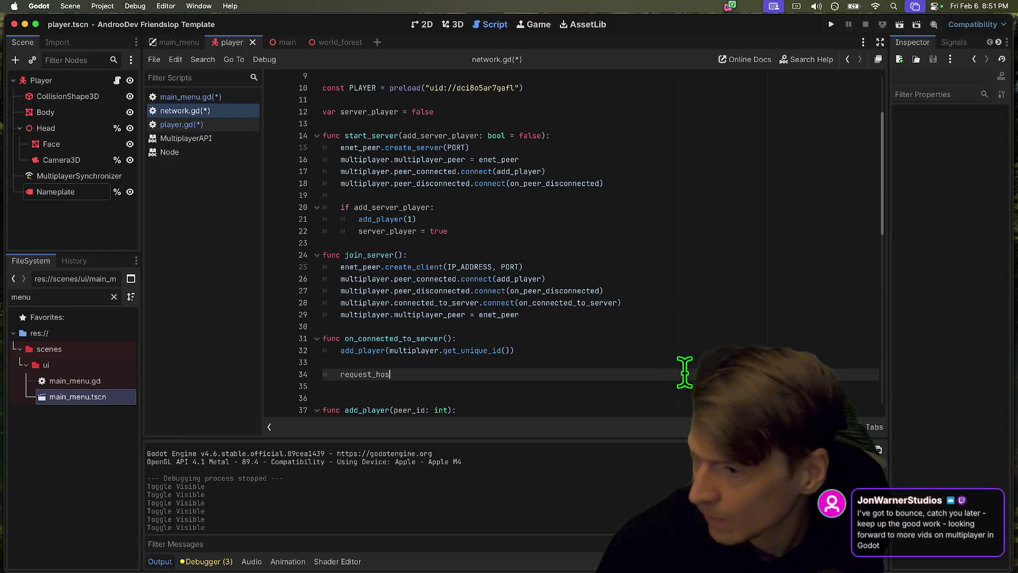
pyautogui.press('BackSpace')
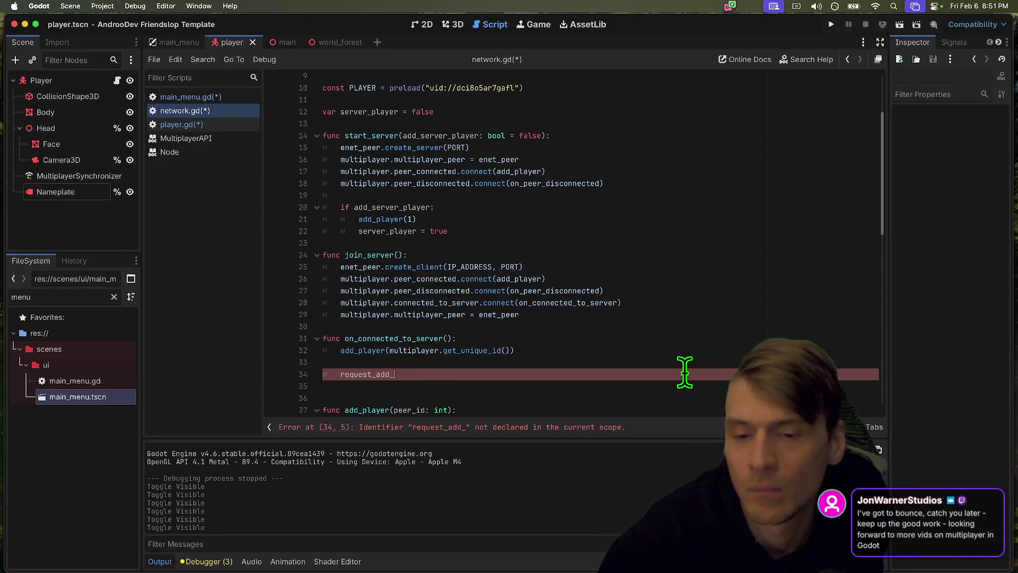
pyautogui.doubleClick(408, 211)
pyautogui.doubleClick(433, 378)
pyautogui.press('BackSpace')
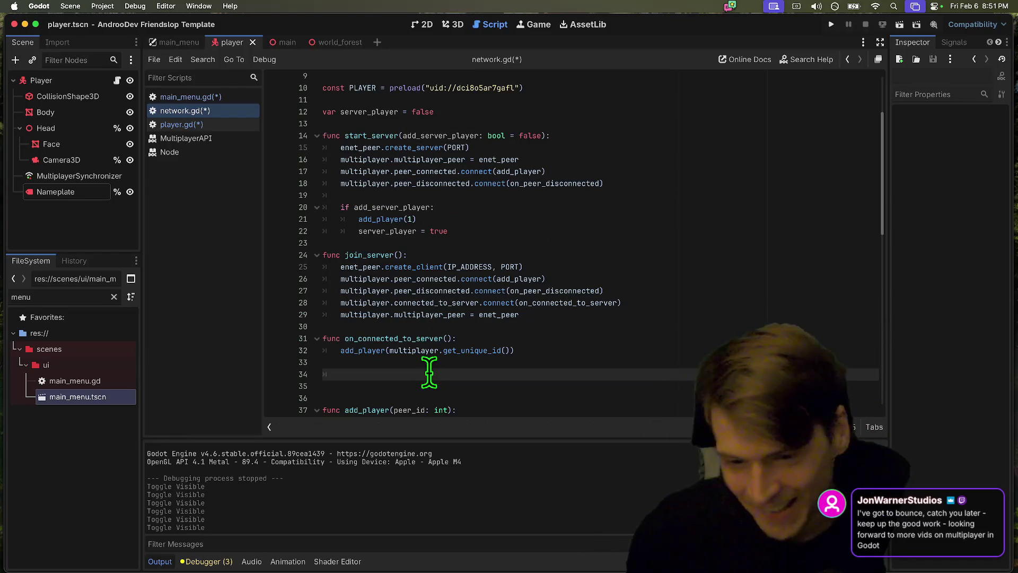
# Rename the add_server_player parameter to with_host
pyautogui.doubleClick(450, 136)
pyautogui.write('h:')
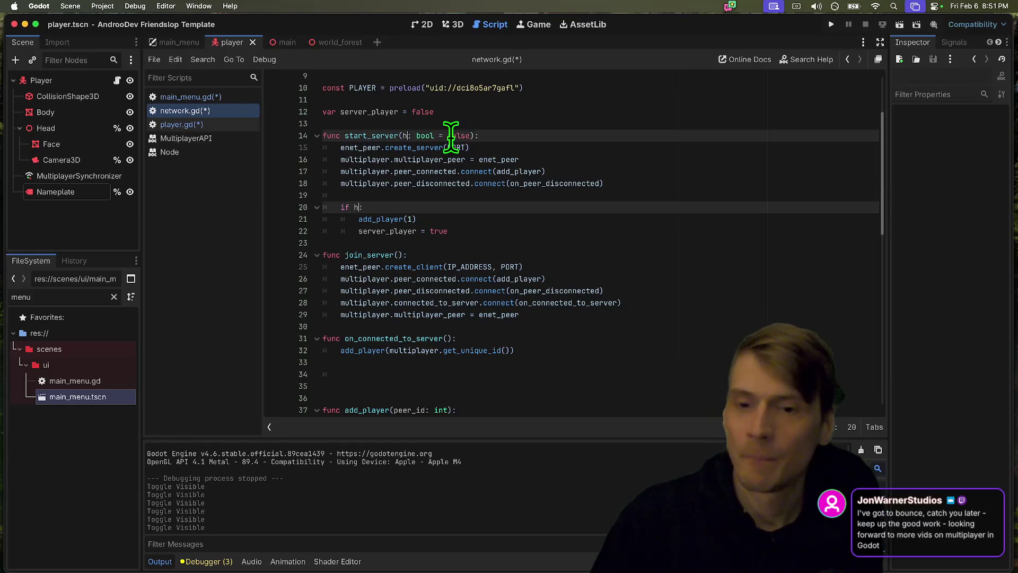
pyautogui.press('BackSpace')
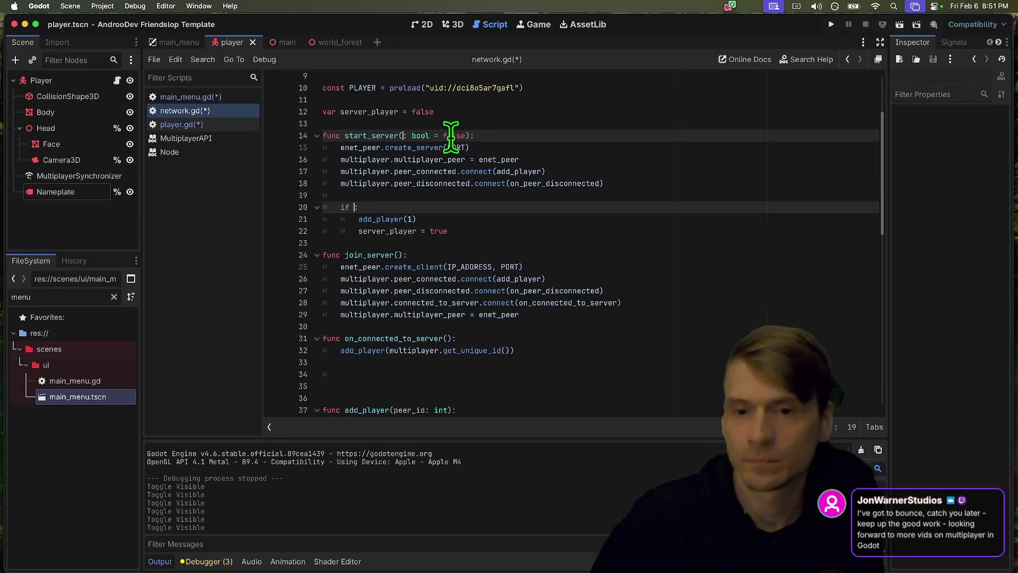
pyautogui.write('with_host')
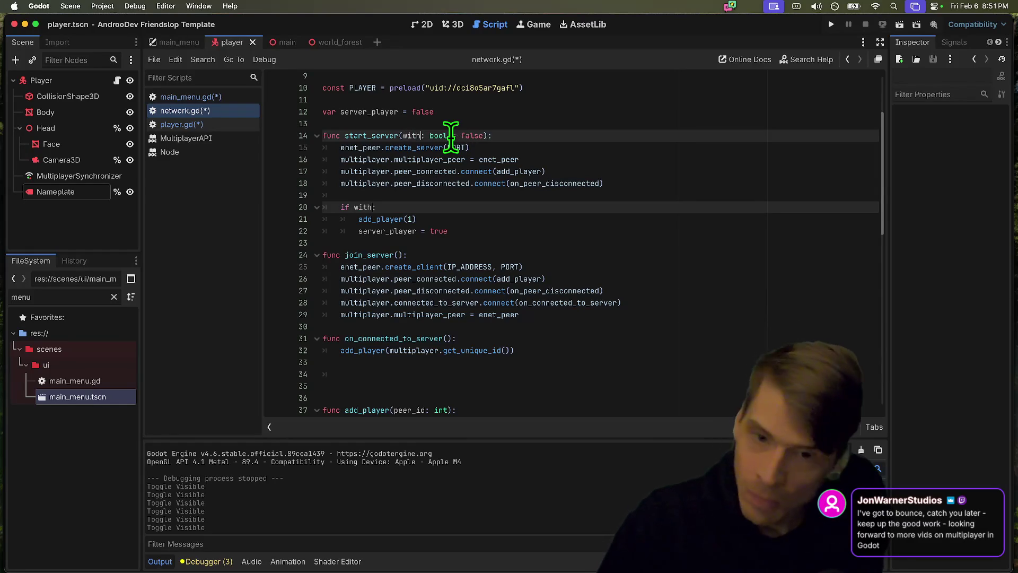
# Rename server_player back to is_hosting on lines 12 and 22
pyautogui.click(385, 112)
pyautogui.doubleClick(384, 112)
pyautogui.hotkey('ctrl', 'd')
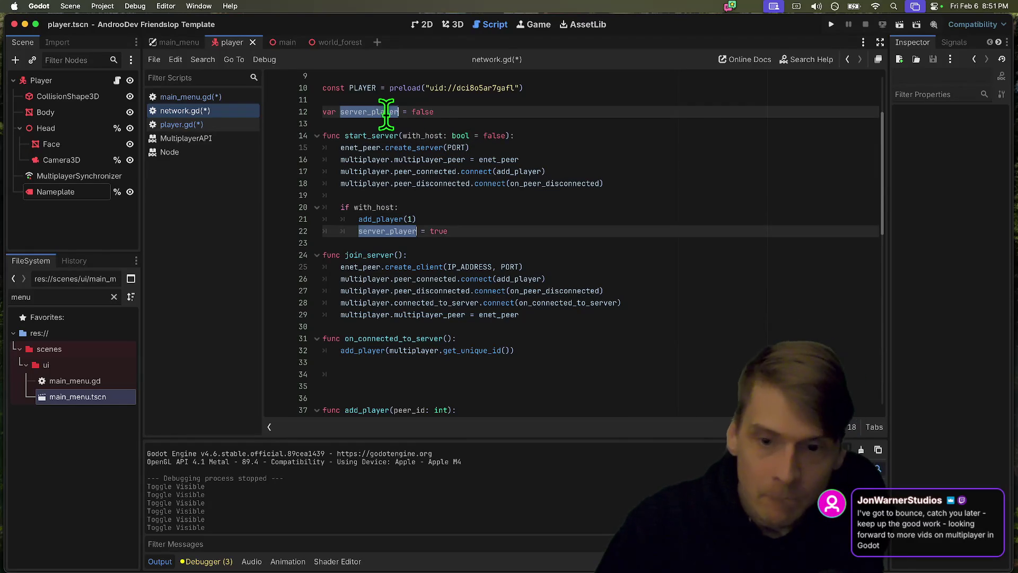
pyautogui.write('is_hoastin')
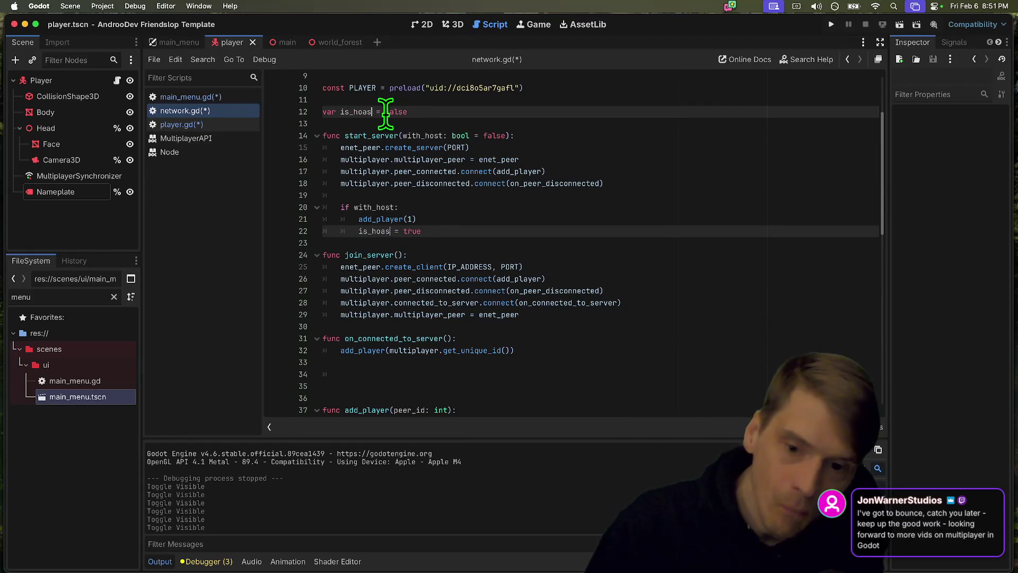
pyautogui.press('BackSpace')
pyautogui.press('BackSpace')
pyautogui.press('BackSpace')
pyautogui.write('sting')
pyautogui.click(386, 112)
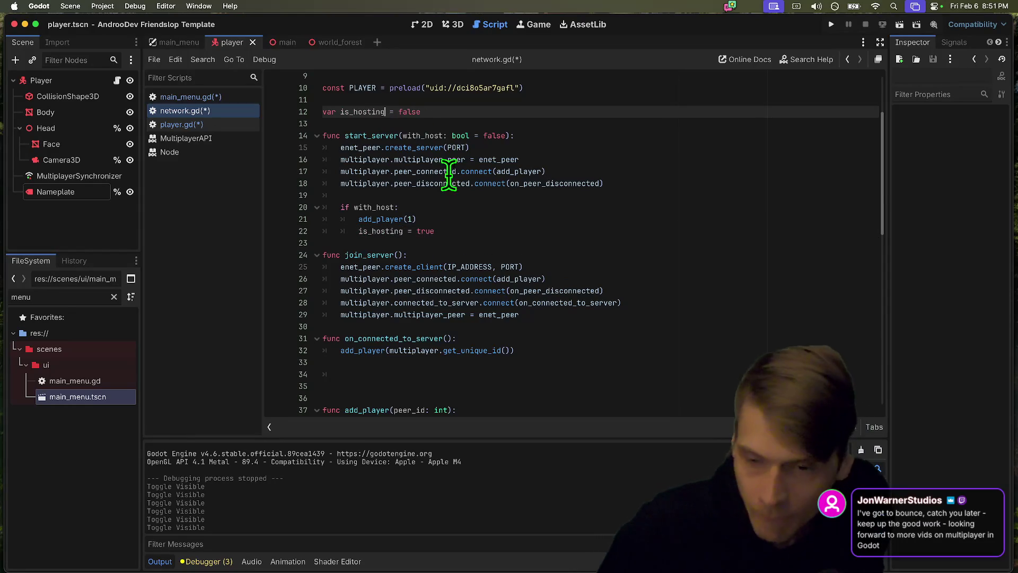
pyautogui.click(584, 348)
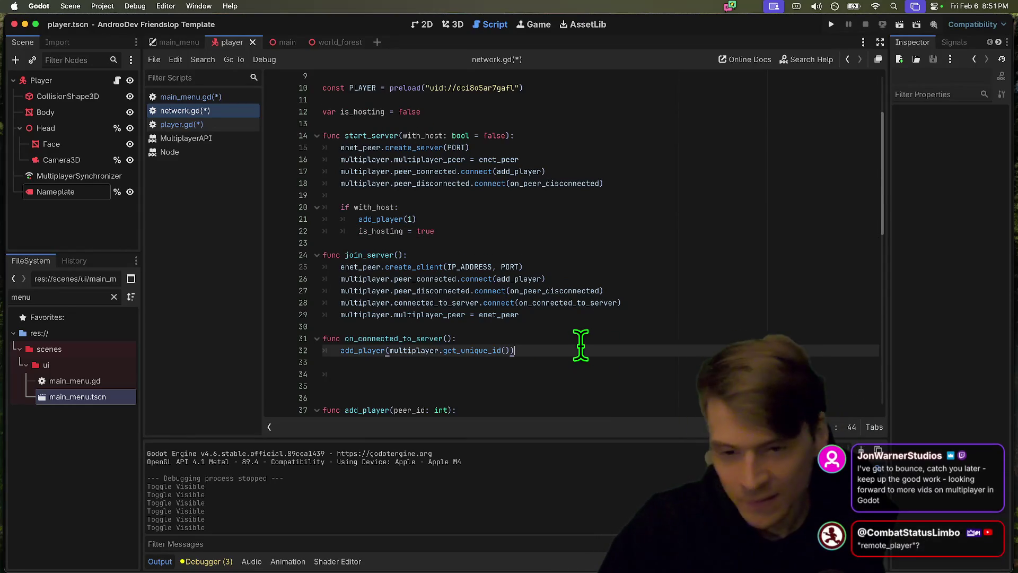
pyautogui.press('Down')
pyautogui.press('Down')
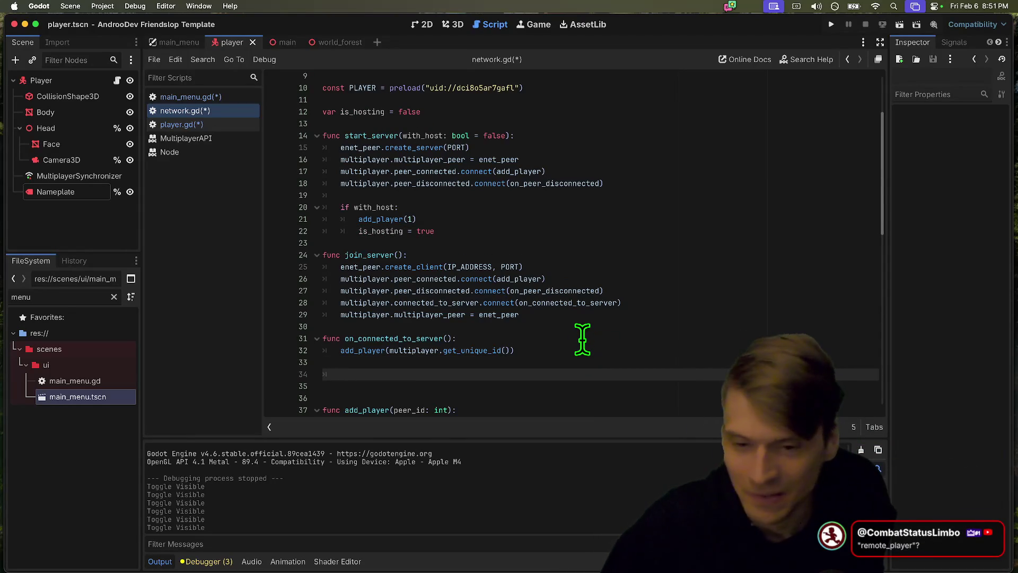
# Rename the with_host parameter to with_local_player in both occurrences
pyautogui.doubleClick(382, 219)
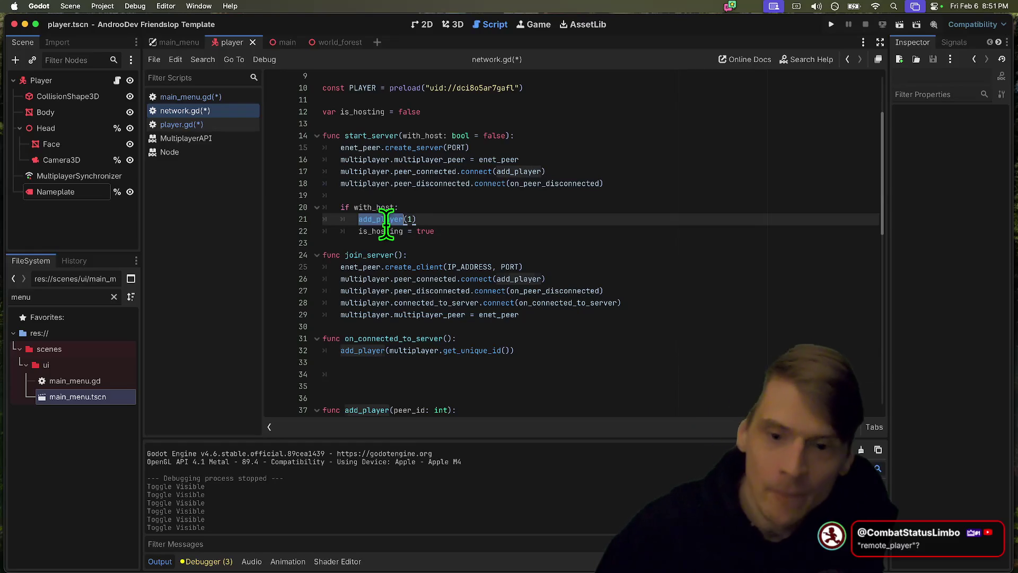
pyautogui.doubleClick(406, 136)
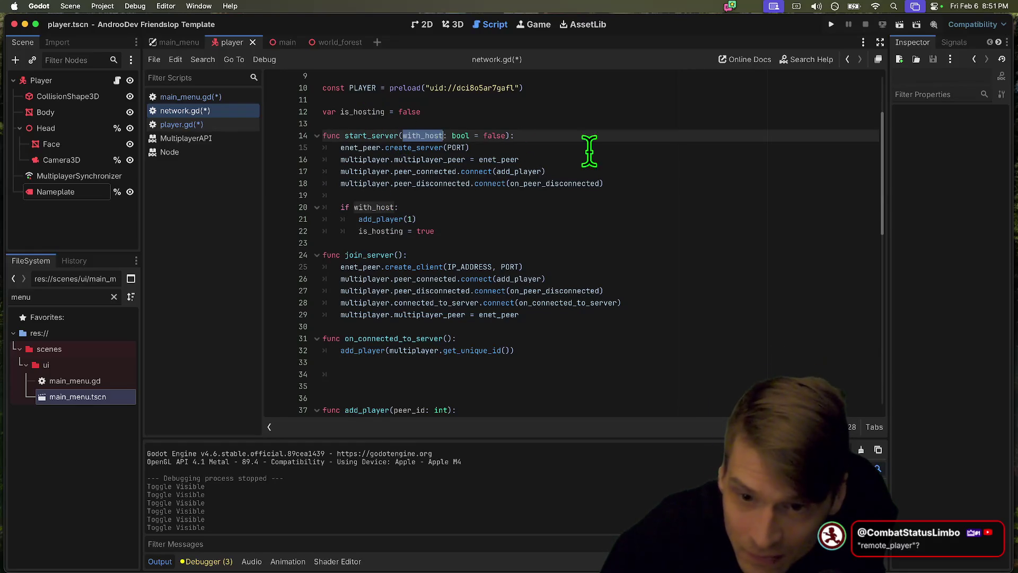
pyautogui.press('super+d')
pyautogui.write('with_local')
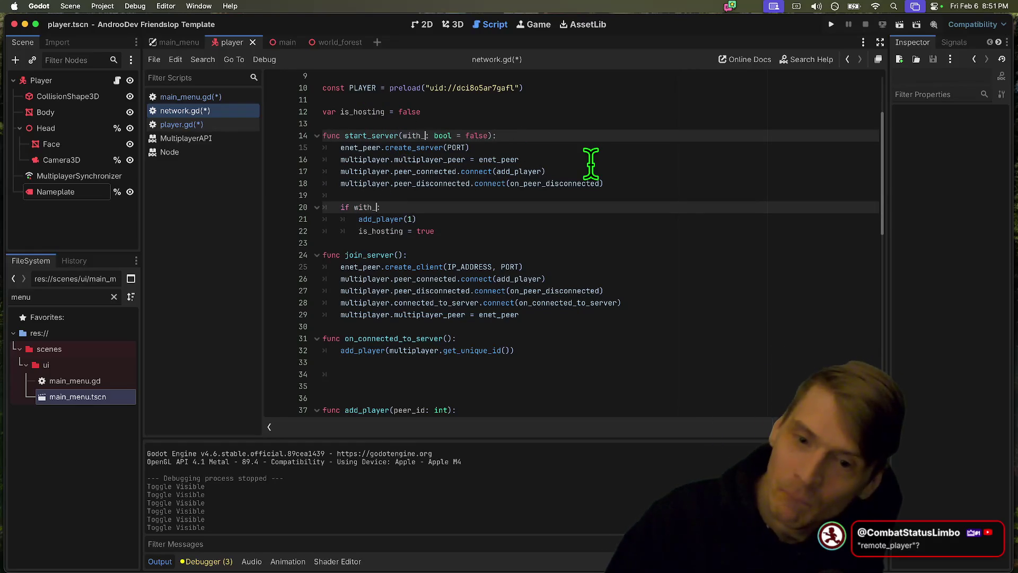
pyautogui.write('_player')
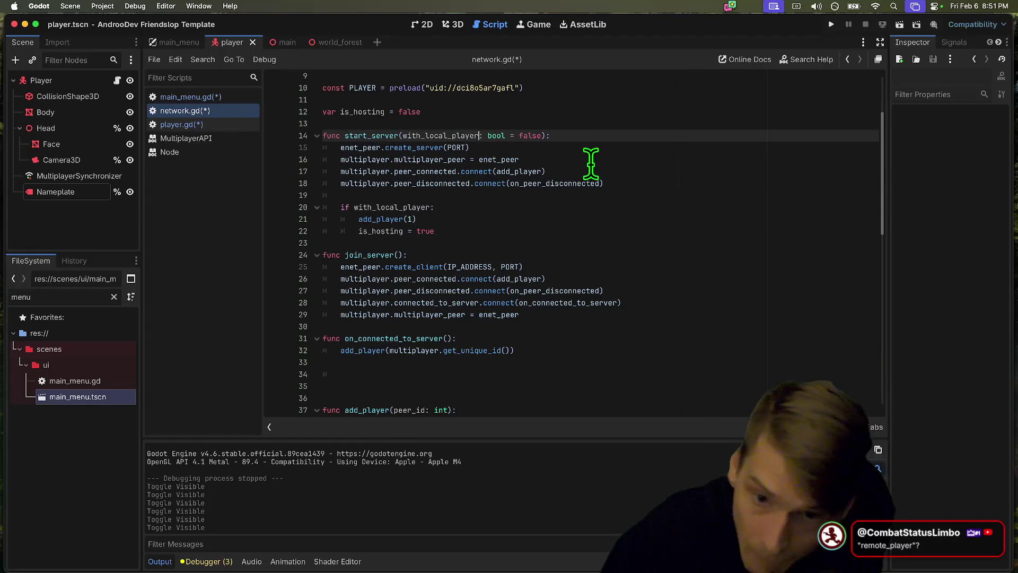
# Undo an accidental edit so the flag stays named is_hosting
pyautogui.doubleClick(423, 133)
pyautogui.doubleClick(362, 111)
pyautogui.press('super+d')
pyautogui.write('ha')
pyautogui.press('super+z')
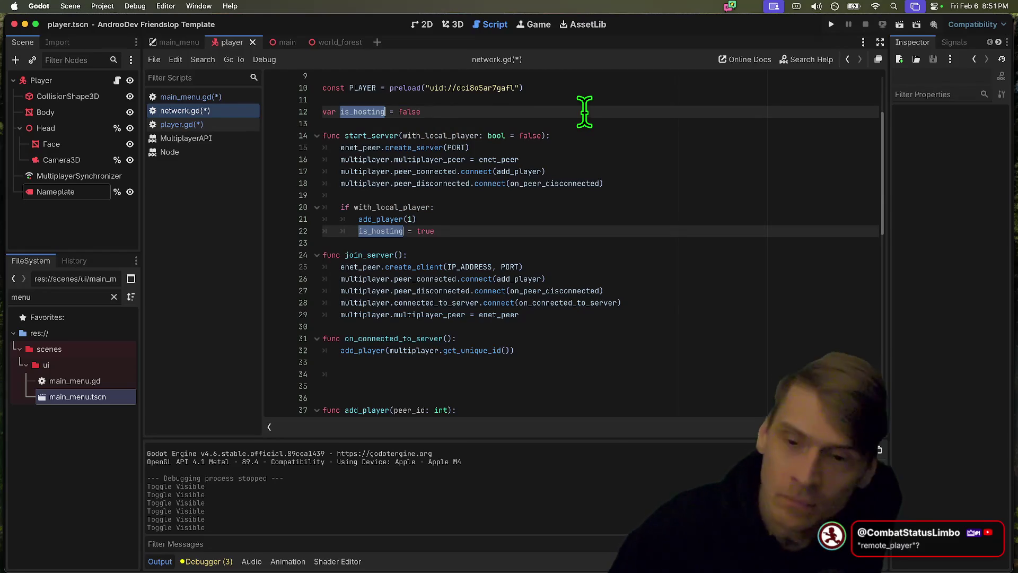
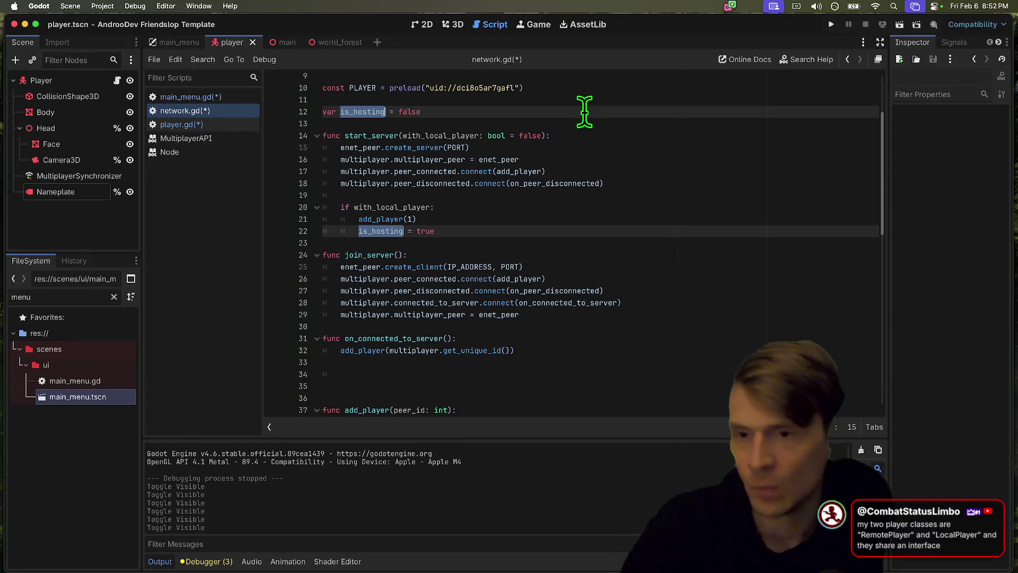
# In player.gd, change the check to 'if not is_multiplayer_authority()' and delete the else: line
pyautogui.click(238, 127)
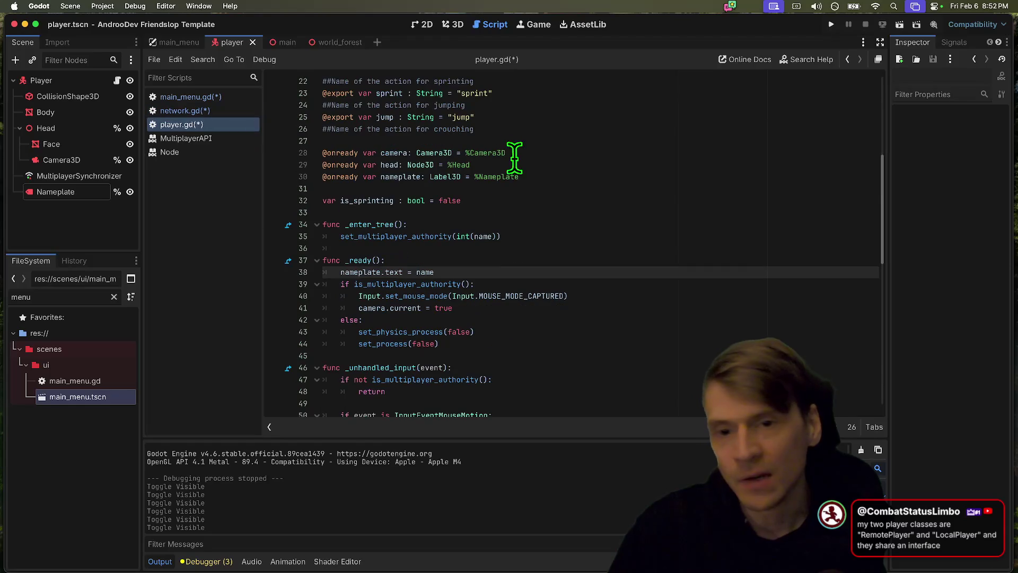
pyautogui.scroll(-1, 534, 261)
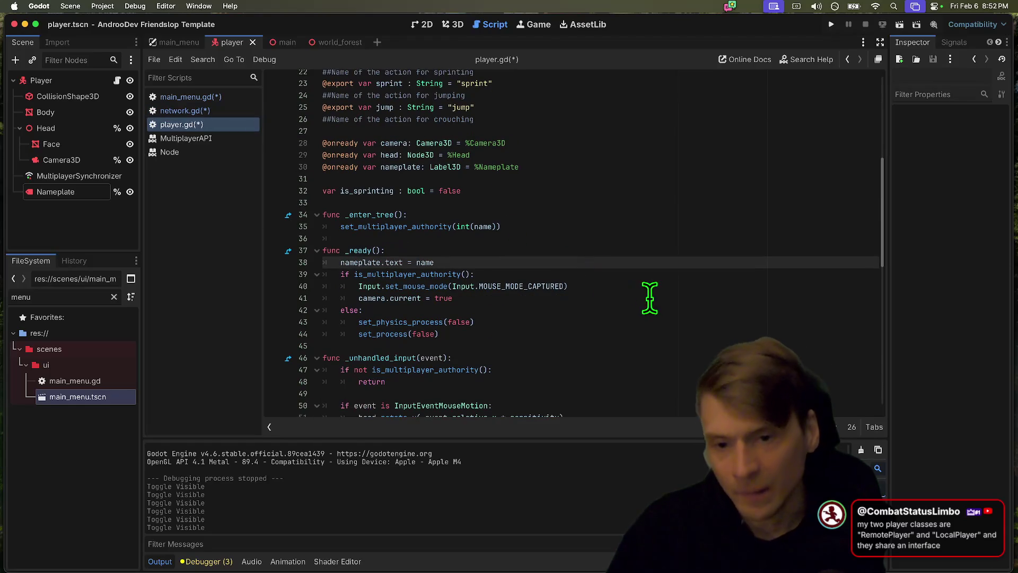
pyautogui.doubleClick(376, 273)
pyautogui.tripleClick(470, 309)
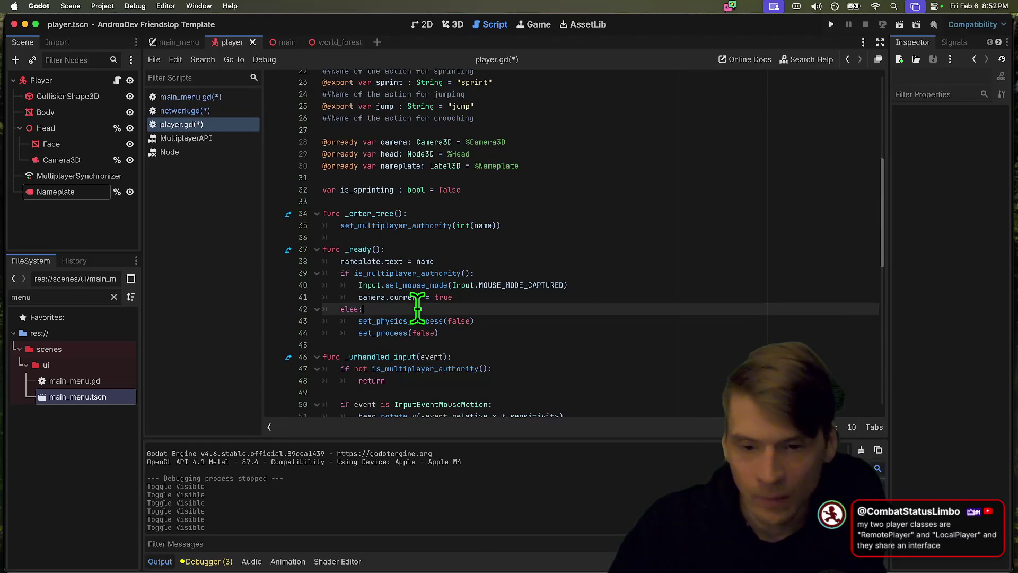
pyautogui.press('BackSpace')
pyautogui.click(610, 285)
pyautogui.press('Up')
pyautogui.press('Home')
pyautogui.press('Right')
pyautogui.press('Right')
pyautogui.write('n')
pyautogui.press('BackSpace')
pyautogui.write('not')
# Move the set_physics_process and set_process lines into the if block and add return after them
pyautogui.moveTo(602, 309); pyautogui.dragTo(606, 320)
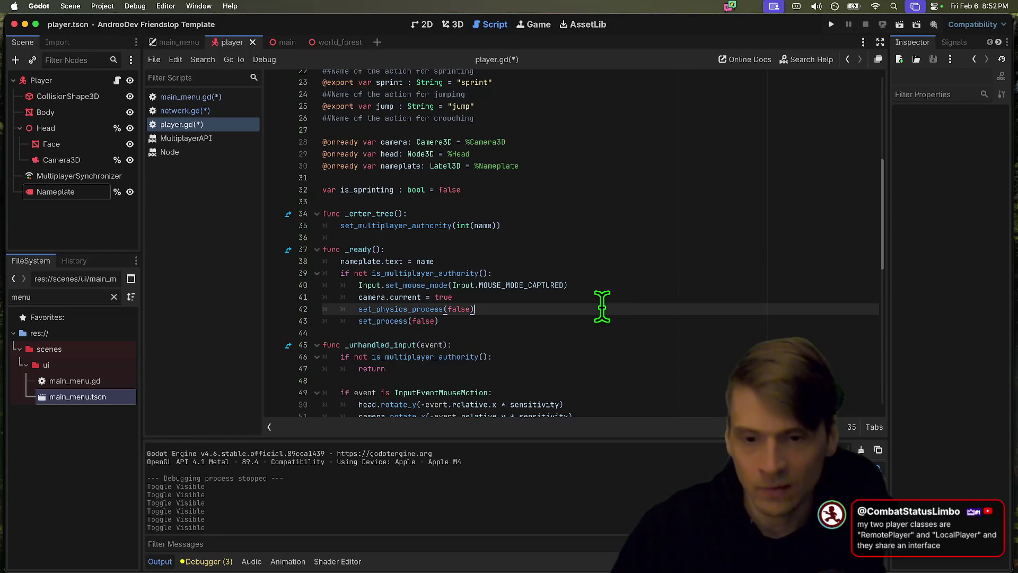
pyautogui.press('super+x')
pyautogui.press('Up')
pyautogui.press('Up')
pyautogui.press('Return')
pyautogui.press('Up')
pyautogui.press('super+v')
pyautogui.press('Down')
pyautogui.press('Down')
pyautogui.press('Return')
pyautogui.press('Return')
pyautogui.press('Up')
pyautogui.press('Up')
pyautogui.press('Up')
pyautogui.press('Tab')
pyautogui.press('Tab')
pyautogui.write('return')
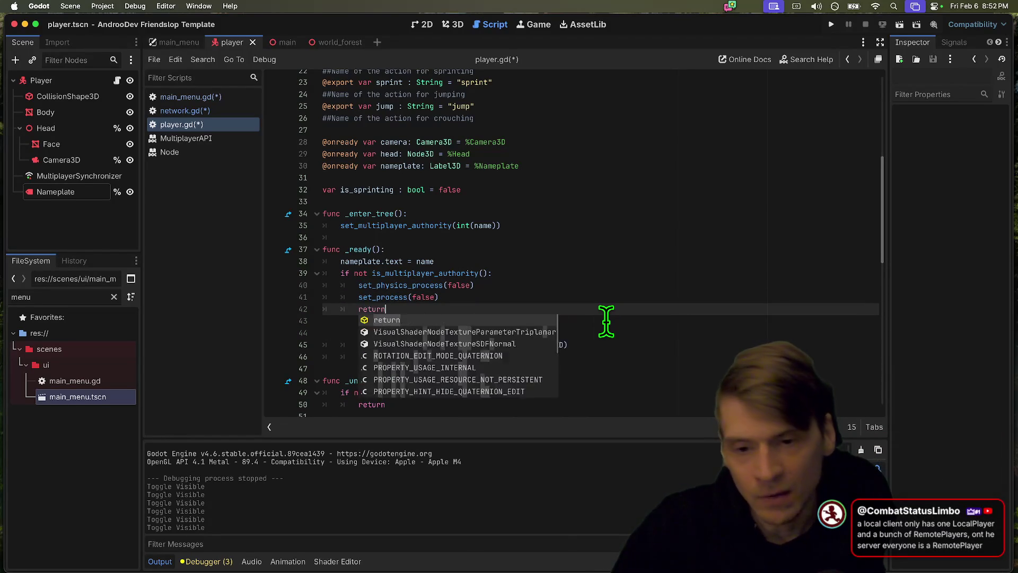
pyautogui.press('Down')
pyautogui.press('Delete')
# Dedent the mouse-capture and camera lines out of the if block
pyautogui.moveTo(582, 342); pyautogui.dragTo(300, 329)
pyautogui.hotkey('shift', 'Tab')
pyautogui.press('Down')
pyautogui.press('Down')
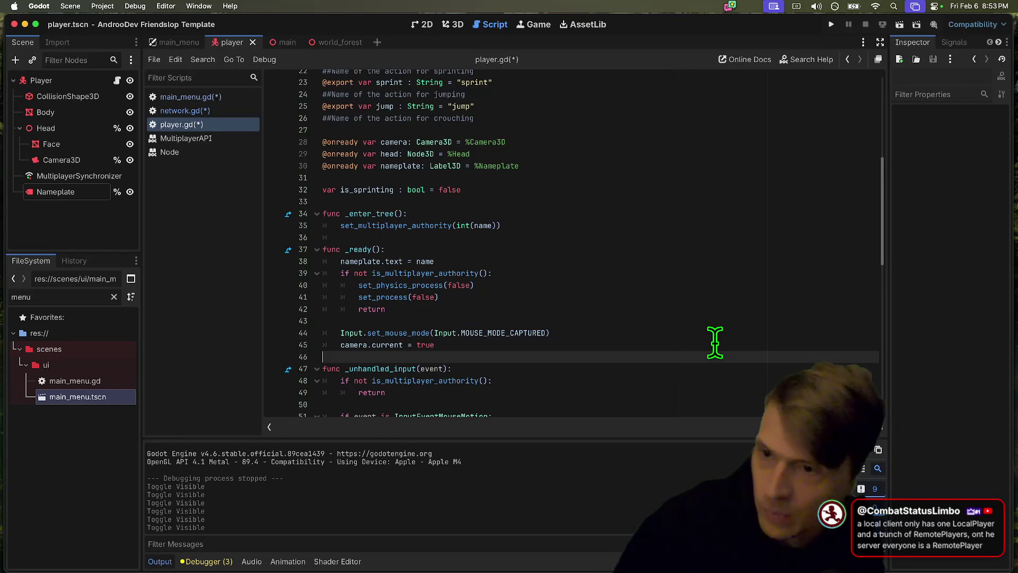
pyautogui.press('Return')
pyautogui.press('Return')
# Select the Face mesh in the player's 3D view and slide it along its Z axis
pyautogui.click(458, 25)
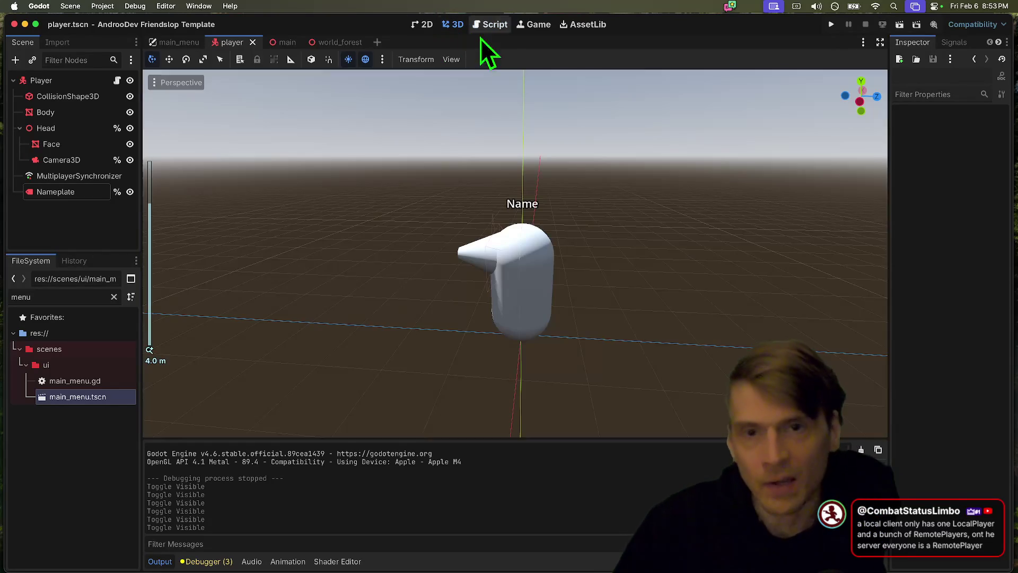
pyautogui.click(476, 260)
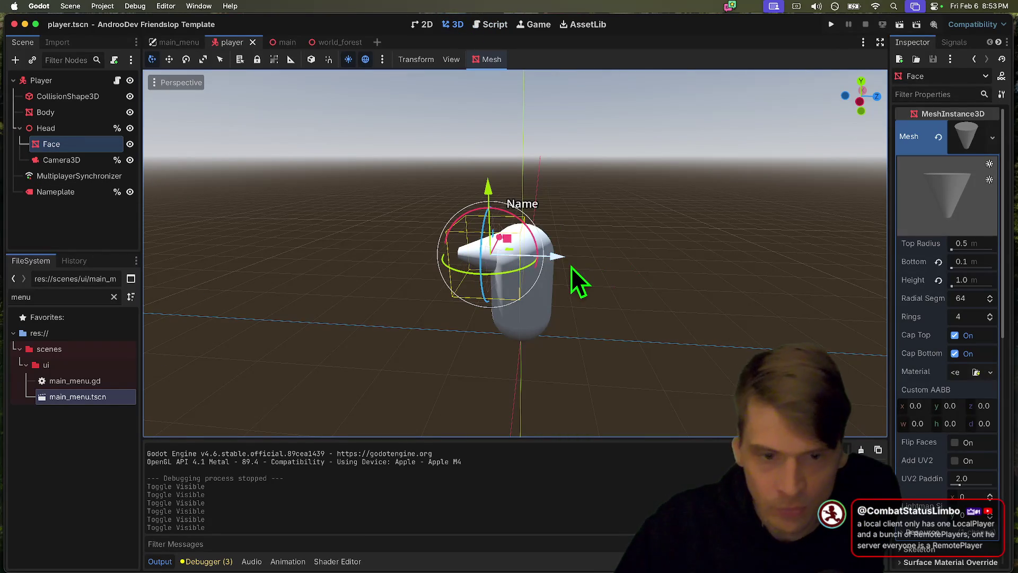
pyautogui.moveTo(557, 258); pyautogui.dragTo(482, 266)
# Run the project, host in the first window and join from the second, moving both players
pyautogui.press('super+b')
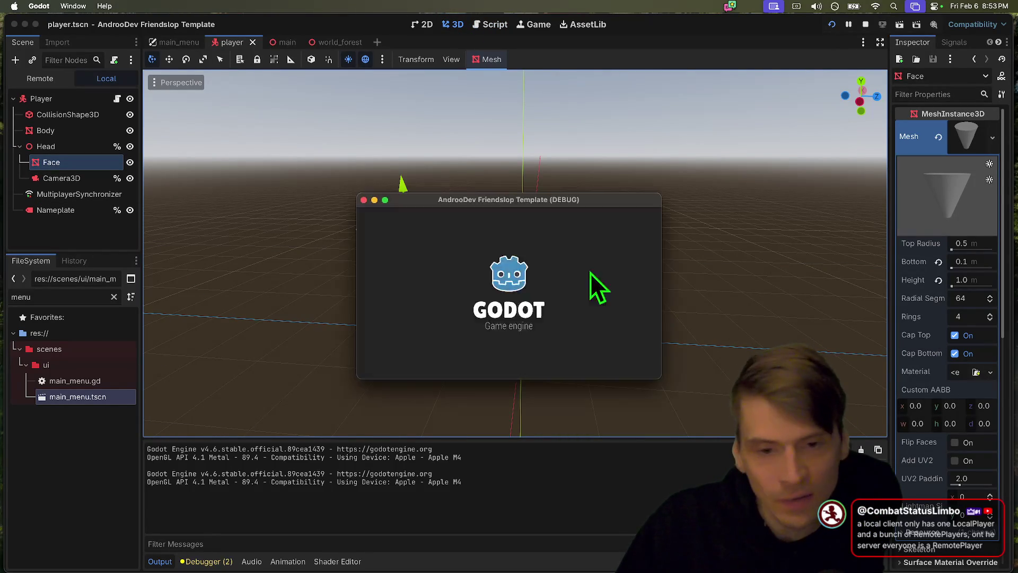
pyautogui.click(287, 266)
pyautogui.press('w')
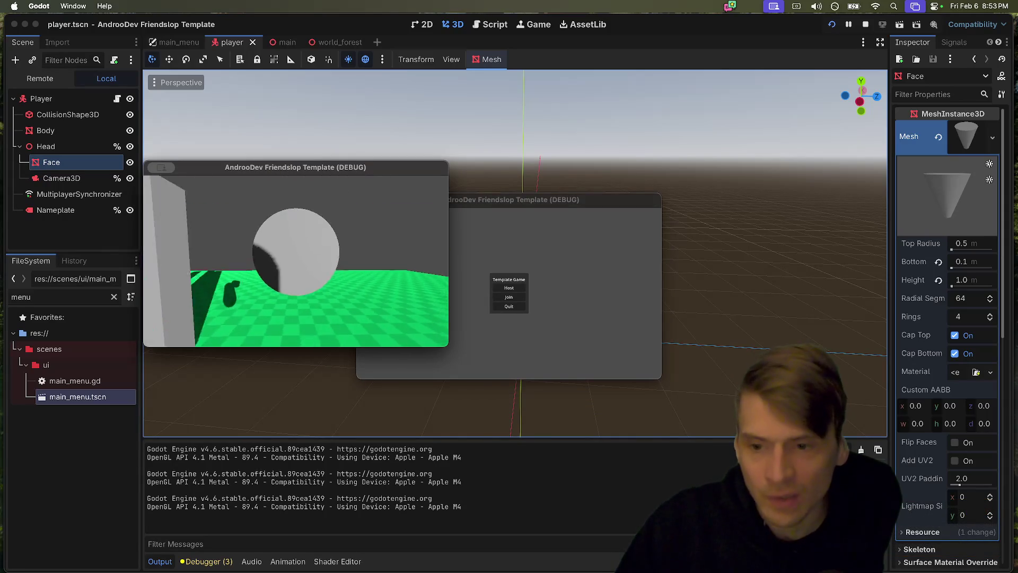
pyautogui.click(486, 304)
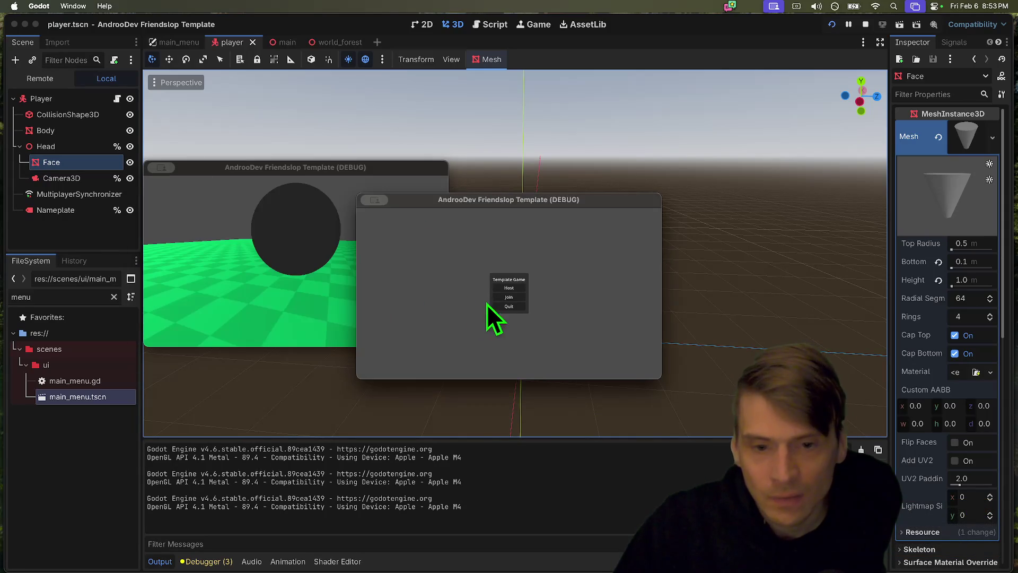
pyautogui.click(504, 300)
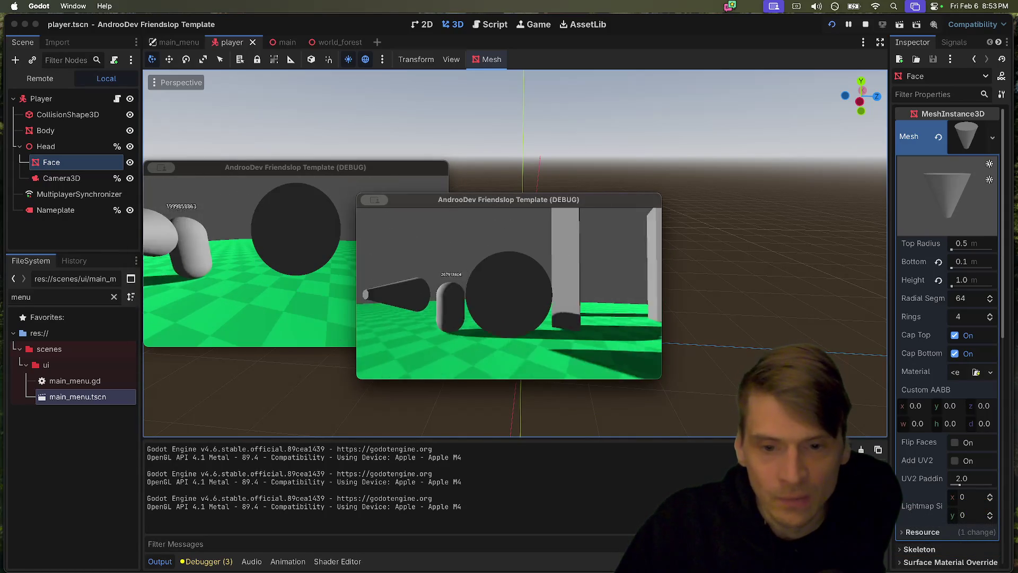
pyautogui.press('a')
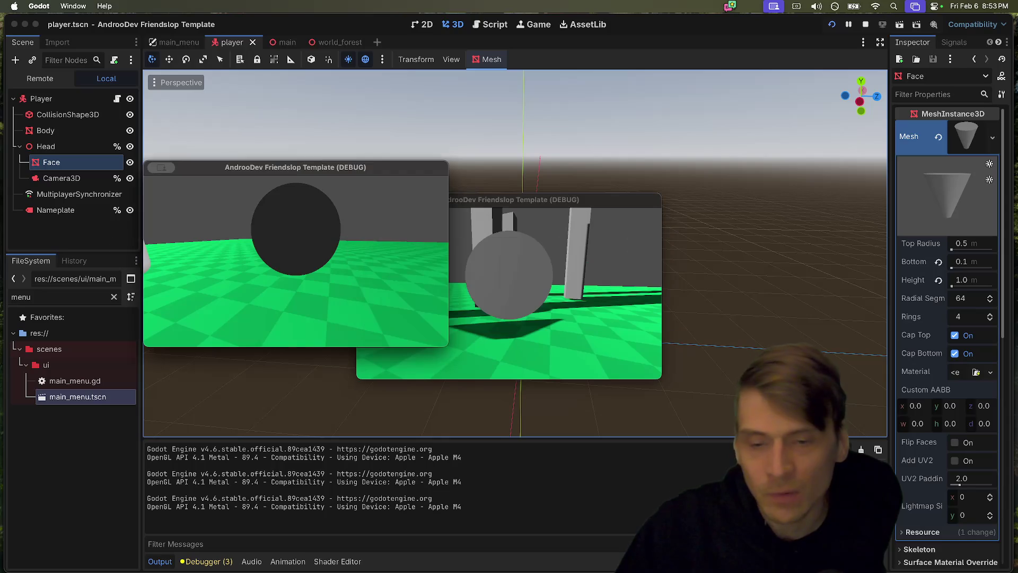
# Add $Head/Face.hide() to _ready in player.gd so the local Face is hidden
pyautogui.press('super+Tab')
pyautogui.click(491, 24)
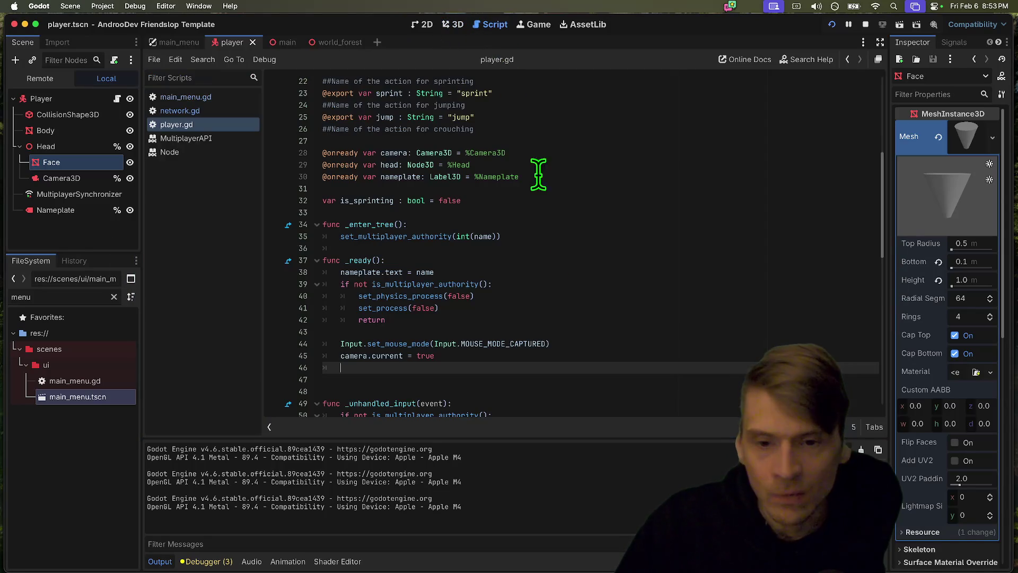
pyautogui.write('f')
pyautogui.press('BackSpace')
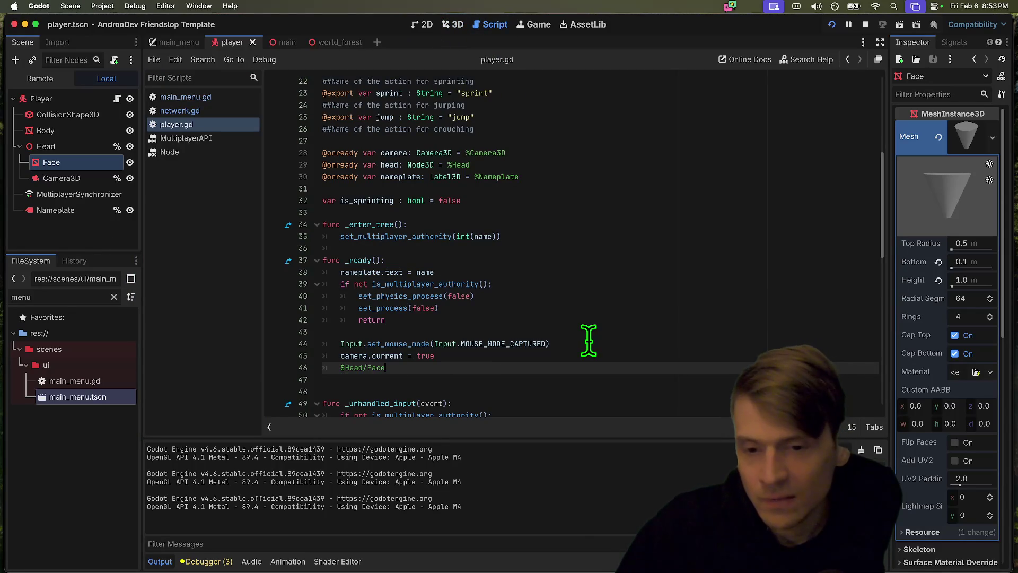
pyautogui.write('e')
pyautogui.press('Return')
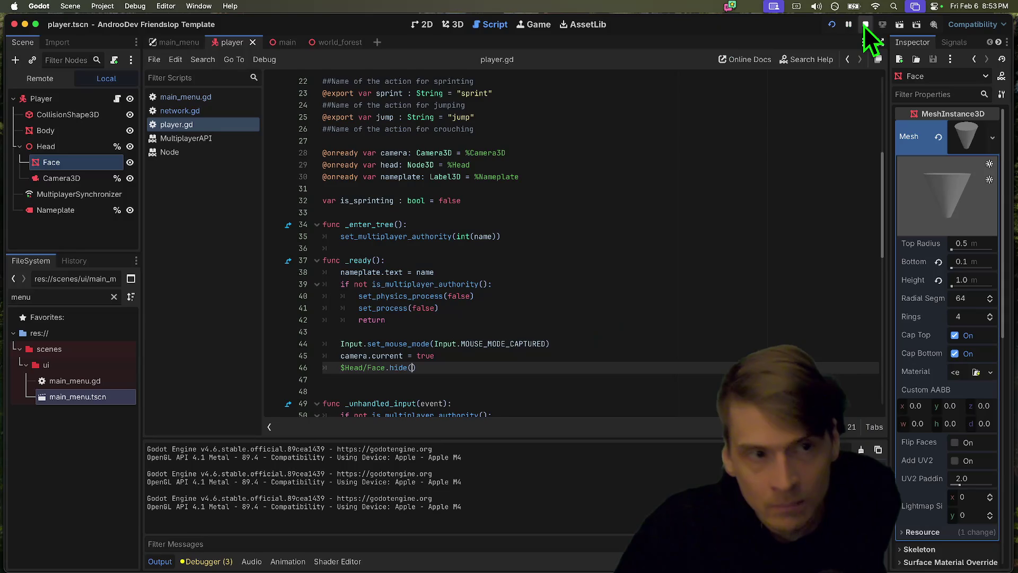
# Rerun the game, host in the right window, join from the left, then stop the instances
pyautogui.click(864, 26)
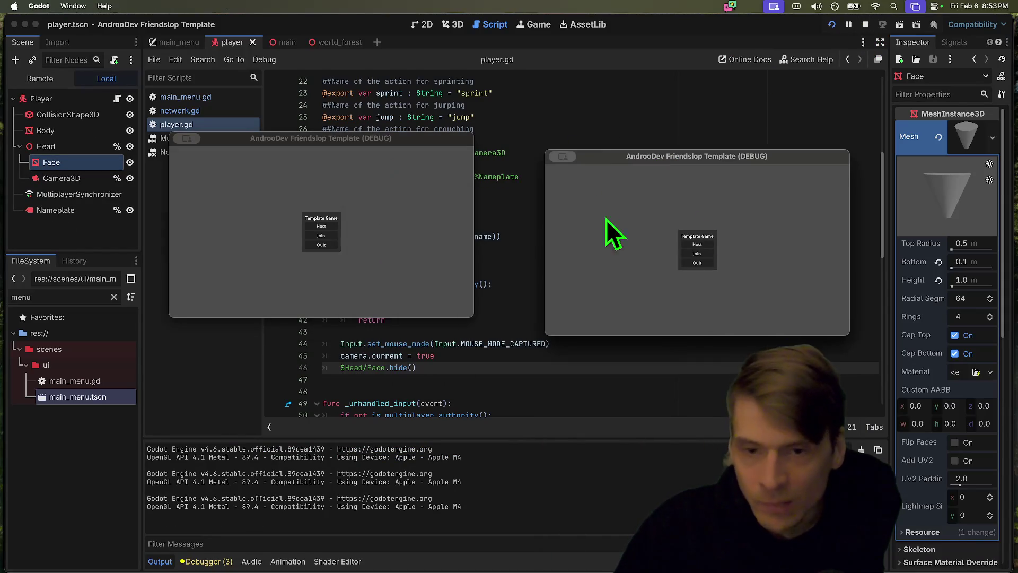
pyautogui.click(709, 258)
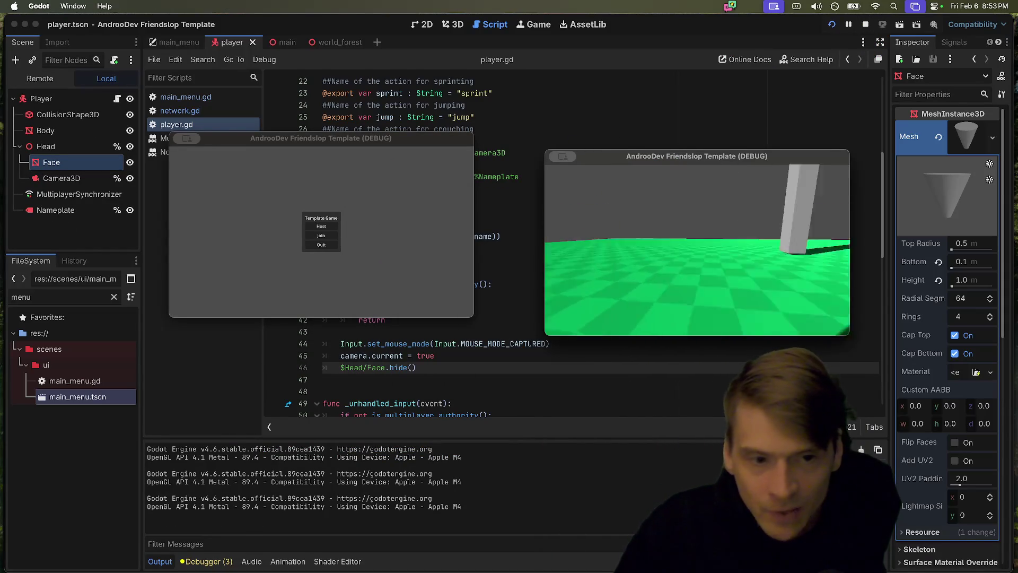
pyautogui.click(394, 255)
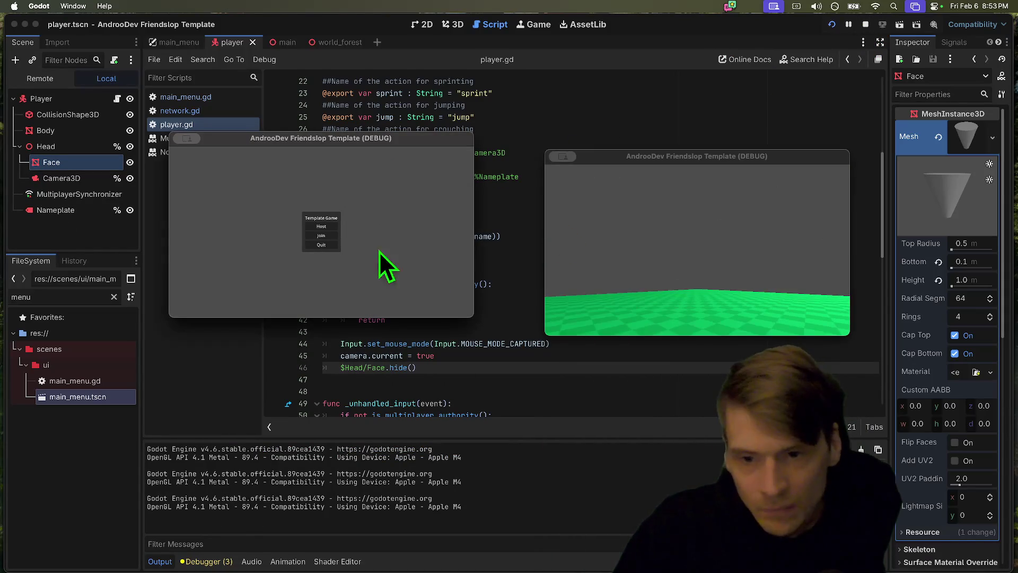
pyautogui.click(337, 237)
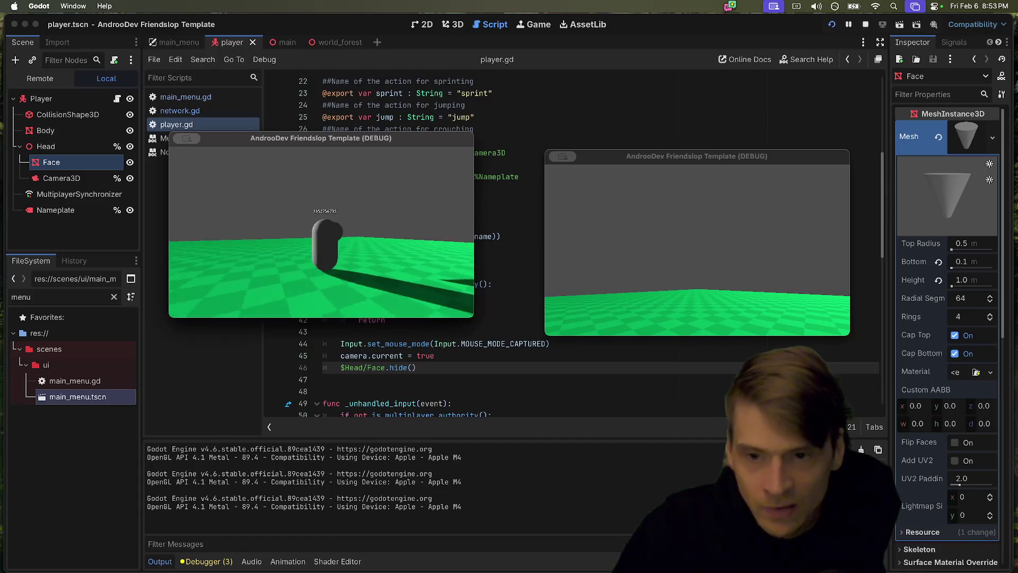
pyautogui.press('w')
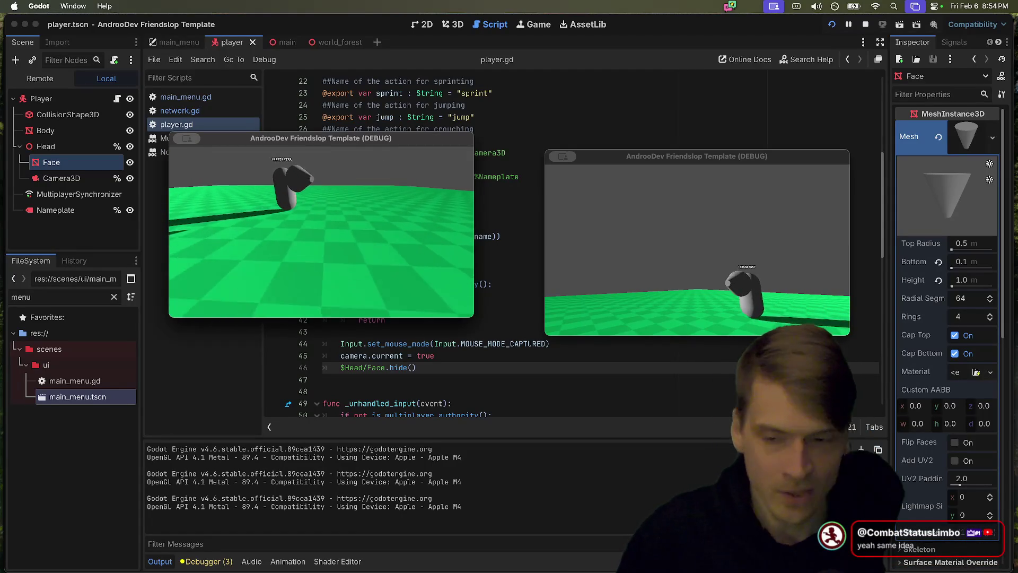
pyautogui.press('super+period')
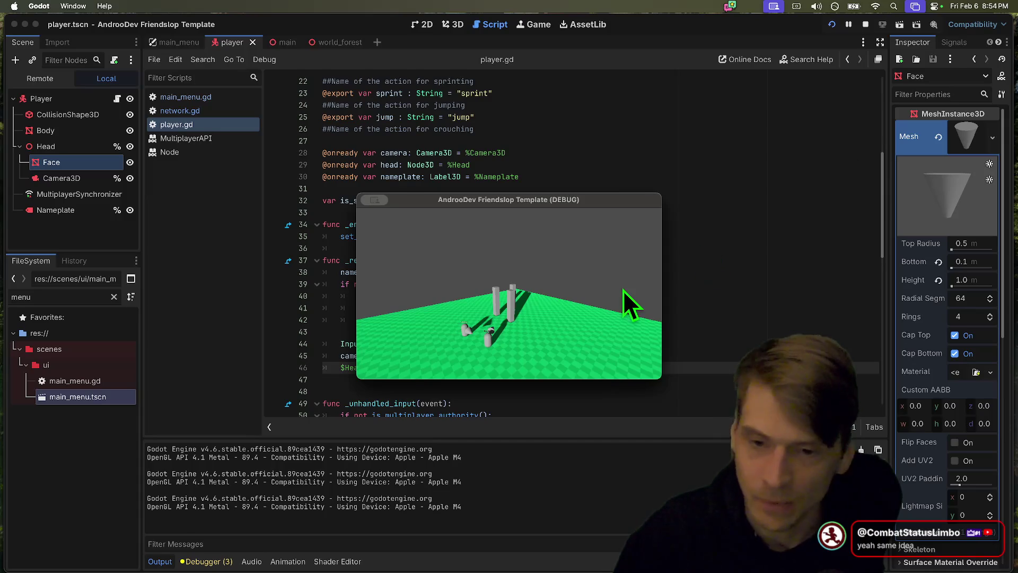
# Remove the Face-hiding line from player.gd and undo the earlier Face mesh move
pyautogui.click(597, 370)
pyautogui.press('super+BackSpace')
pyautogui.write('$F')
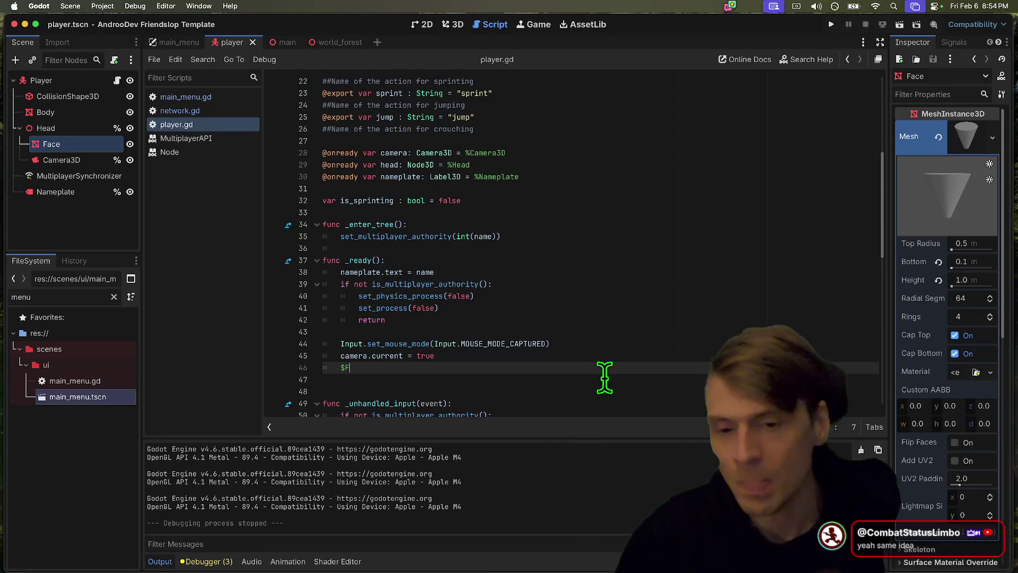
pyautogui.press('Delete')
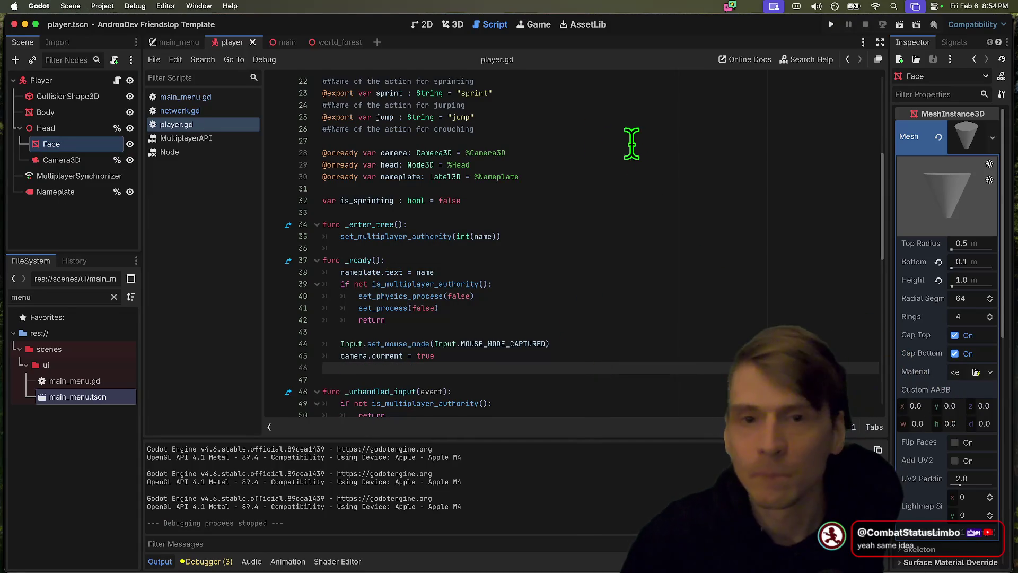
pyautogui.click(457, 24)
pyautogui.click(668, 236)
pyautogui.press('super+z')
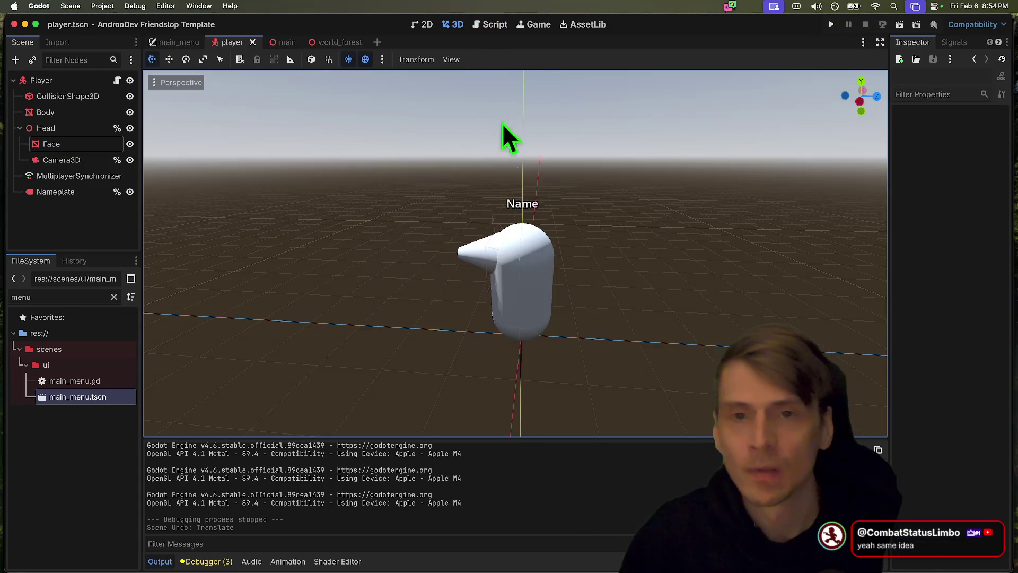
pyautogui.press('ctrl+super+3')
# Insert a blank line above the is_multiplayer_authority check in player.gd
pyautogui.moveTo(400, 320); pyautogui.dragTo(179, 284)
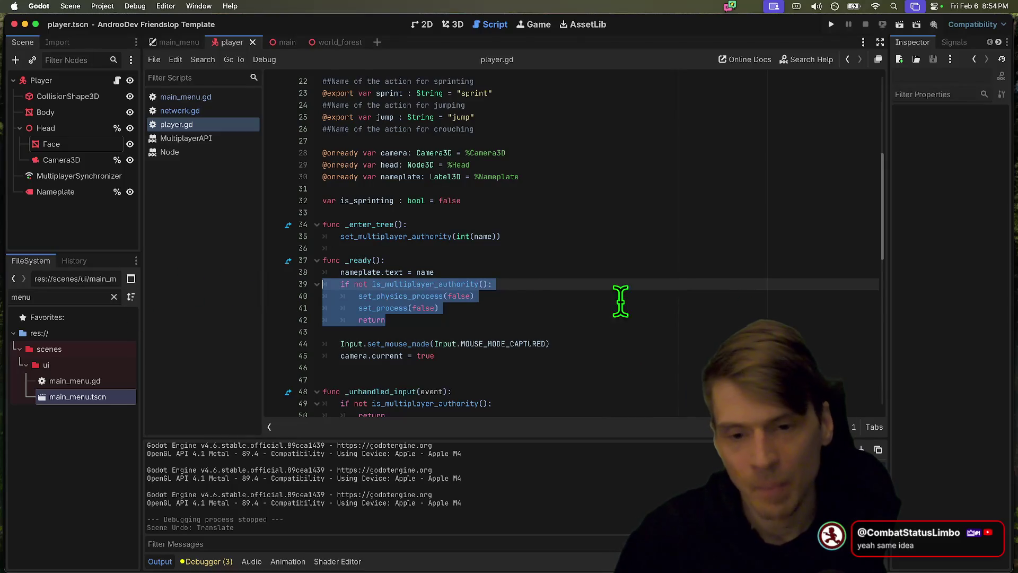
pyautogui.press('Escape')
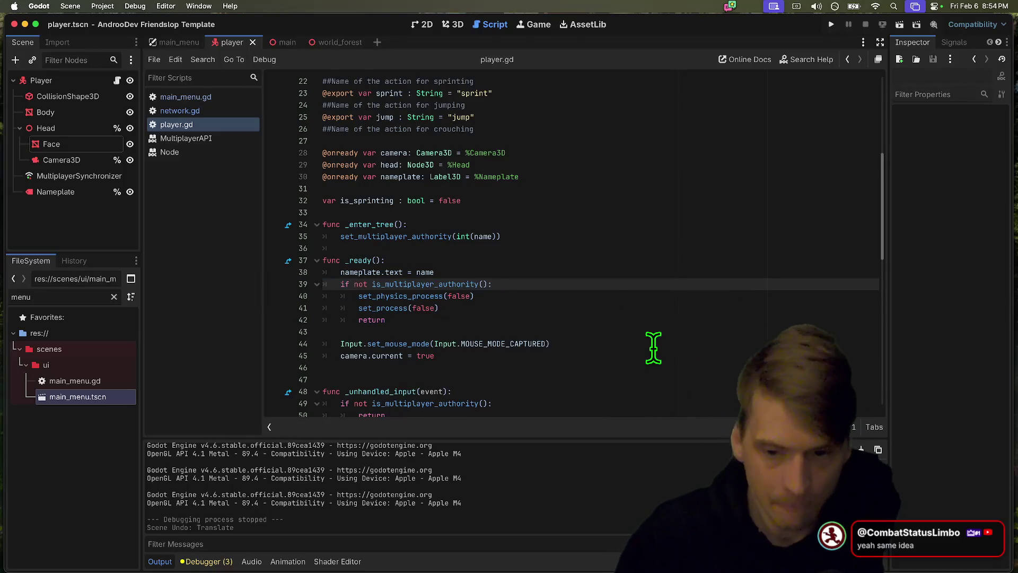
pyautogui.press('Return')
pyautogui.click(659, 363)
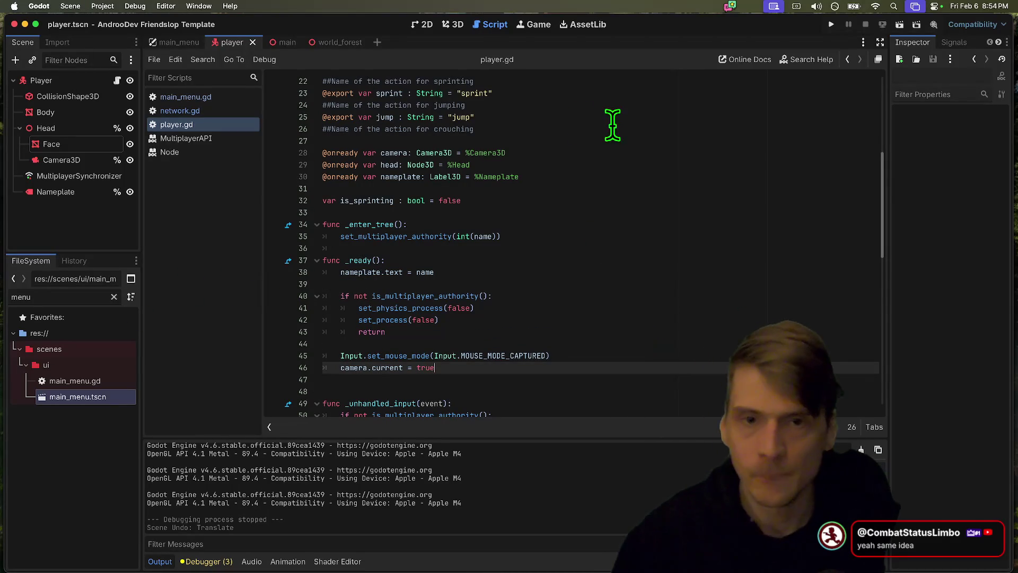
# Open network.gd and delete the surplus blank lines before add_player
pyautogui.click(186, 99)
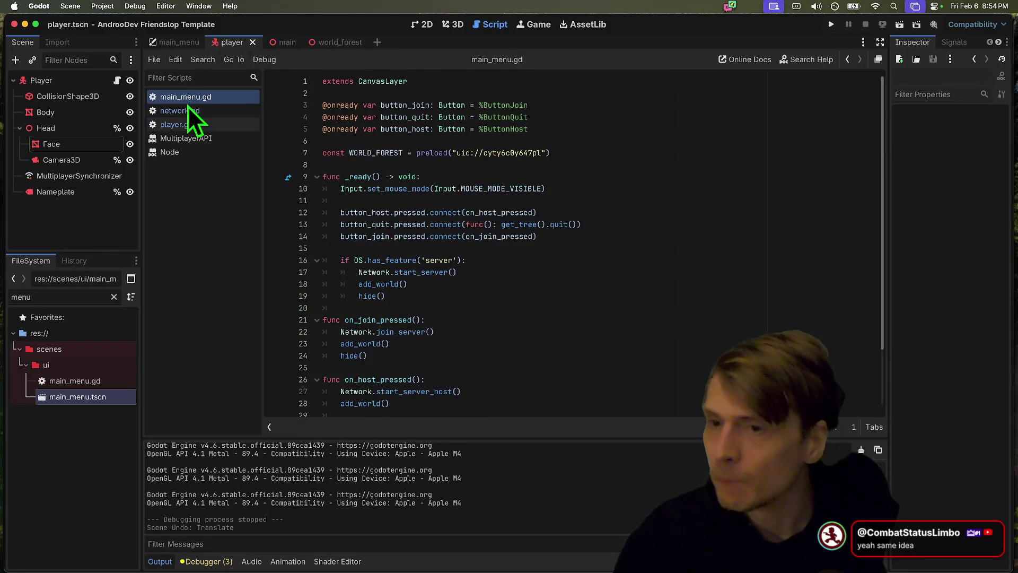
pyautogui.click(188, 107)
pyautogui.click(633, 340)
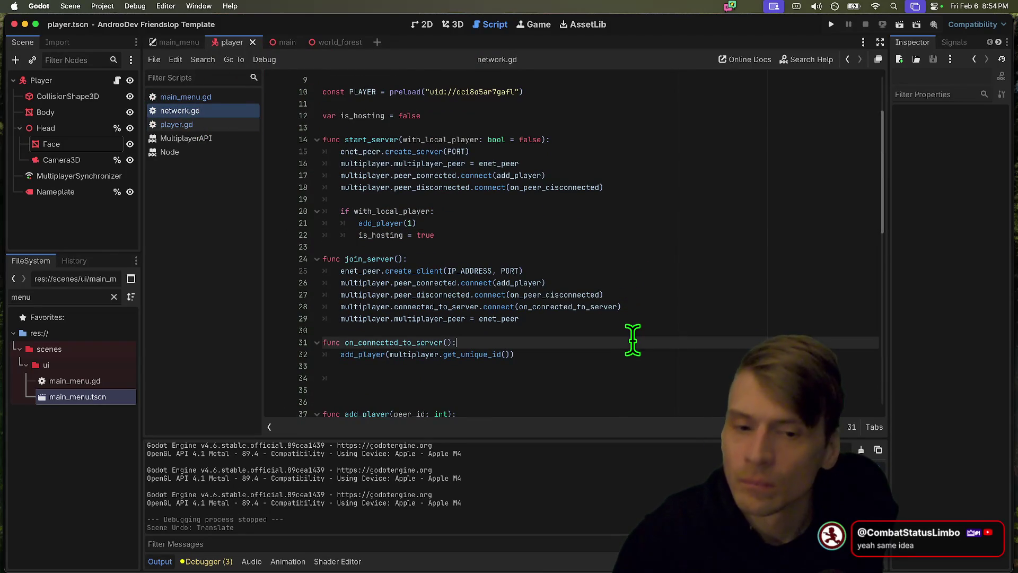
pyautogui.scroll(2, 644, 339)
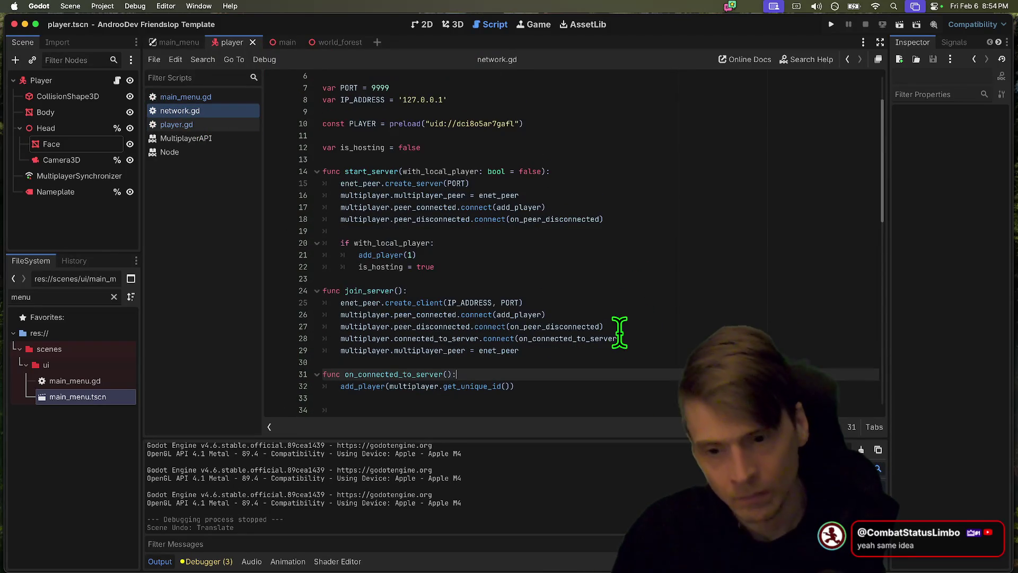
pyautogui.scroll(-2, 630, 324)
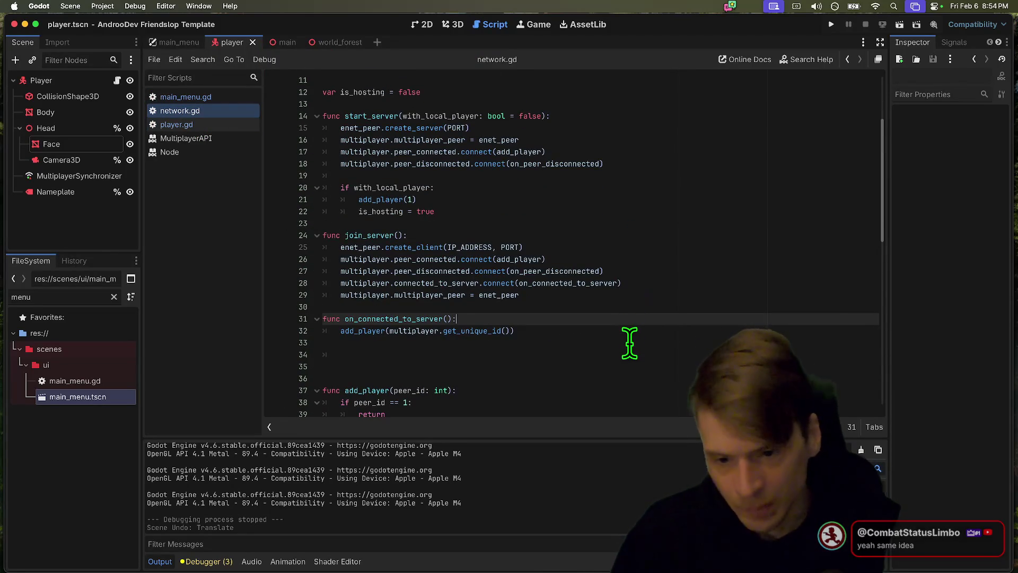
pyautogui.click(630, 342)
pyautogui.press('Delete')
pyautogui.press('Delete')
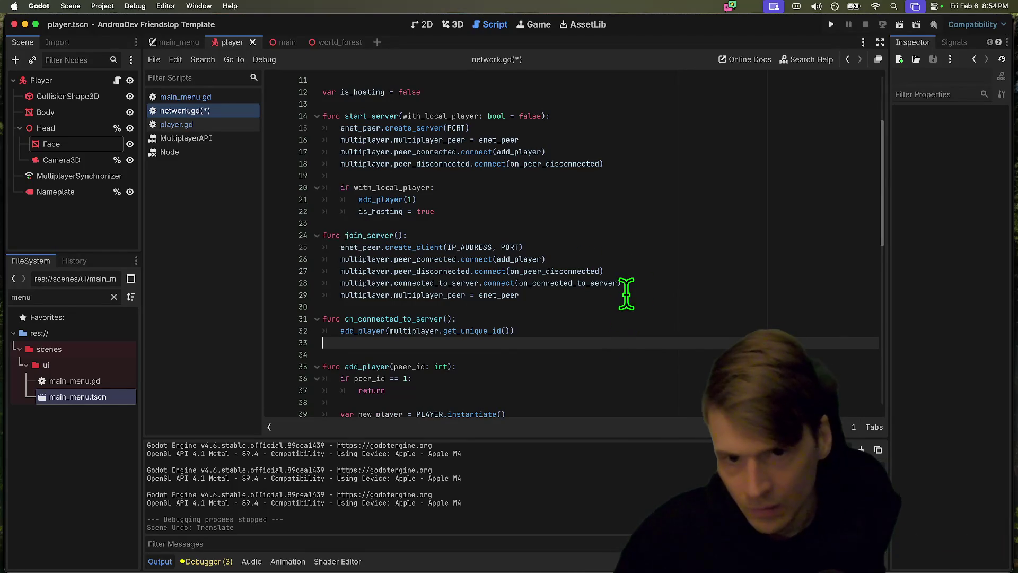
# Check where add_player and on_connected_to_server are used, then open the MultiplayerAPI class reference
pyautogui.doubleClick(547, 163)
pyautogui.doubleClick(514, 152)
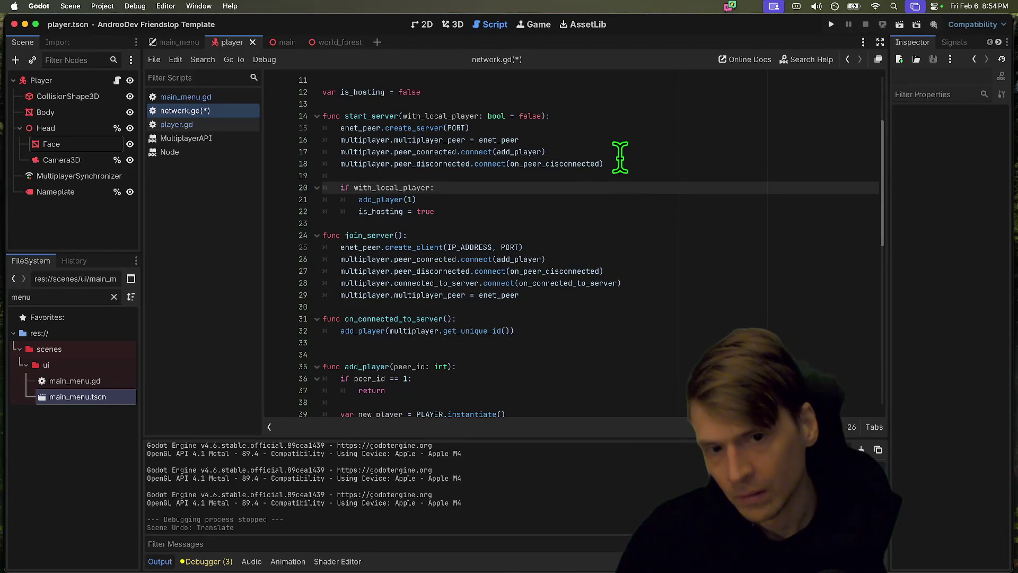
pyautogui.moveTo(547, 152); pyautogui.dragTo(312, 152)
pyautogui.click(569, 352)
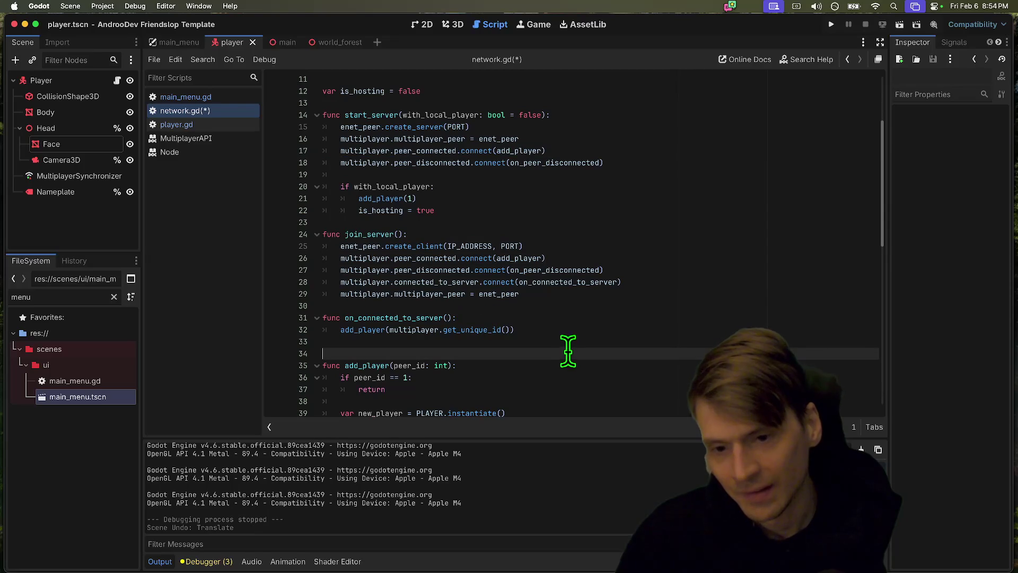
pyautogui.doubleClick(407, 317)
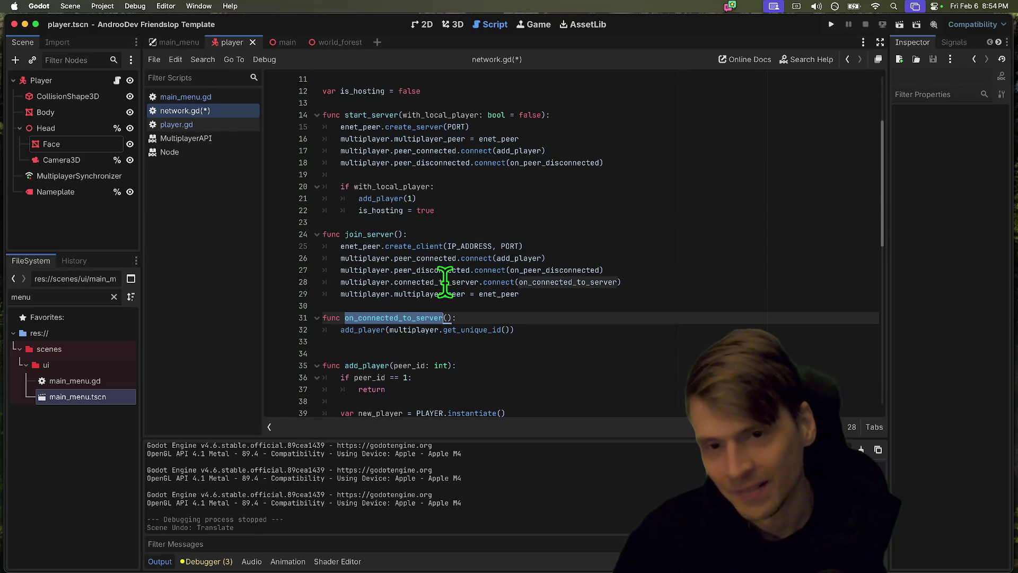
pyautogui.keyDown('super'); pyautogui.click(440, 283); pyautogui.keyUp('super')
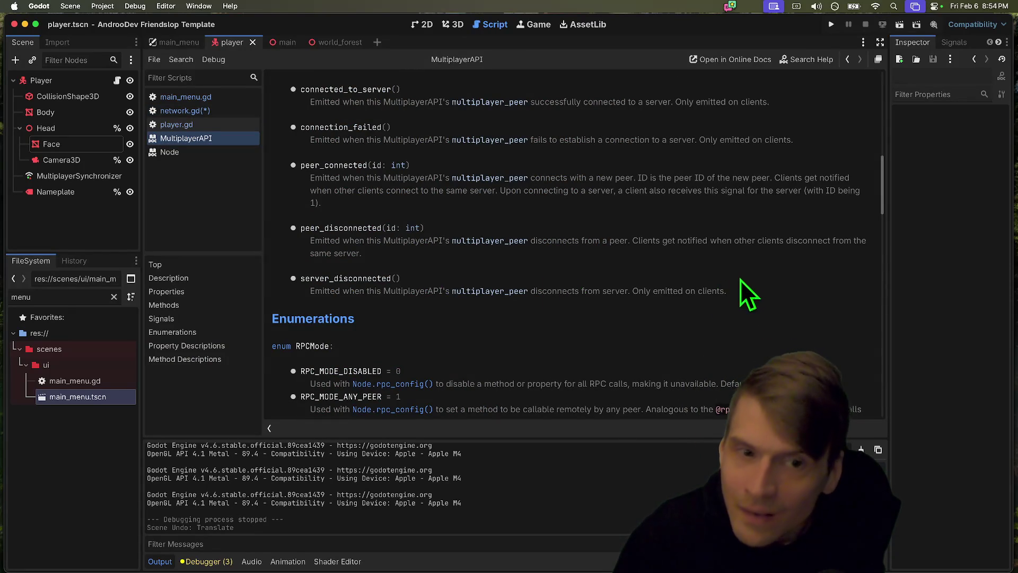
# Search the MultiplayerAPI docs for 'only emitted' and step through its matches
pyautogui.moveTo(779, 140); pyautogui.dragTo(706, 140)
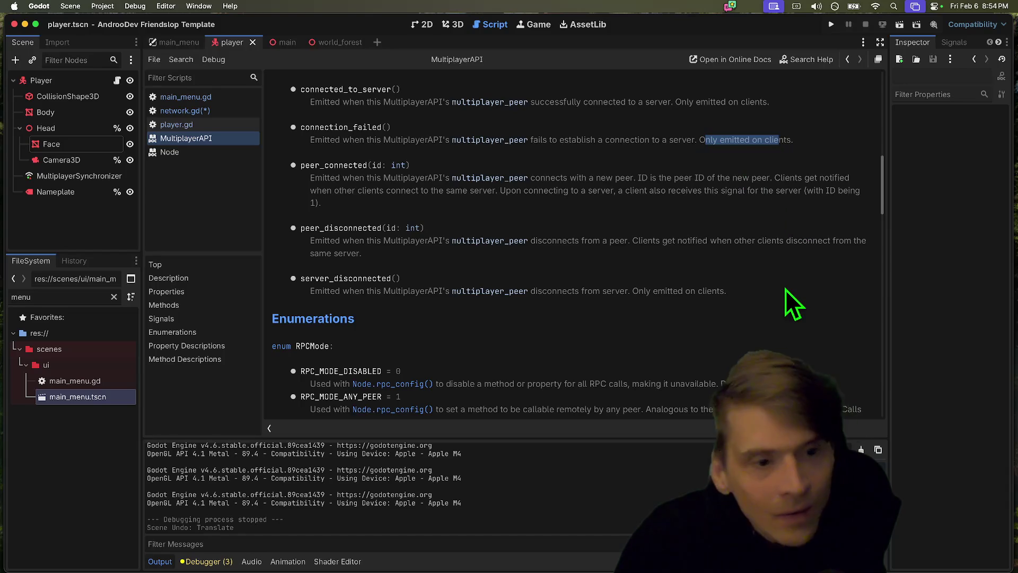
pyautogui.scroll(1, 785, 289)
pyautogui.scroll(5, 785, 306)
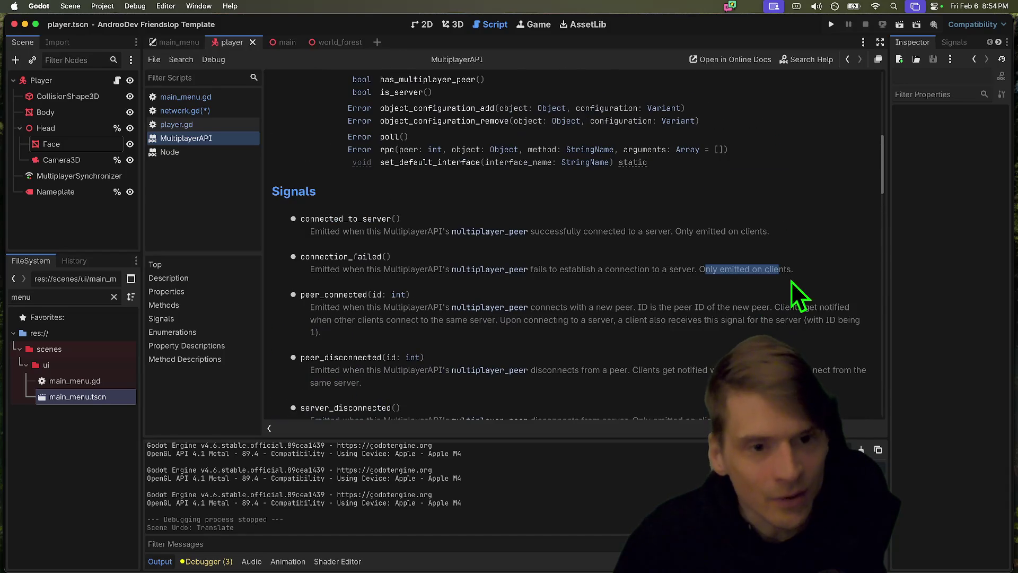
pyautogui.press('super+f')
pyautogui.write('only emitted')
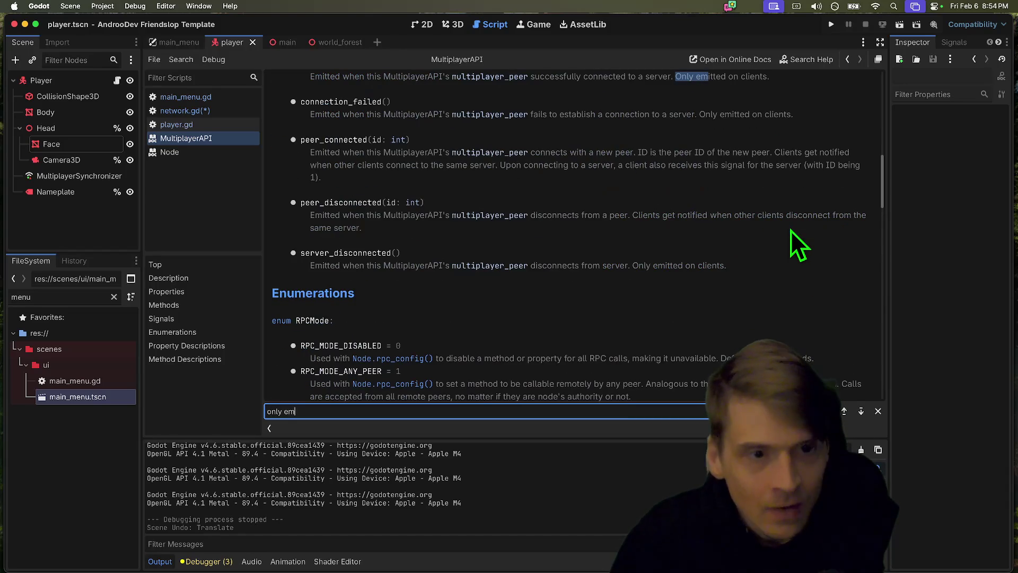
pyautogui.press('Return')
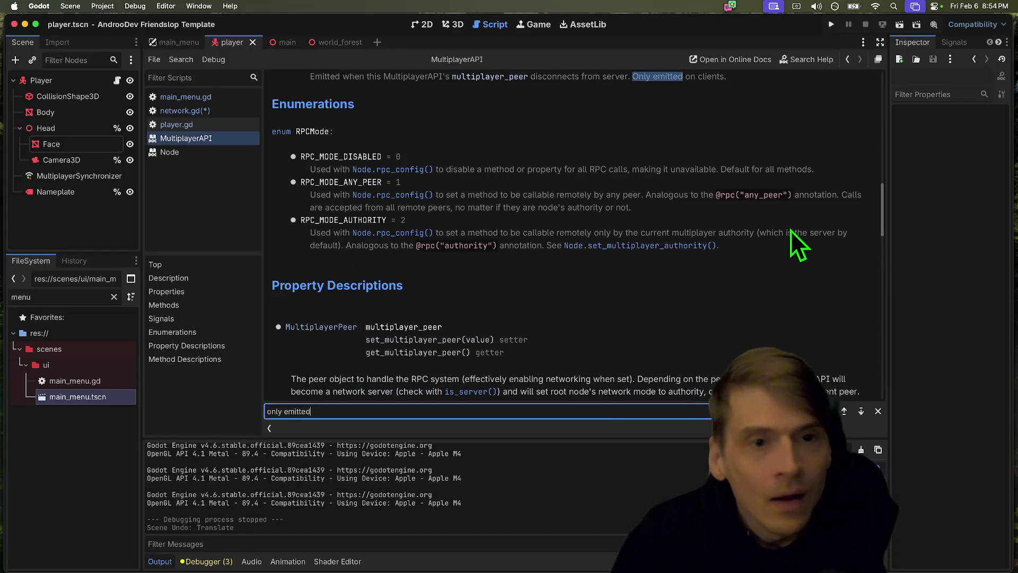
pyautogui.hotkey('shift', 'Return')
pyautogui.hotkey('shift', 'Return')
pyautogui.press('Return')
pyautogui.press('Return')
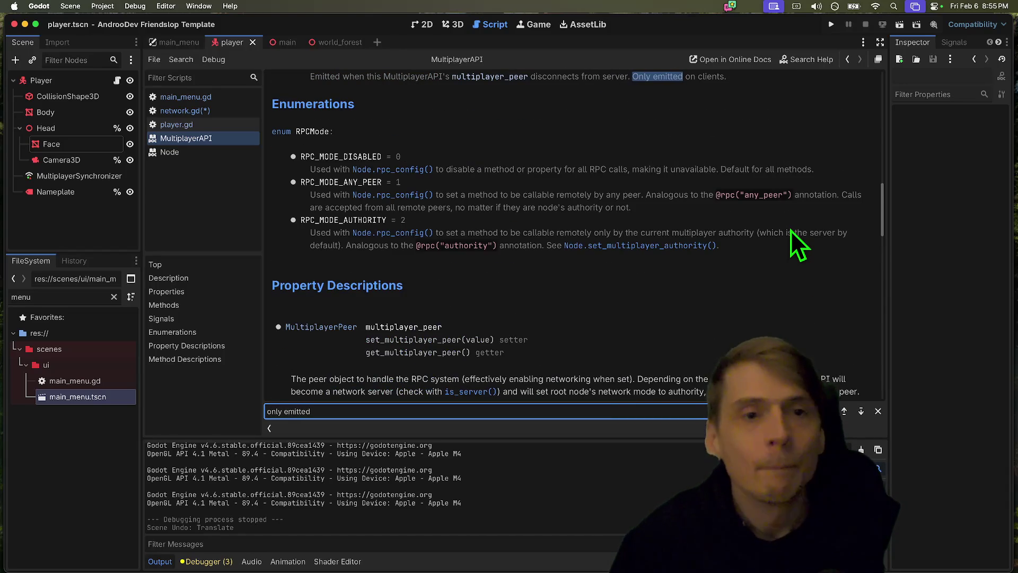
pyautogui.press('Escape')
# Search the docs for 'server' and 'host'; 'host' finds nothing, so step through 'server' matches
pyautogui.scroll(15, 788, 252)
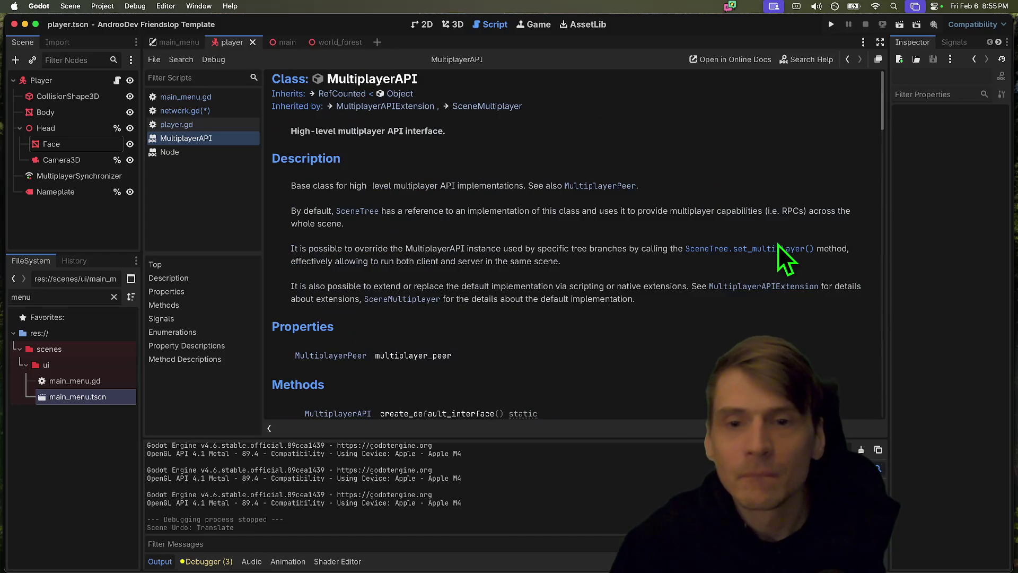
pyautogui.press('super+f')
pyautogui.write('server')
pyautogui.press('Return')
pyautogui.press('Return')
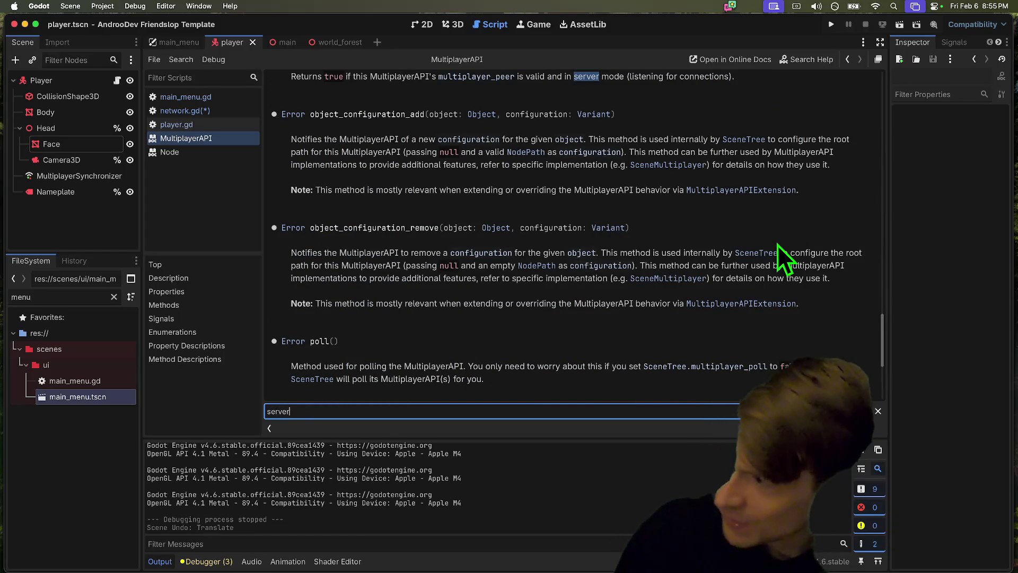
pyautogui.press('super+f')
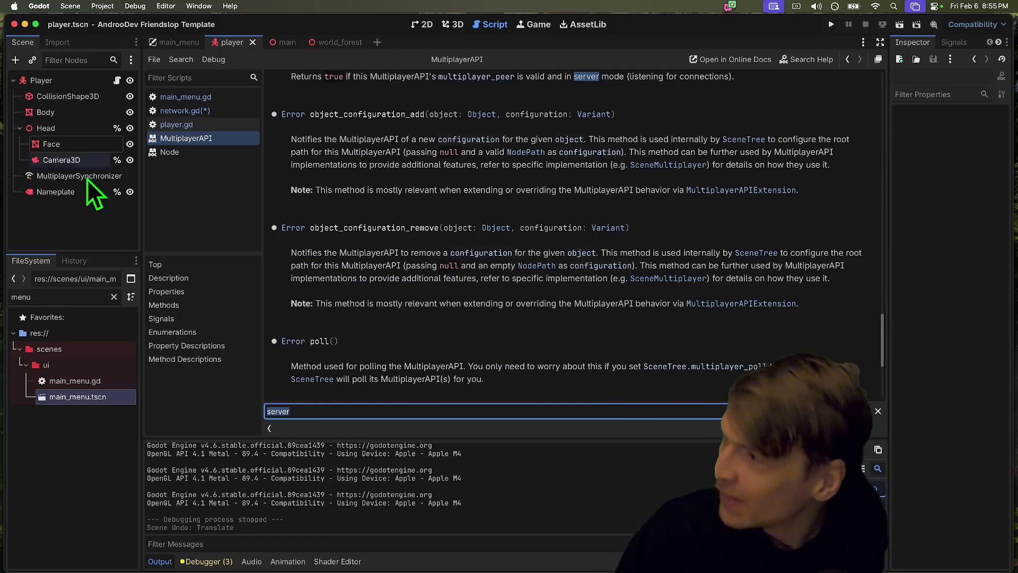
pyautogui.scroll(20, 647, 195)
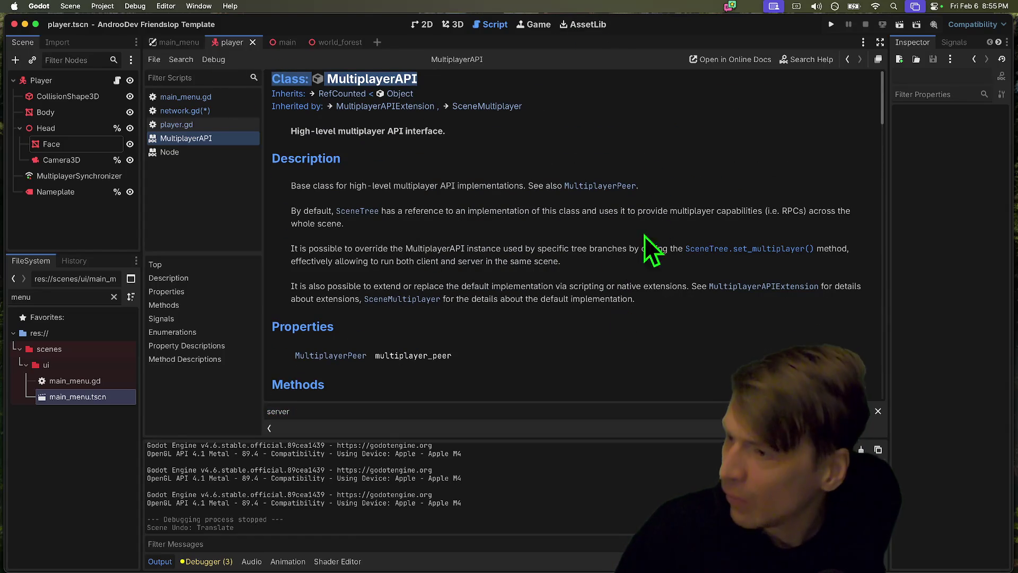
pyautogui.press('Return')
pyautogui.write('host')
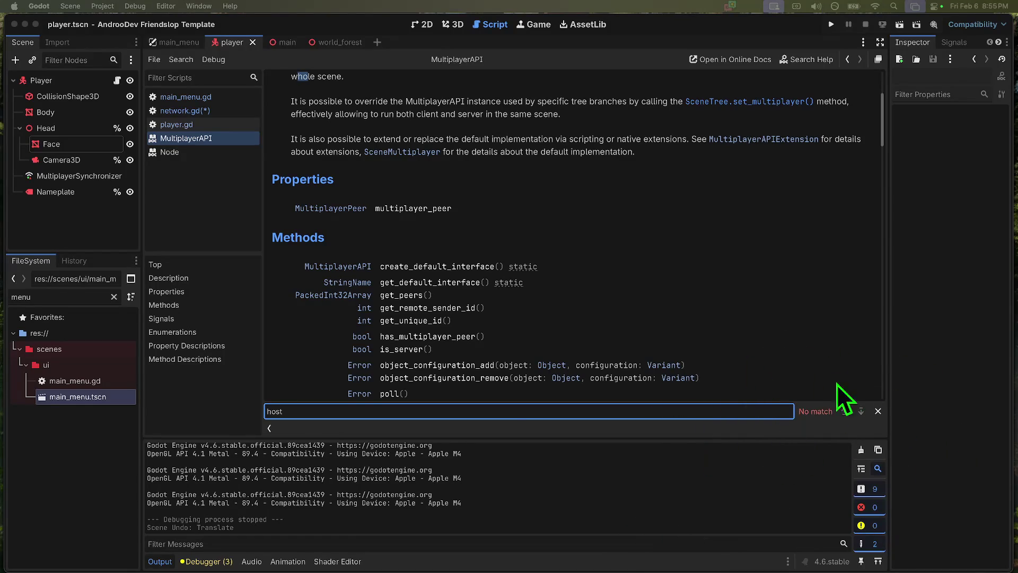
pyautogui.press('BackSpace')
pyautogui.press('BackSpace')
pyautogui.press('BackSpace')
pyautogui.write('server')
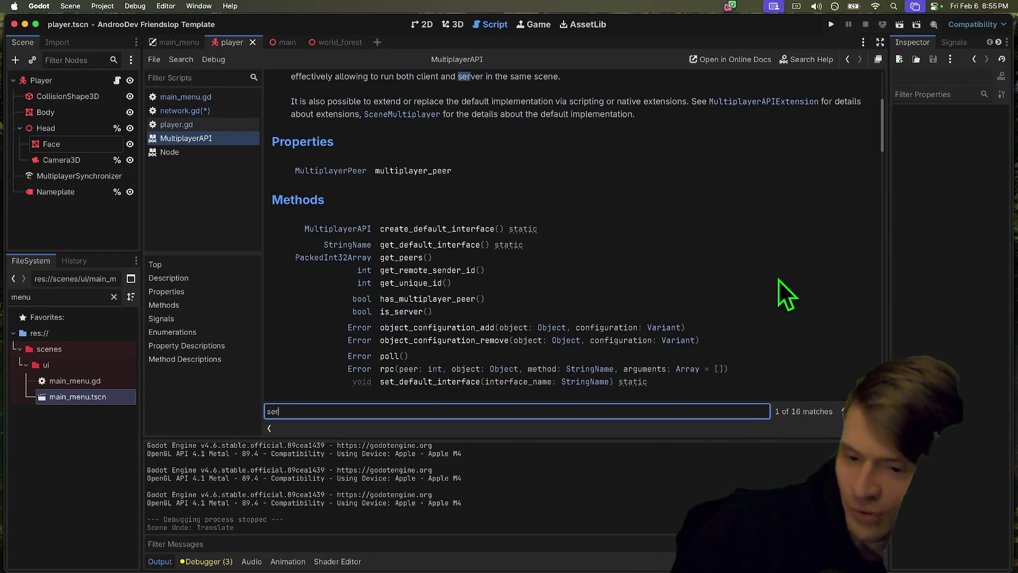
pyautogui.press('Return')
pyautogui.press('Return')
pyautogui.press('Return')
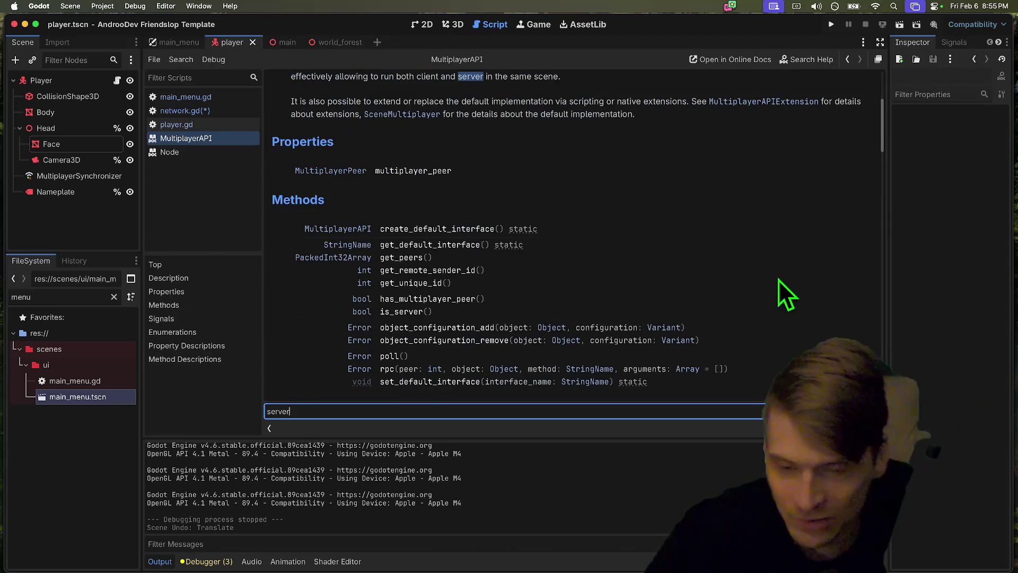
pyautogui.press('super+Tab')
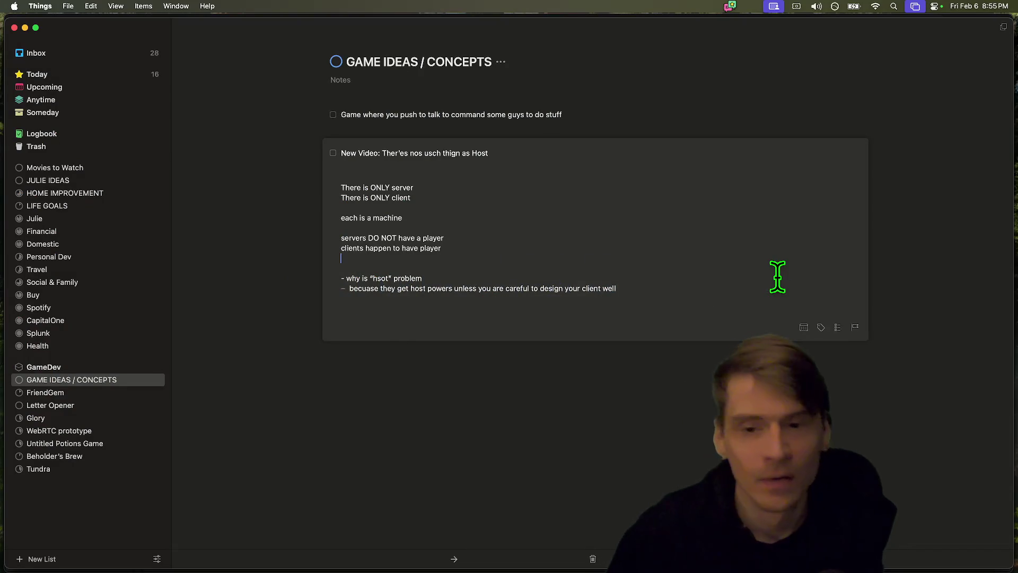
# Add 'MULTIPLAYER DOCS : NO MATCH ON WORD HSOT' as the new first line of the New Video note
pyautogui.click(341, 187)
pyautogui.press('Return')
pyautogui.press('Return')
pyautogui.press('Up')
pyautogui.press('Up')
pyautogui.write('MULTIPLAYER DOCS : NO')
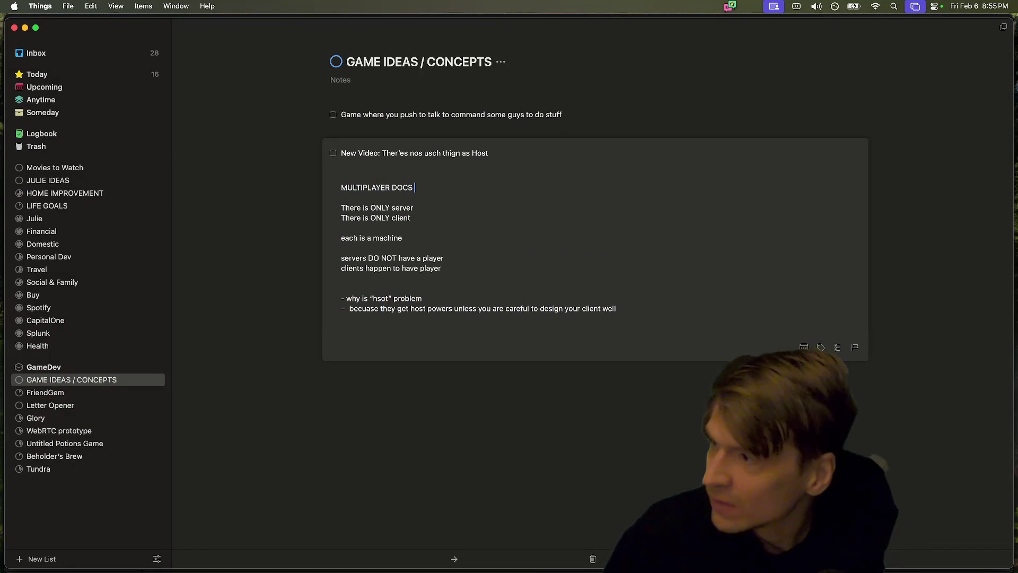
pyautogui.write(' MATCH ON WOR')
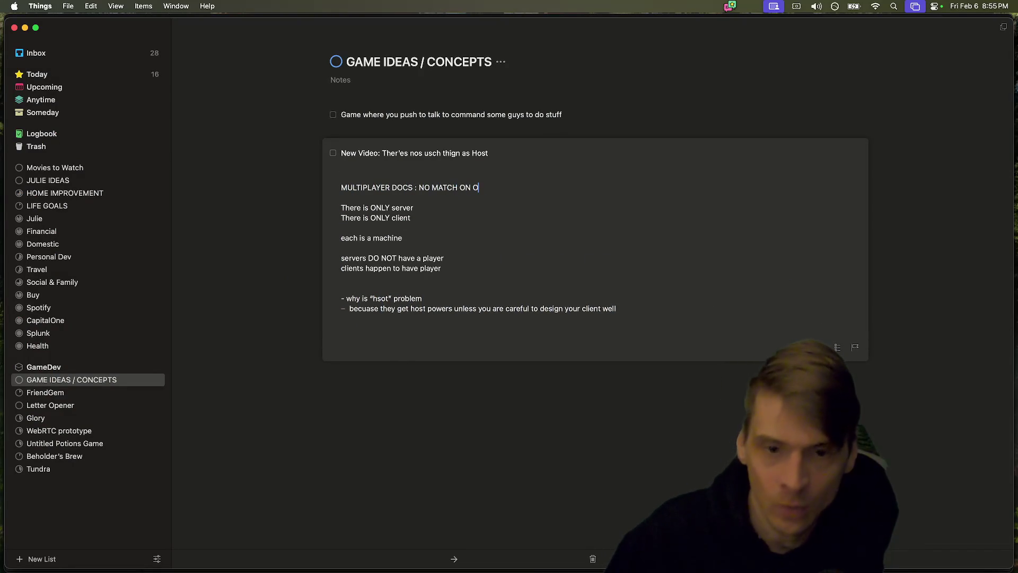
pyautogui.write('D HSOT')
pyautogui.press('Return')
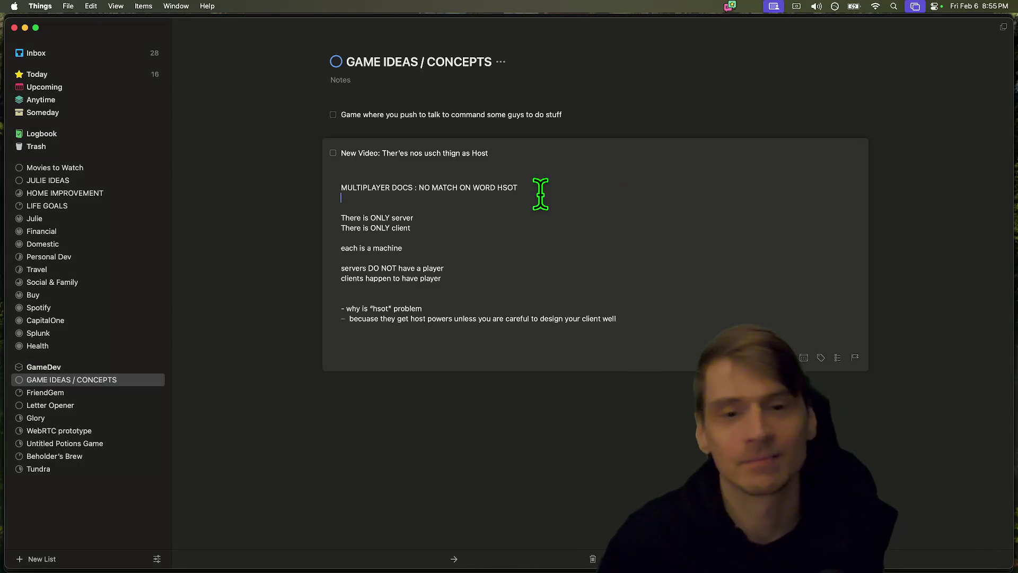
pyautogui.press('super+Tab')
pyautogui.press('super+Tab')
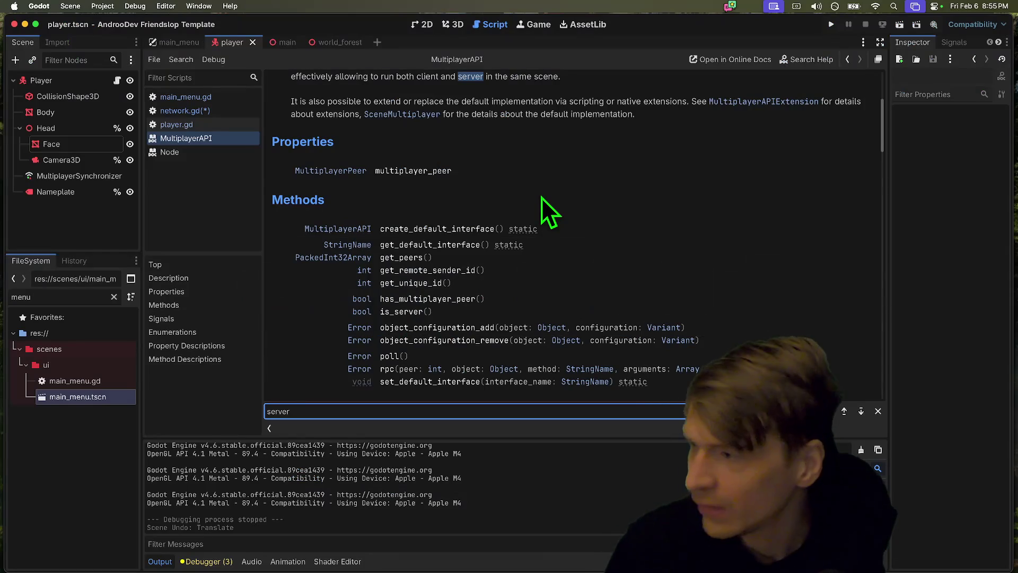
# Close the docs search, reopen network.gd, and delete the blank line above add_player
pyautogui.press('Escape')
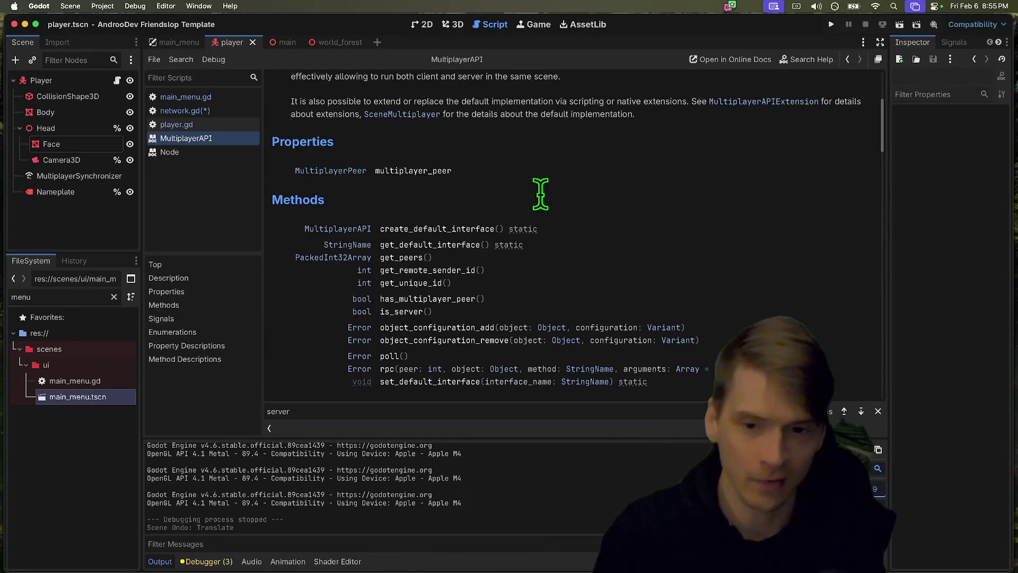
pyautogui.click(168, 110)
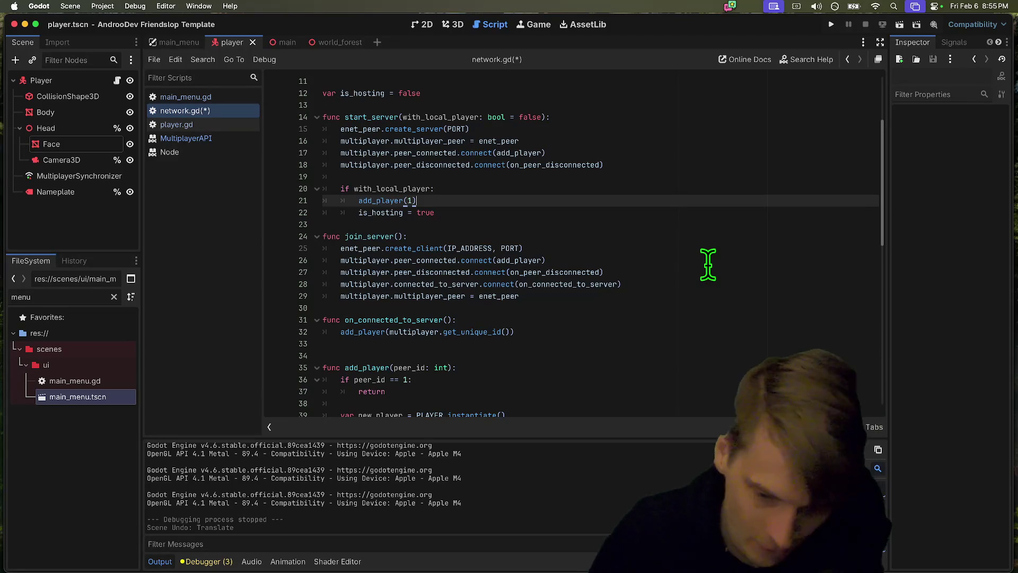
pyautogui.click(672, 375)
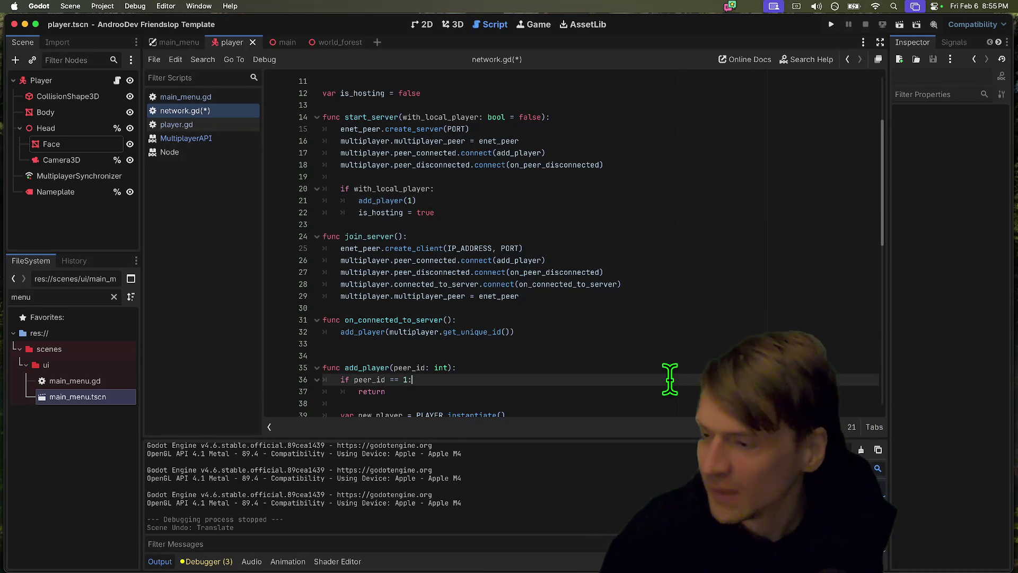
pyautogui.press('Up')
pyautogui.press('Up')
pyautogui.press('Down')
pyautogui.press('Up')
pyautogui.press('Delete')
pyautogui.press('Down')
pyautogui.press('Down')
# Review where add_player is used, then add empty lines at the end of network.gd
pyautogui.scroll(-5, 658, 381)
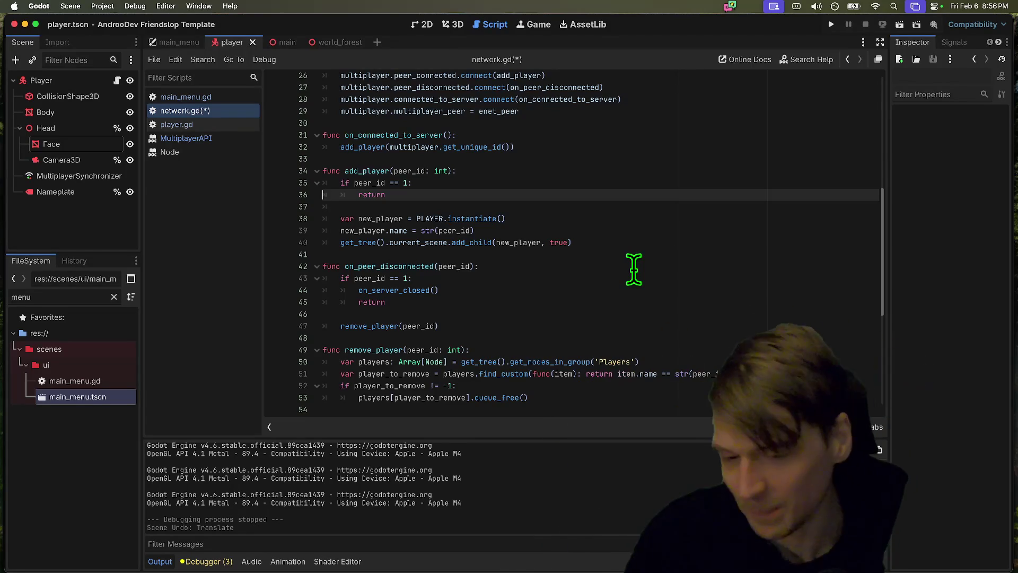
pyautogui.scroll(5, 635, 264)
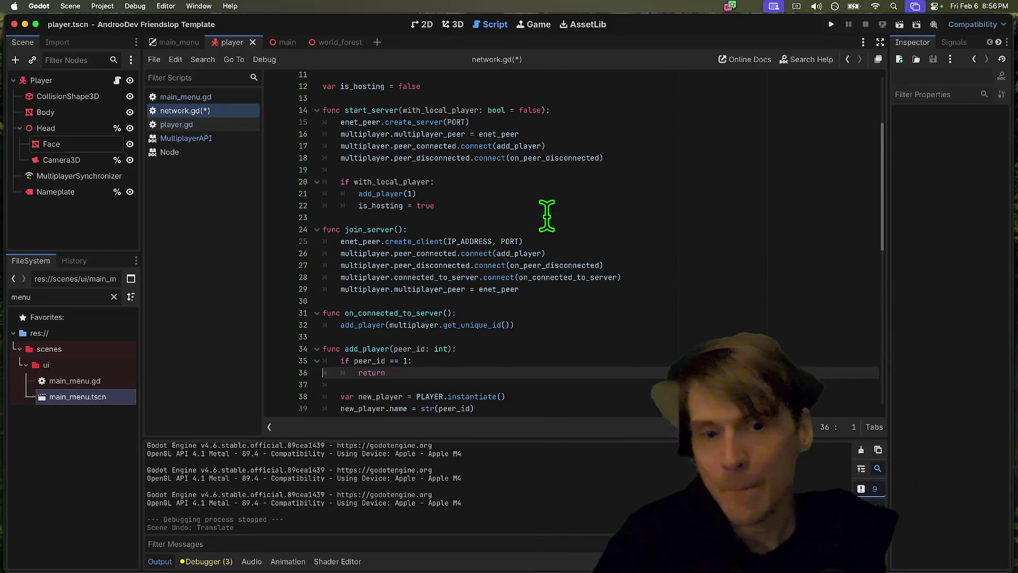
pyautogui.doubleClick(533, 146)
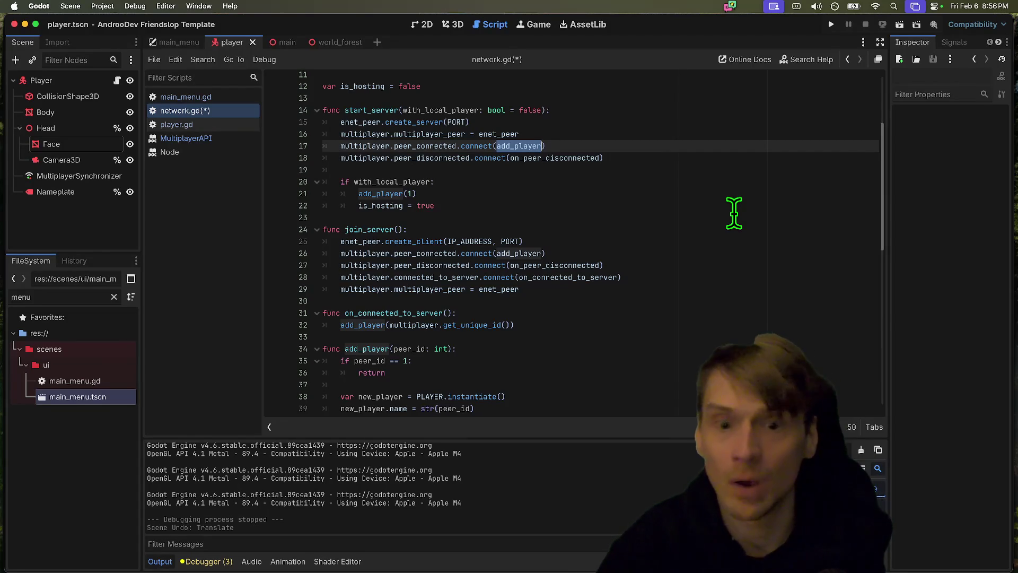
pyautogui.scroll(-10, 712, 227)
pyautogui.click(690, 382)
pyautogui.press('Down')
pyautogui.press('Down')
pyautogui.press('Return')
pyautogui.press('Return')
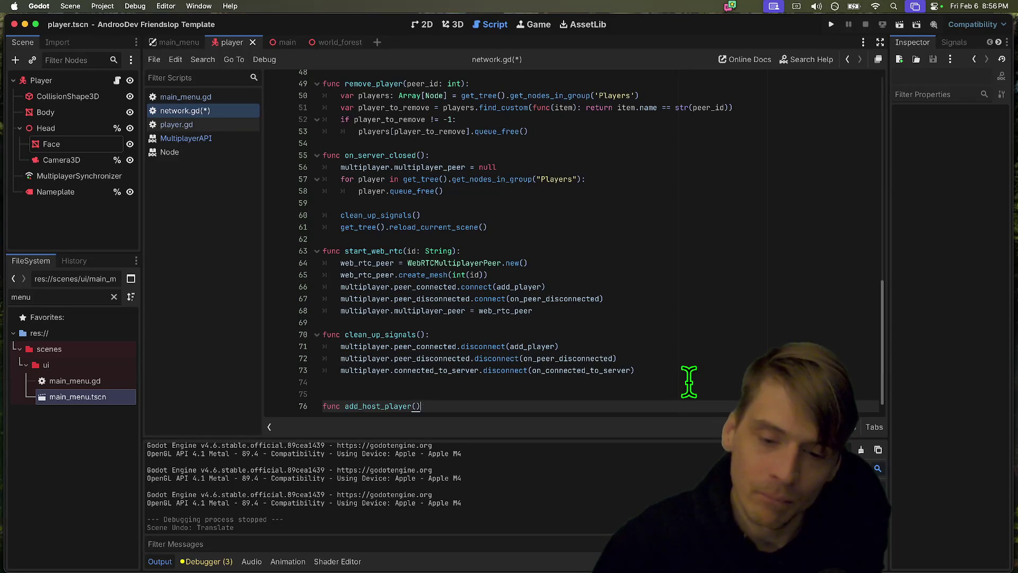
# Write add_player(1) as the body of add_host_player
pyautogui.press('Return')
pyautogui.press('Return')
pyautogui.press('Up')
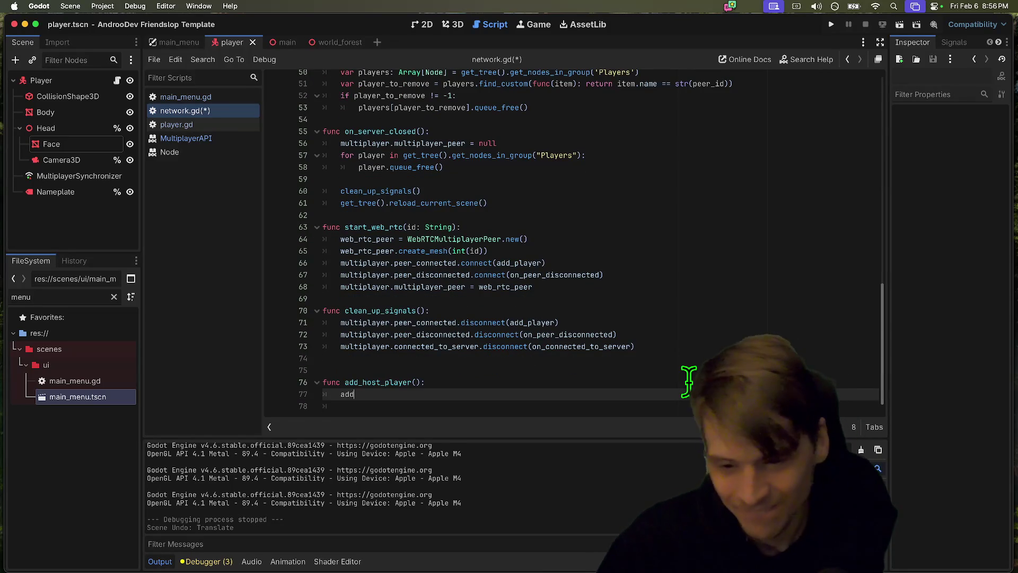
pyautogui.press('Return')
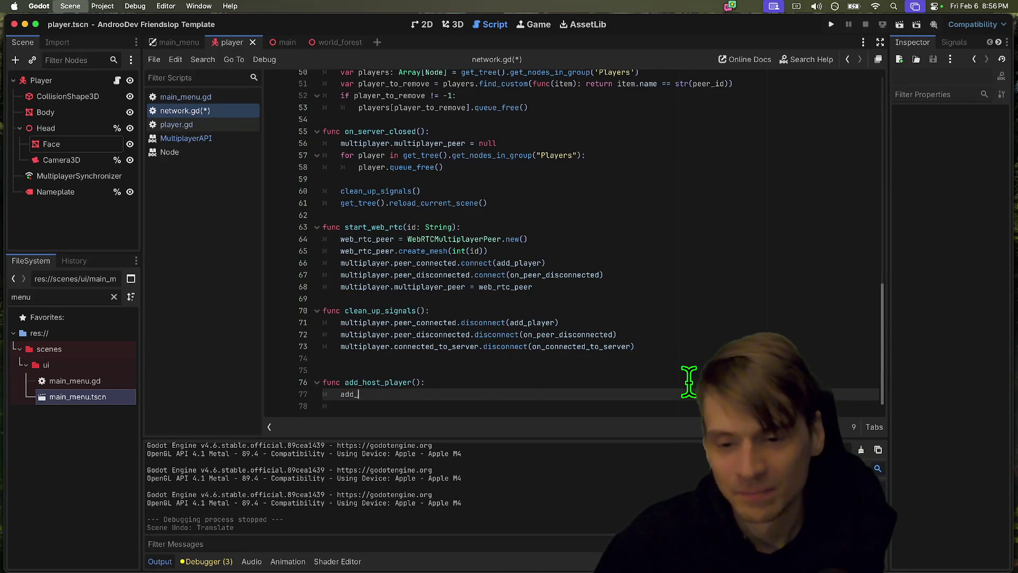
pyautogui.press('Return')
pyautogui.write('1')
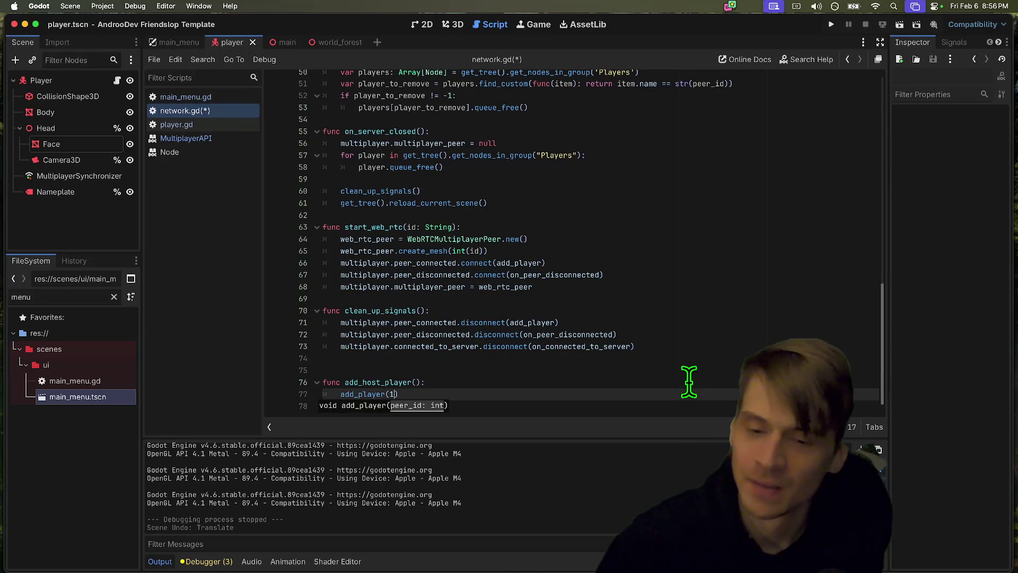
pyautogui.press('Up')
pyautogui.press('Up')
pyautogui.press('Return')
pyautogui.write('@rpc(')
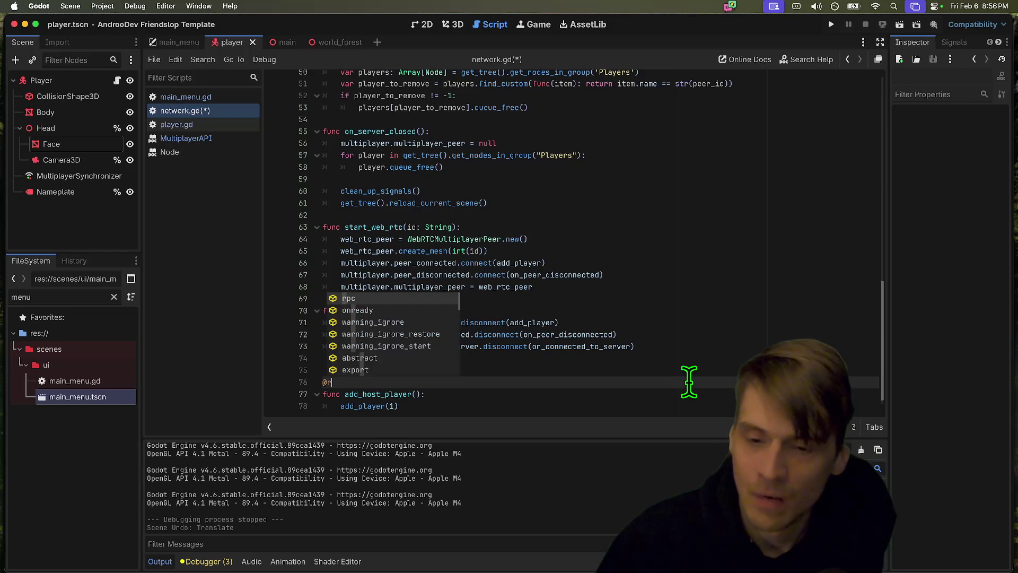
pyautogui.press('Down')
pyautogui.press('Return')
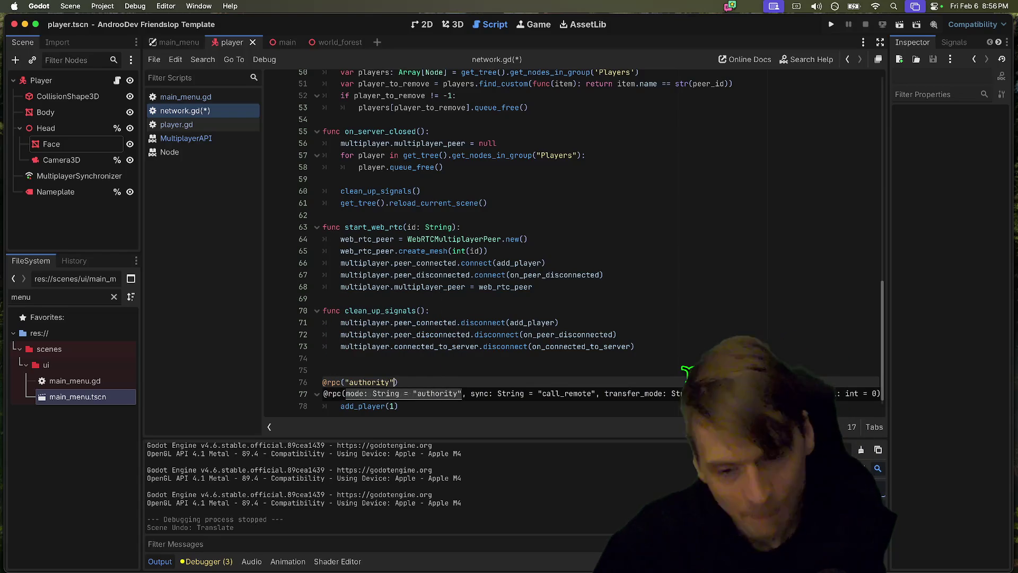
pyautogui.press('Down')
pyautogui.press('Down')
pyautogui.press('Down')
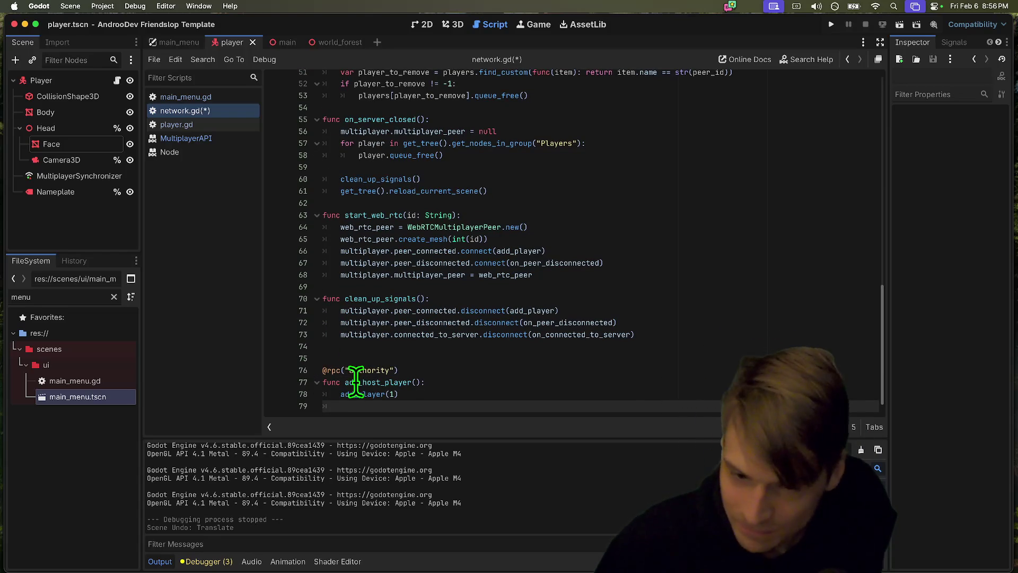
# Add a blank line under add_player(1) in the start_server hosting branch
pyautogui.doubleClick(355, 382)
pyautogui.scroll(8, 773, 257)
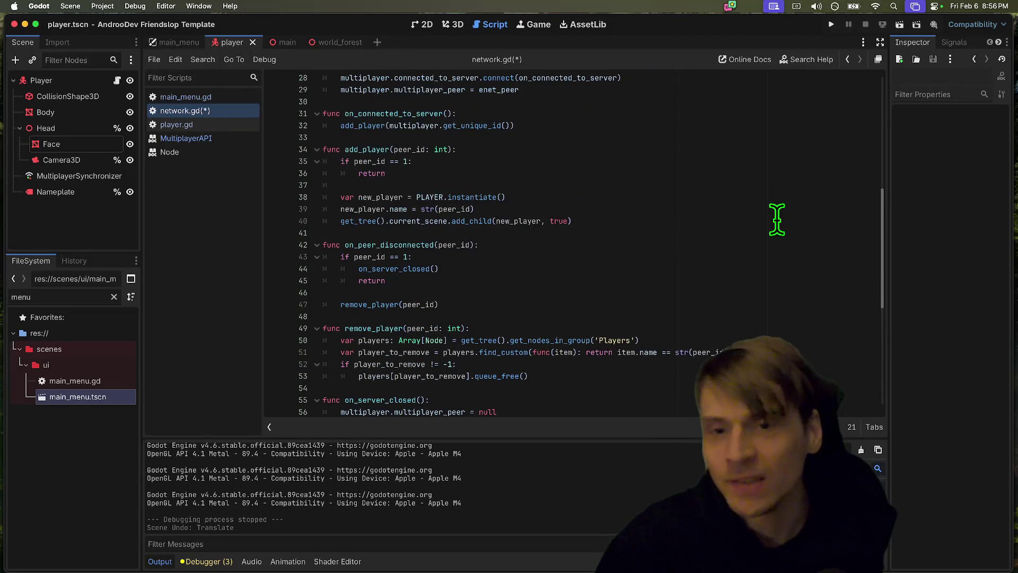
pyautogui.scroll(3, 777, 219)
pyautogui.scroll(3, 777, 219)
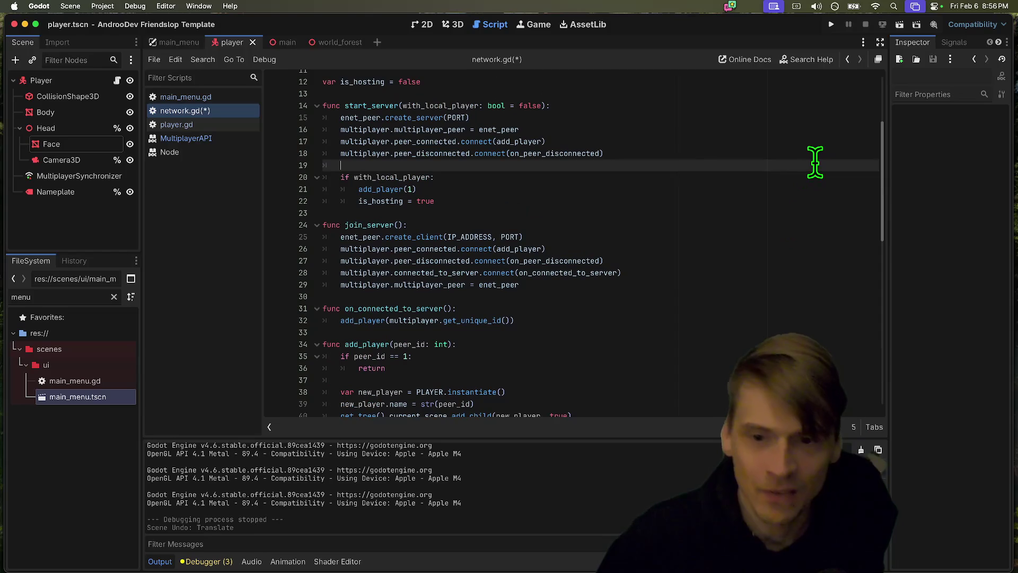
pyautogui.press('Return')
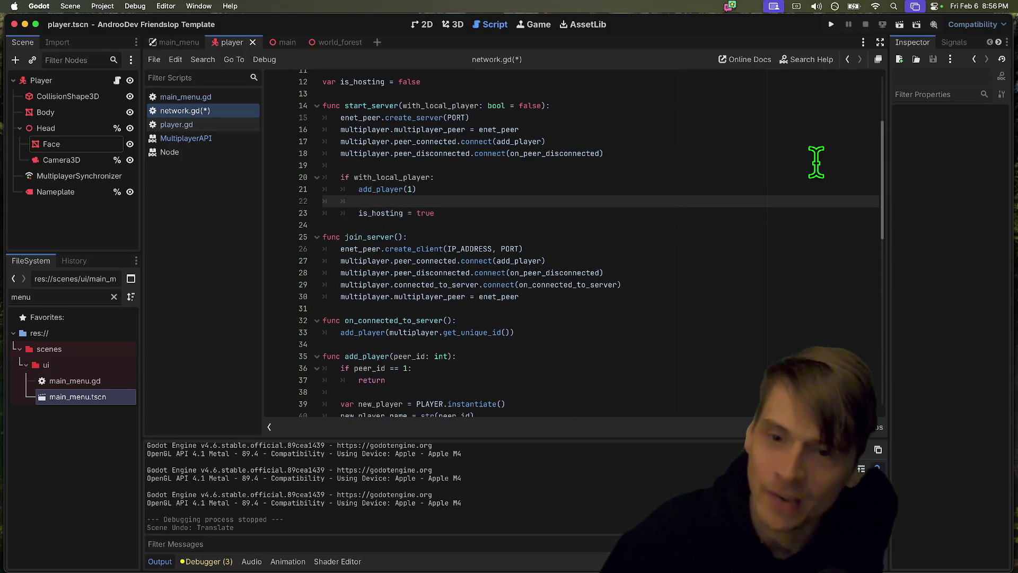
pyautogui.scroll(3, 682, 195)
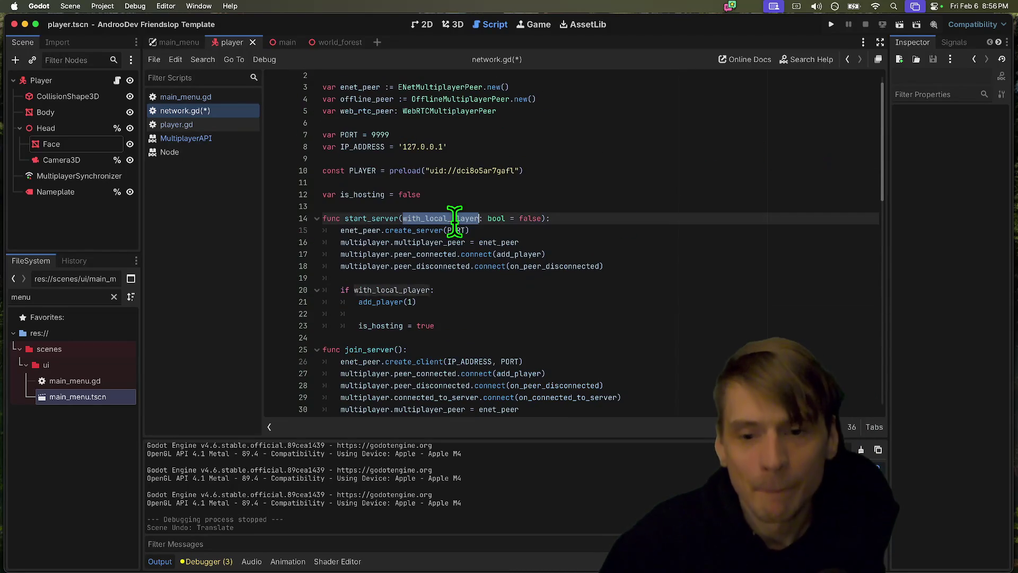
# Rename the start_server parameter from with_local_player to with_host and remove a stray dot
pyautogui.doubleClick(455, 219)
pyautogui.write('with_ho')
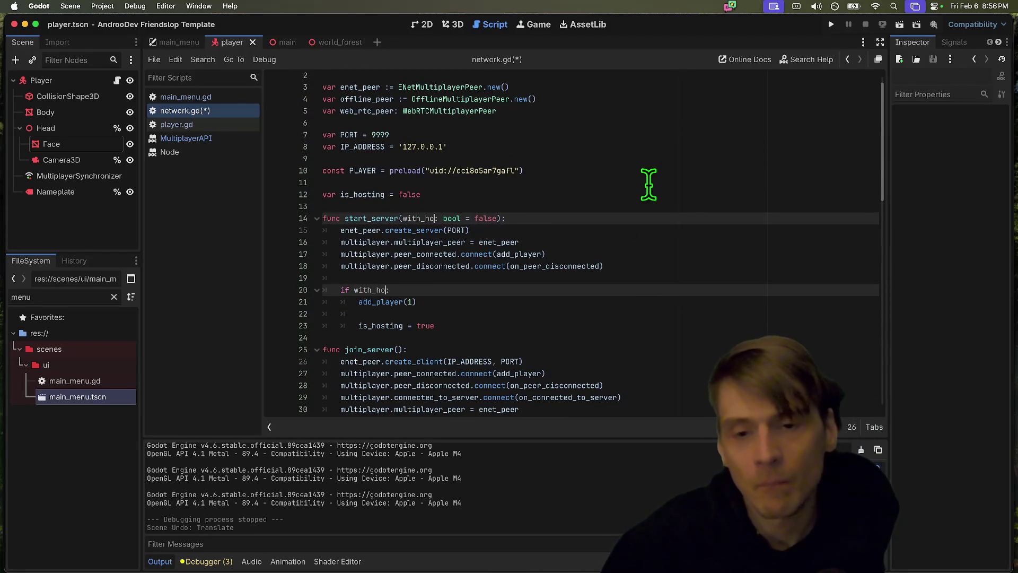
pyautogui.write('st')
pyautogui.click(562, 315)
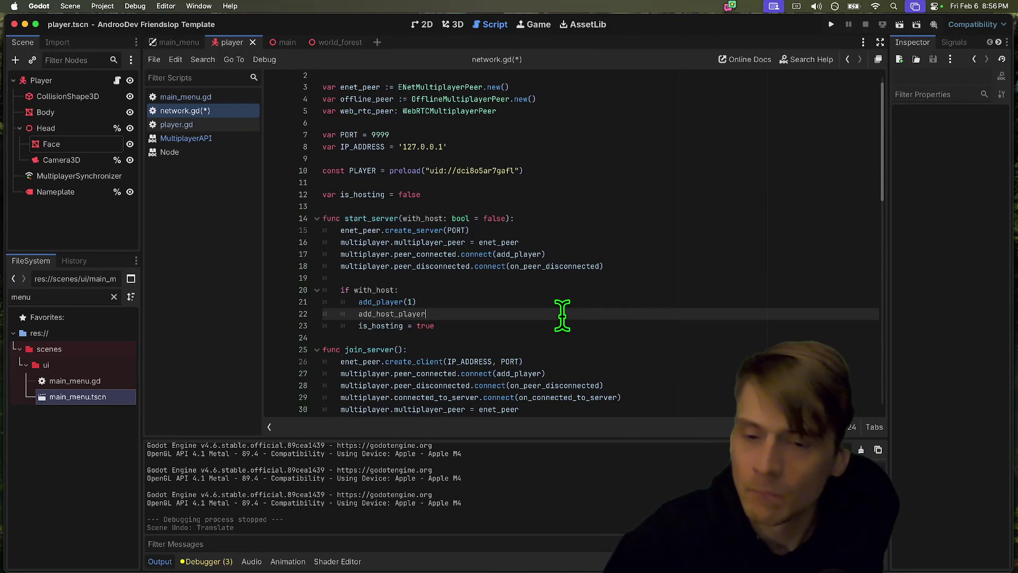
pyautogui.press('BackSpace')
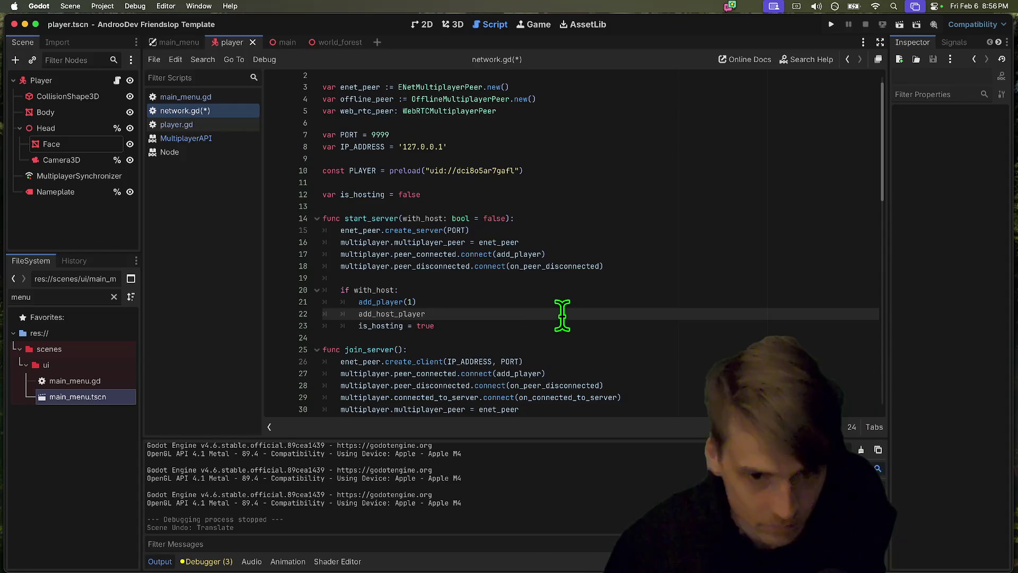
# Copy the peer_connected connect line into the with_host block, replacing the leftover add_host_player line
pyautogui.tripleClick(607, 257)
pyautogui.press('super+c')
pyautogui.press('Down')
pyautogui.press('Down')
pyautogui.press('Down')
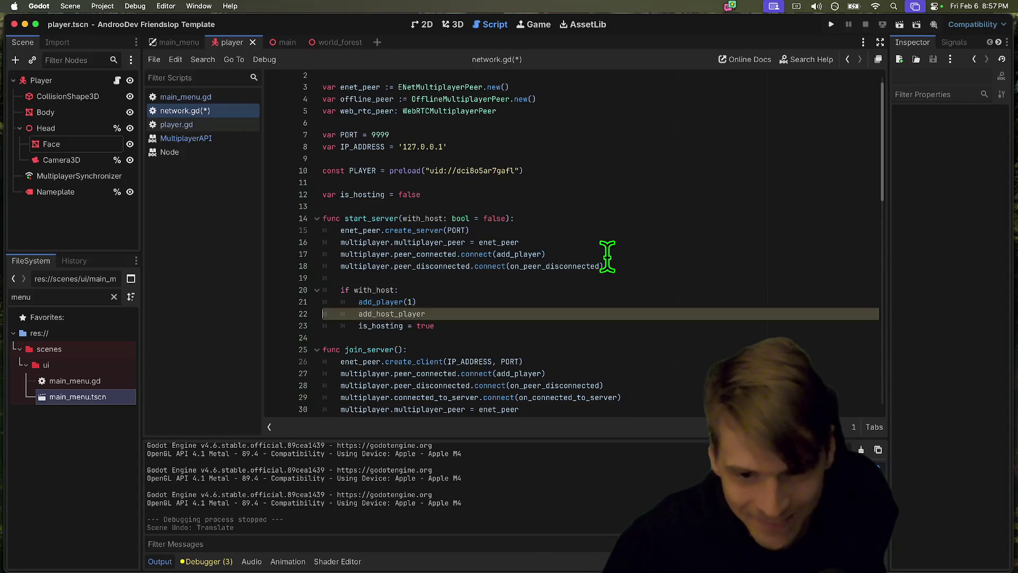
pyautogui.press('super+v')
pyautogui.press('Tab')
pyautogui.press('Down')
pyautogui.press('super+shift+k')
pyautogui.press('Up')
pyautogui.press('BackSpace')
# Swap add_player in the pasted connect call for a lambda calling add_host_player.rpc()
pyautogui.doubleClick(544, 313)
pyautogui.write('fu')
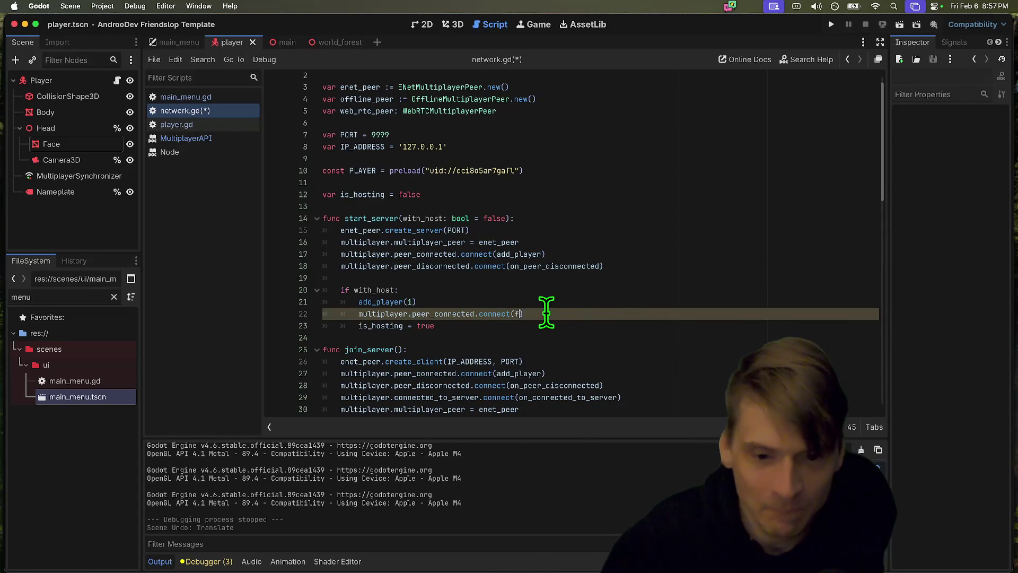
pyautogui.write('nc(')
pyautogui.press('super+z')
pyautogui.write('func')
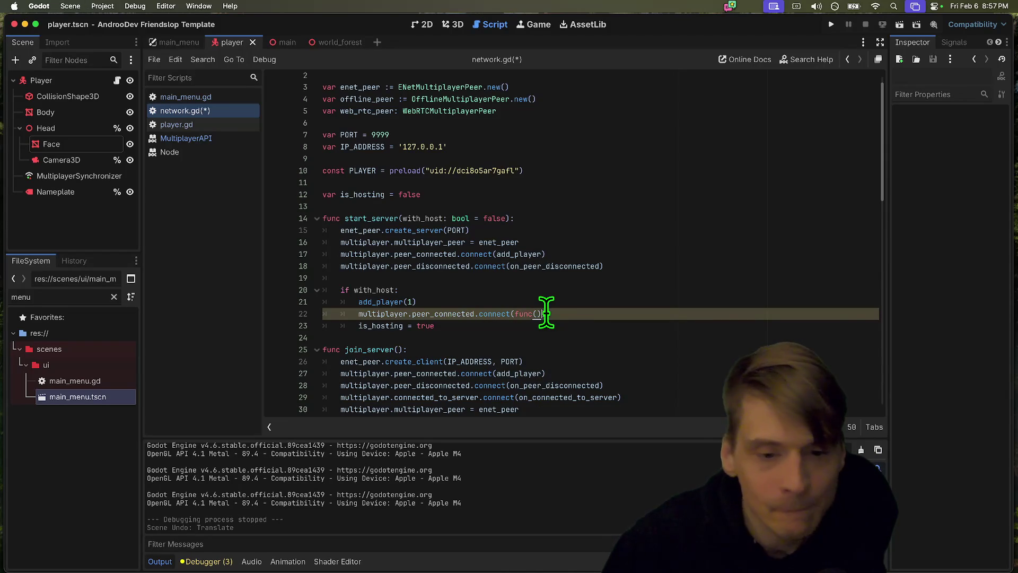
pyautogui.press('BackSpace')
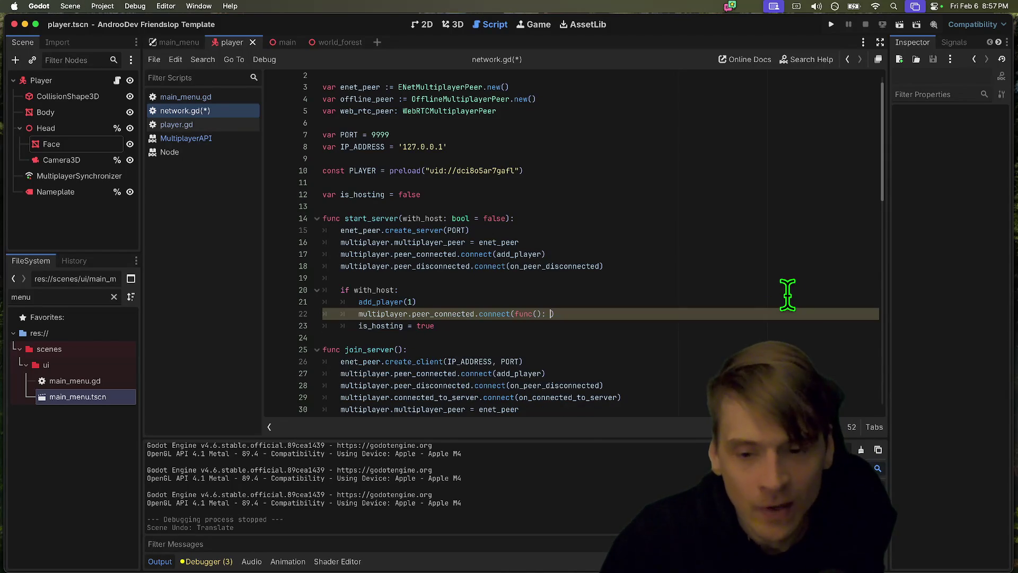
pyautogui.press('super+z')
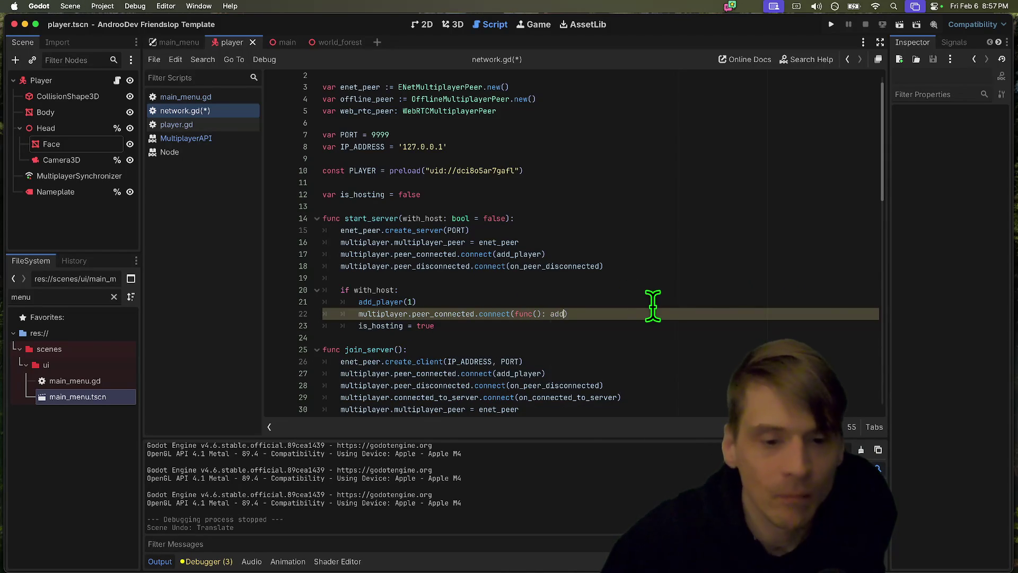
pyautogui.press('Return')
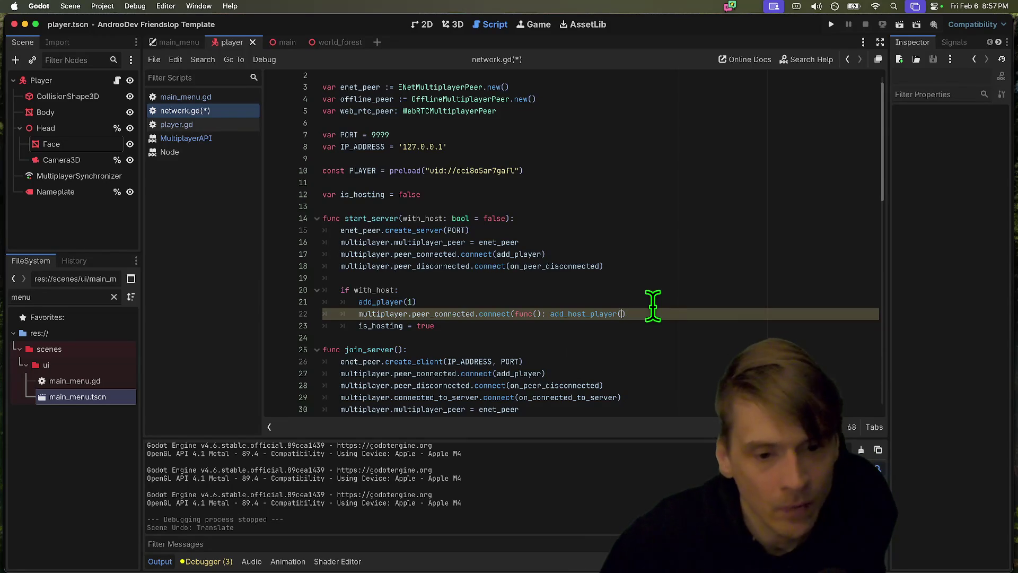
pyautogui.write('())')
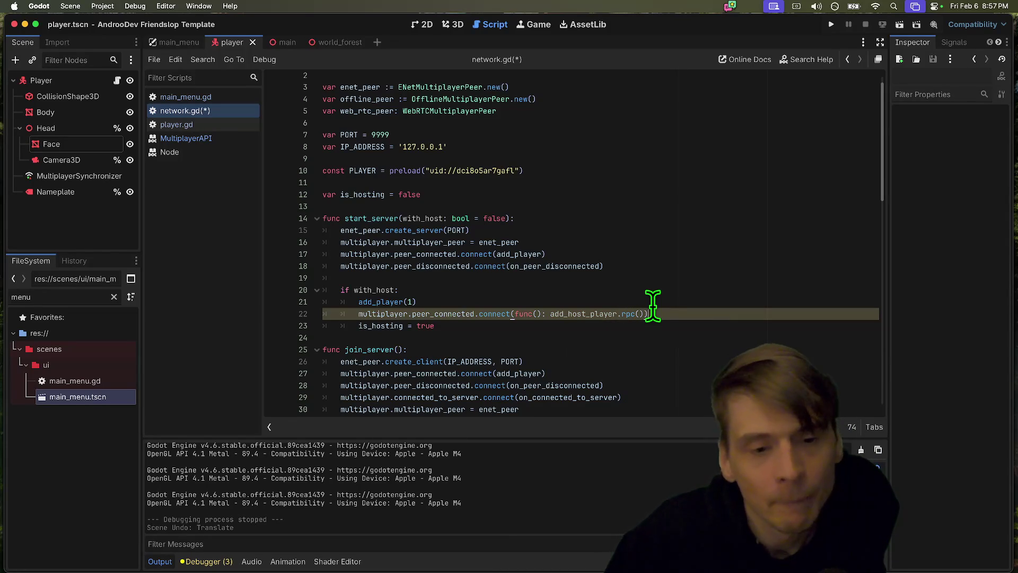
# Save network.gd and review add_player's signature and its peer_id == 1 check
pyautogui.doubleClick(446, 312)
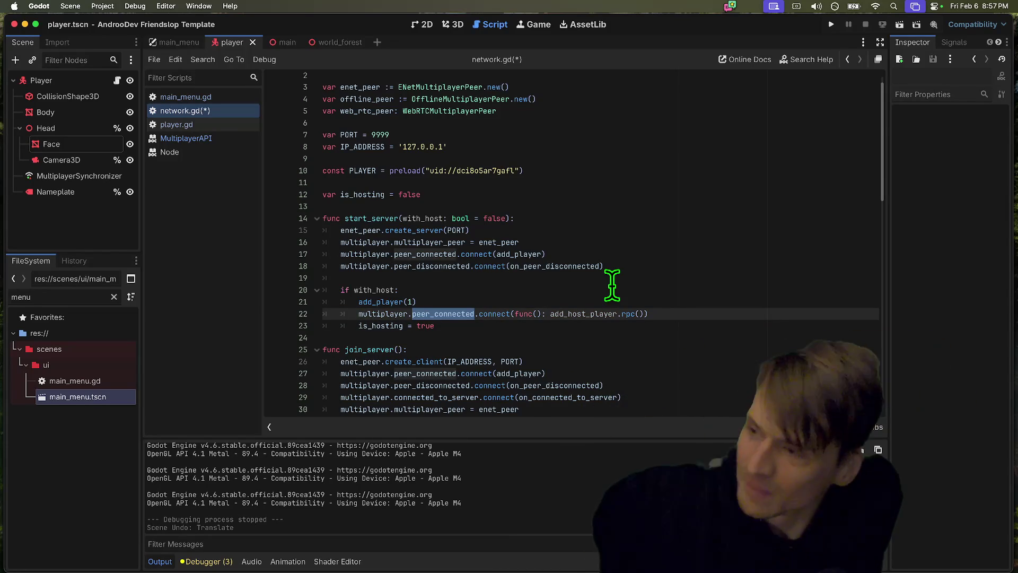
pyautogui.press('super+s')
pyautogui.scroll(-4, 584, 276)
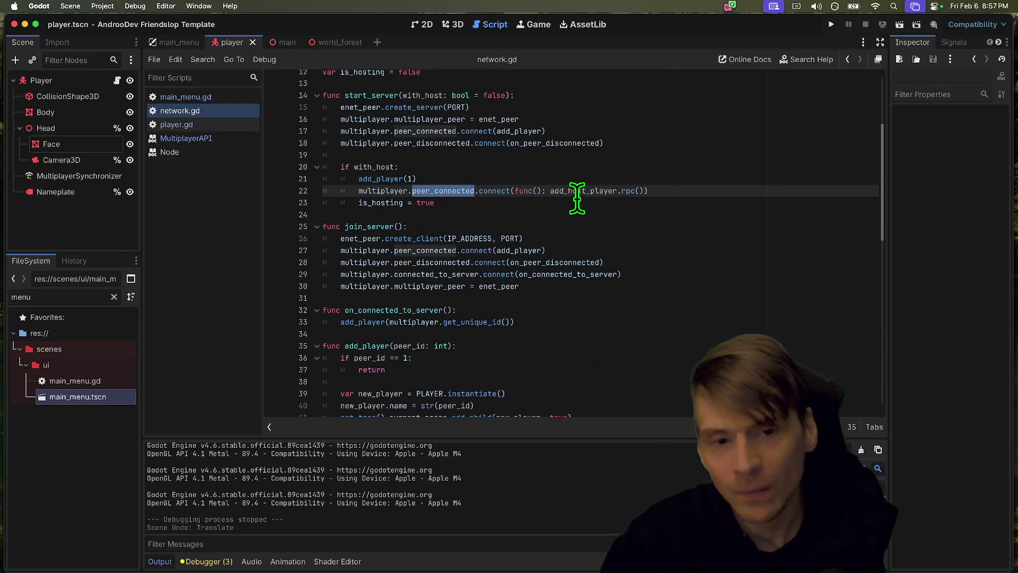
pyautogui.moveTo(337, 359); pyautogui.dragTo(514, 365)
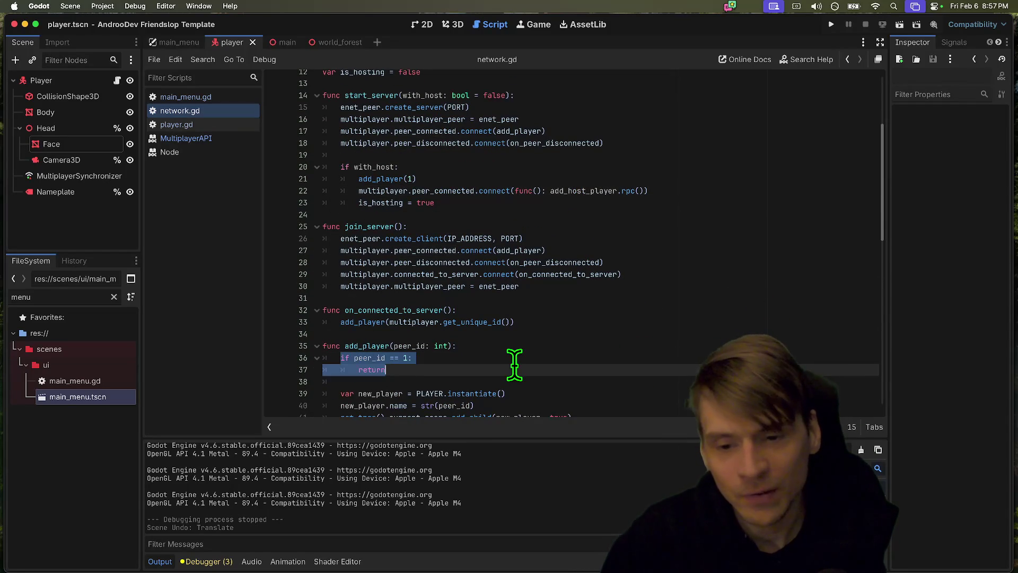
pyautogui.click(390, 346)
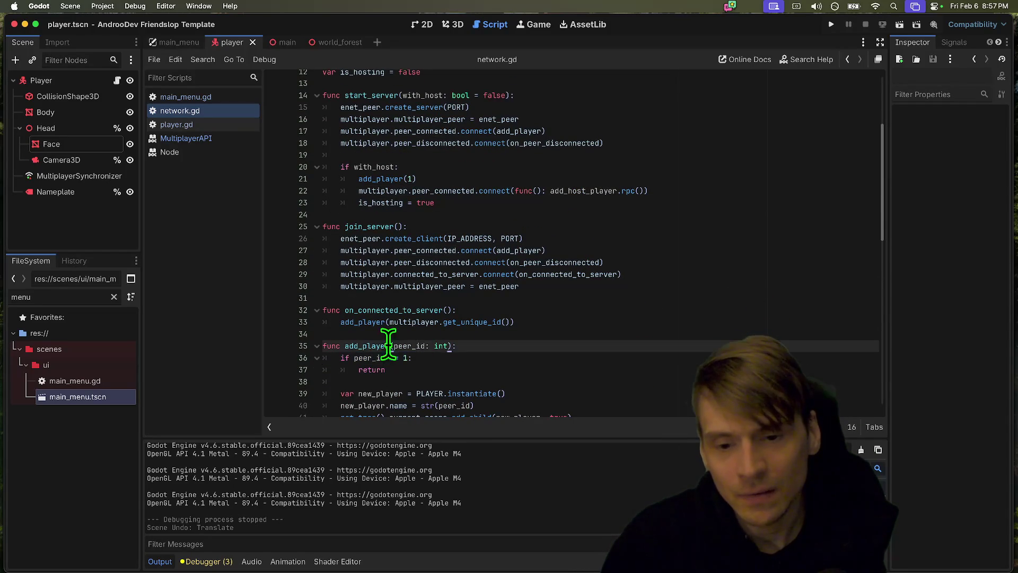
pyautogui.click(495, 345)
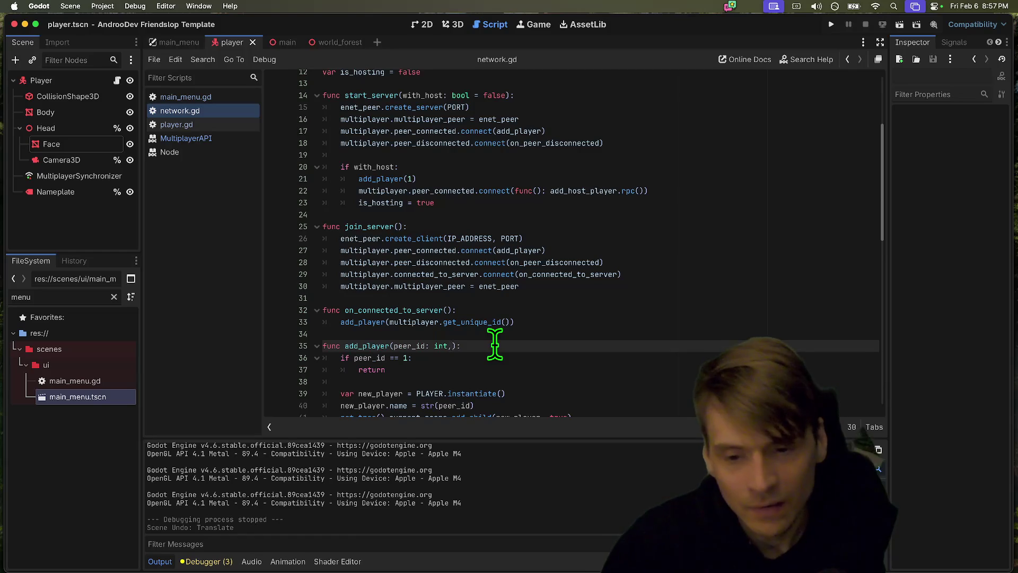
# Copy add_player's spawning lines into add_host_player, naming the spawned player 1
pyautogui.scroll(-2, 495, 345)
pyautogui.moveTo(578, 368); pyautogui.dragTo(191, 341)
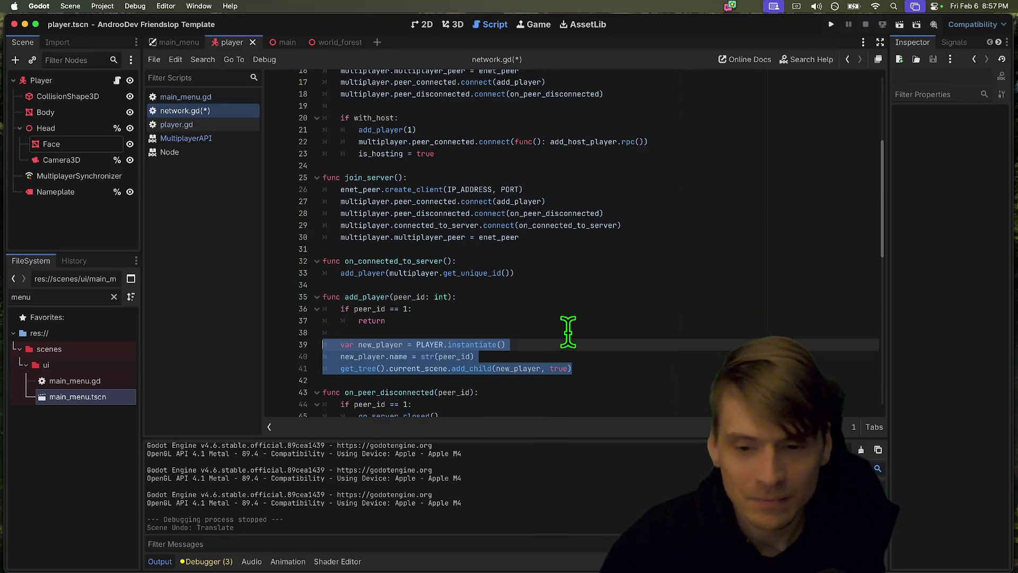
pyautogui.press('super+c')
pyautogui.scroll(-10, 568, 332)
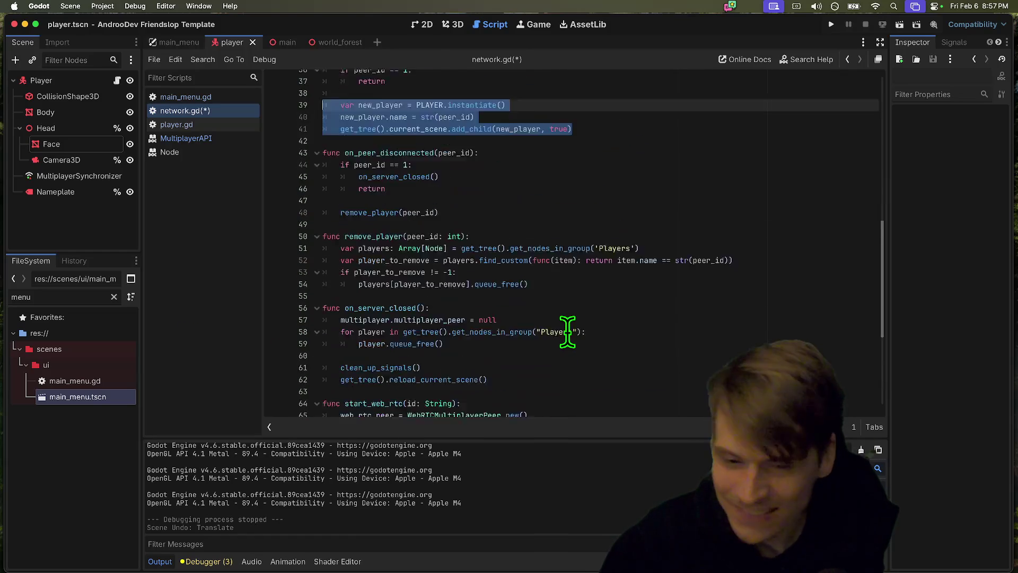
pyautogui.tripleClick(419, 381)
pyautogui.press('super+v')
pyautogui.moveTo(601, 405)
pyautogui.mouseDown()
pyautogui.moveTo(255, 377)
pyautogui.moveTo(258, 369)
pyautogui.mouseUp()
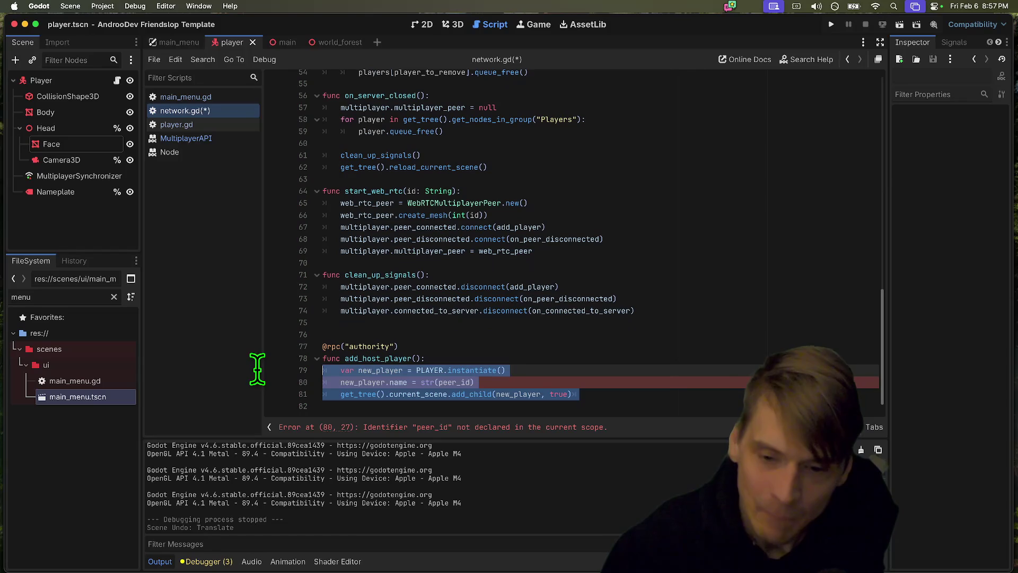
pyautogui.doubleClick(448, 382)
pyautogui.write('1')
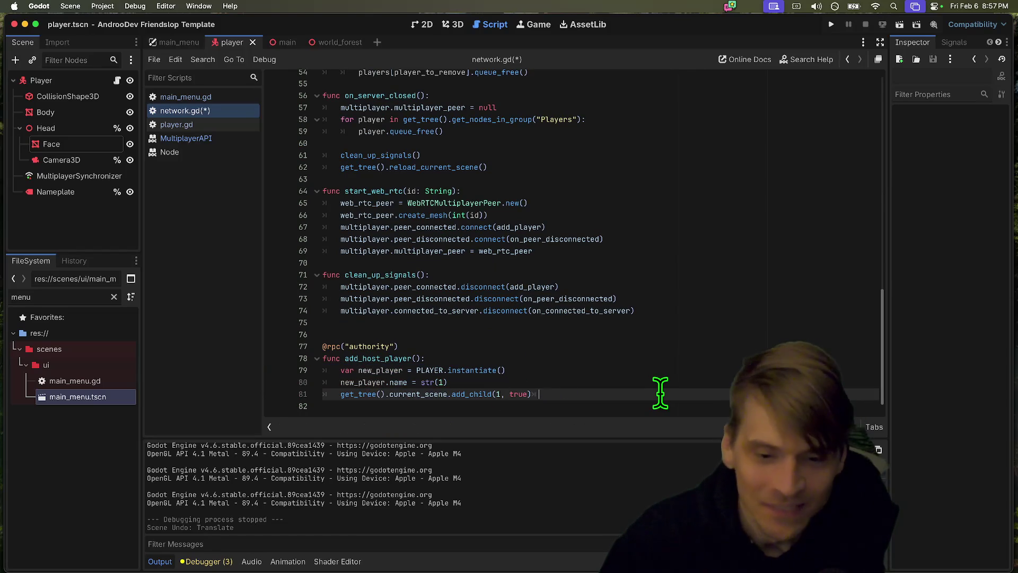
# Tidy the end of add_host_player, save network.gd and run the project
pyautogui.click(659, 394)
pyautogui.press('Down')
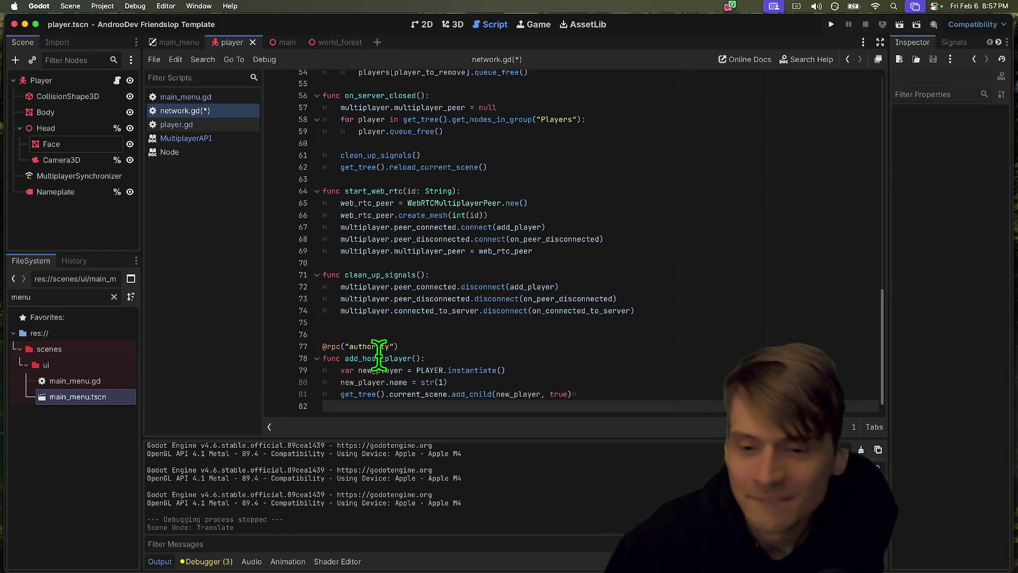
pyautogui.click(675, 335)
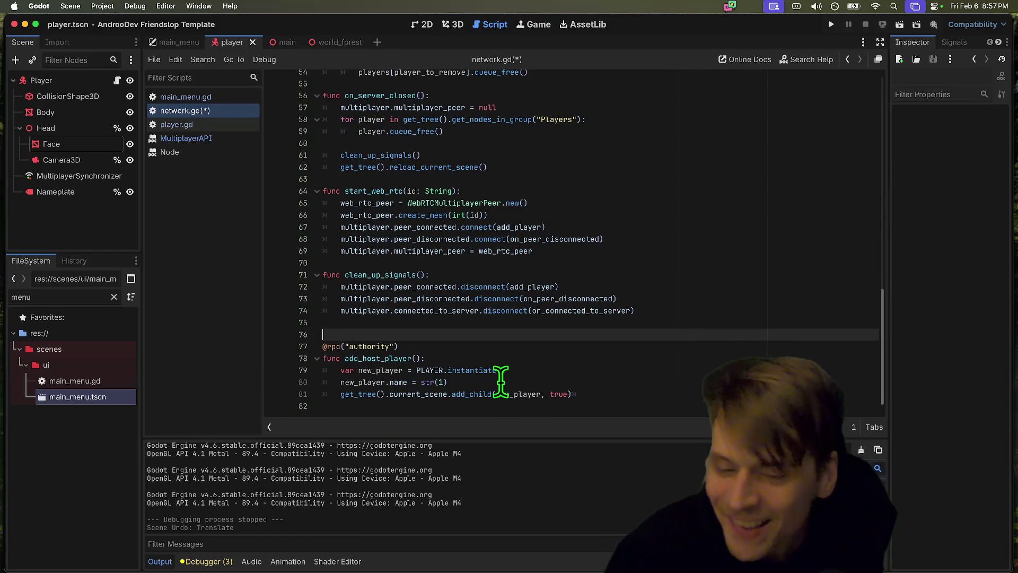
pyautogui.click(556, 380)
pyautogui.press('super+s')
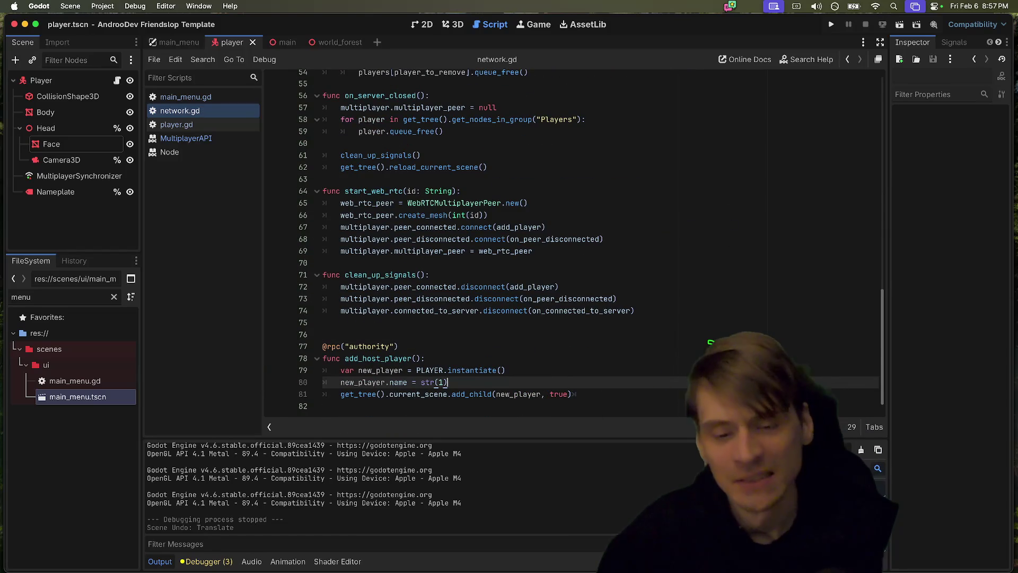
pyautogui.scroll(10, 498, 191)
pyautogui.press('super+b')
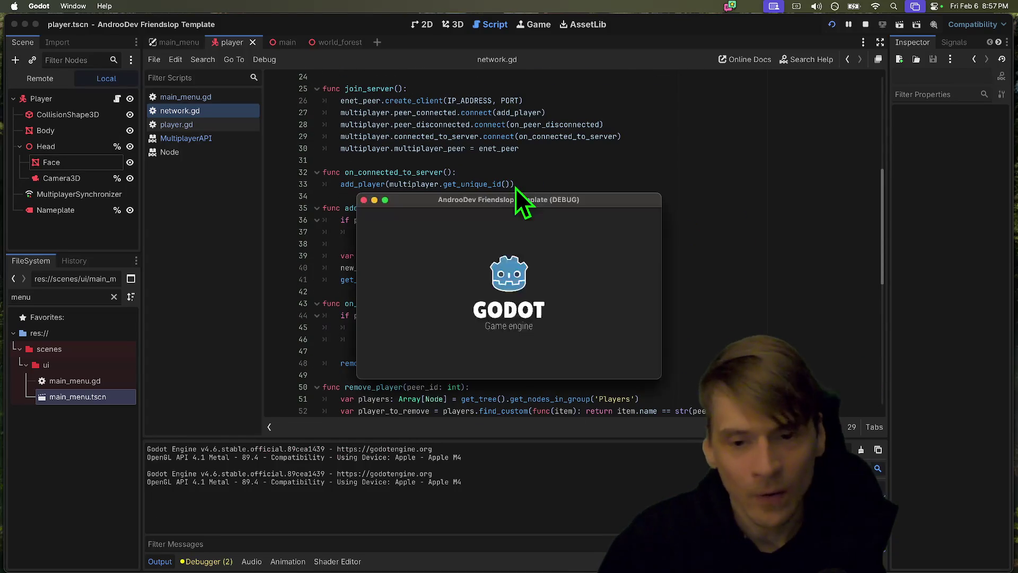
# Move the two game windows apart, to the top-left and bottom-left
pyautogui.moveTo(557, 202); pyautogui.dragTo(220, 105)
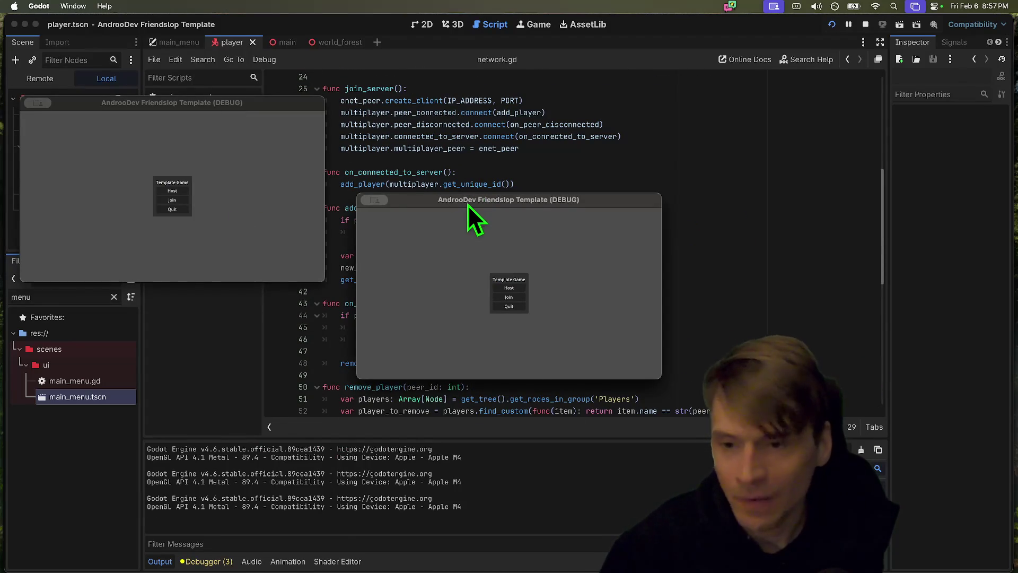
pyautogui.moveTo(467, 205); pyautogui.dragTo(168, 334)
pyautogui.press('super+Tab')
# Join from both game instances, look around the world, then close the running games
pyautogui.click(186, 202)
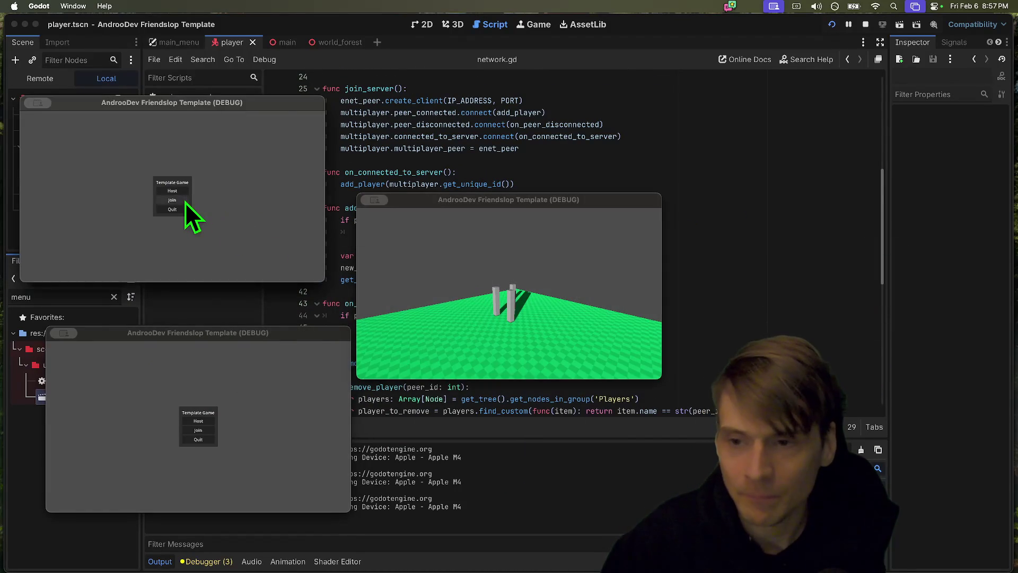
pyautogui.click(198, 431)
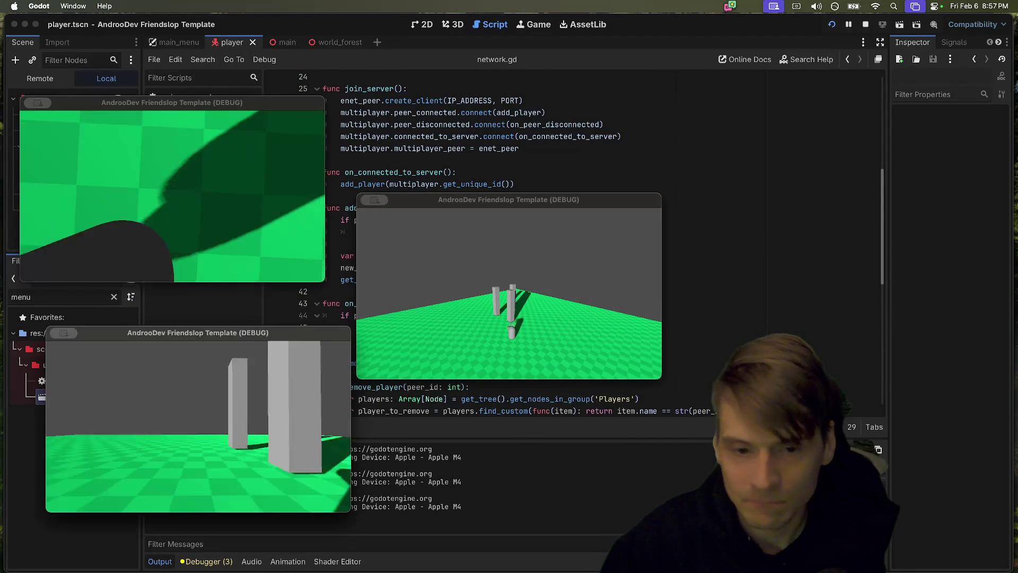
pyautogui.press('Escape')
pyautogui.click(196, 272)
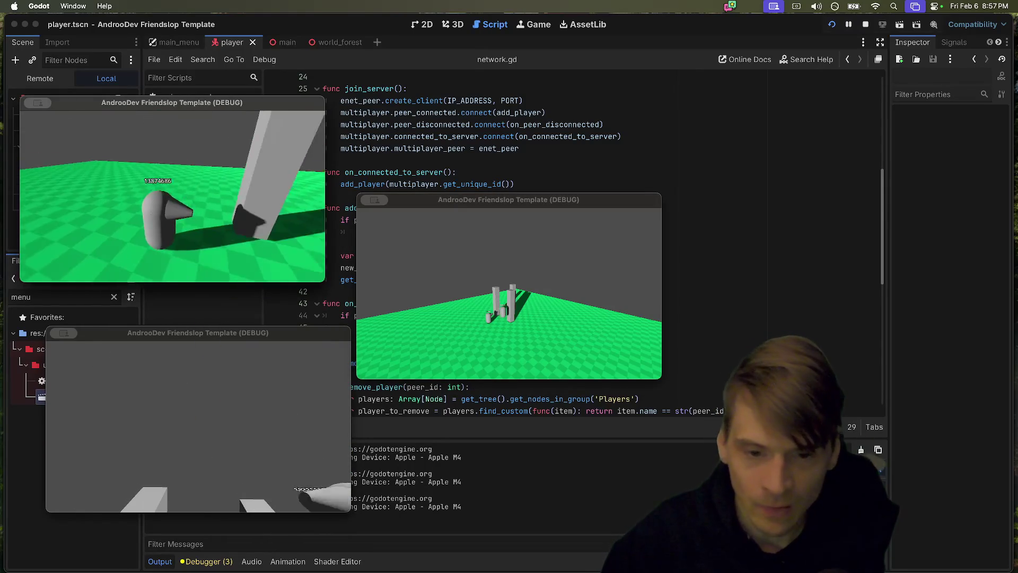
pyautogui.press('super+period')
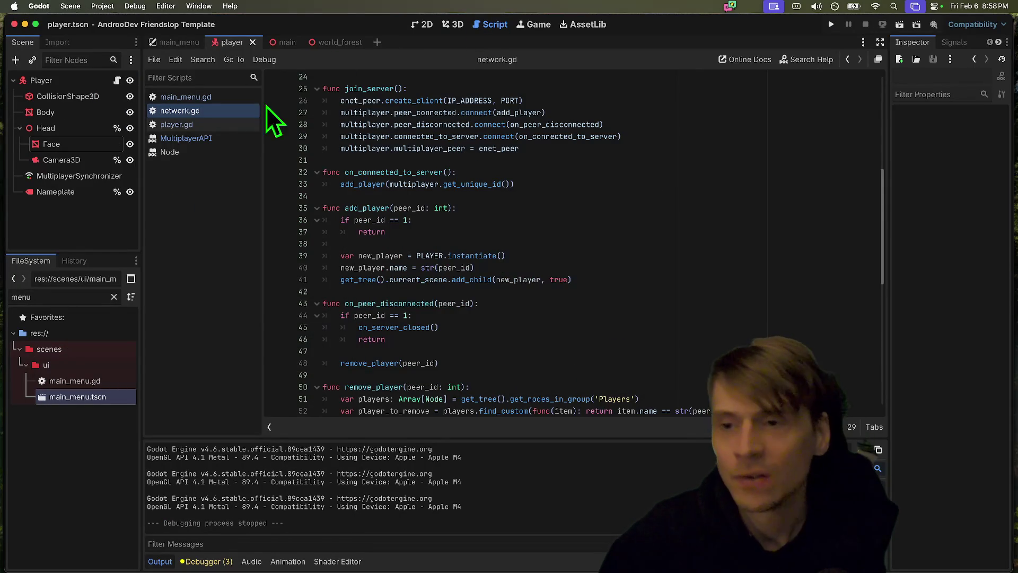
# In main_menu.gd, make on_host_pressed call Network.start_server_host(true)
pyautogui.click(212, 98)
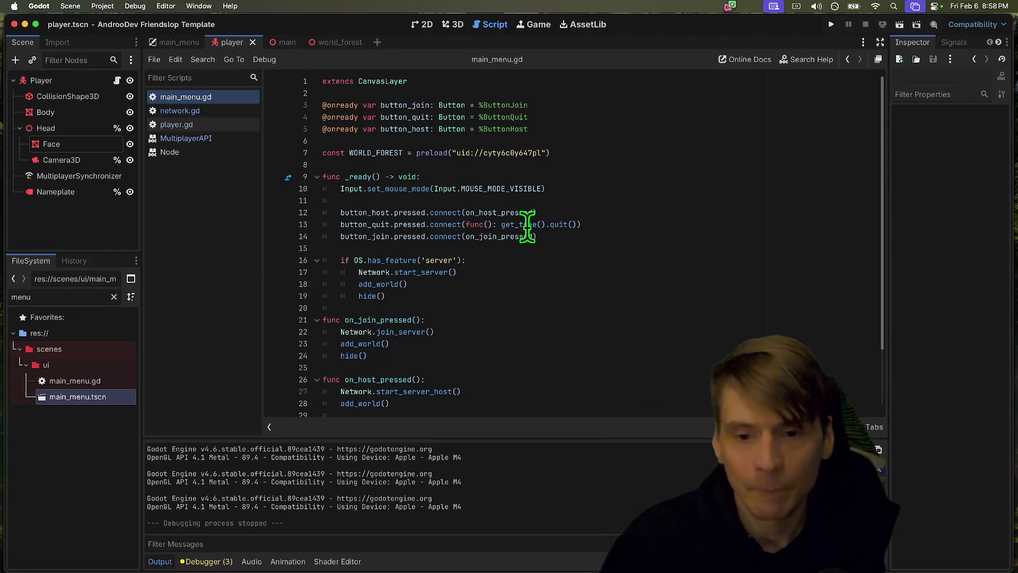
pyautogui.scroll(-1, 528, 227)
pyautogui.click(482, 213)
pyautogui.doubleClick(487, 202)
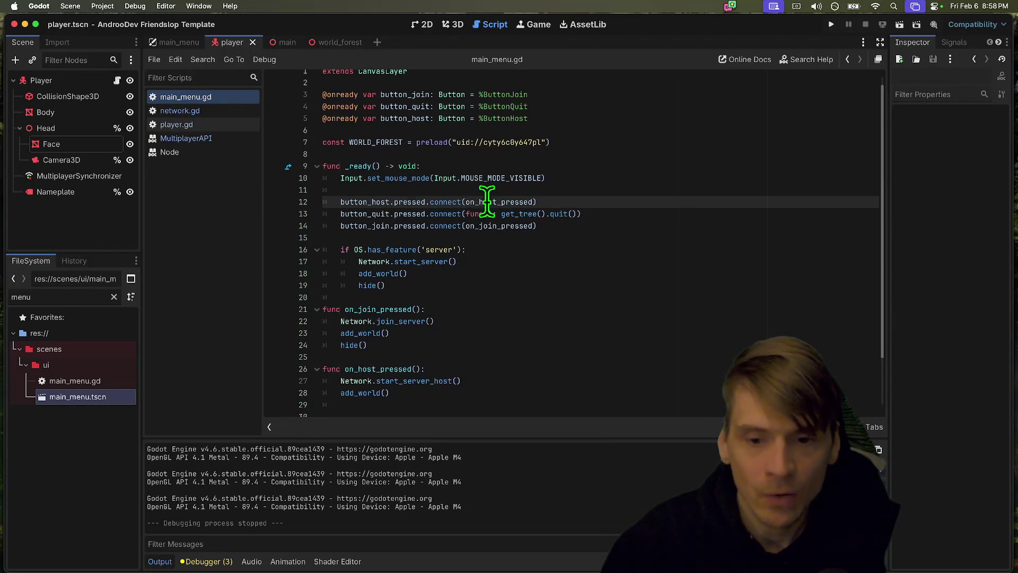
pyautogui.click(488, 377)
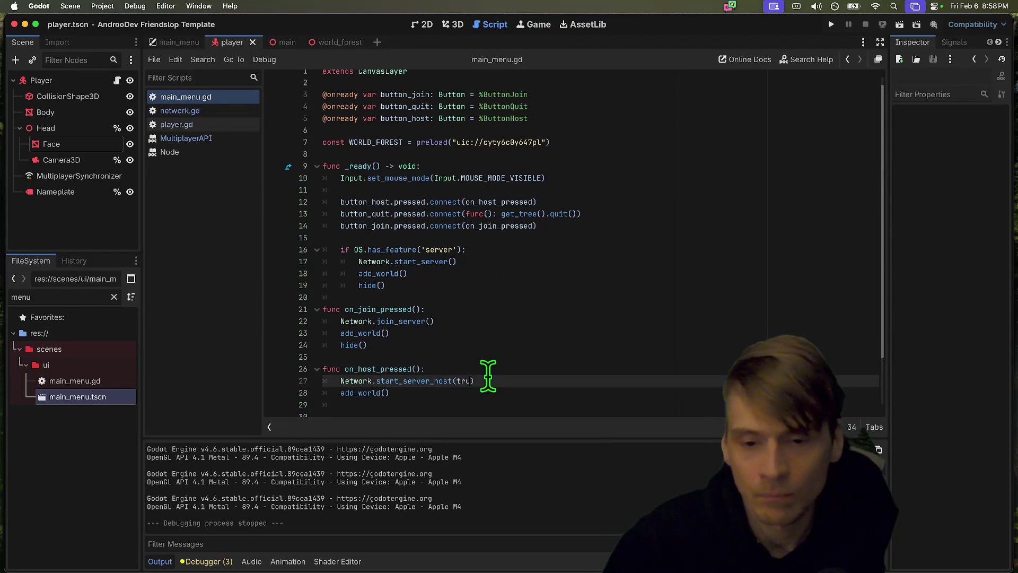
pyautogui.click(548, 342)
pyautogui.scroll(-1, 544, 372)
pyautogui.click(543, 372)
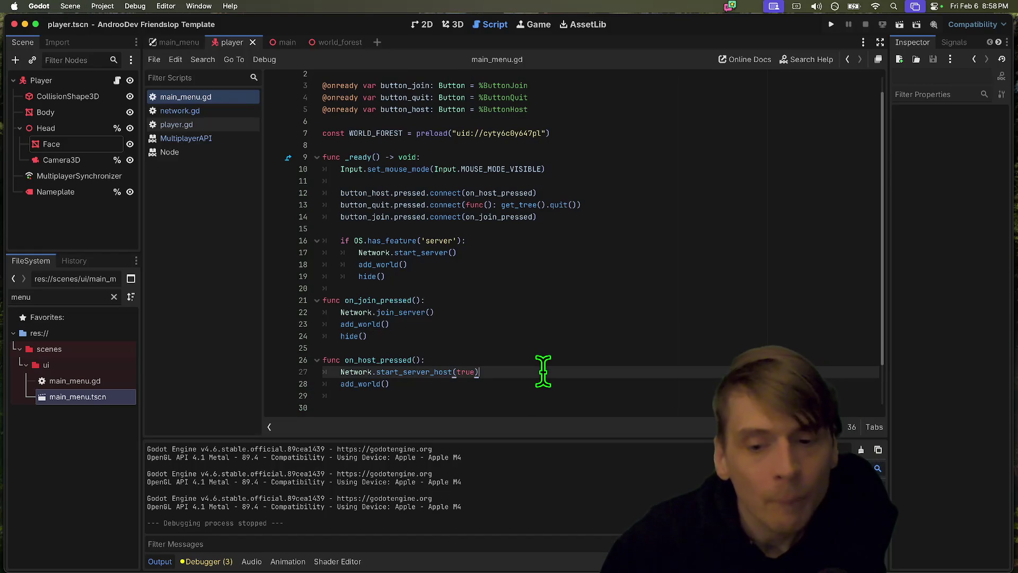
# Run the project once, stop it, and look for the run-instance settings
pyautogui.press('super+b')
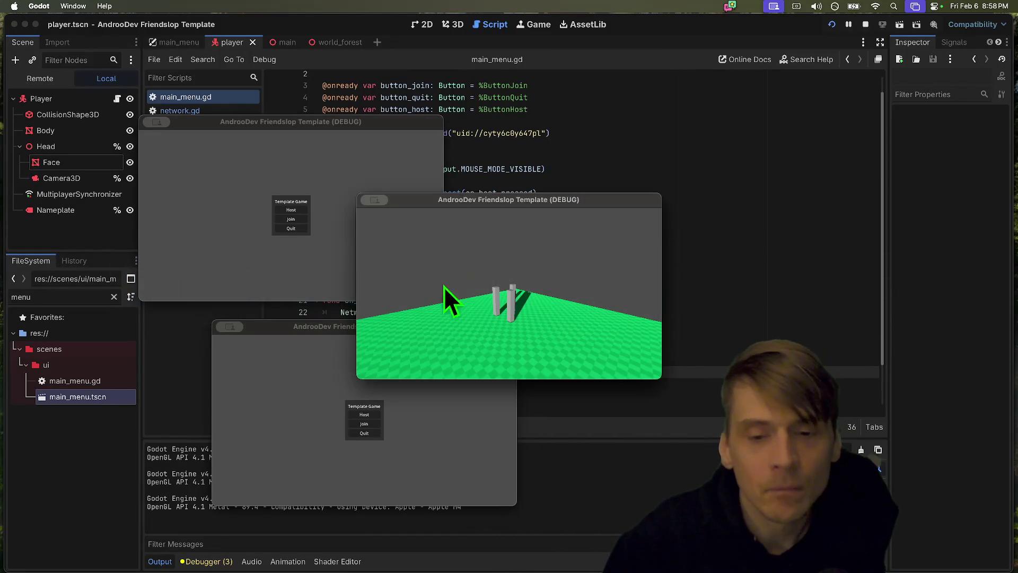
pyautogui.press('super+q')
pyautogui.press('super+q')
pyautogui.press('super+q')
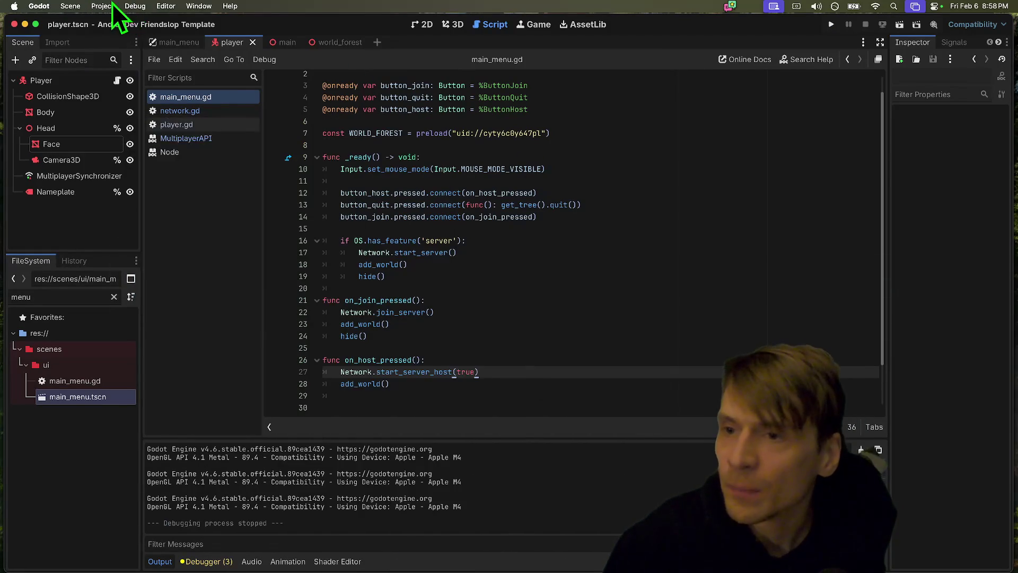
pyautogui.click(103, 6)
# Keep three instances in Debug > Customize Run Instances and confirm with OK
pyautogui.moveTo(135, 6)
pyautogui.click(133, 159)
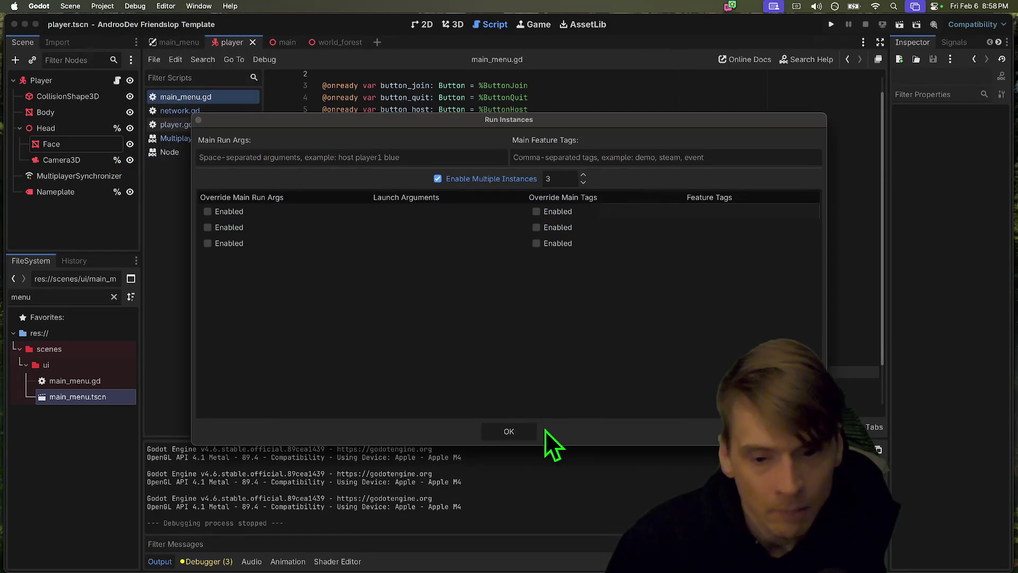
pyautogui.click(510, 431)
pyautogui.click(672, 321)
# Run the three instances and host from one, hitting the missing start_server_host error
pyautogui.press('super+b')
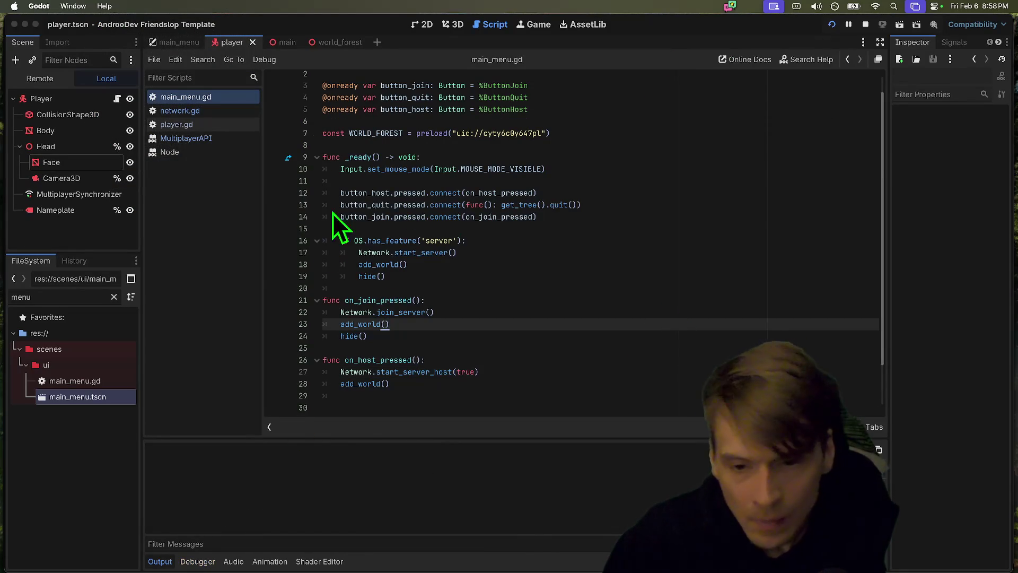
pyautogui.press('super+Tab')
pyautogui.moveTo(512, 201); pyautogui.dragTo(678, 180)
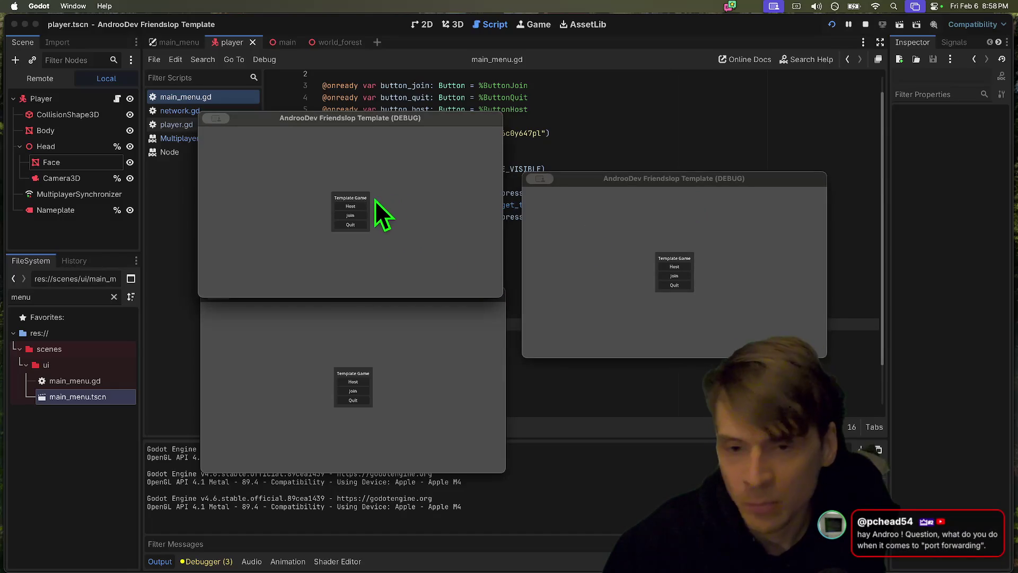
pyautogui.click(353, 206)
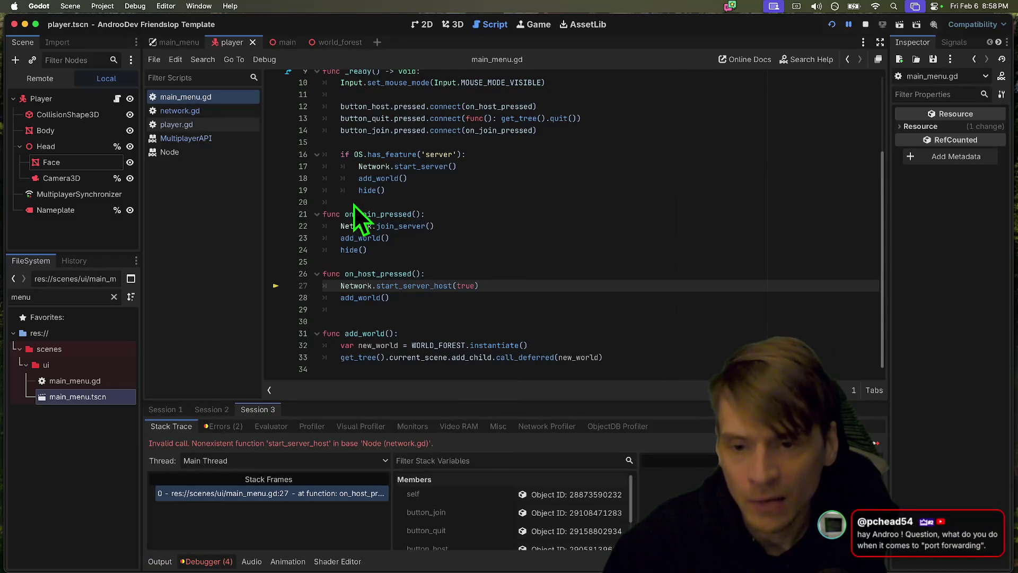
# Stop the crashed session, inspect the start_server_host call on line 27, and switch to Firefox
pyautogui.click(865, 25)
pyautogui.click(510, 301)
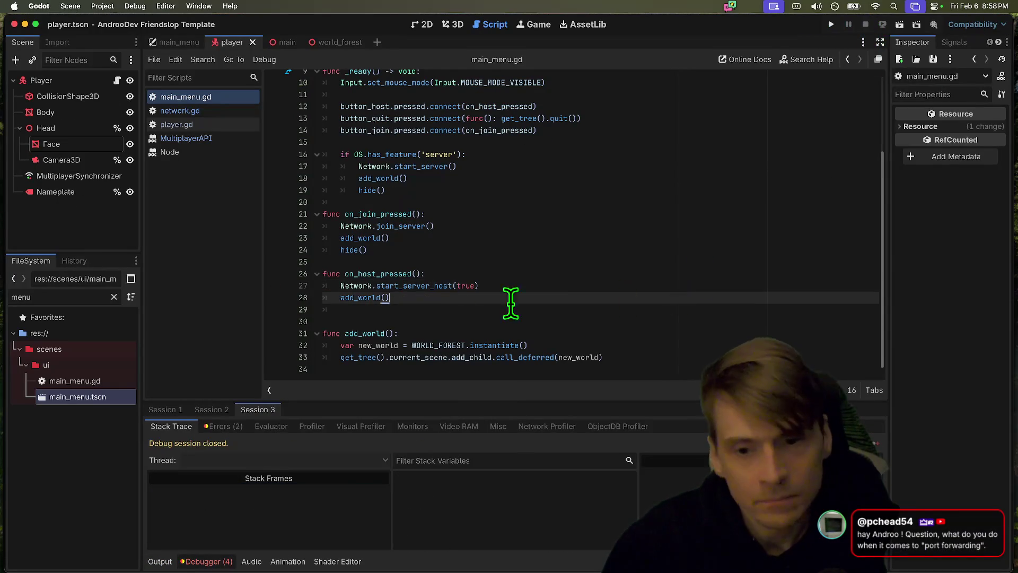
pyautogui.doubleClick(431, 286)
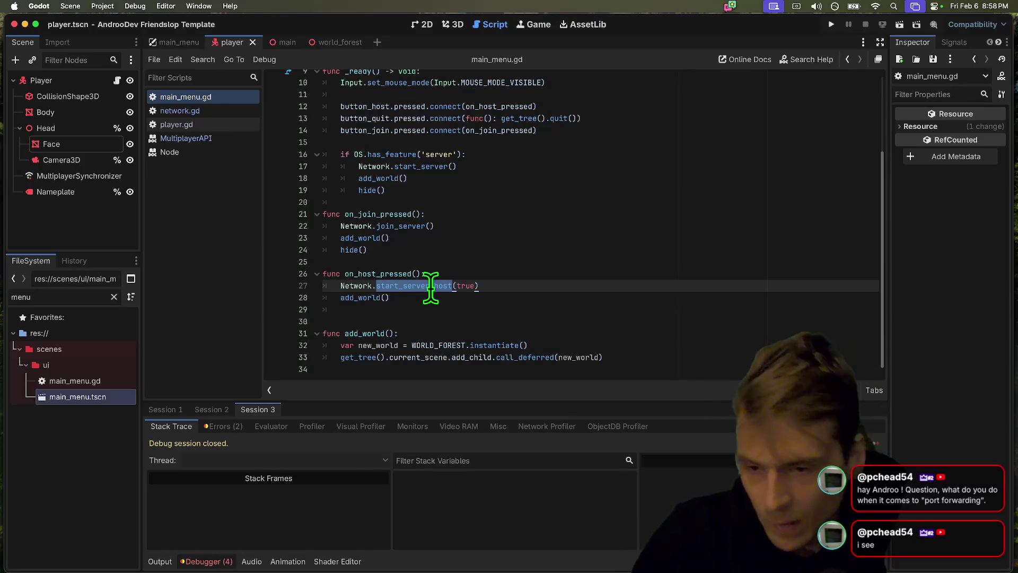
pyautogui.press('super+Tab')
# Load the blog author's personal website from Firefox's address bar
pyautogui.write('jon')
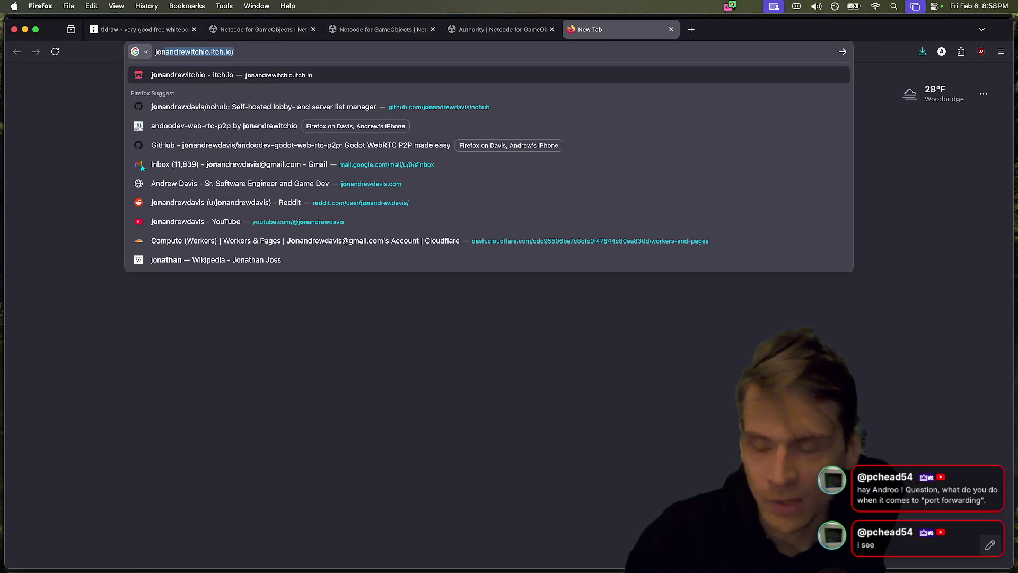
pyautogui.press('Down')
pyautogui.press('Up')
pyautogui.write('andrewdav')
pyautogui.press('Return')
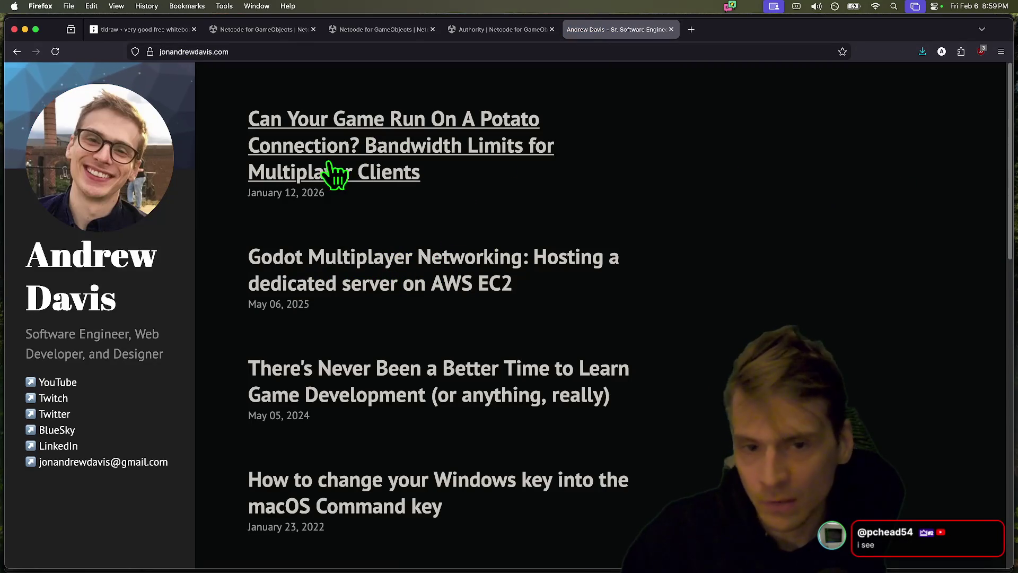
# Read through the Godot dedicated-server on AWS EC2 post, then close its tab
pyautogui.click(371, 276)
pyautogui.scroll(-15, 901, 344)
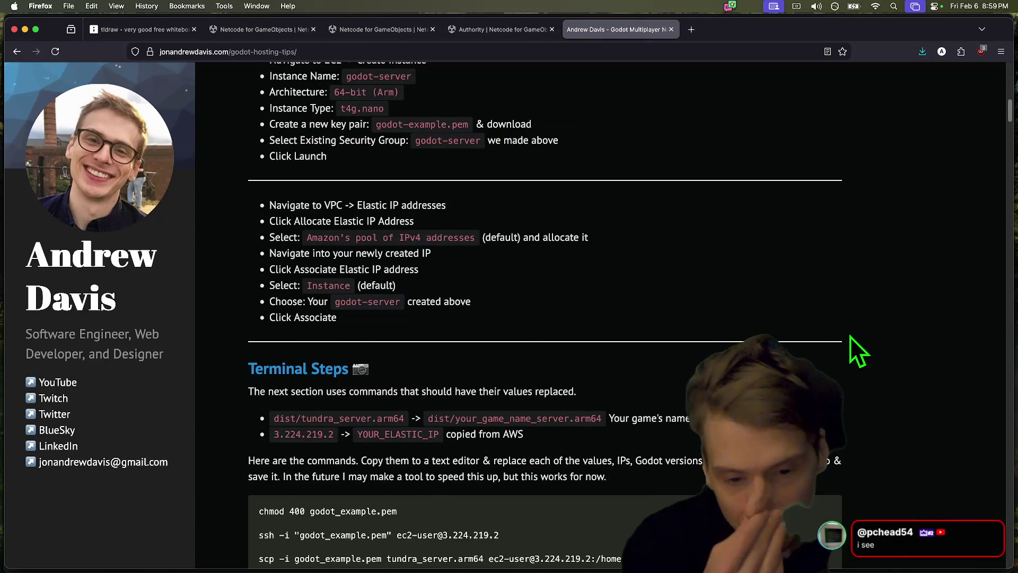
pyautogui.scroll(-7, 859, 351)
pyautogui.scroll(-5, 858, 350)
pyautogui.scroll(-10, 854, 350)
pyautogui.scroll(-7, 848, 348)
pyautogui.press('super+w')
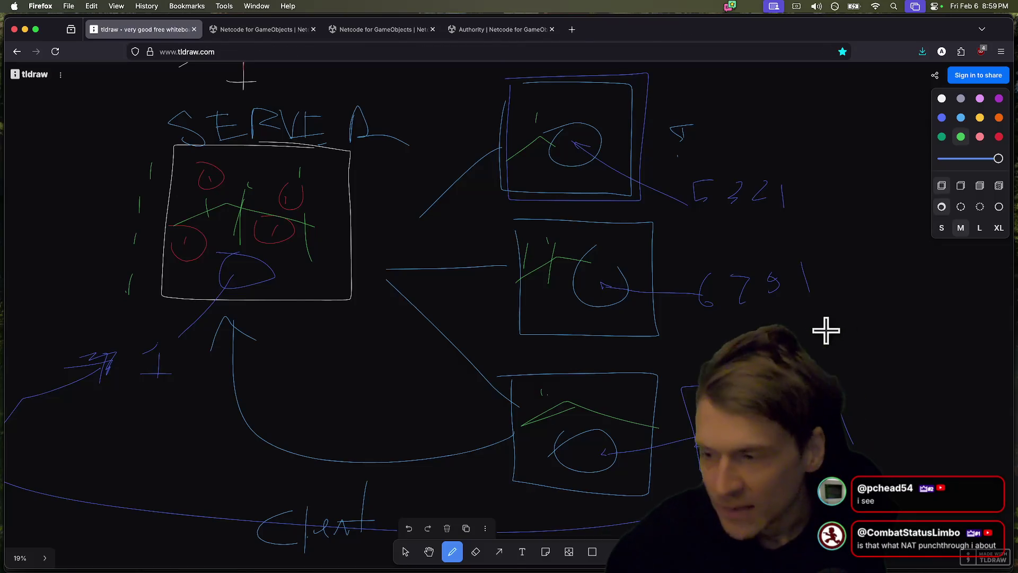
# After a brief check of Godot, sketch a green box with arrows in and out on the whiteboard
pyautogui.press('super+Tab')
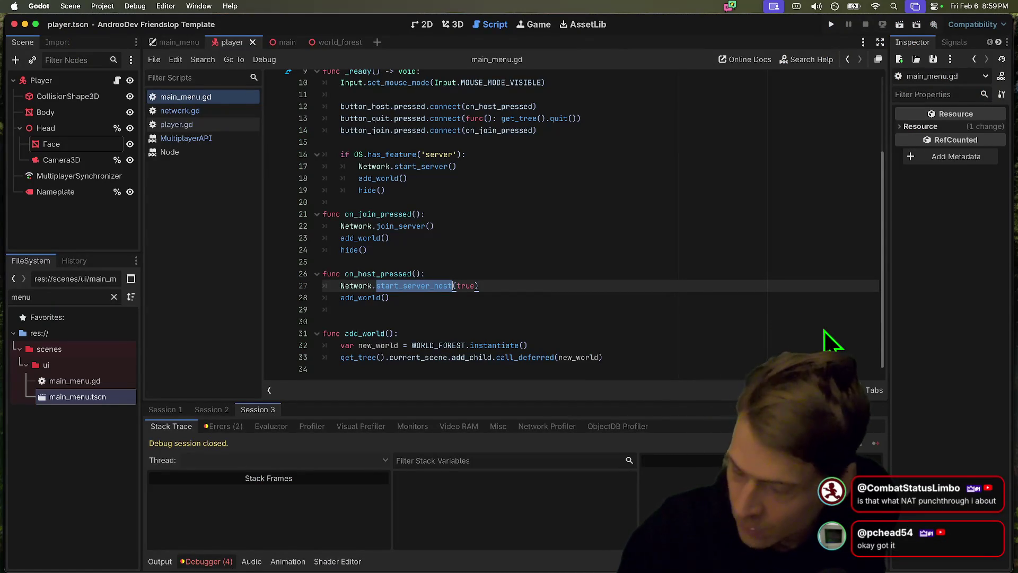
pyautogui.press('super+Tab')
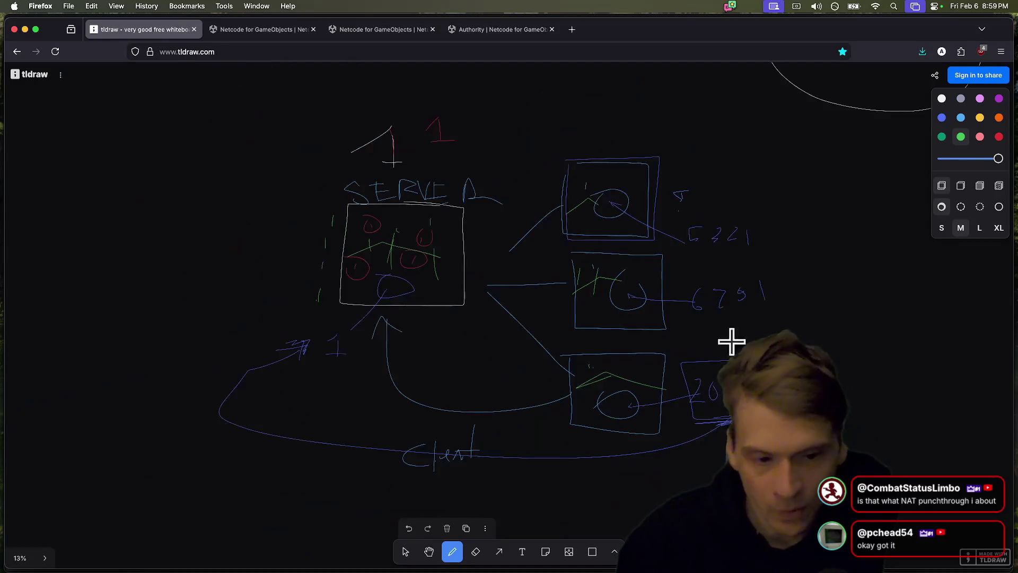
pyautogui.moveTo(700, 338); pyautogui.dragTo(107, 341)
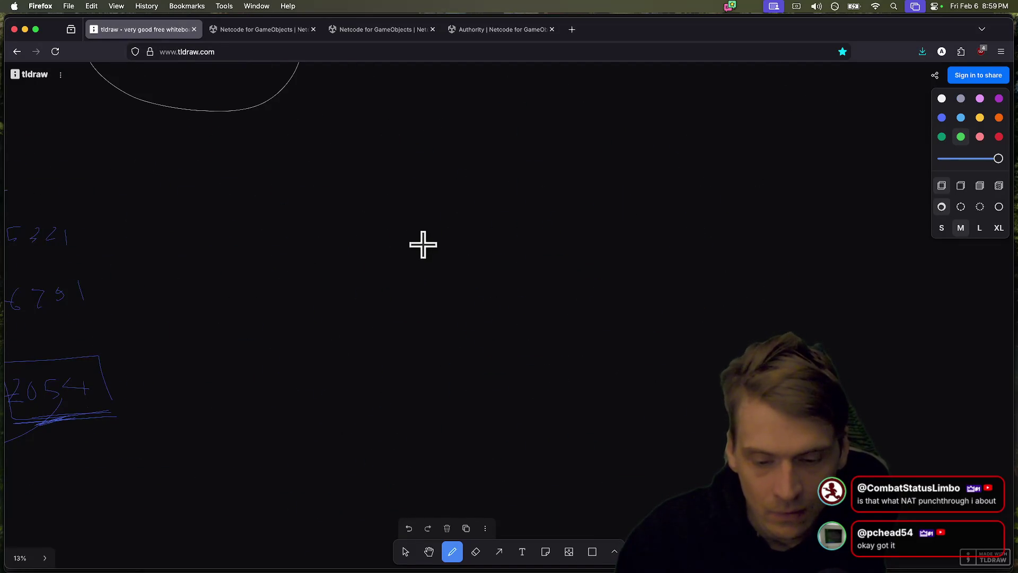
pyautogui.moveTo(421, 242)
pyautogui.mouseDown()
pyautogui.moveTo(387, 301)
pyautogui.moveTo(413, 256)
pyautogui.moveTo(350, 254)
pyautogui.moveTo(446, 298)
pyautogui.moveTo(434, 247)
pyautogui.mouseUp()
pyautogui.press('super+z')
pyautogui.moveTo(568, 175); pyautogui.dragTo(494, 234)
pyautogui.moveTo(591, 280); pyautogui.dragTo(423, 270)
pyautogui.press('super+z')
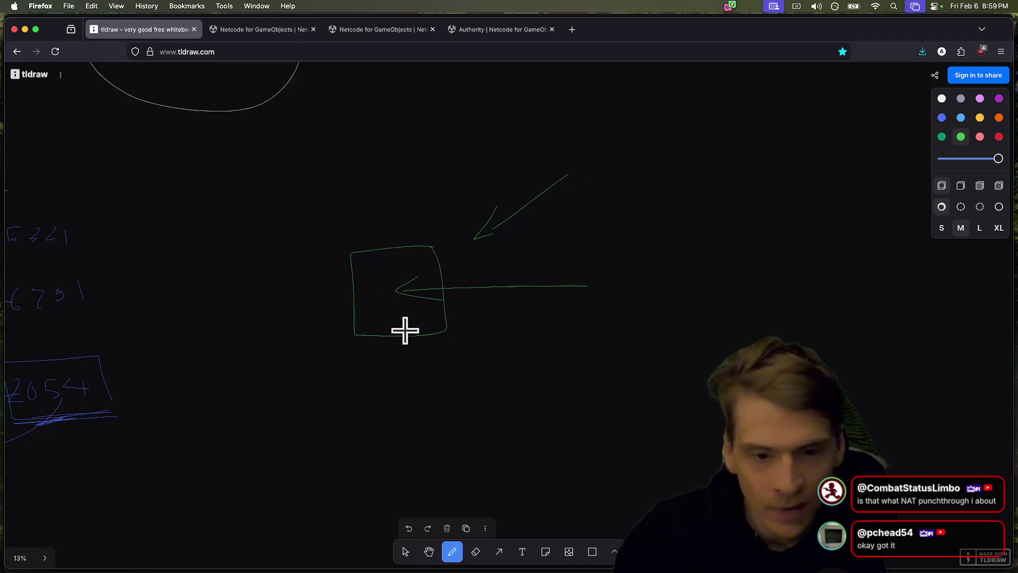
pyautogui.moveTo(413, 322); pyautogui.dragTo(639, 309)
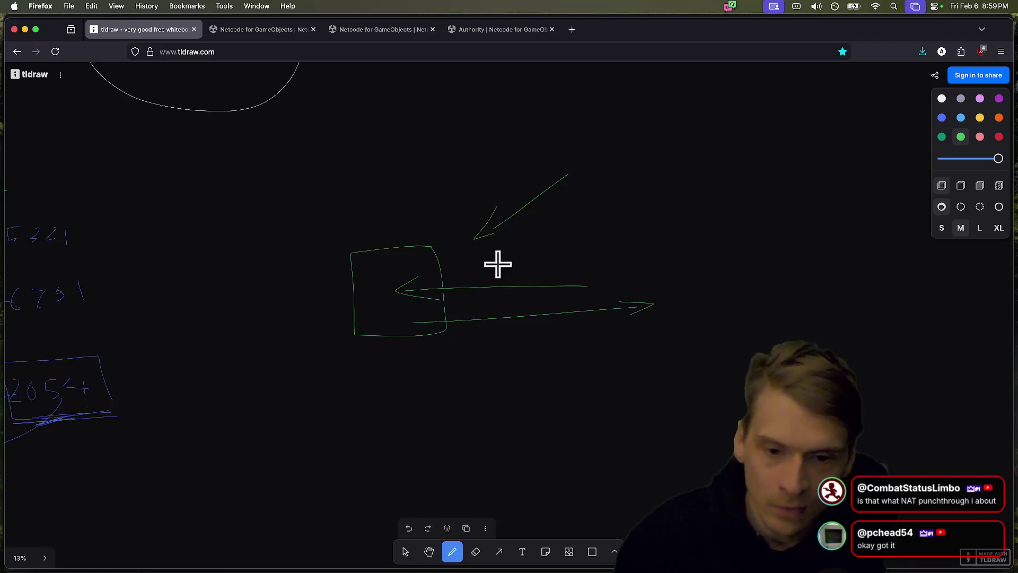
# Try a second blocked box, undo it, and draw a database cylinder below the boxes
pyautogui.hscroll(5, 793, 261)
pyautogui.moveTo(500, 273); pyautogui.dragTo(619, 363)
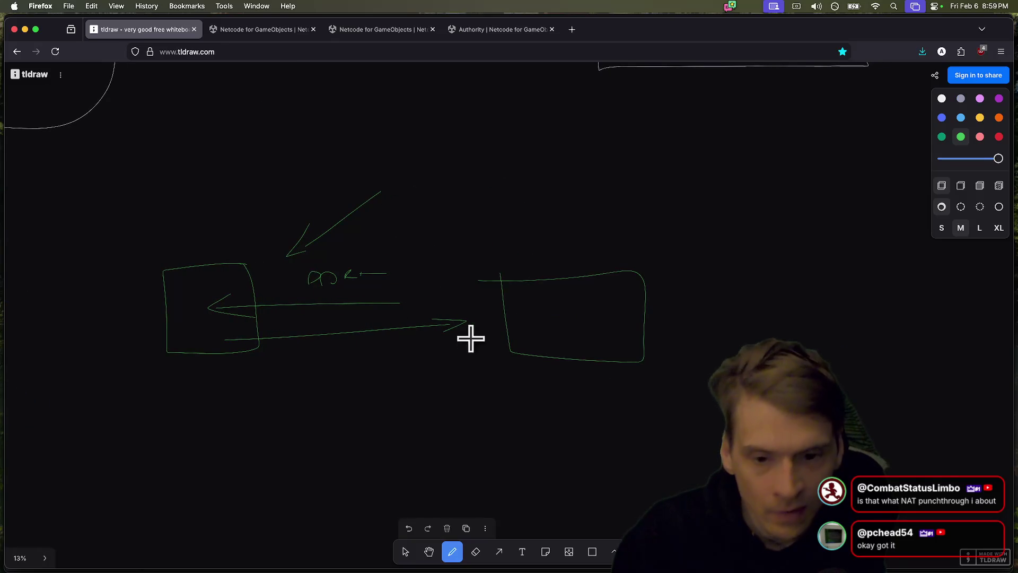
pyautogui.moveTo(522, 313); pyautogui.dragTo(483, 340)
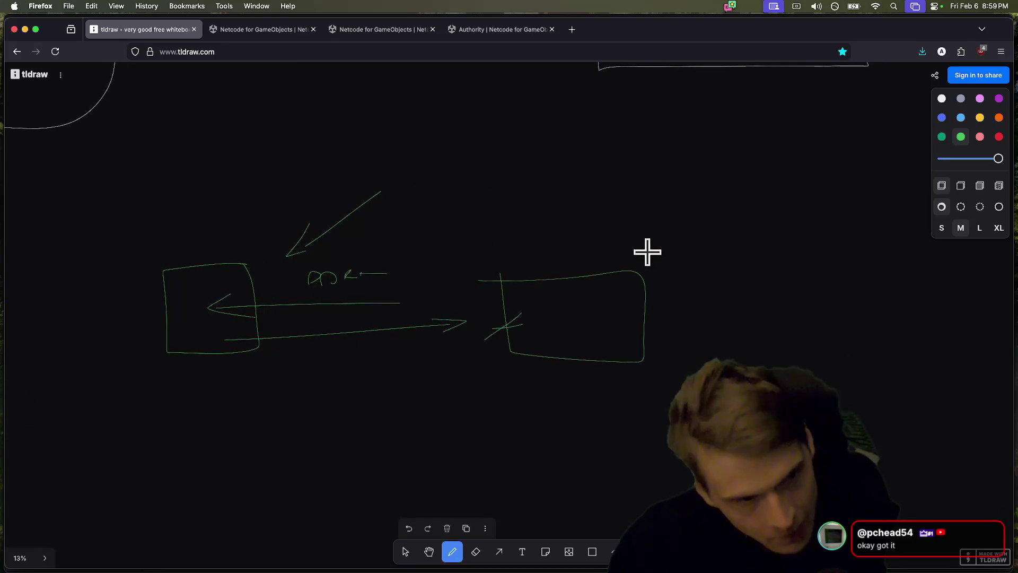
pyautogui.hscroll(-5, 179, 410)
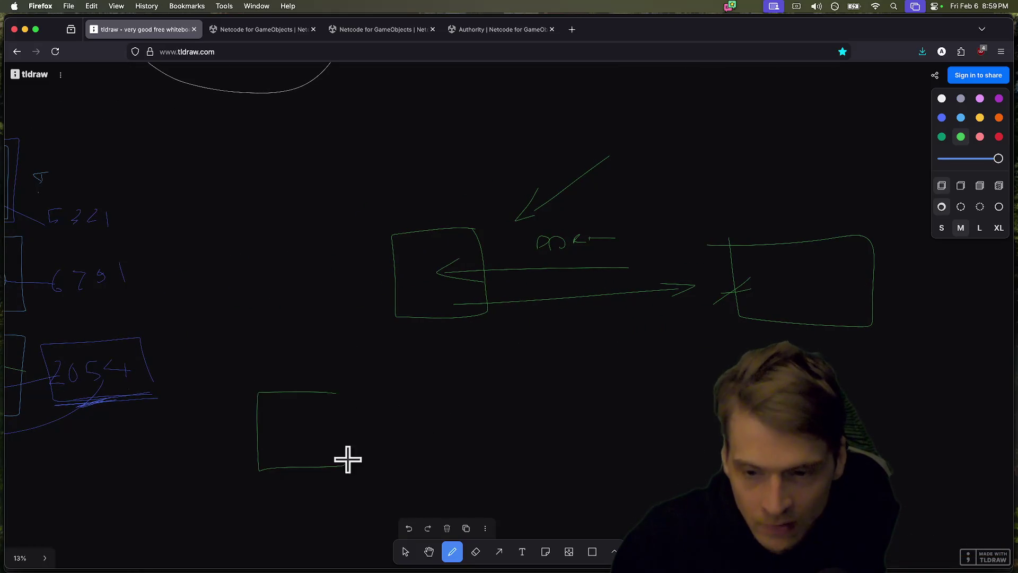
pyautogui.press('super+z')
pyautogui.moveTo(302, 393)
pyautogui.mouseDown()
pyautogui.moveTo(329, 403)
pyautogui.moveTo(312, 391)
pyautogui.moveTo(345, 448)
pyautogui.moveTo(344, 406)
pyautogui.mouseUp()
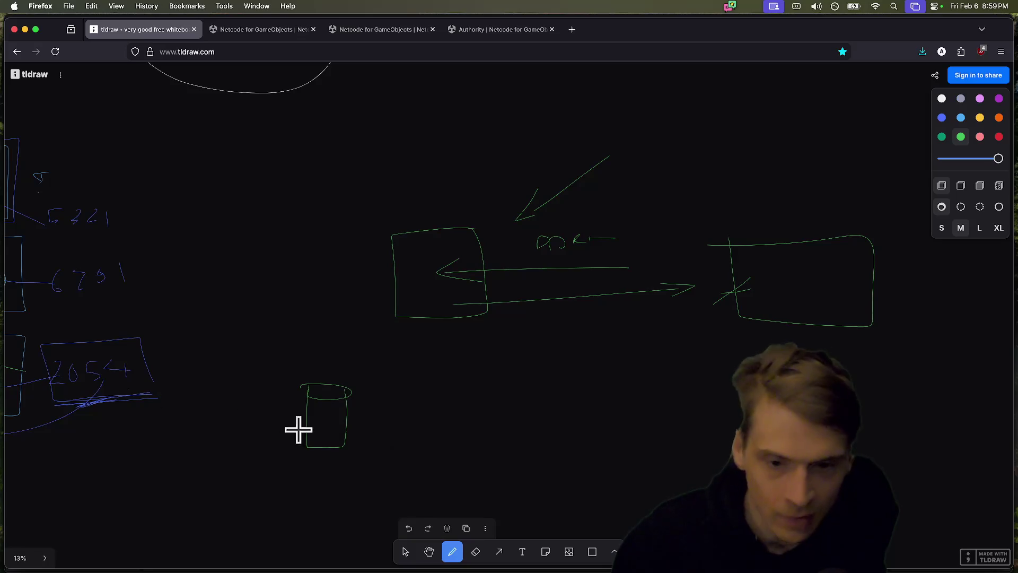
# Draw a large boundary around the box and cylinder, with two crosses below the box
pyautogui.moveTo(267, 484)
pyautogui.mouseDown()
pyautogui.moveTo(484, 191)
pyautogui.moveTo(270, 189)
pyautogui.moveTo(264, 453)
pyautogui.mouseUp()
pyautogui.moveTo(443, 326); pyautogui.dragTo(455, 335)
pyautogui.moveTo(455, 305); pyautogui.dragTo(424, 338)
pyautogui.moveTo(487, 335)
pyautogui.mouseDown()
pyautogui.moveTo(514, 317)
pyautogui.moveTo(519, 338)
pyautogui.mouseUp()
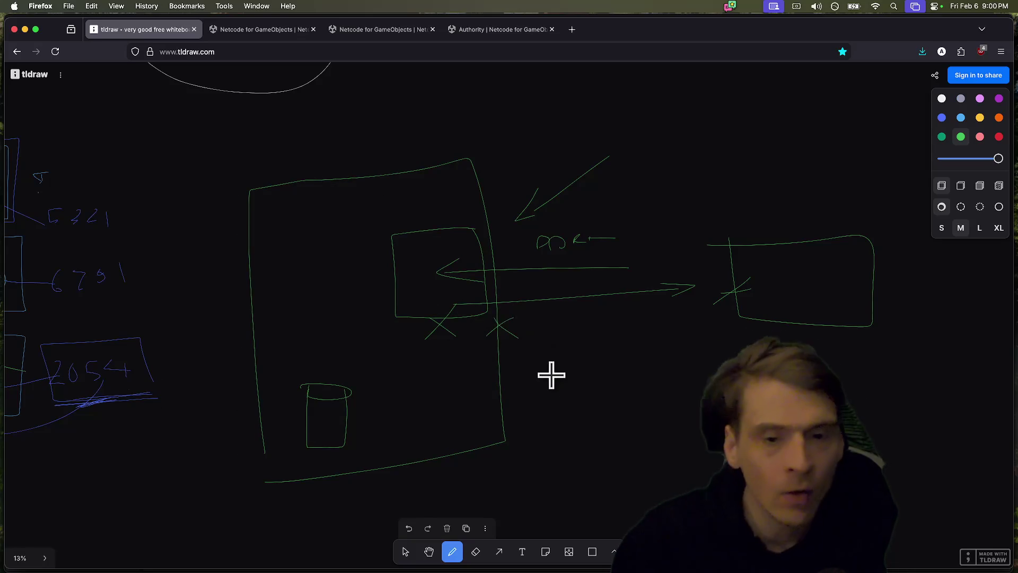
# Draw a dashed divider line inside the boundary
pyautogui.click(355, 199)
pyautogui.click(359, 243)
pyautogui.moveTo(364, 276); pyautogui.dragTo(371, 326)
pyautogui.moveTo(379, 384); pyautogui.dragTo(380, 416)
pyautogui.click(381, 427)
pyautogui.moveTo(354, 274); pyautogui.dragTo(352, 262)
pyautogui.click(348, 229)
pyautogui.click(332, 189)
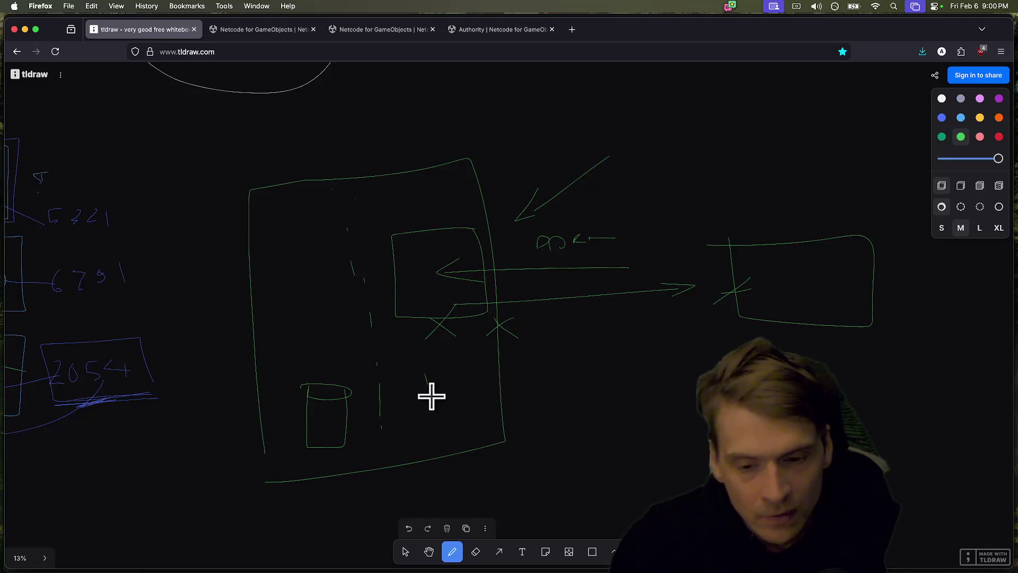
# Label the boundary DMZ and the other side Humelab, then return to Godot
pyautogui.moveTo(425, 393)
pyautogui.mouseDown()
pyautogui.moveTo(466, 357)
pyautogui.moveTo(468, 372)
pyautogui.moveTo(484, 371)
pyautogui.mouseUp()
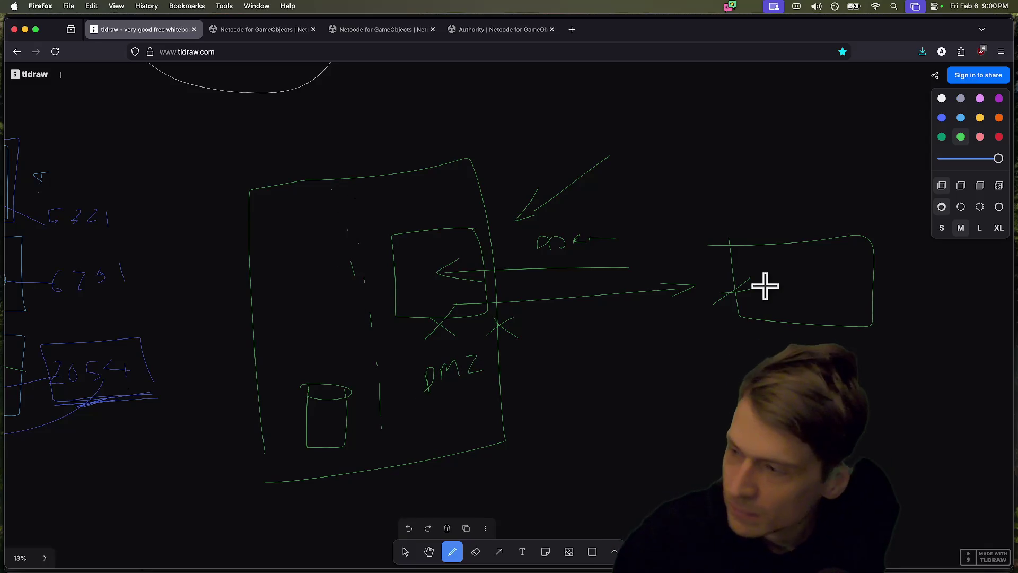
pyautogui.scroll(2, 530, 372)
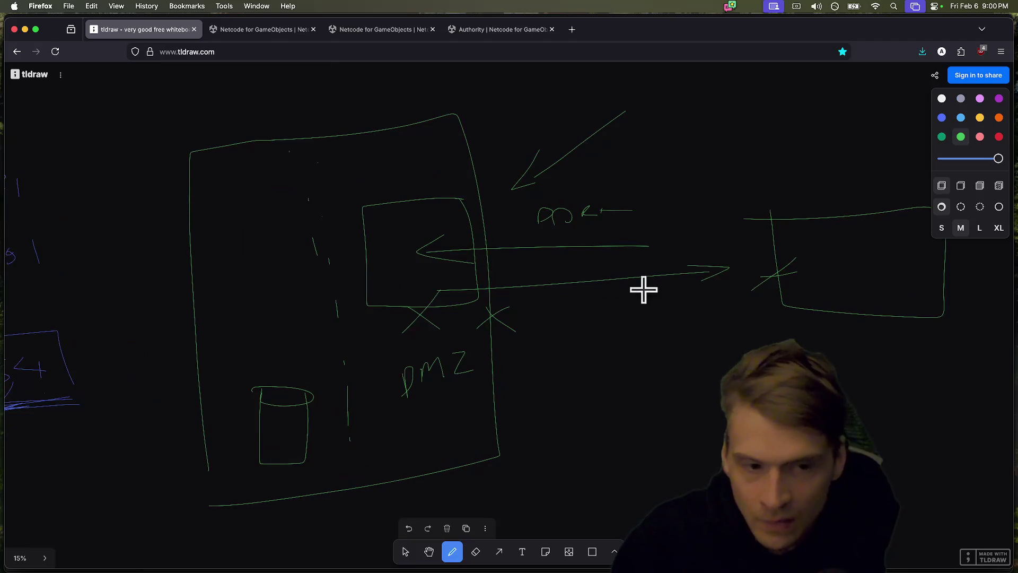
pyautogui.moveTo(648, 300); pyautogui.dragTo(555, 296)
pyautogui.moveTo(503, 375)
pyautogui.mouseDown()
pyautogui.moveTo(513, 414)
pyautogui.moveTo(550, 387)
pyautogui.moveTo(610, 373)
pyautogui.moveTo(639, 390)
pyautogui.mouseUp()
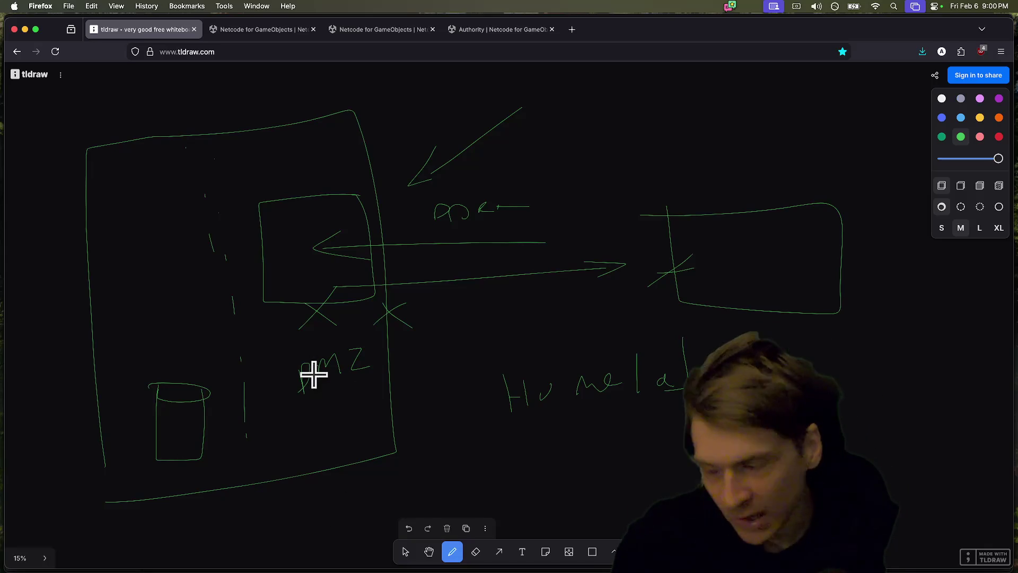
pyautogui.moveTo(540, 335); pyautogui.dragTo(416, 325)
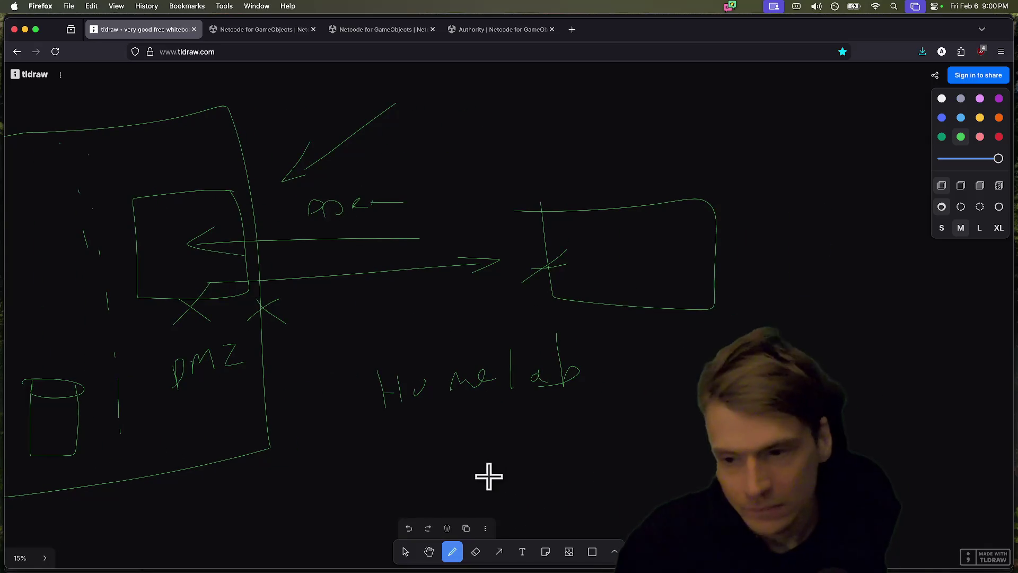
pyautogui.scroll(-5, 499, 479)
pyautogui.scroll(5, 432, 398)
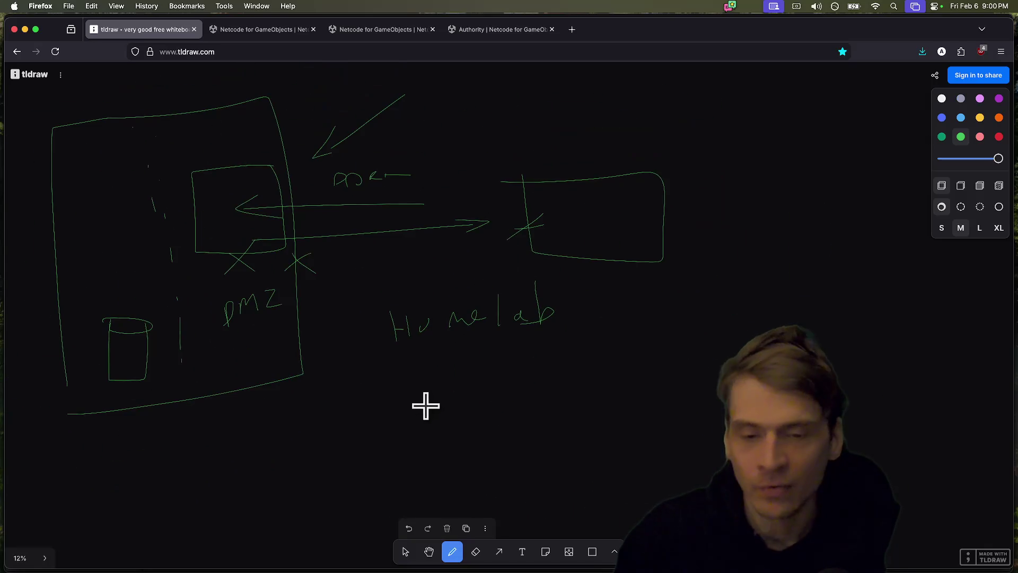
pyautogui.hscroll(-3, 377, 387)
pyautogui.press('super+Tab')
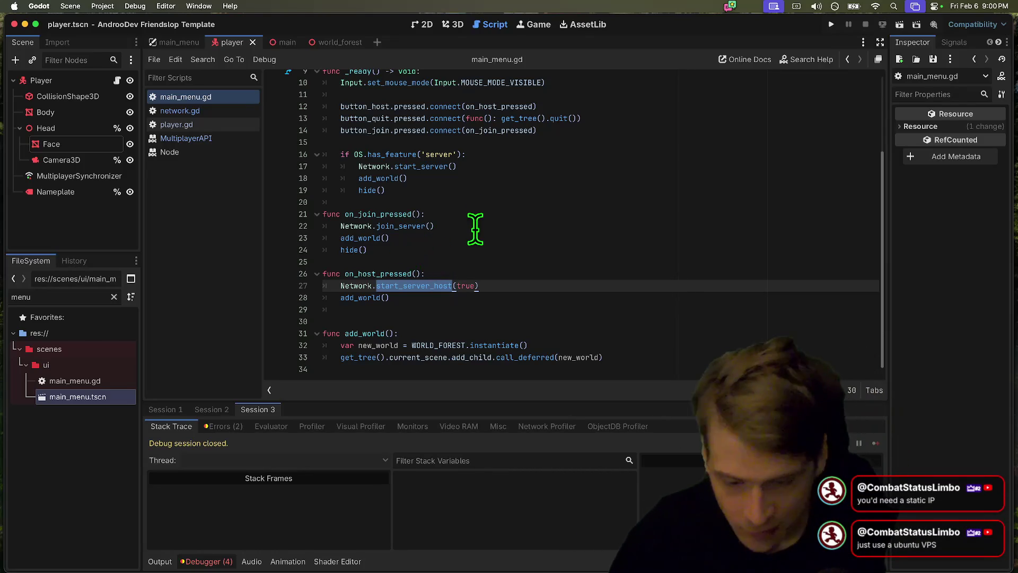
# Delete the extra blank line before func add_world in main_menu.gd and save the script
pyautogui.click(545, 286)
pyautogui.press('Down')
pyautogui.press('Down')
pyautogui.press('Delete')
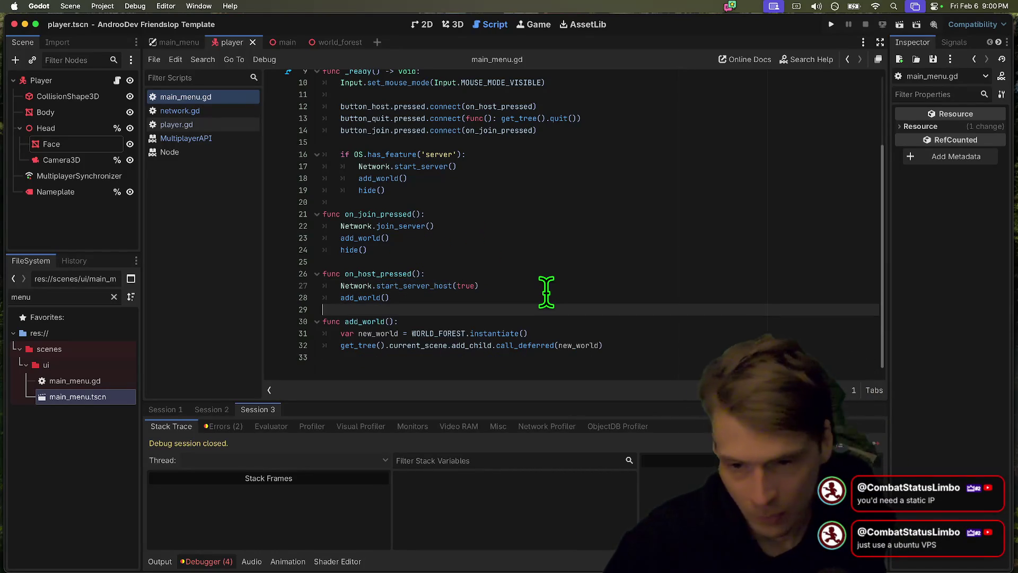
pyautogui.press('Down')
pyautogui.press('Down')
pyautogui.press('Down')
pyautogui.press('Down')
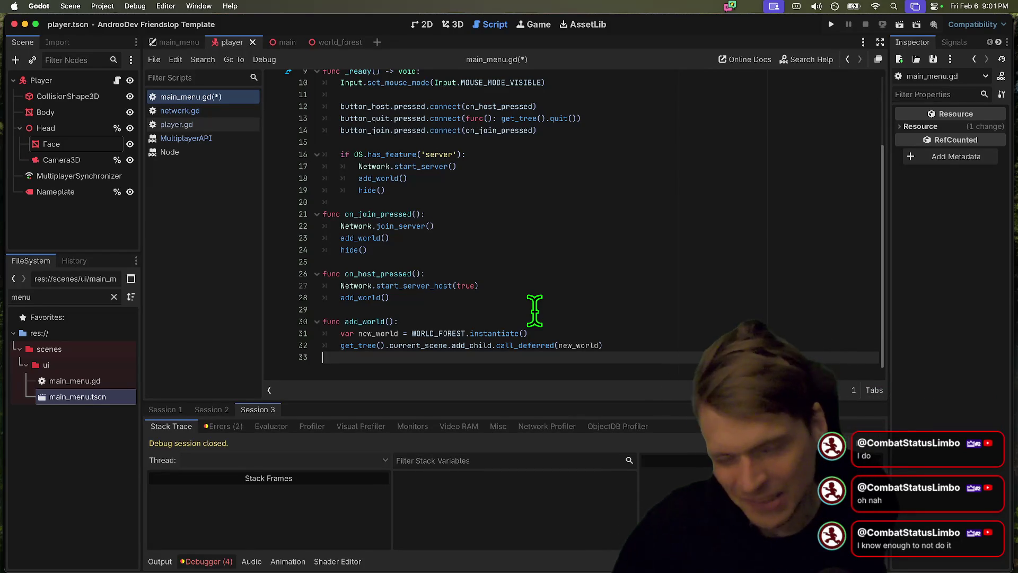
pyautogui.moveTo(630, 320)
pyautogui.mouseDown()
pyautogui.moveTo(550, 325)
pyautogui.moveTo(669, 339)
pyautogui.mouseUp()
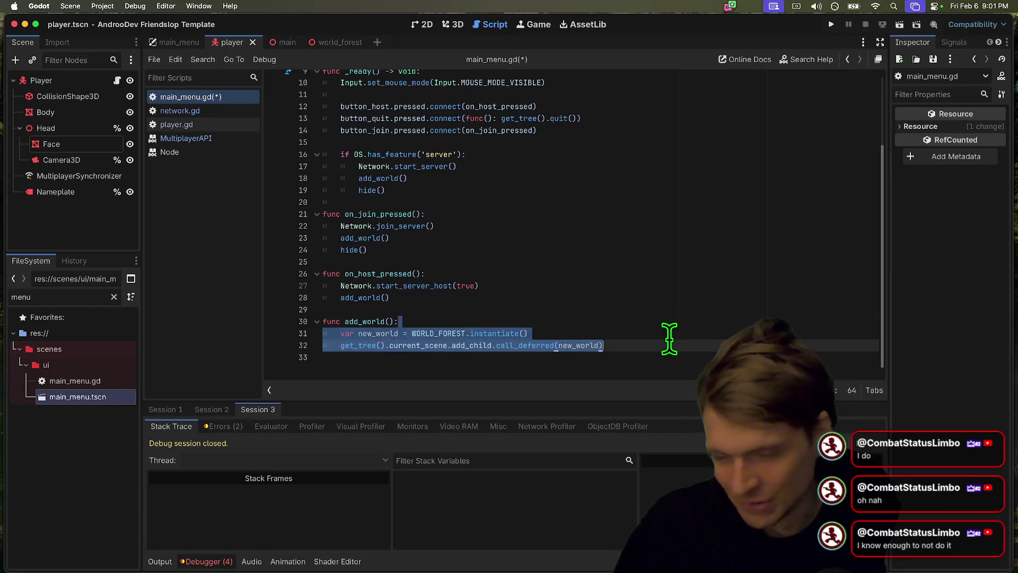
pyautogui.click(675, 368)
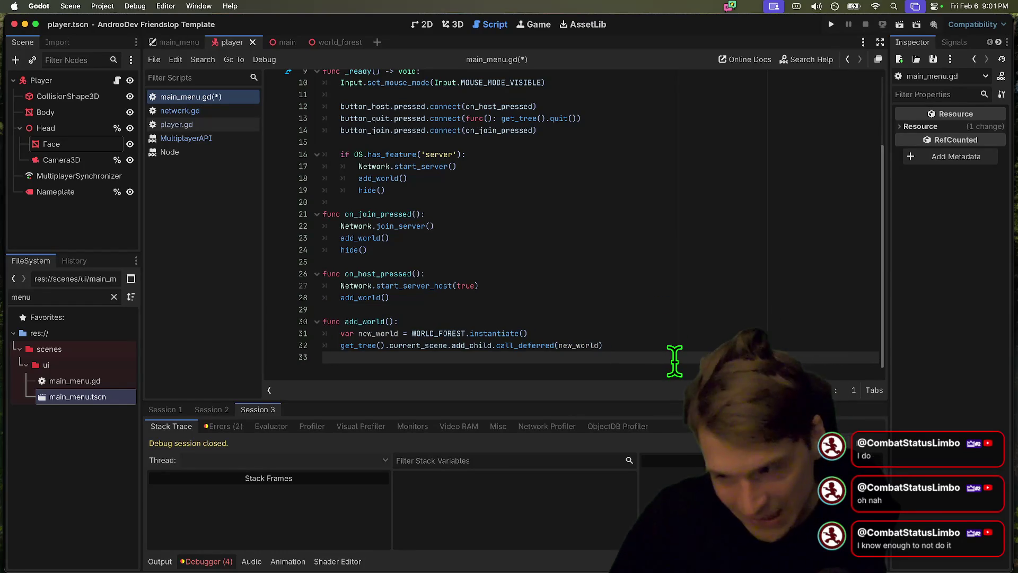
pyautogui.scroll(2, 675, 361)
pyautogui.scroll(-2, 673, 357)
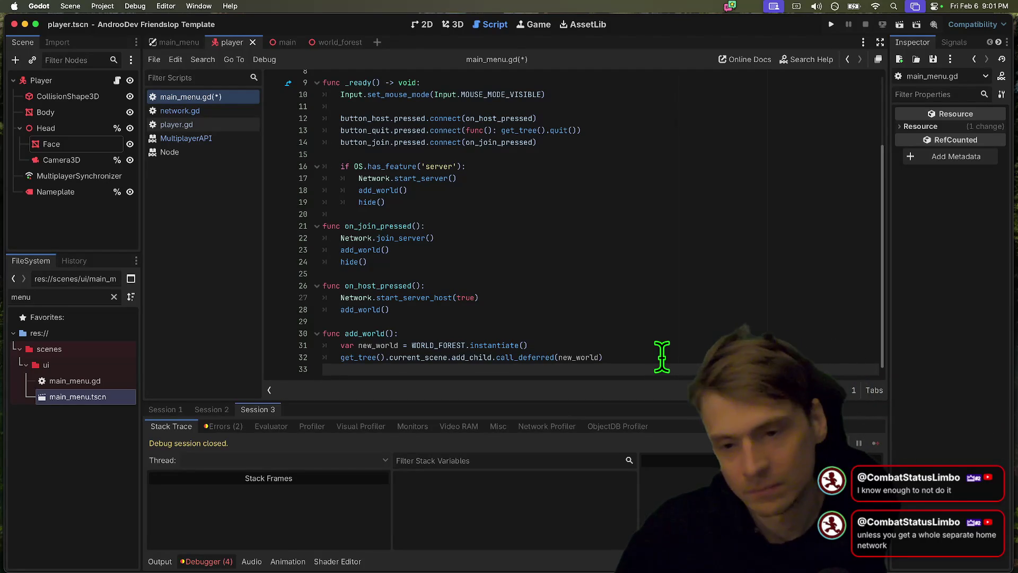
pyautogui.scroll(5, 665, 340)
pyautogui.press('super+s')
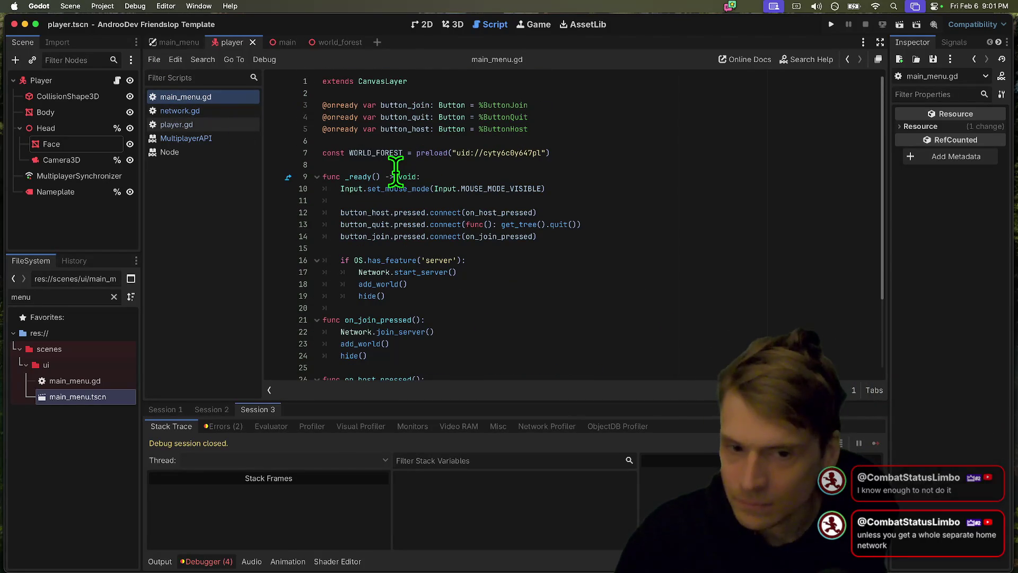
# Add a hide() line after add_world() in on_host_pressed and run the project
pyautogui.doubleClick(498, 212)
pyautogui.scroll(-2, 540, 270)
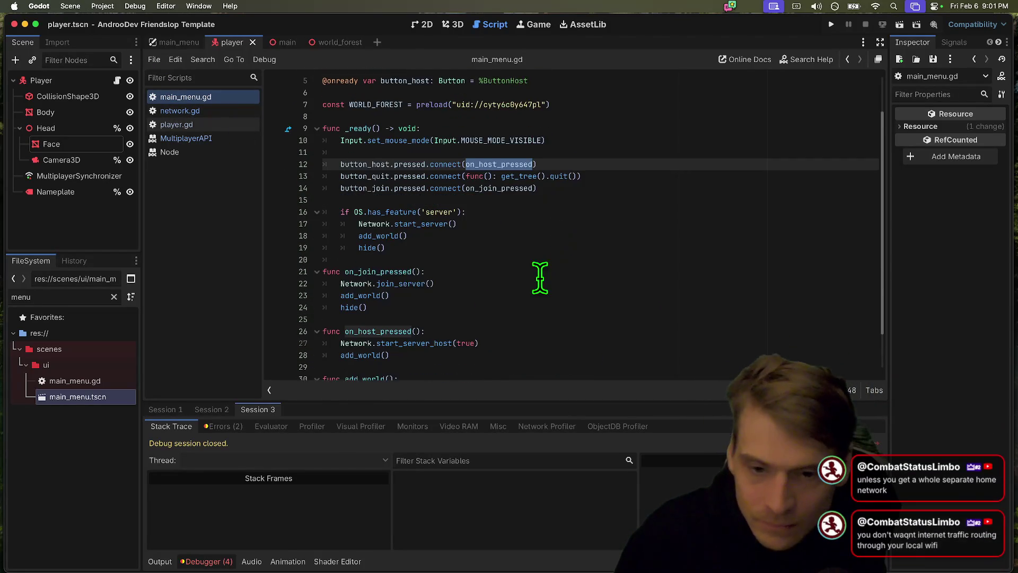
pyautogui.doubleClick(419, 333)
pyautogui.click(419, 345)
pyautogui.click(466, 298)
pyautogui.click(481, 346)
pyautogui.press('Return')
pyautogui.write('hide()')
pyautogui.press('Down')
pyautogui.scroll(-2, 509, 342)
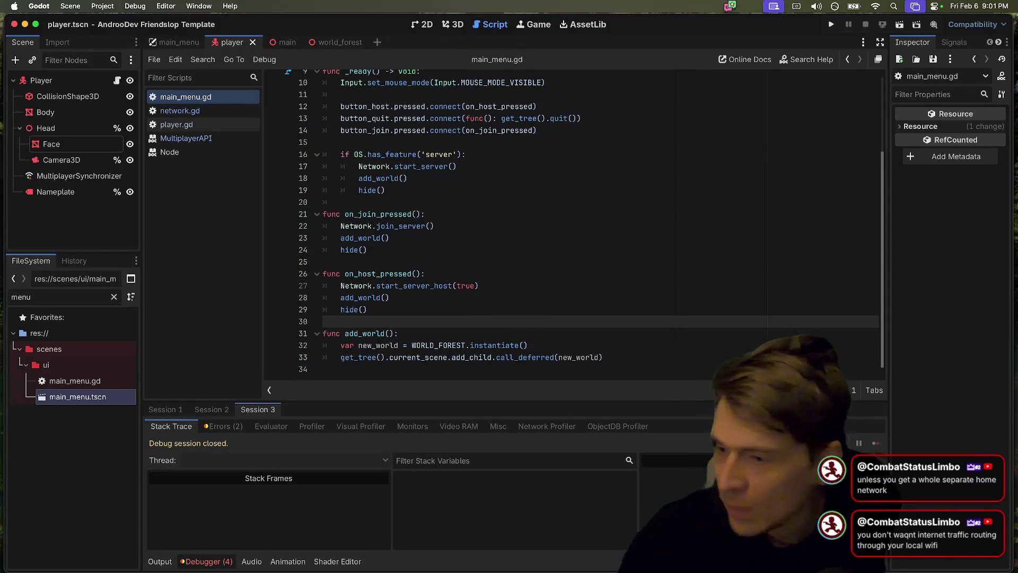
pyautogui.press('super+b')
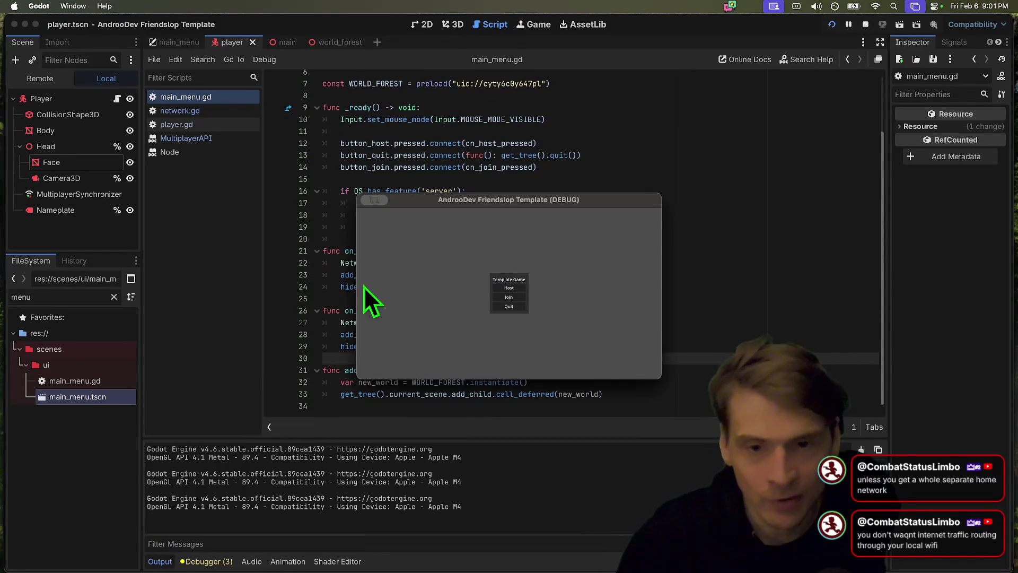
# Arrange the three running game windows and press Host in the third one
pyautogui.moveTo(514, 205); pyautogui.dragTo(256, 141)
pyautogui.moveTo(427, 202); pyautogui.dragTo(166, 334)
pyautogui.press('super+Tab')
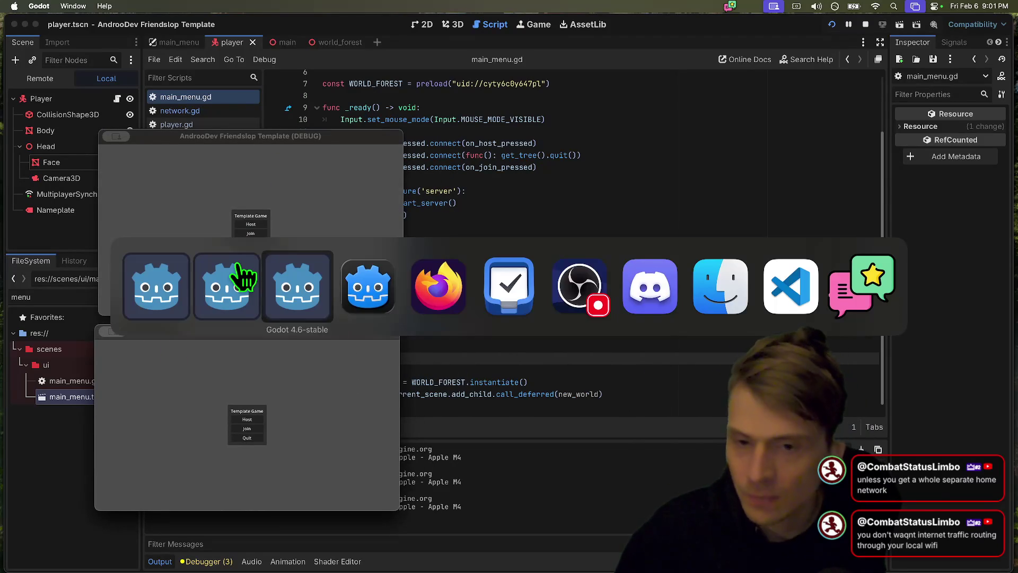
pyautogui.click(238, 271)
pyautogui.moveTo(442, 199); pyautogui.dragTo(533, 200)
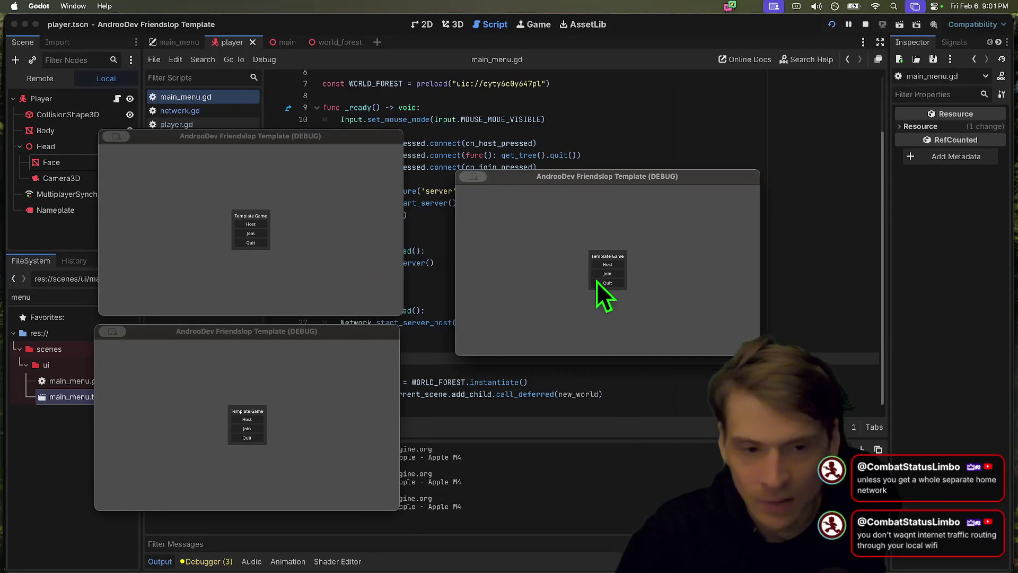
pyautogui.click(613, 267)
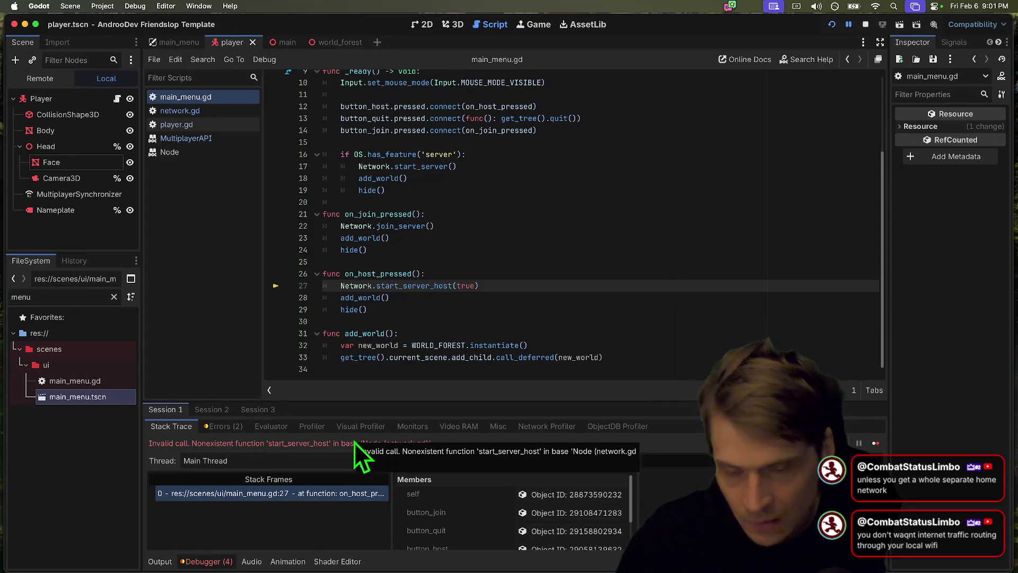
# Replace the nonexistent start_server_host call with start_server via autocomplete, then rerun the project
pyautogui.doubleClick(418, 287)
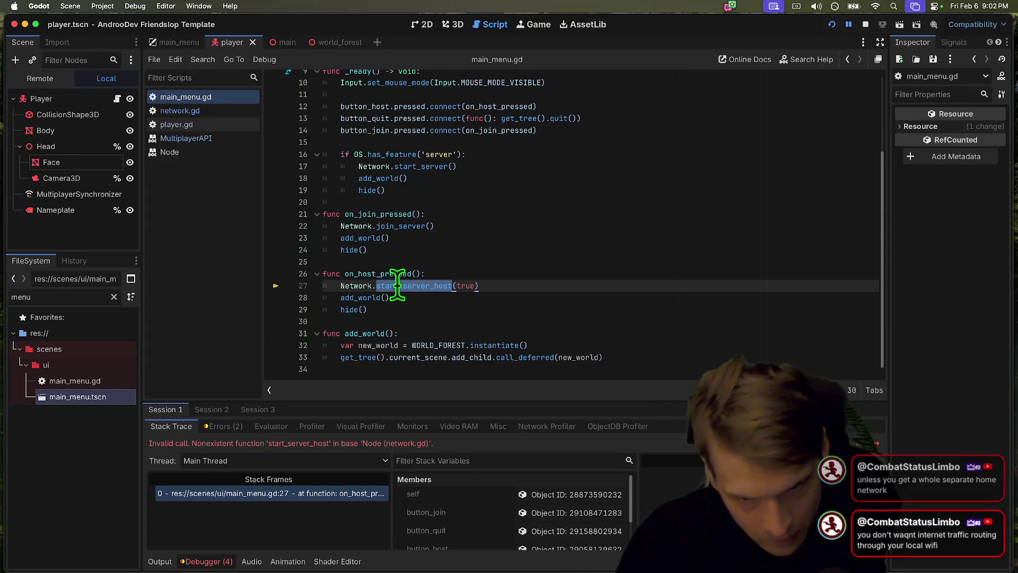
pyautogui.write('s')
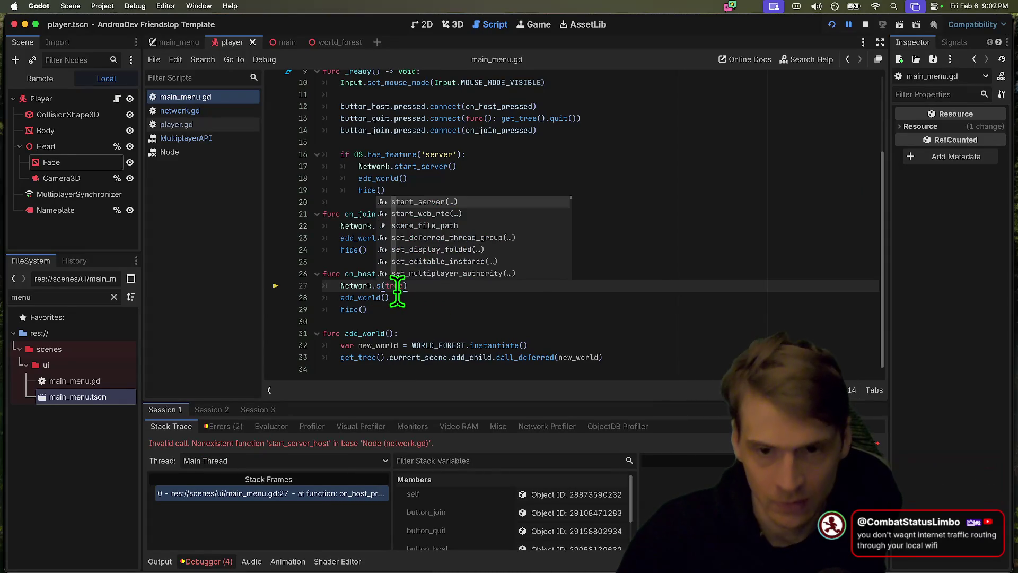
pyautogui.press('Return')
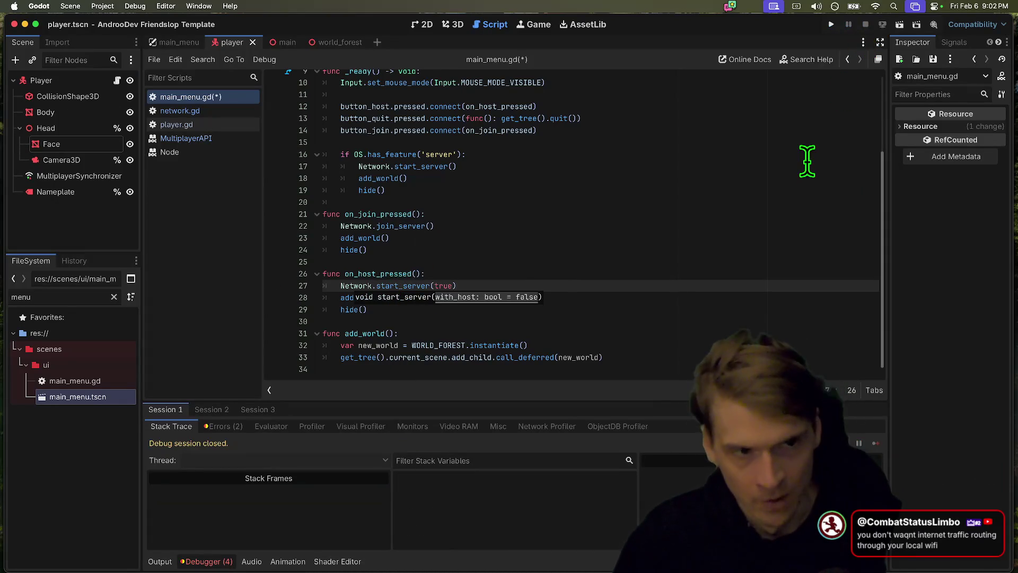
pyautogui.click(806, 155)
pyautogui.press('super+b')
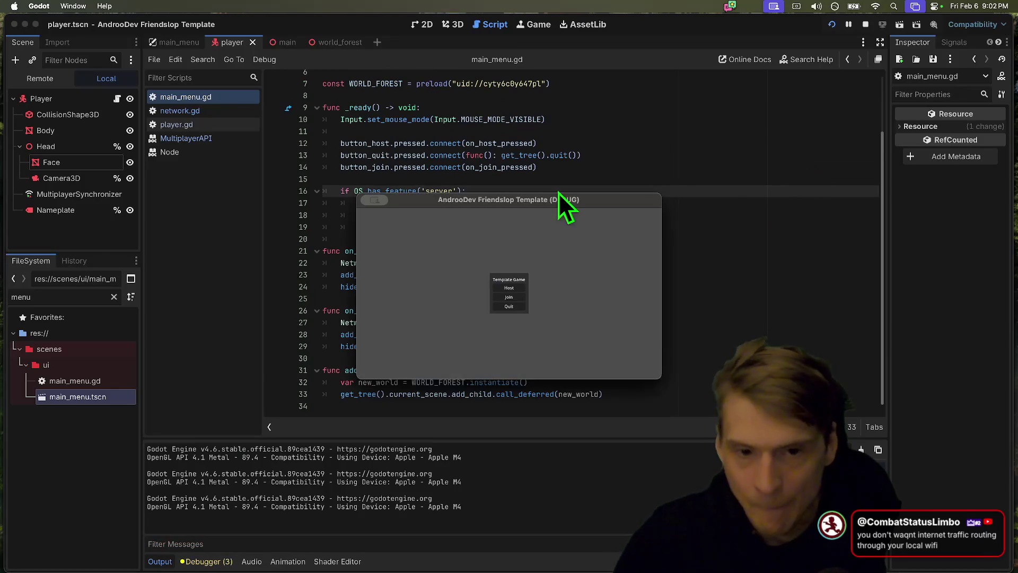
# Spread out the game windows, host from the third one, then stop all instances
pyautogui.moveTo(559, 192); pyautogui.dragTo(317, 155)
pyautogui.moveTo(473, 191); pyautogui.dragTo(313, 319)
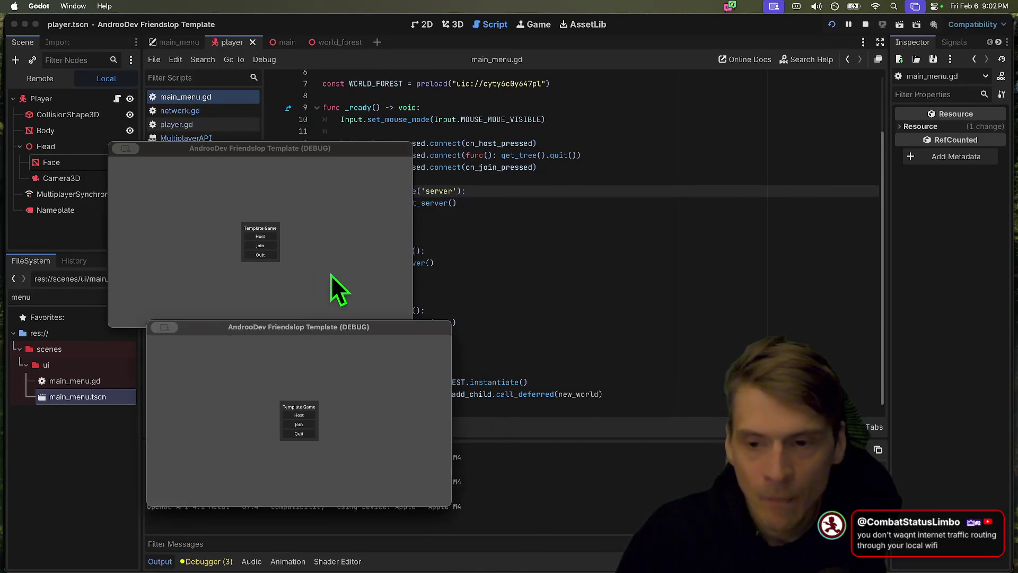
pyautogui.moveTo(502, 205); pyautogui.dragTo(584, 167)
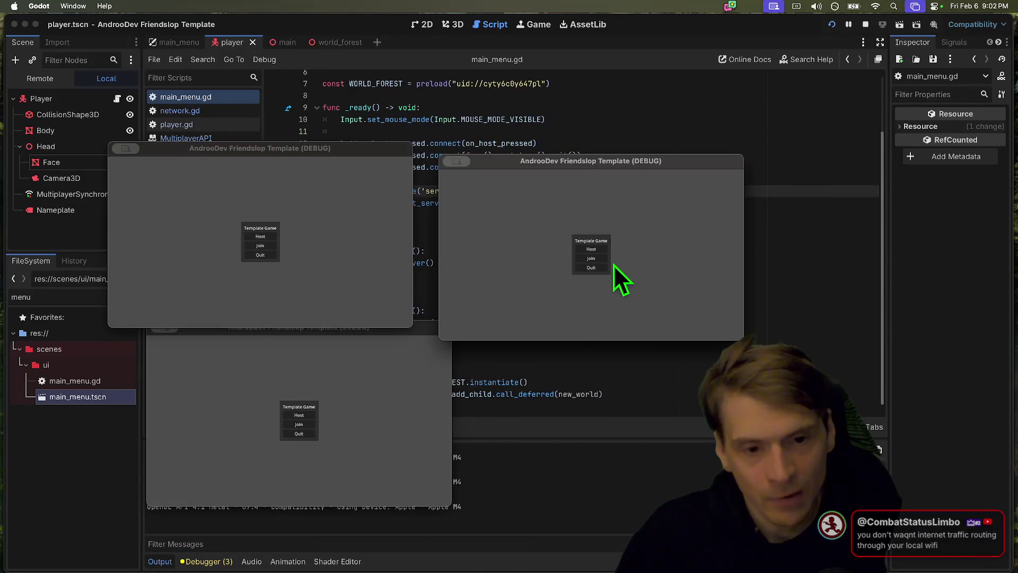
pyautogui.click(594, 253)
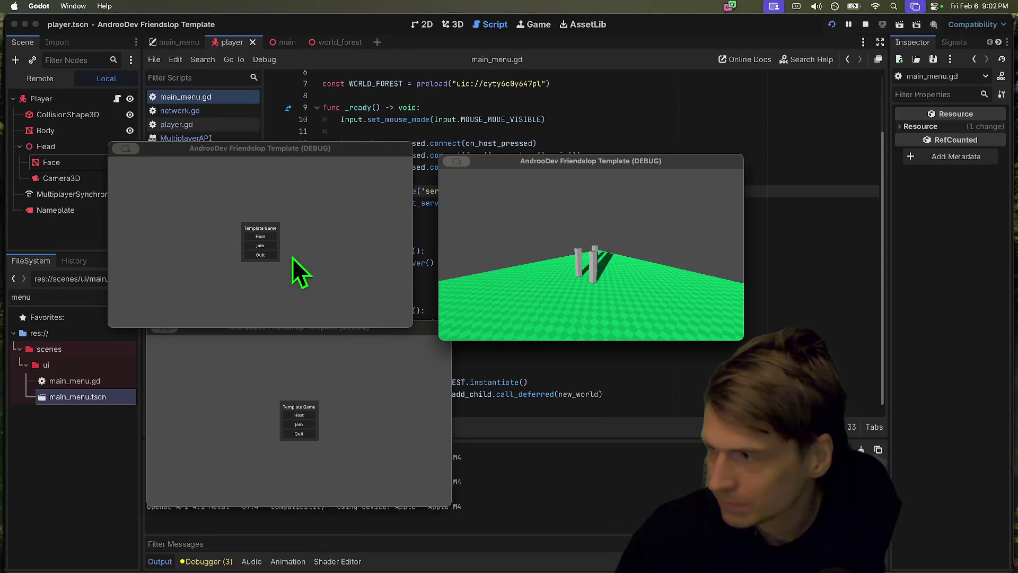
pyautogui.press('super+period')
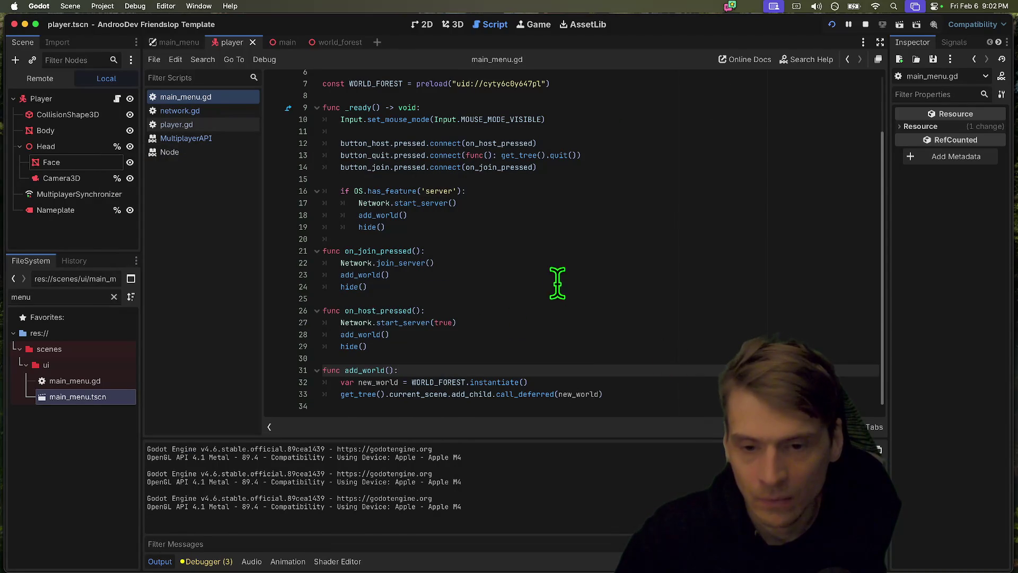
# Delete the add_player(1) line from start_server's hosting branch in network.gd
pyautogui.keyDown('super'); pyautogui.click(408, 322); pyautogui.keyUp('super')
pyautogui.moveTo(403, 236); pyautogui.dragTo(505, 236)
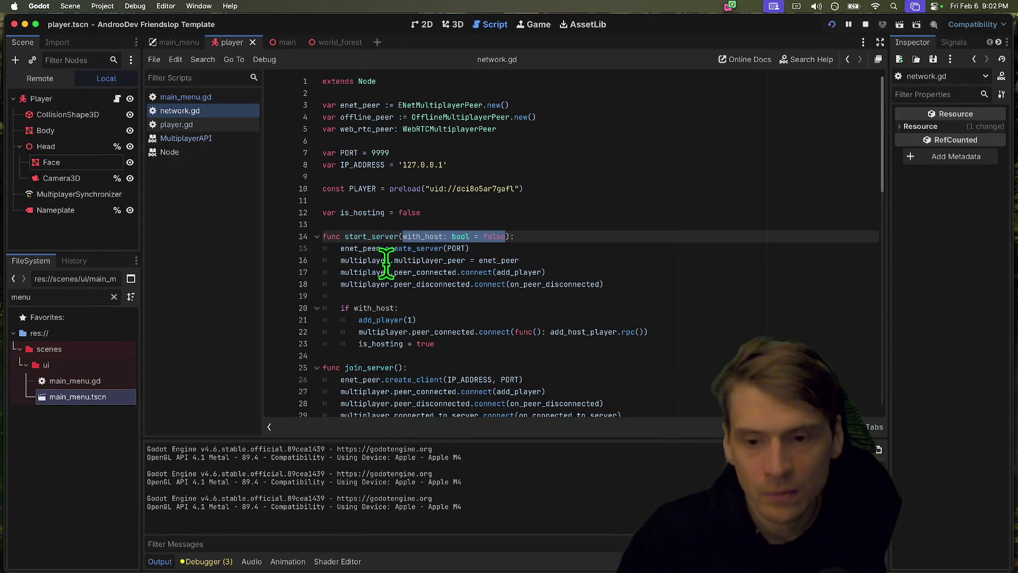
pyautogui.click(382, 308)
pyautogui.moveTo(454, 320); pyautogui.dragTo(277, 321)
pyautogui.press('BackSpace')
pyautogui.press('super+z')
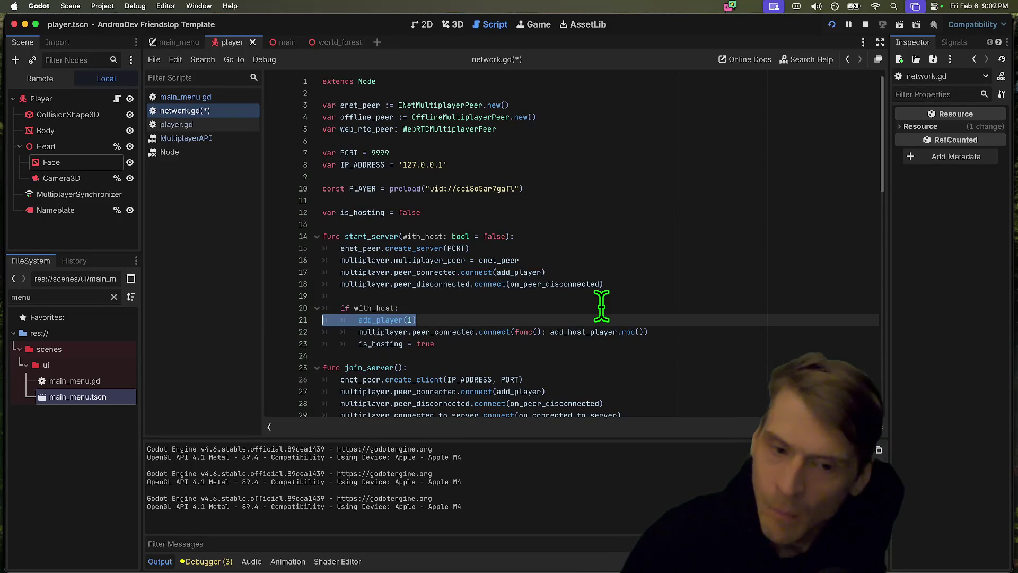
pyautogui.doubleClick(448, 272)
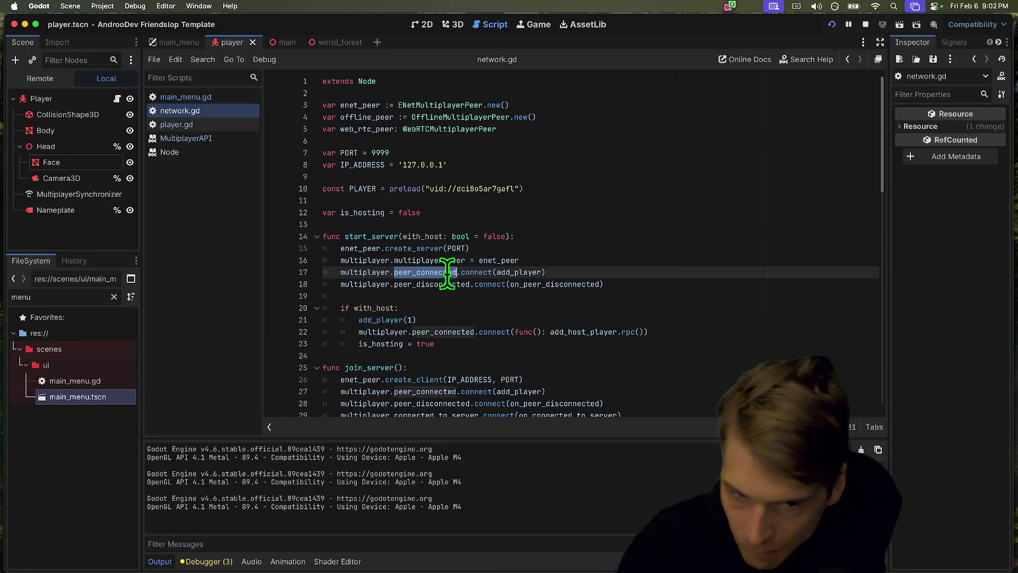
pyautogui.tripleClick(417, 319)
pyautogui.press('BackSpace')
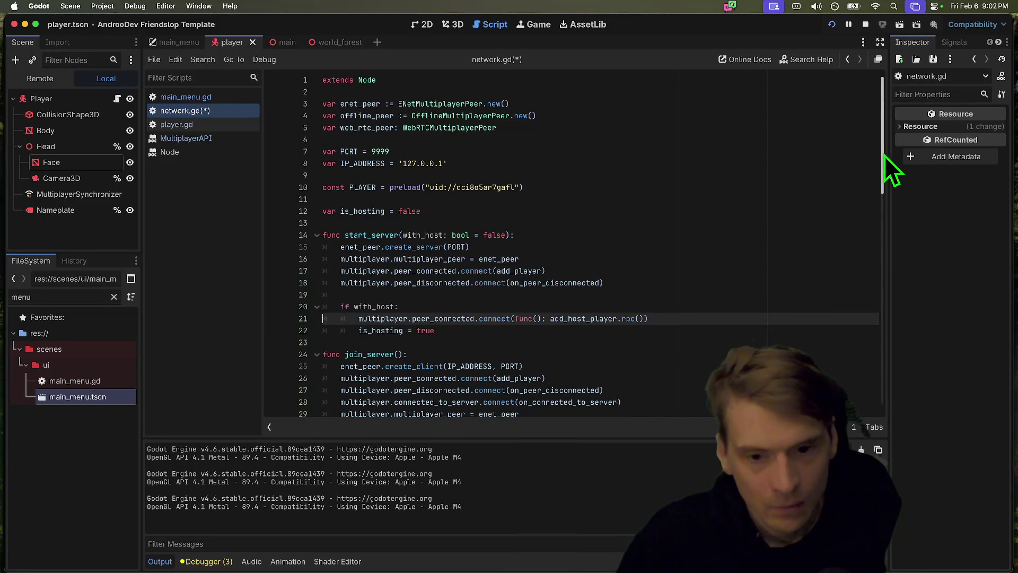
# Remove the blank line after add_player's peer_id == 1 early return
pyautogui.moveTo(884, 155); pyautogui.dragTo(870, 409)
pyautogui.scroll(9, 561, 249)
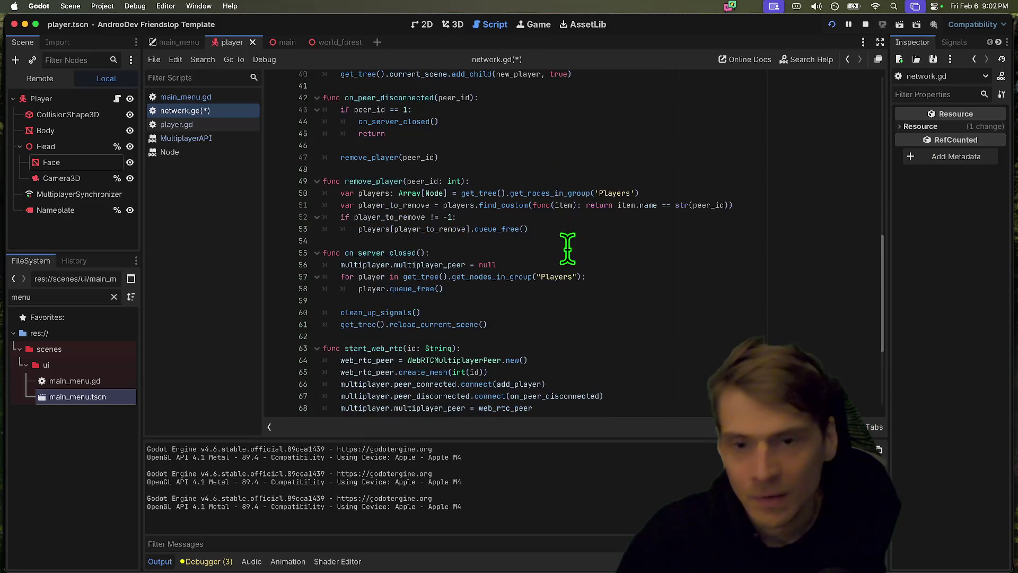
pyautogui.scroll(1, 568, 247)
pyautogui.moveTo(575, 214); pyautogui.dragTo(214, 207)
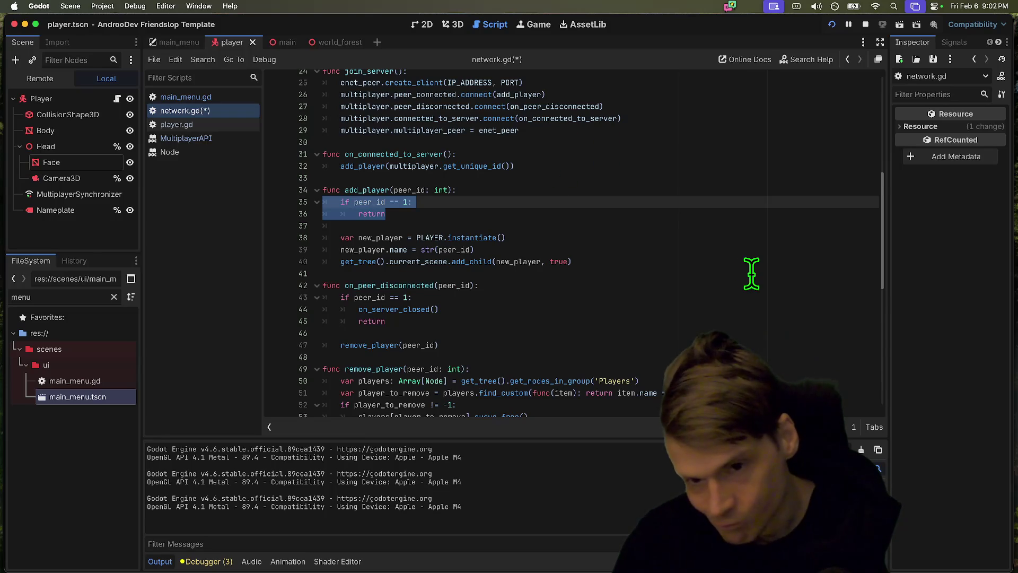
pyautogui.scroll(-2, 750, 274)
pyautogui.press('Down')
pyautogui.press('Down')
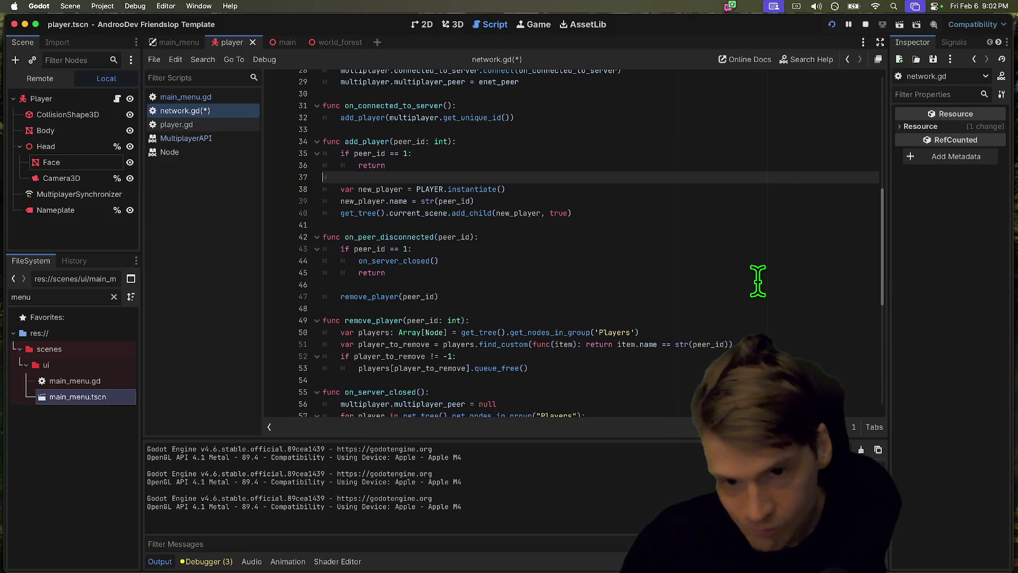
pyautogui.press('BackSpace')
pyautogui.press('Up')
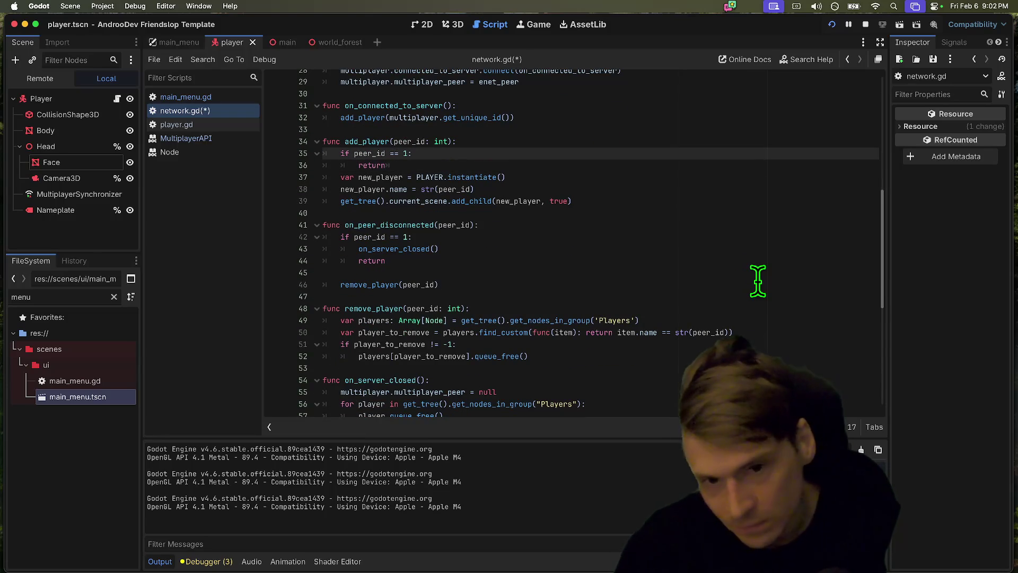
pyautogui.scroll(-10, 560, 198)
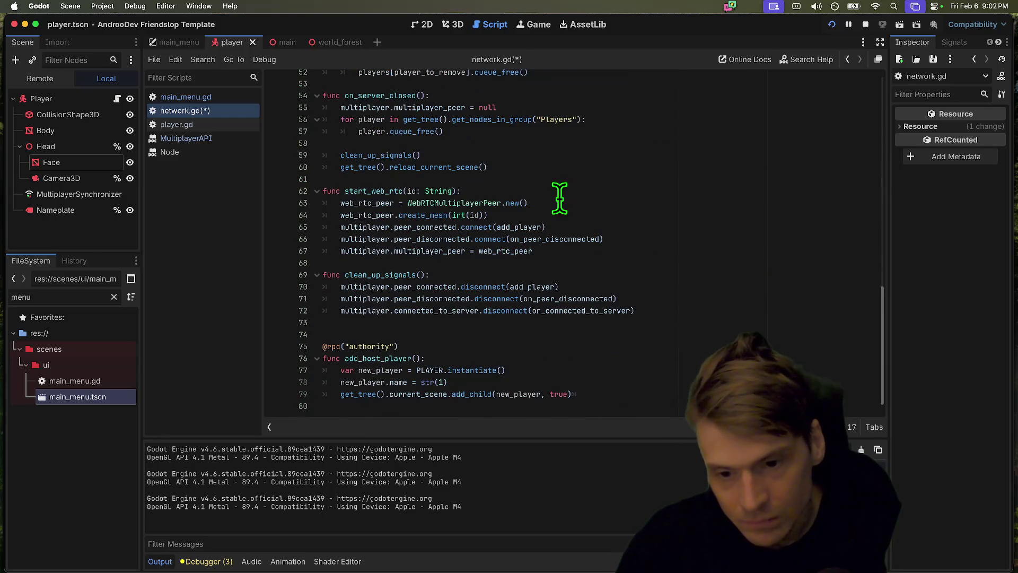
pyautogui.doubleClick(384, 359)
pyautogui.click(499, 353)
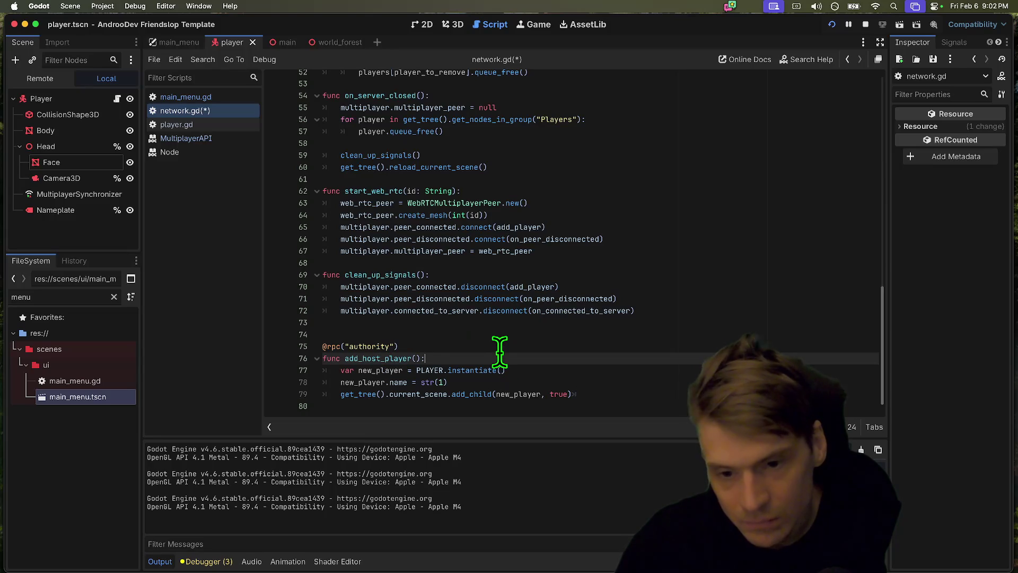
pyautogui.click(500, 346)
pyautogui.click(384, 347)
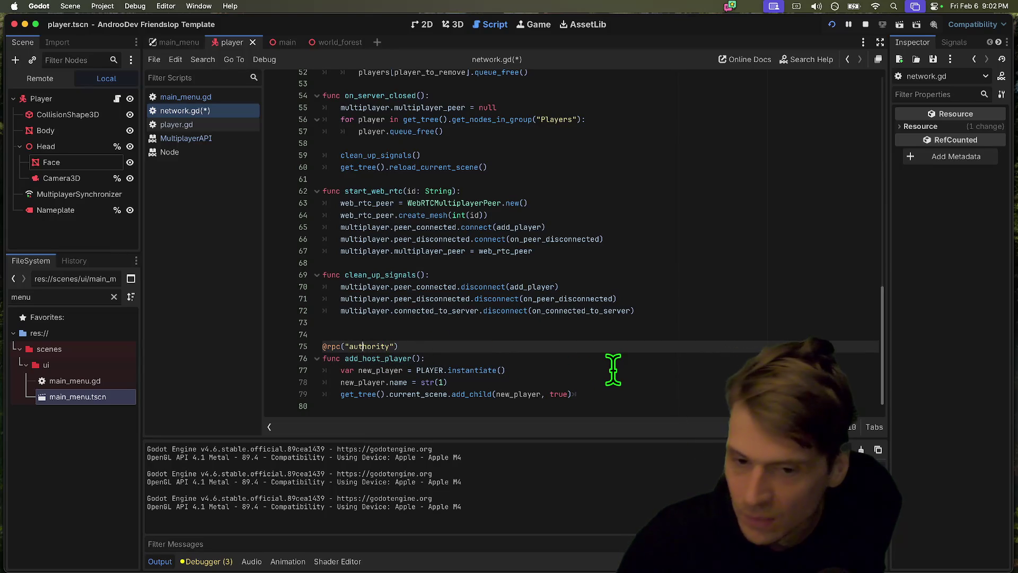
pyautogui.hotkey('ctrl', 'z')
pyautogui.hotkey('ctrl', 'z')
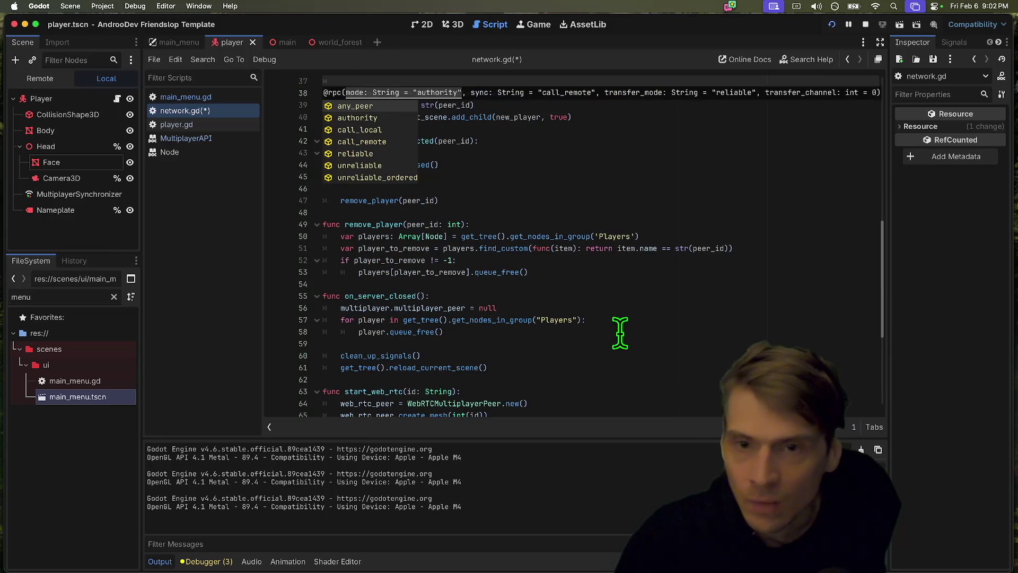
# Undo and redo until add_host_player has its three-line player spawning body
pyautogui.hotkey('ctrl', 'z')
pyautogui.hotkey('ctrl', 'z')
pyautogui.hotkey('ctrl', 'z')
pyautogui.hotkey('ctrl', 'z')
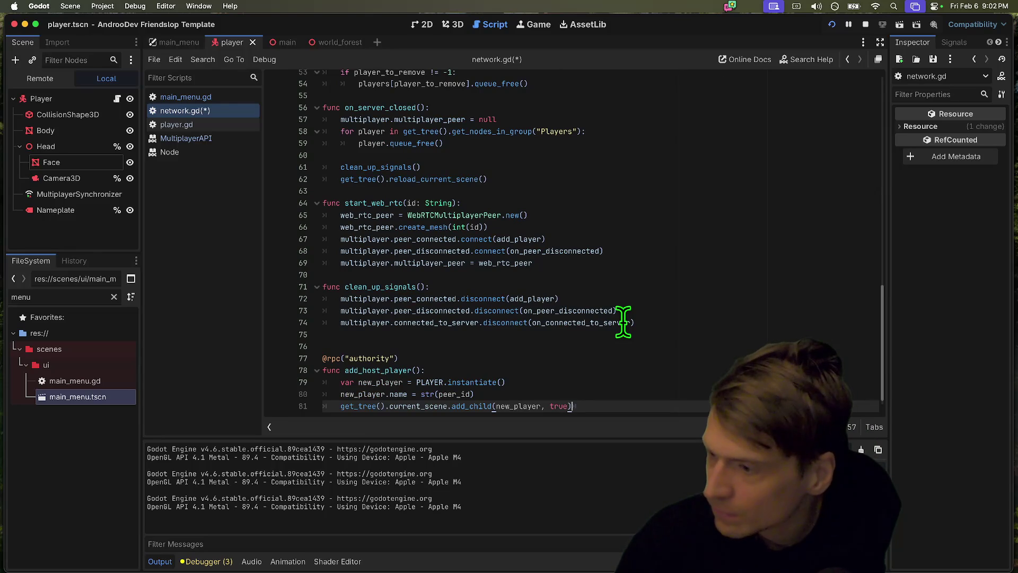
pyautogui.scroll(-1, 623, 322)
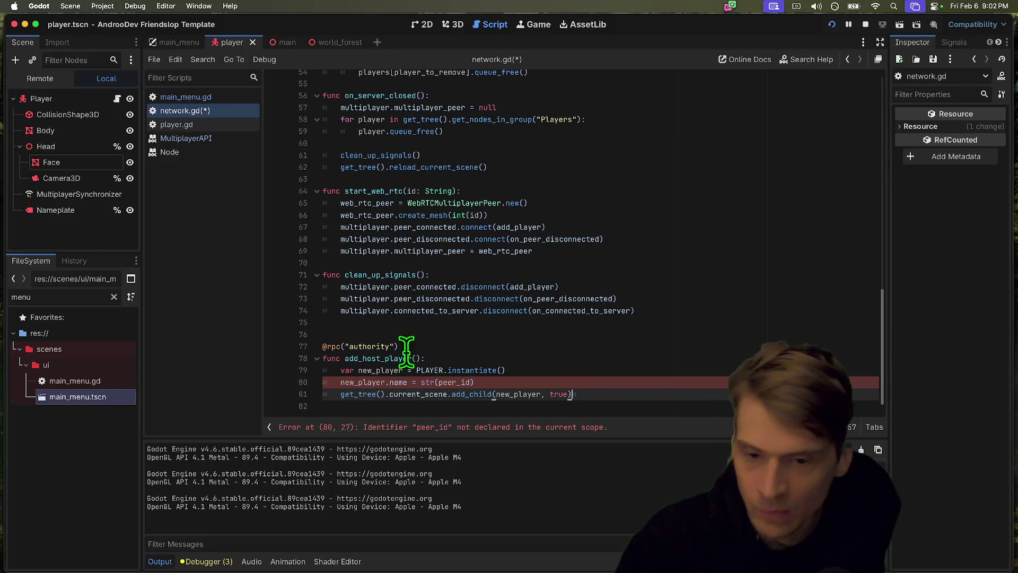
pyautogui.scroll(7, 372, 353)
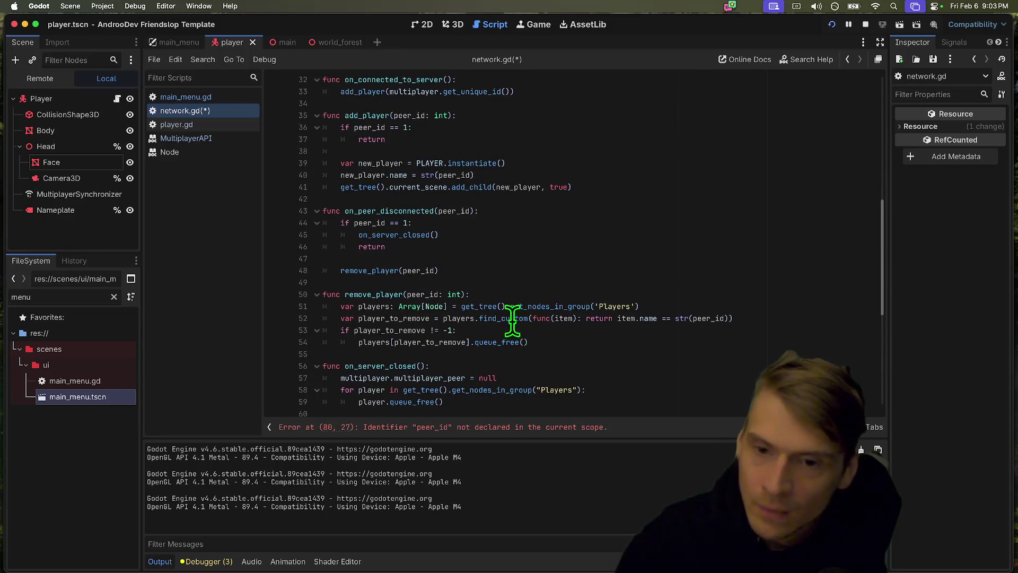
pyautogui.doubleClick(388, 271)
pyautogui.scroll(-2, 555, 274)
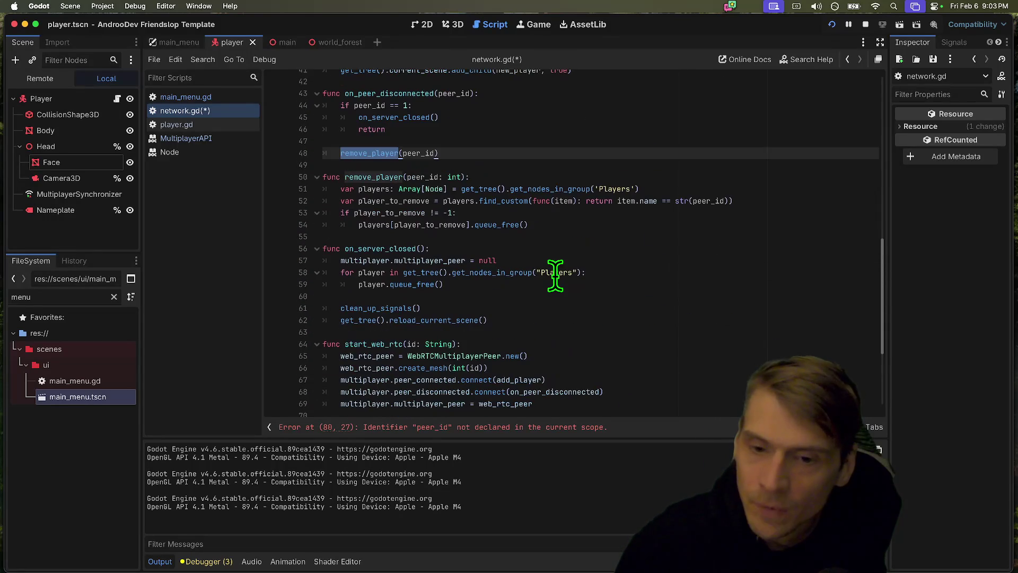
pyautogui.press('super+z')
pyautogui.press('super+z')
pyautogui.press('super+z')
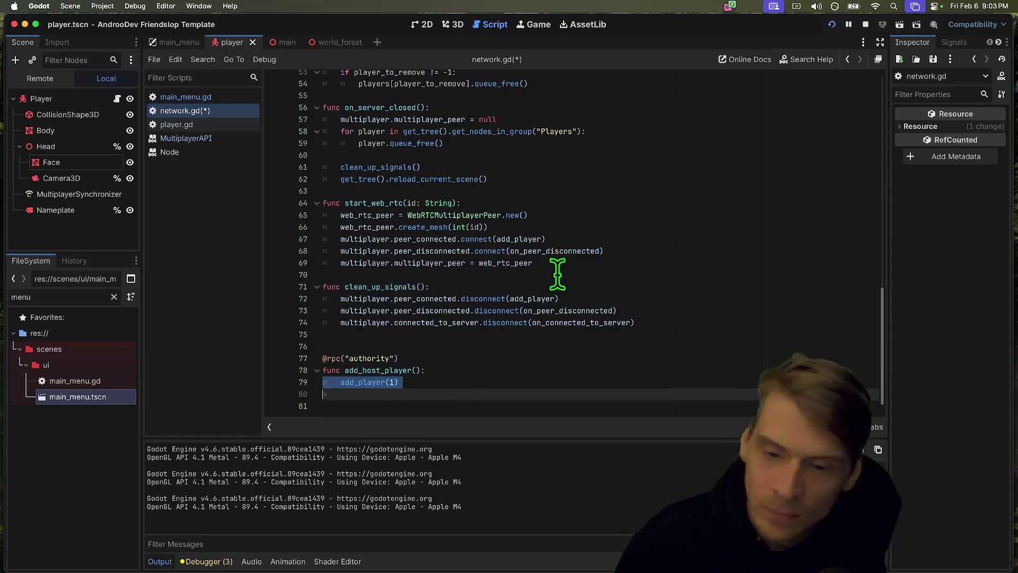
pyautogui.press('super+shift+z')
pyautogui.click(346, 359)
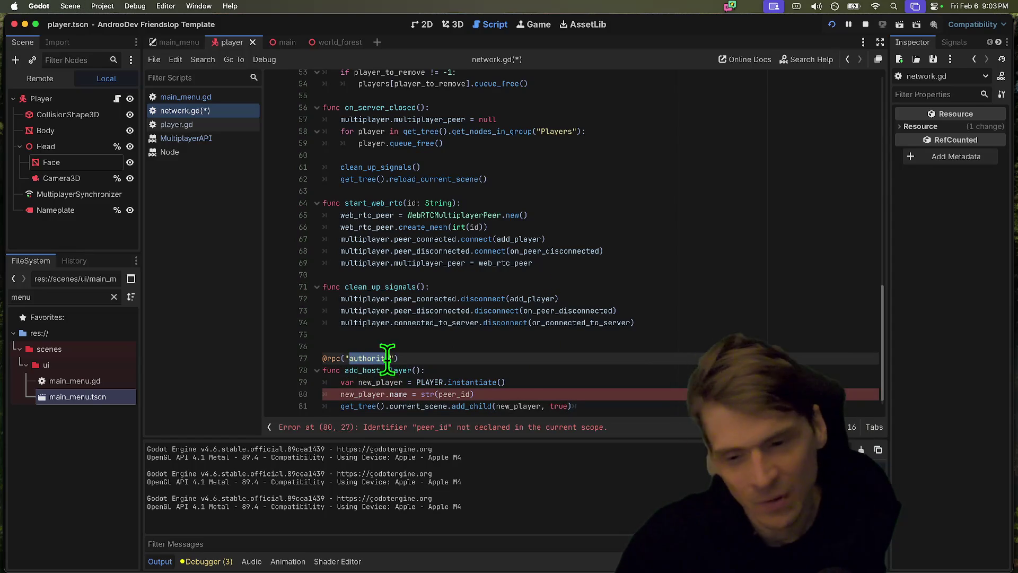
pyautogui.write('"')
pyautogui.press('Down')
pyautogui.press('Down')
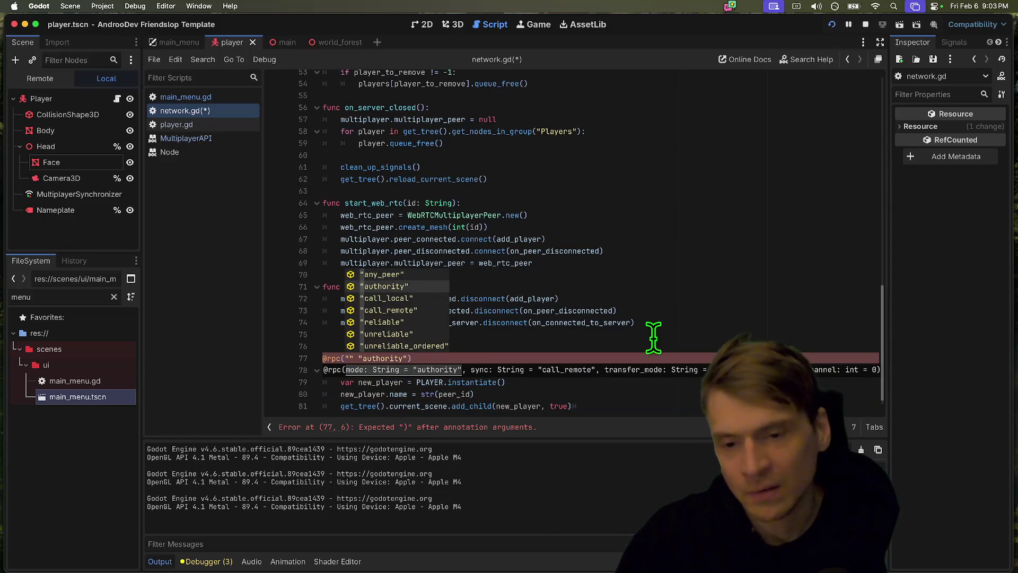
pyautogui.press('Return')
pyautogui.press('Right')
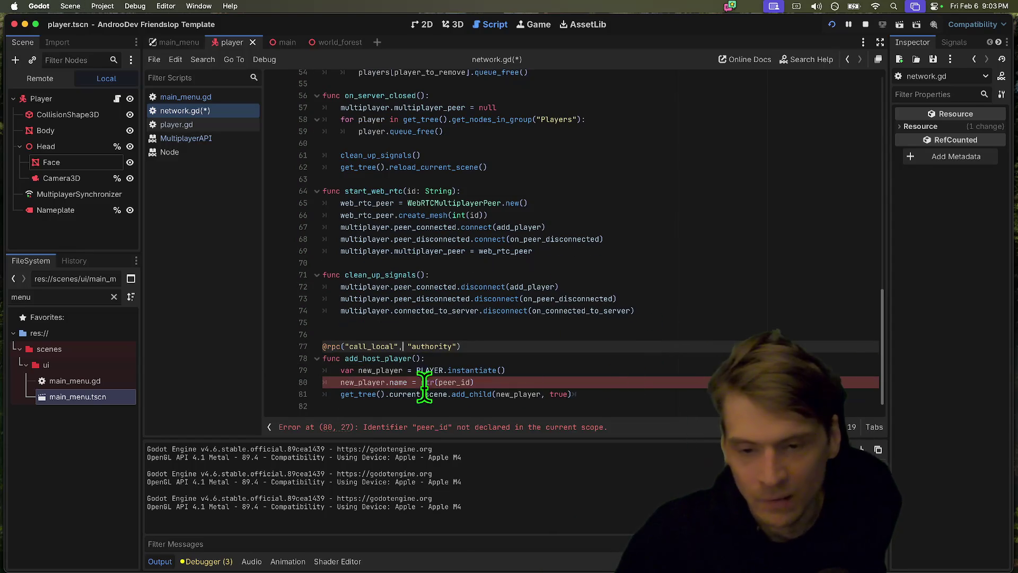
# Replace peer_id with 1 in the spawned player's str() name to clear the error
pyautogui.doubleClick(373, 383)
pyautogui.click(561, 434)
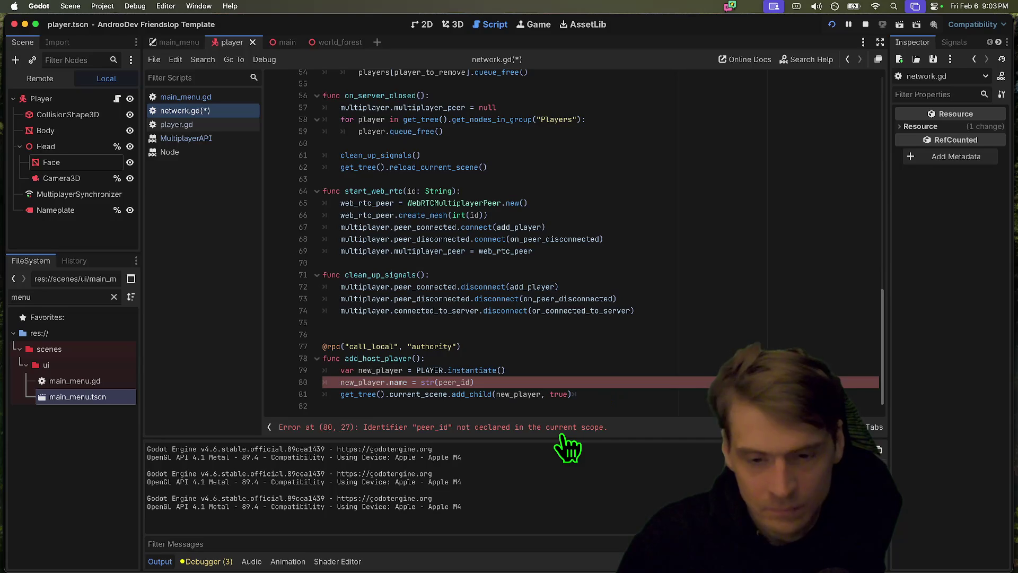
pyautogui.click(489, 358)
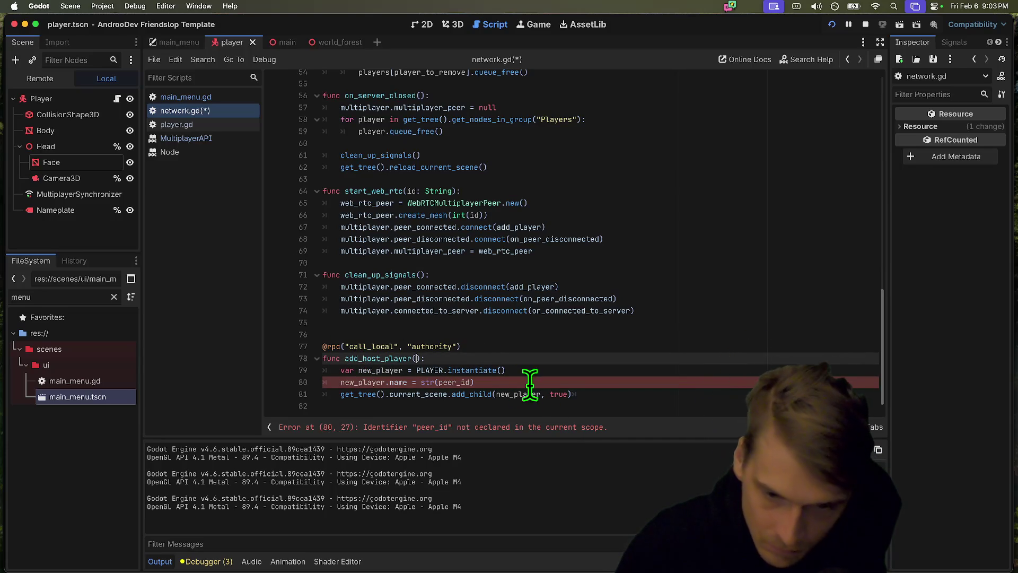
pyautogui.doubleClick(447, 382)
pyautogui.write('1')
pyautogui.click(578, 394)
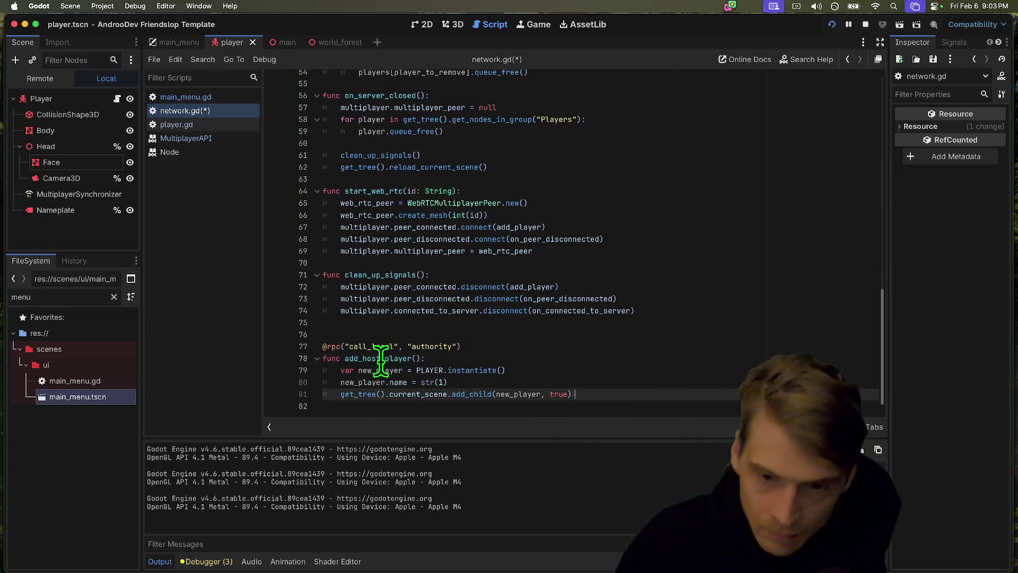
pyautogui.doubleClick(381, 359)
pyautogui.press('super+c')
pyautogui.scroll(6, 602, 352)
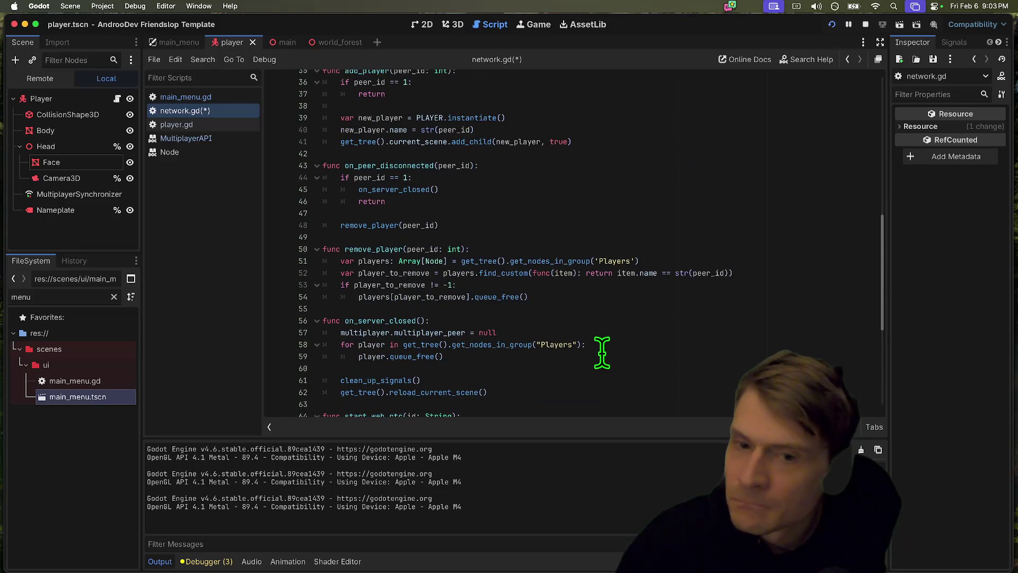
pyautogui.scroll(2, 602, 352)
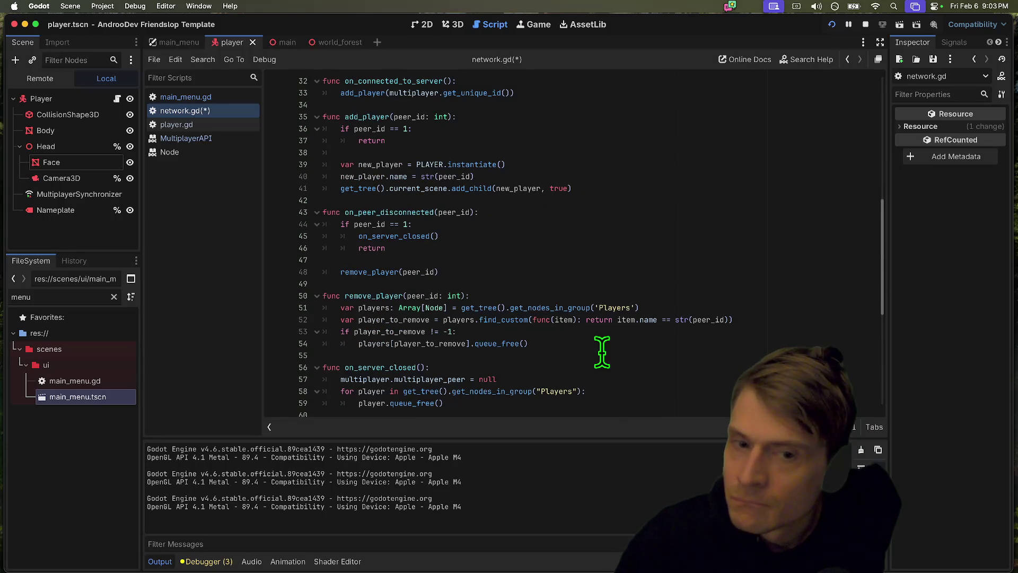
pyautogui.scroll(-8, 602, 352)
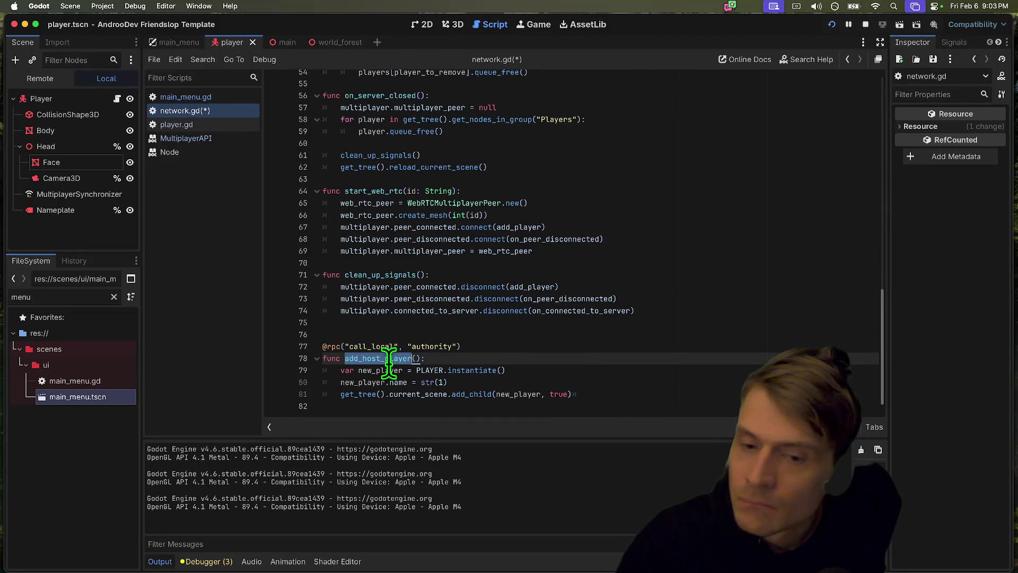
pyautogui.scroll(14, 602, 353)
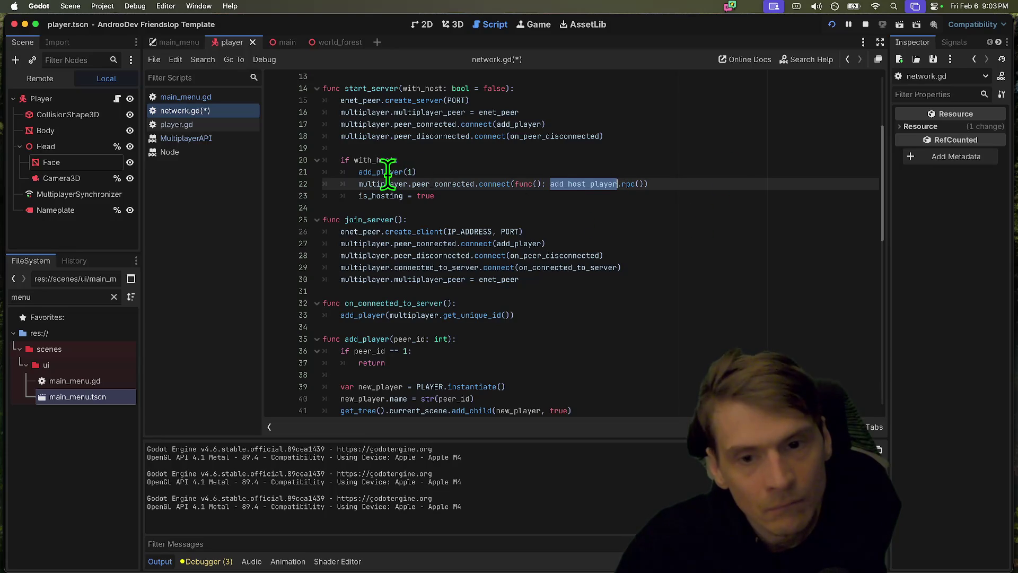
# Make line 21 of the hosting branch call add_host_player instead of add_player(1), without .rpc
pyautogui.moveTo(359, 172); pyautogui.dragTo(416, 171)
pyautogui.press('super+v')
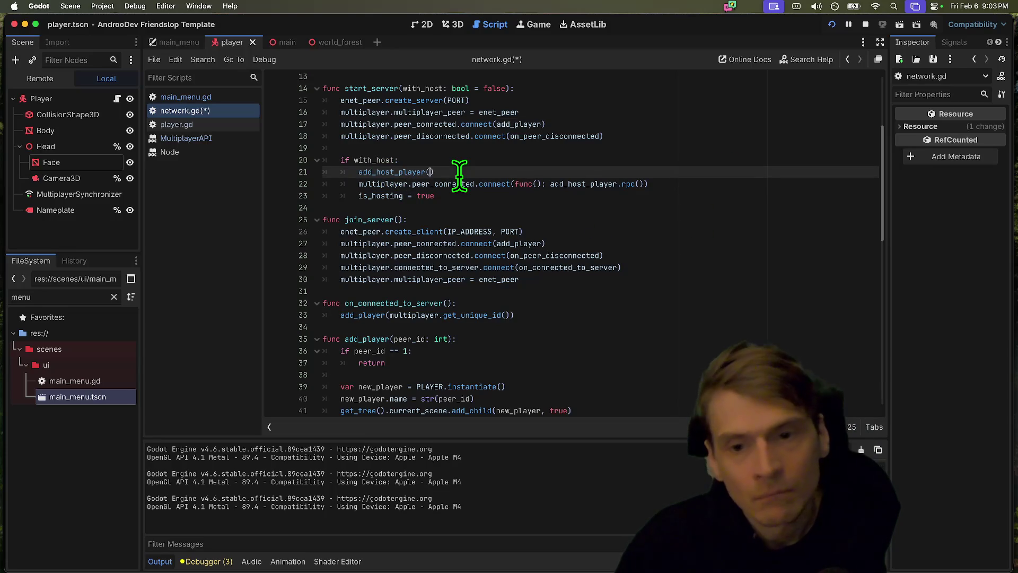
pyautogui.write('c')
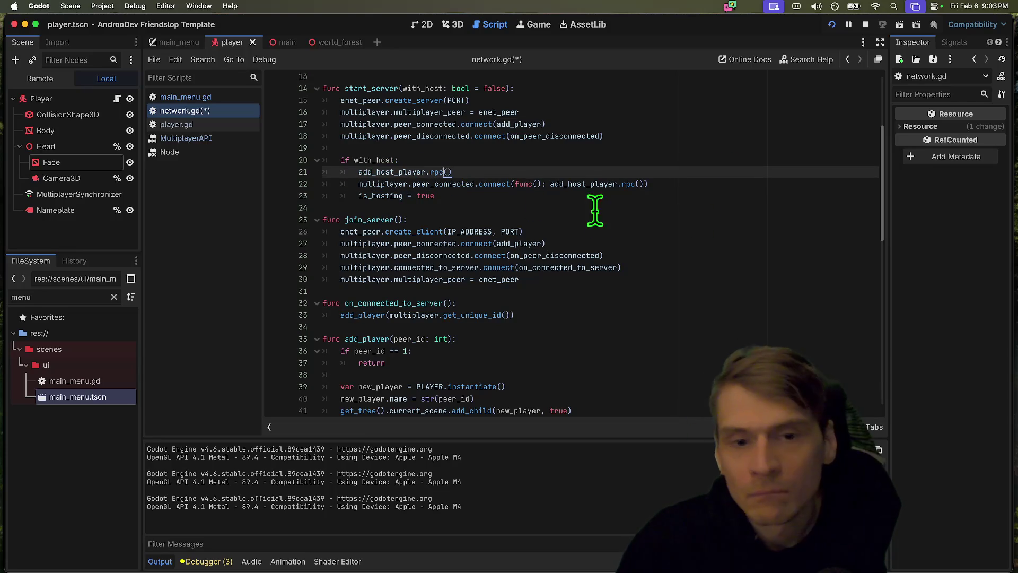
pyautogui.moveTo(689, 184)
pyautogui.mouseDown()
pyautogui.moveTo(278, 155)
pyautogui.moveTo(273, 174)
pyautogui.mouseUp()
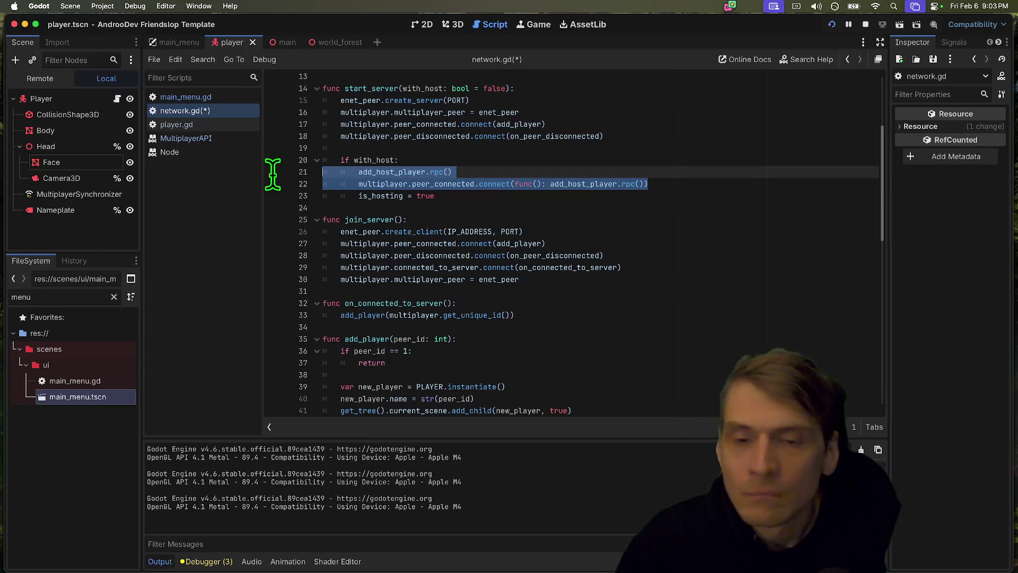
pyautogui.doubleClick(557, 184)
pyautogui.moveTo(550, 184); pyautogui.dragTo(629, 188)
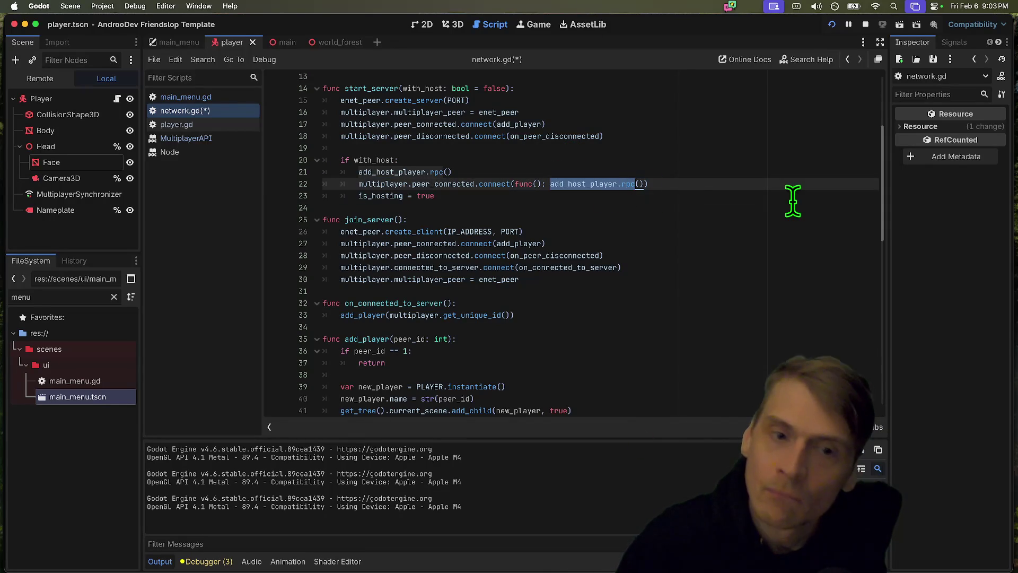
pyautogui.press('super+z')
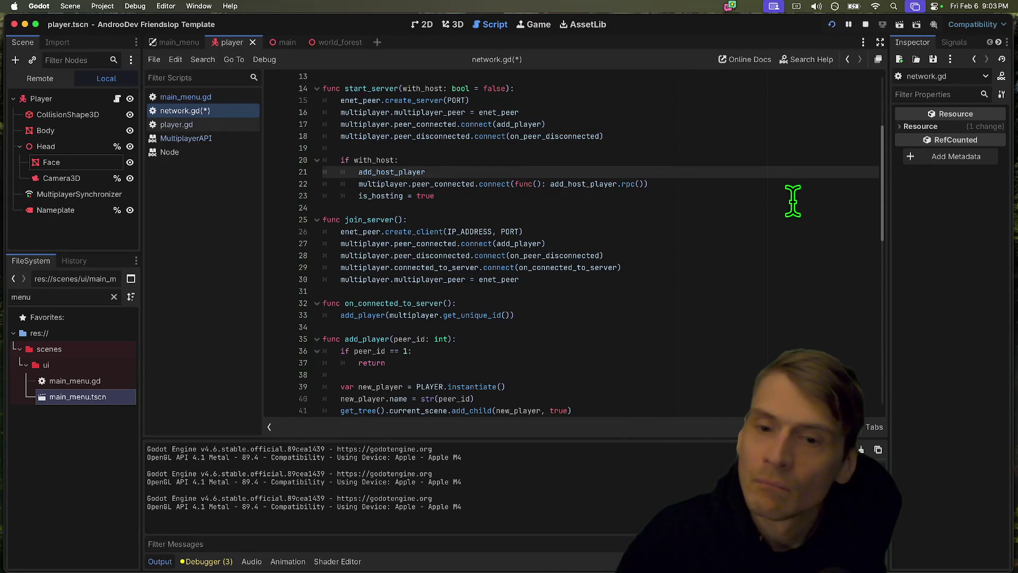
pyautogui.scroll(-13, 788, 204)
pyautogui.moveTo(403, 348); pyautogui.dragTo(341, 349)
pyautogui.press('BackSpace')
pyautogui.press('End')
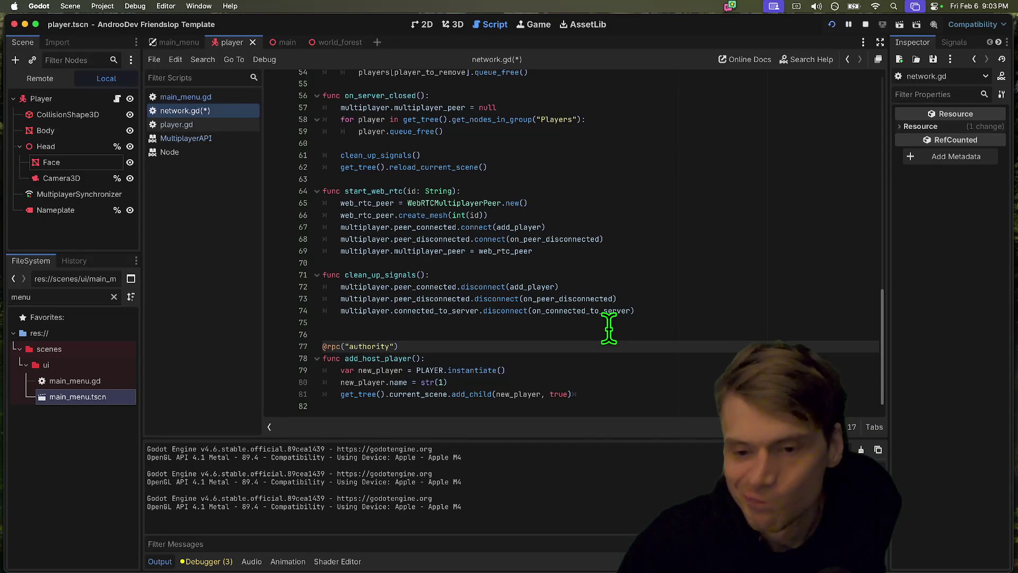
pyautogui.write(", '")
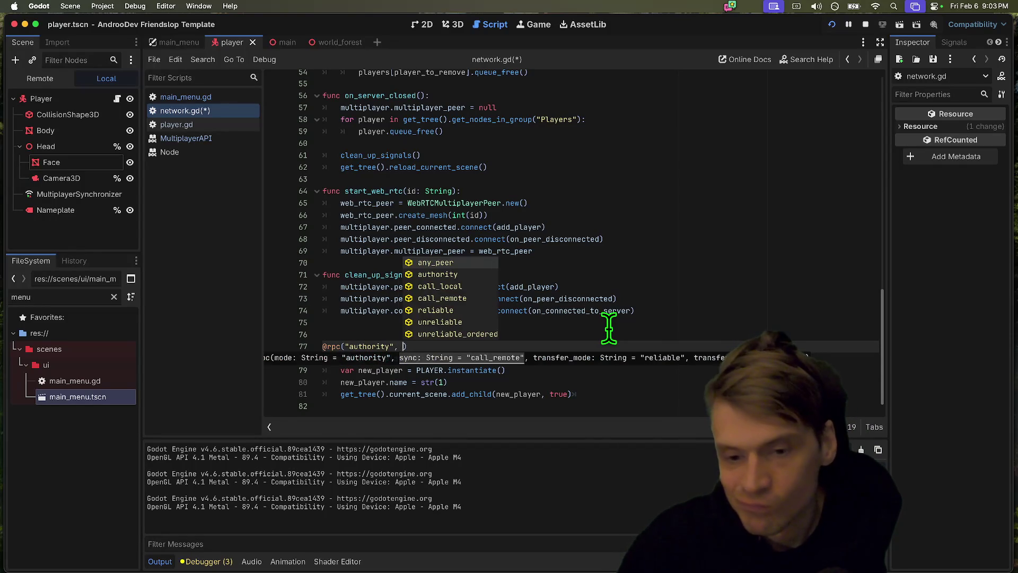
pyautogui.press('Down')
pyautogui.press('Down')
pyautogui.press('Down')
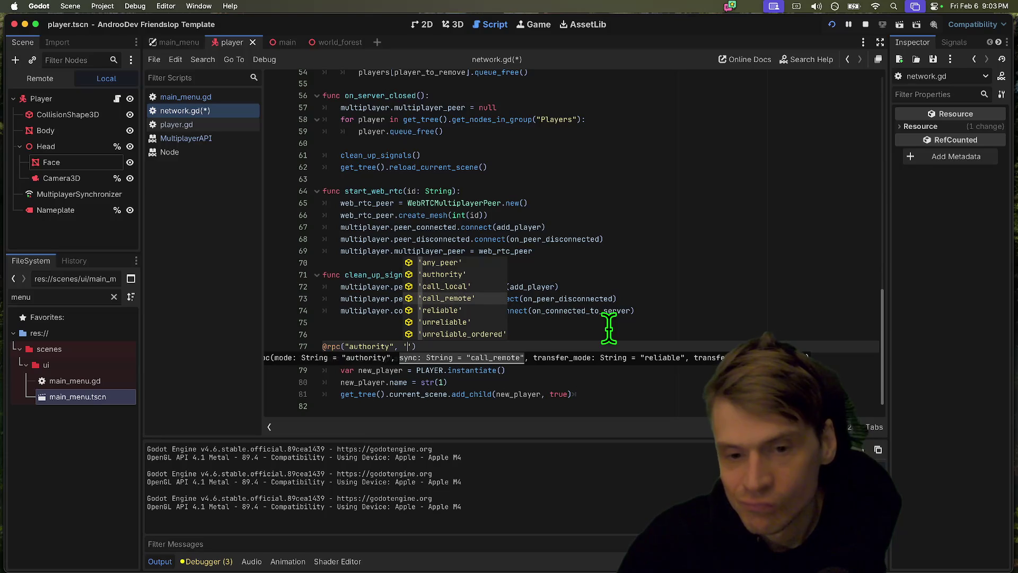
pyautogui.press('Return')
pyautogui.click(551, 331)
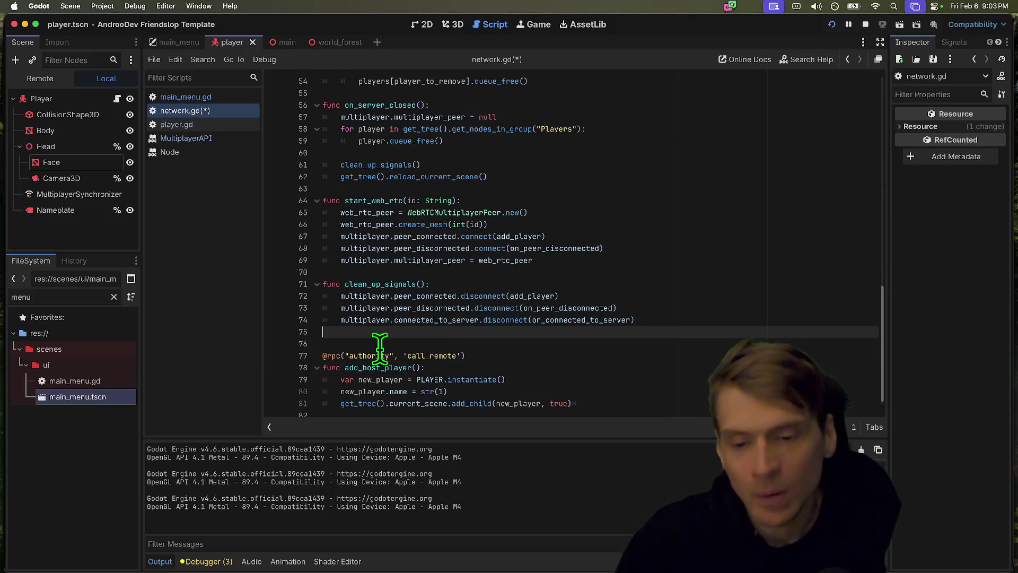
pyautogui.keyDown('super'); pyautogui.click(331, 358); pyautogui.keyUp('super')
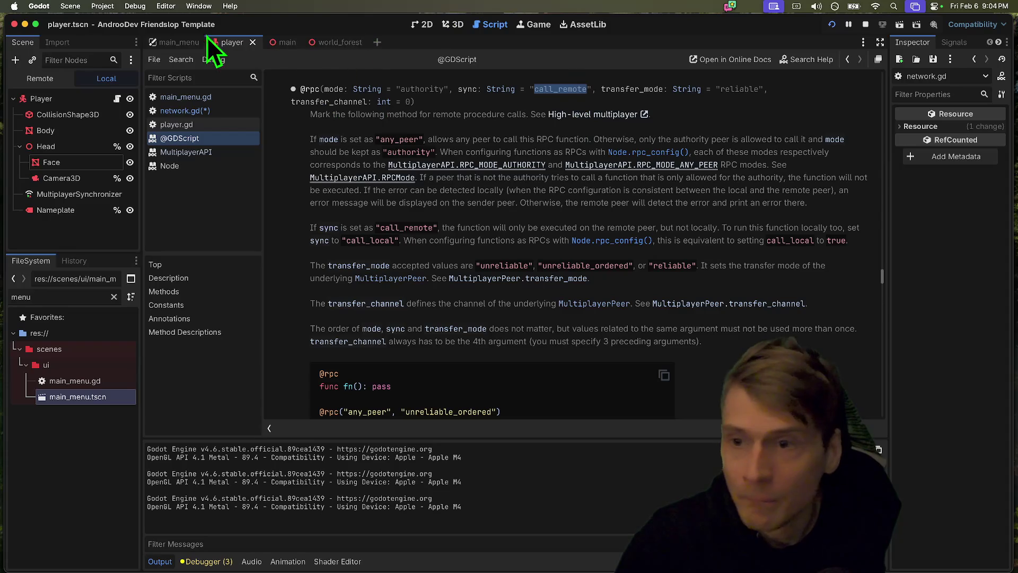
pyautogui.click(208, 108)
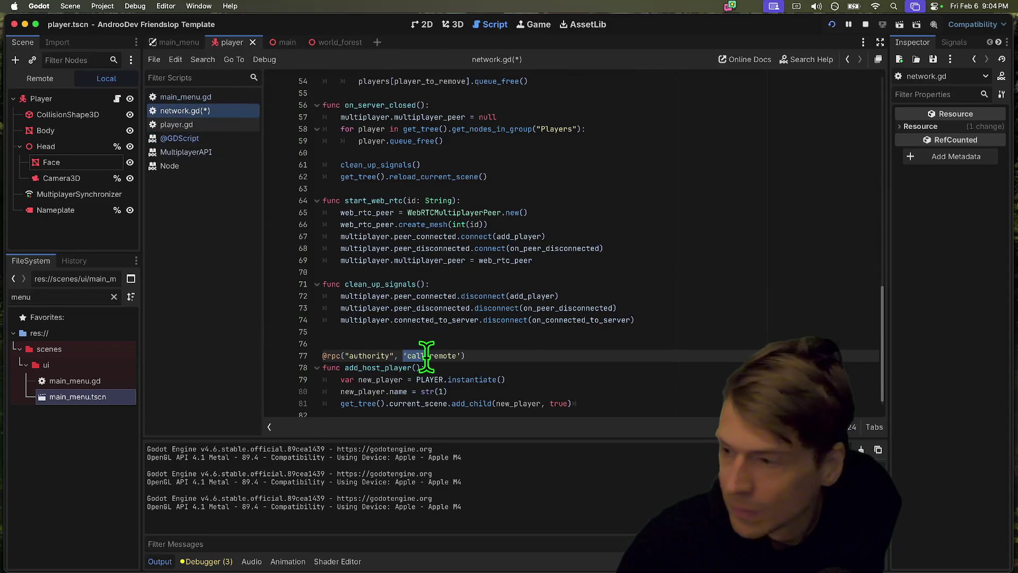
pyautogui.press('BackSpace')
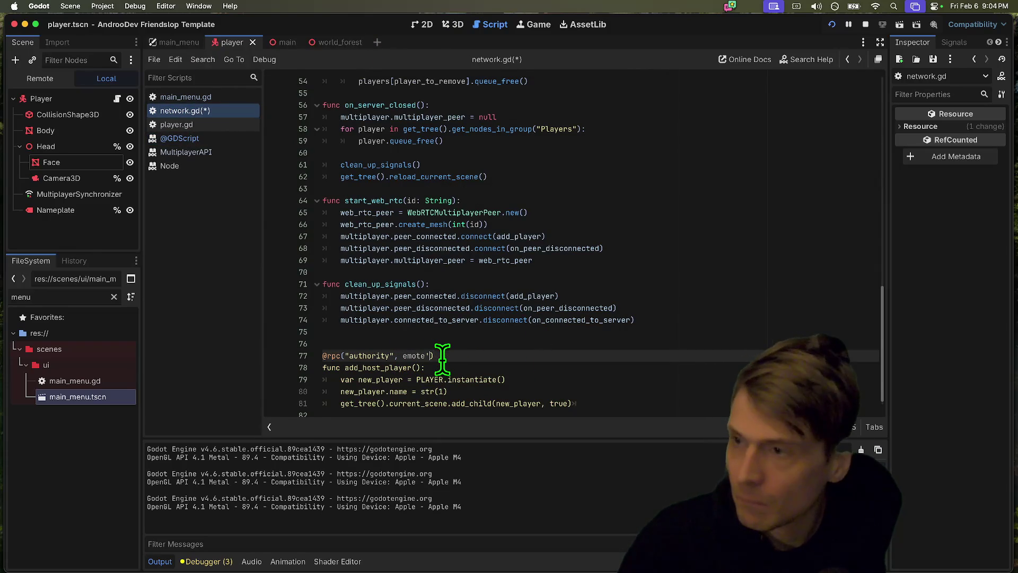
pyautogui.press('BackSpace')
pyautogui.press('BackSpace')
pyautogui.press('BackSpace')
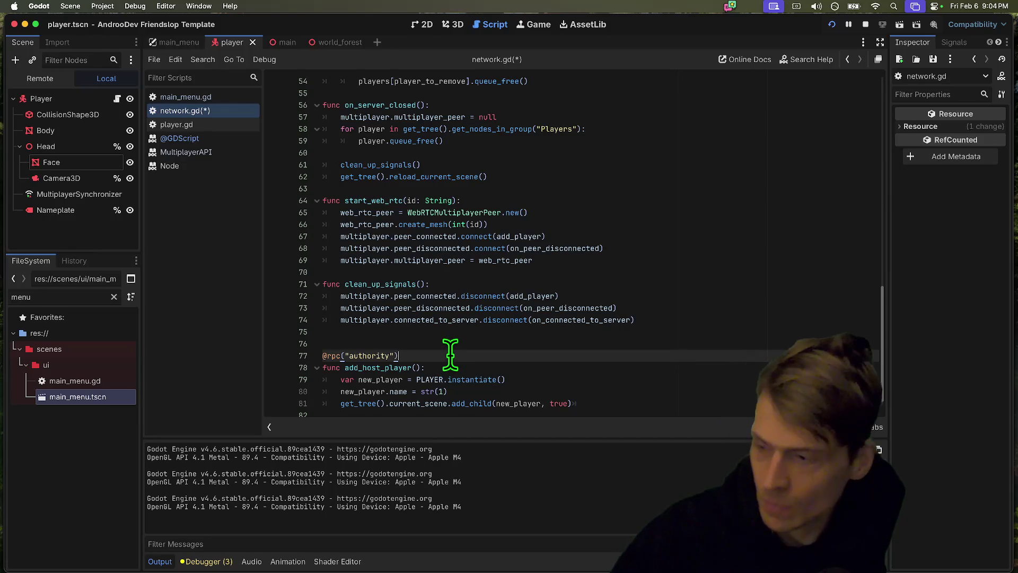
pyautogui.click(500, 331)
pyautogui.scroll(-1, 500, 327)
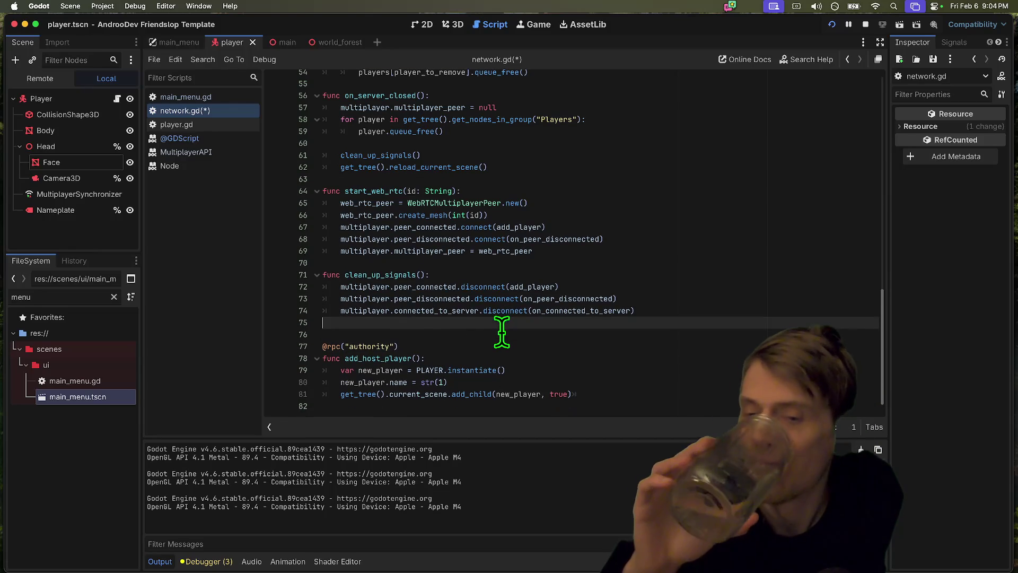
pyautogui.moveTo(652, 395); pyautogui.dragTo(308, 373)
pyautogui.click(608, 355)
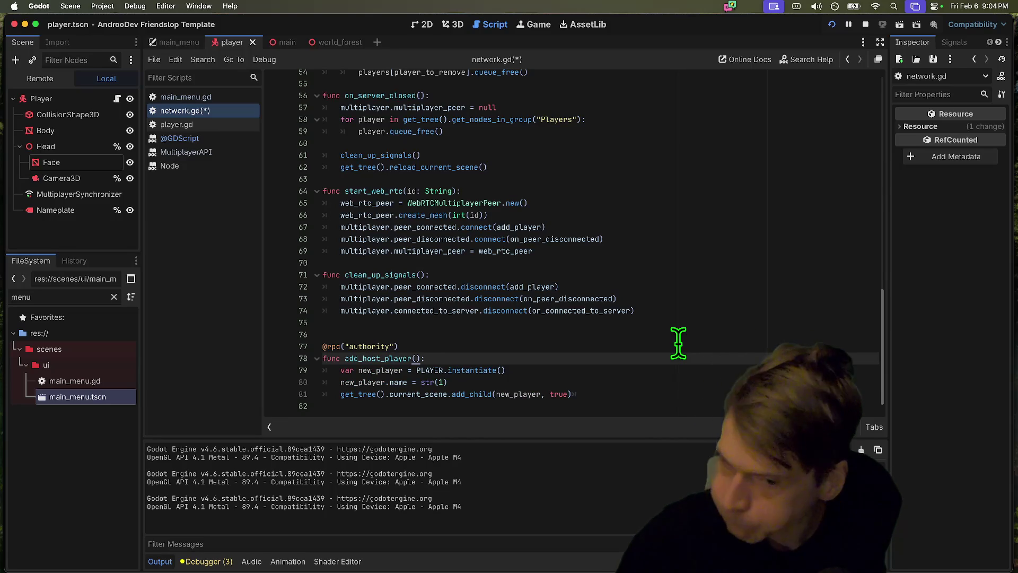
pyautogui.scroll(8, 664, 334)
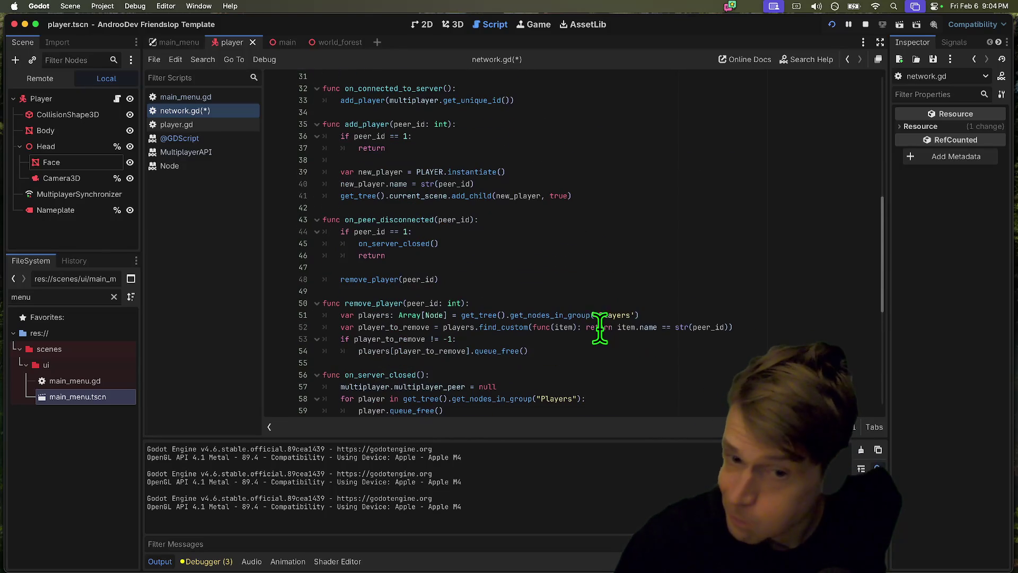
pyautogui.scroll(5, 602, 329)
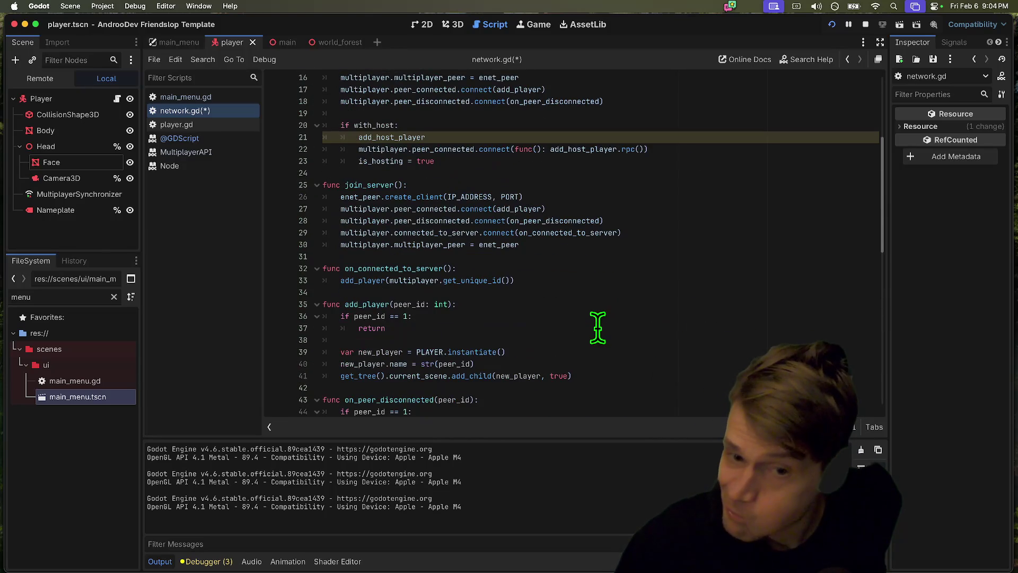
# Change line 21 to call add_host_player() with parentheses and save network.gd
pyautogui.doubleClick(432, 137)
pyautogui.press('Right')
pyautogui.write('(')
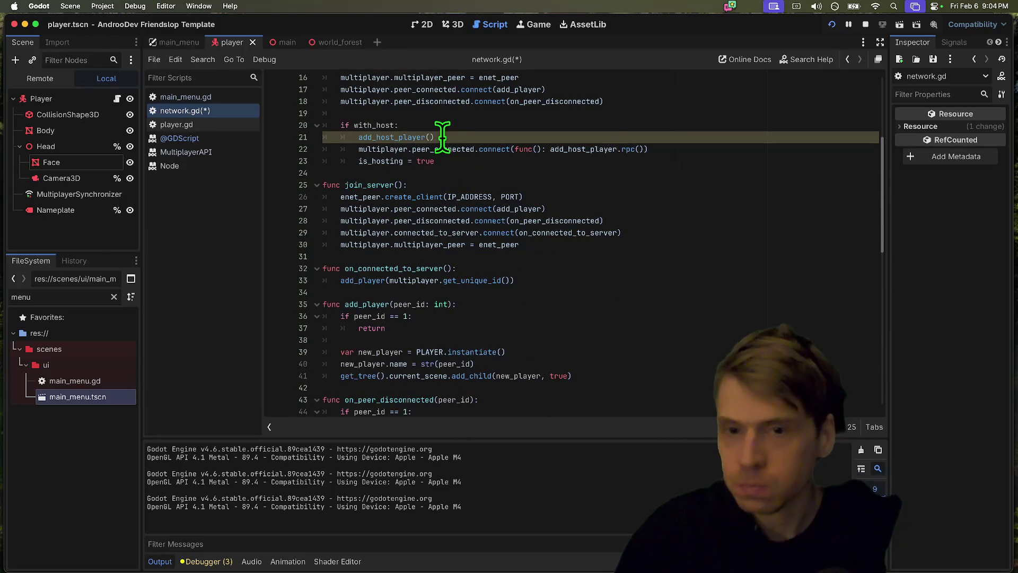
pyautogui.press('super+s')
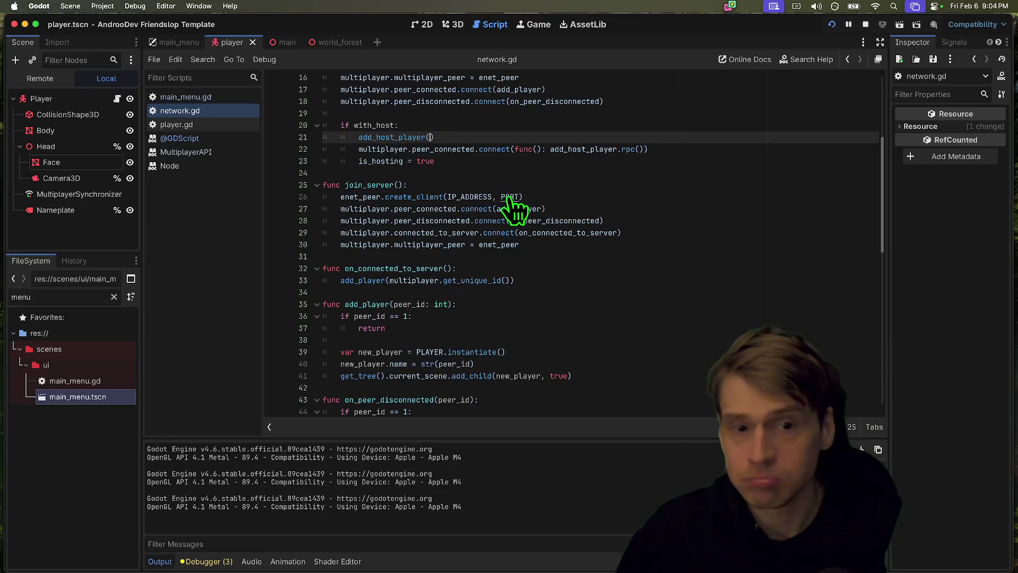
# Run the project, host in the second window, join from the first, then return to Godot
pyautogui.press('super+b')
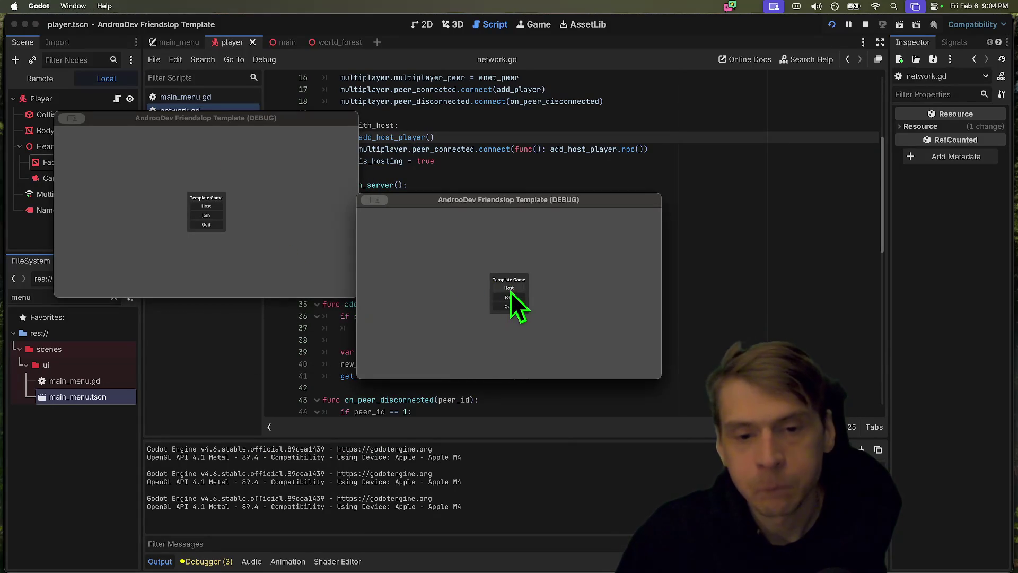
pyautogui.click(506, 298)
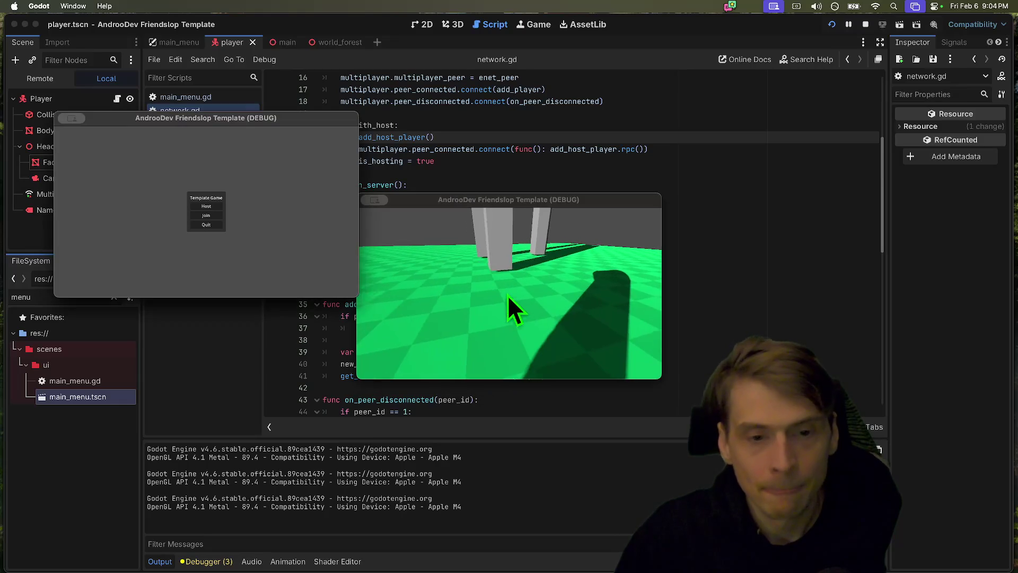
pyautogui.click(308, 245)
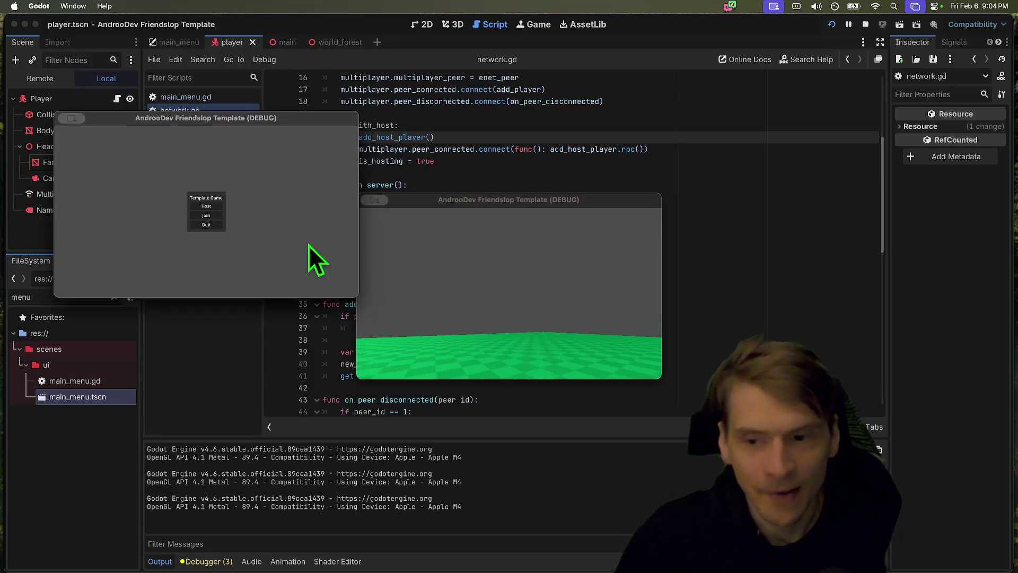
pyautogui.click(196, 215)
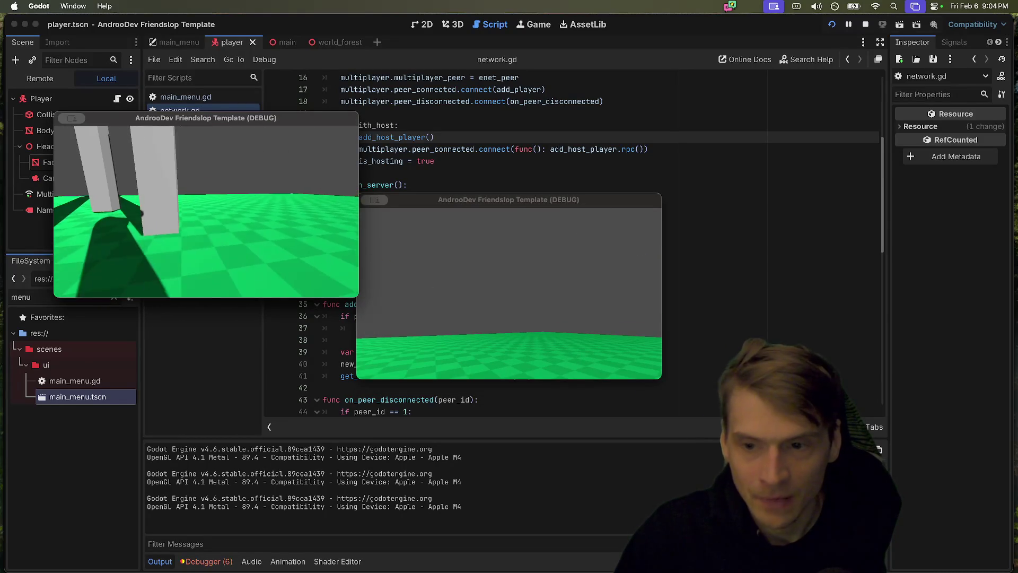
pyautogui.press('super+Tab')
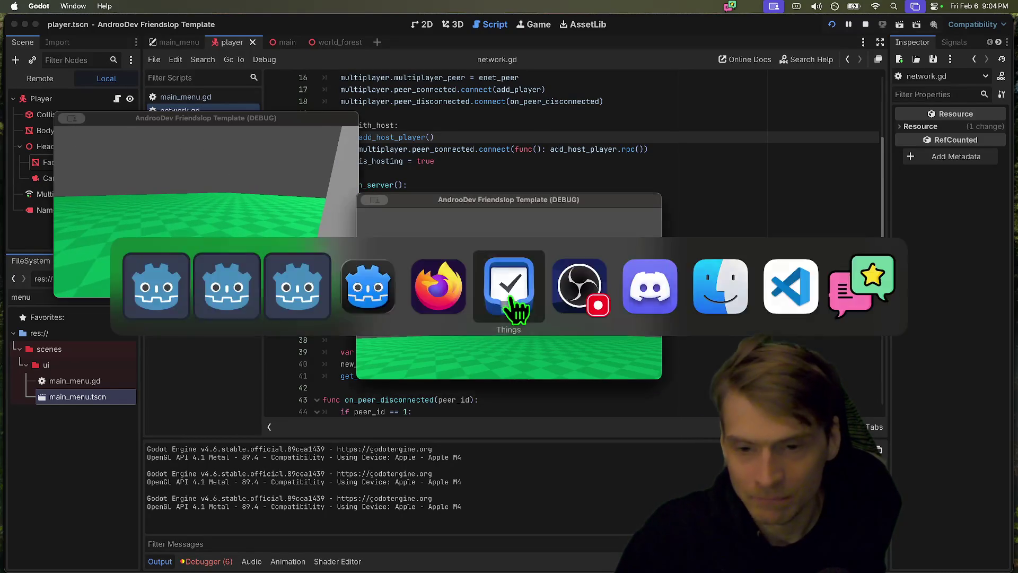
pyautogui.press('super+Tab')
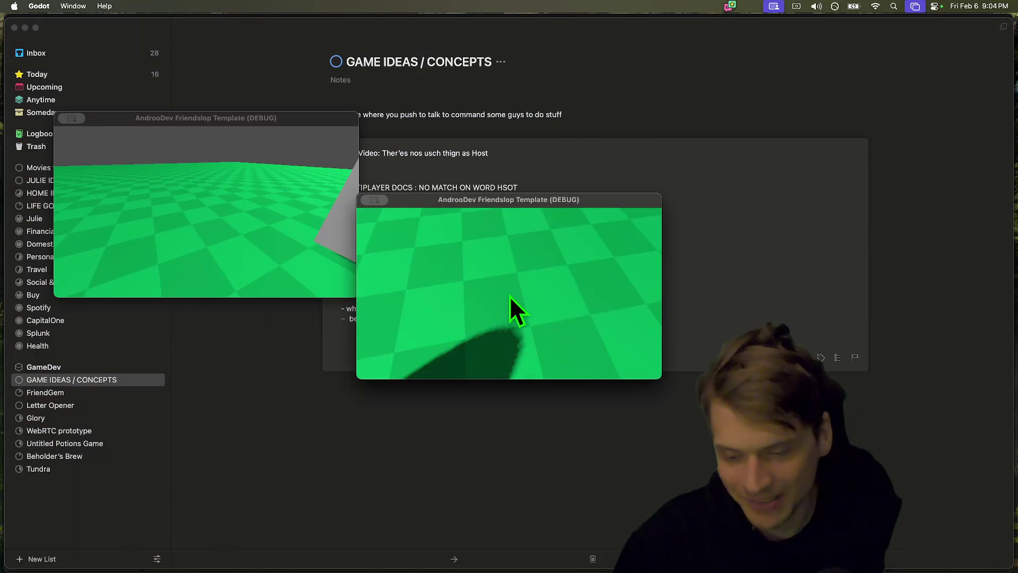
pyautogui.press('super+Tab')
pyautogui.press('super+shift+Tab')
pyautogui.press('super+shift+Tab')
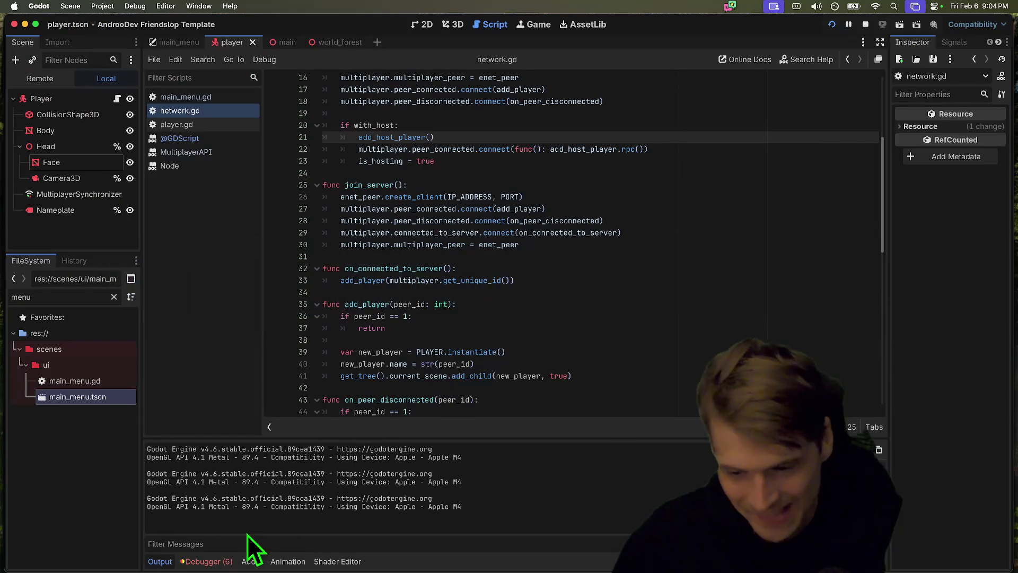
# Inspect Session 2's emit_signalp argument-count error in the Debugger's Errors list
pyautogui.click(212, 409)
pyautogui.click(250, 412)
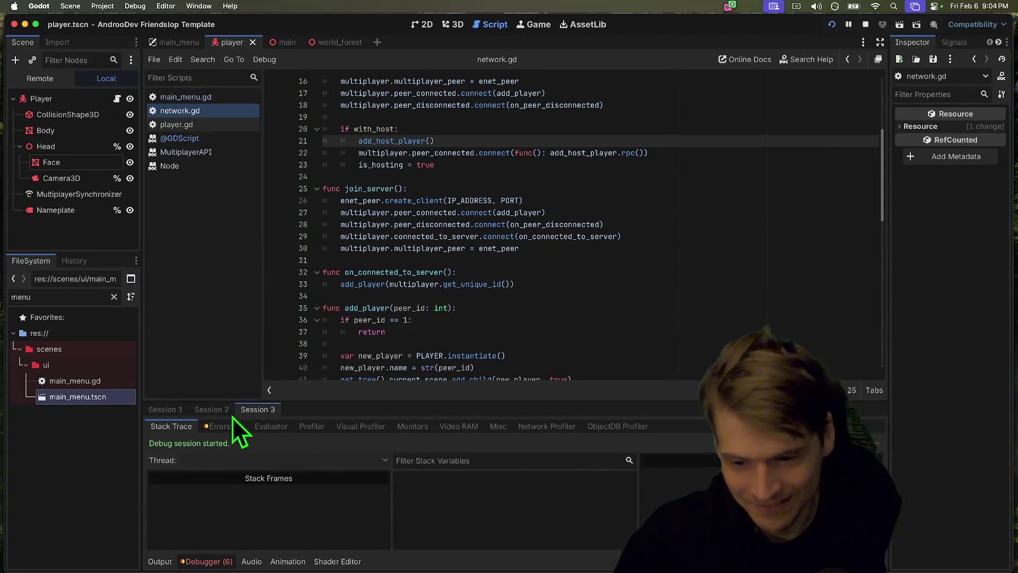
pyautogui.click(211, 410)
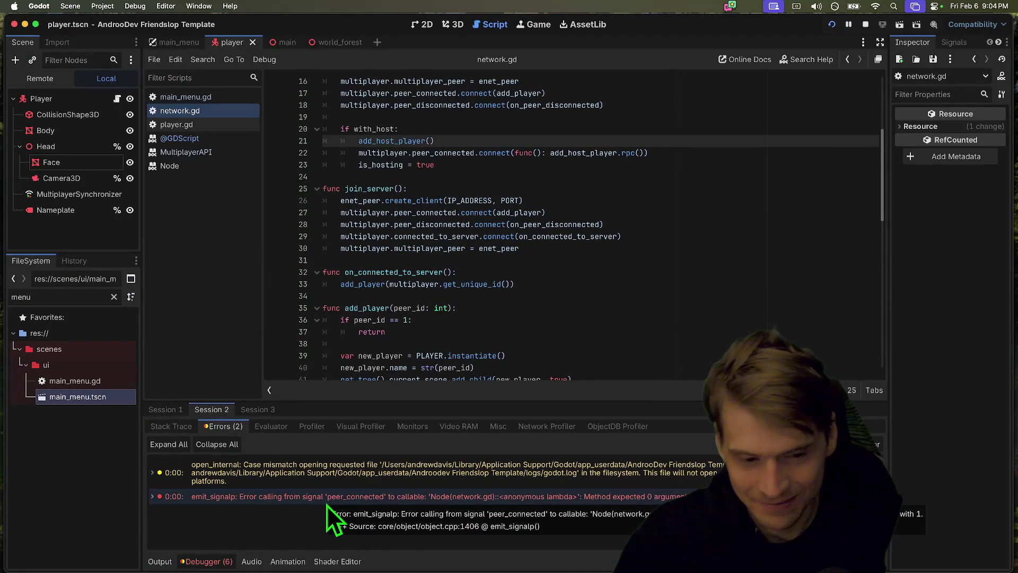
pyautogui.doubleClick(327, 505)
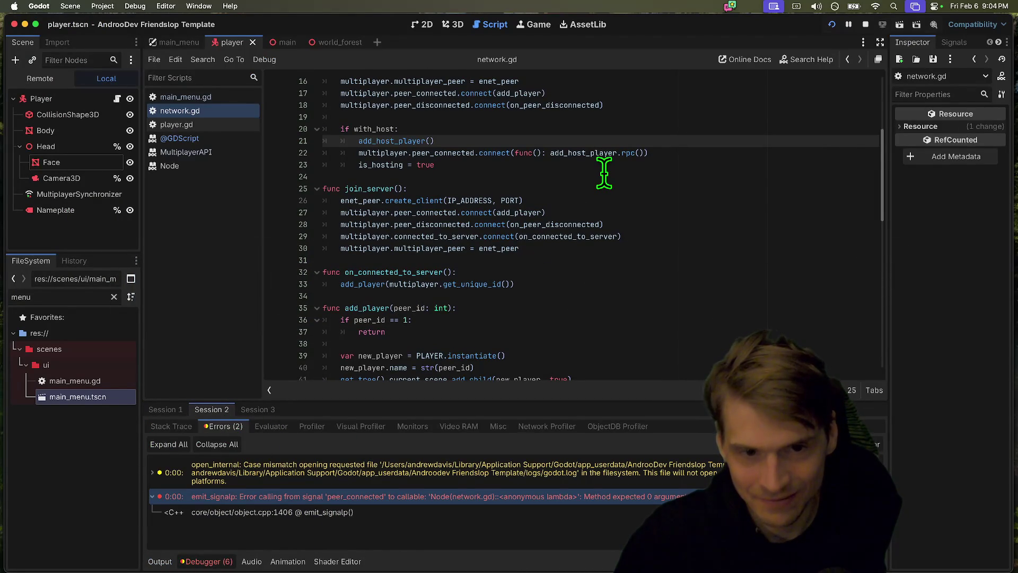
pyautogui.click(635, 125)
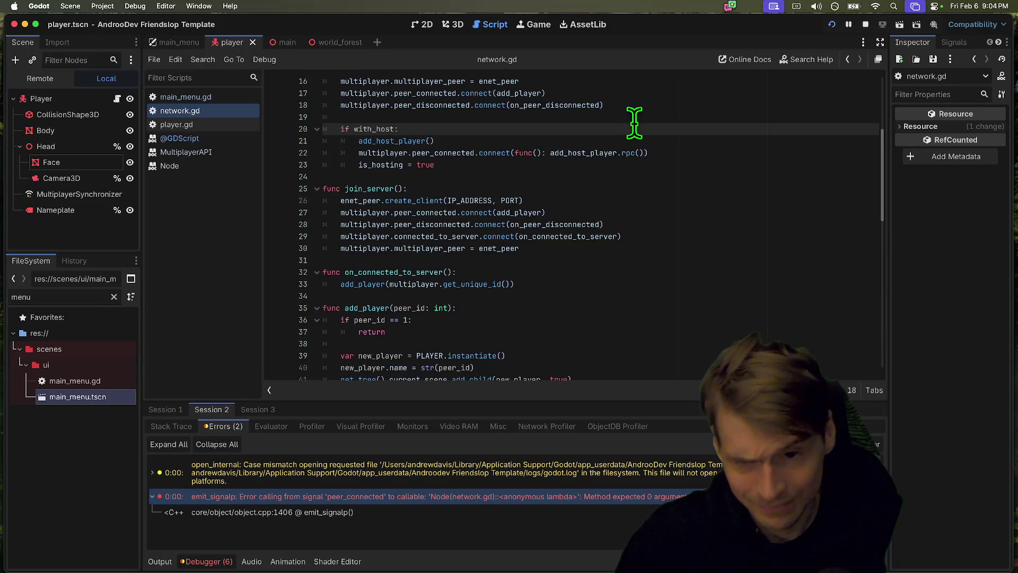
pyautogui.scroll(-5, 647, 306)
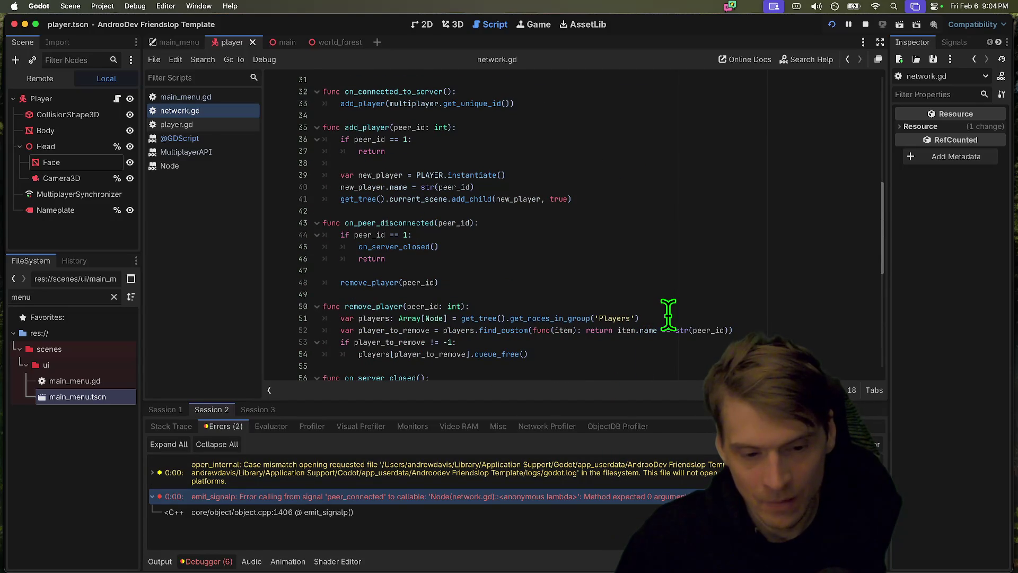
pyautogui.scroll(8, 668, 314)
# Give the peer_connected lambda on line 22 a _peer_id parameter, save, and rerun the project
pyautogui.click(544, 270)
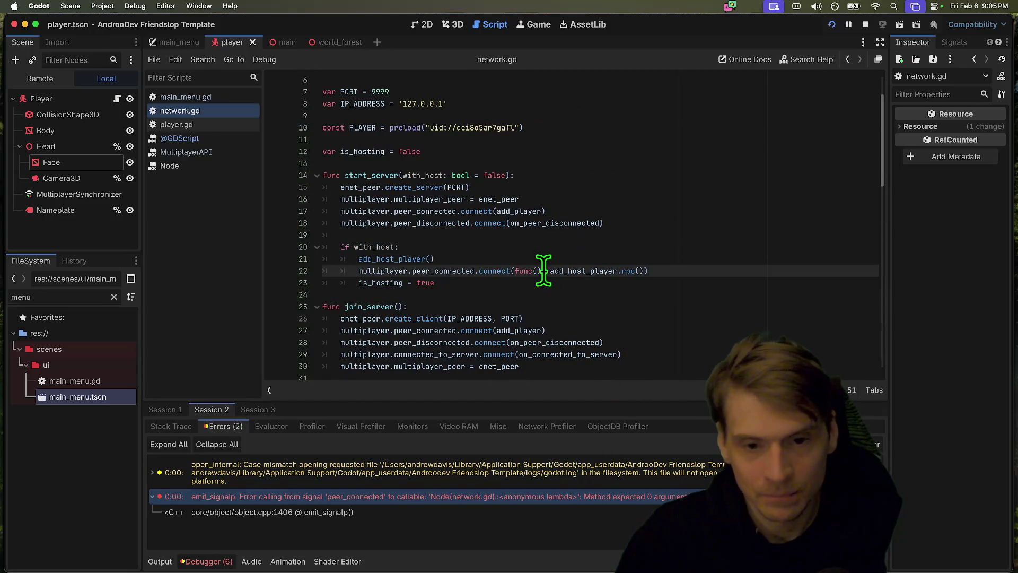
pyautogui.write('peer')
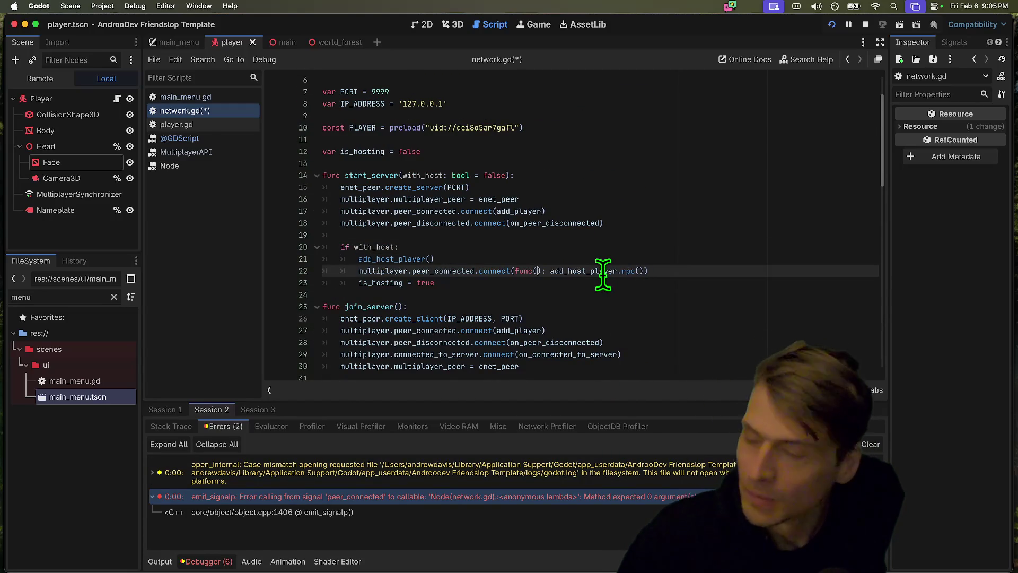
pyautogui.write('_id')
pyautogui.hotkey('ctrl', 's')
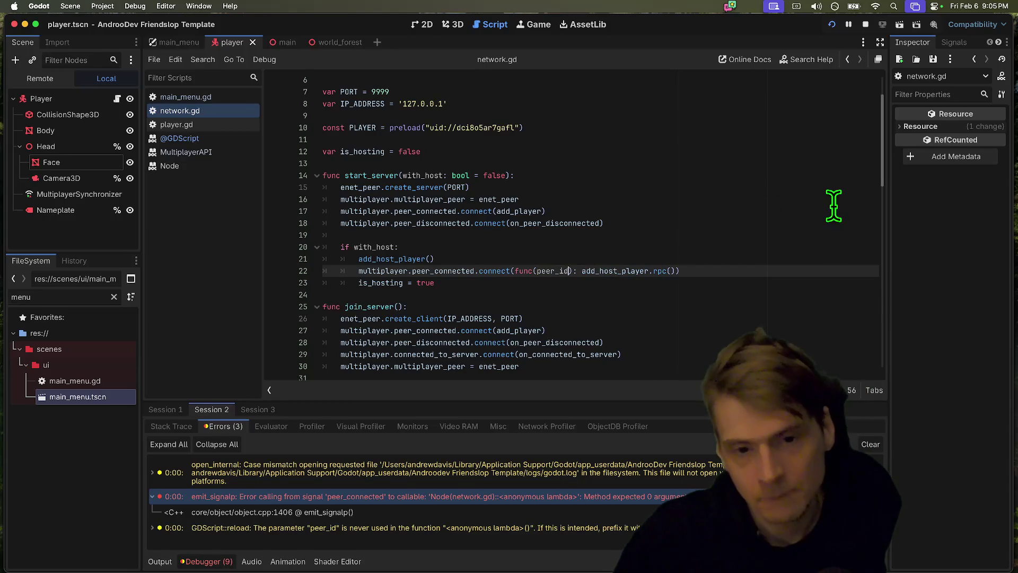
pyautogui.click(571, 275)
pyautogui.press('Left')
pyautogui.write('_')
pyautogui.click(732, 295)
pyautogui.press('super+b')
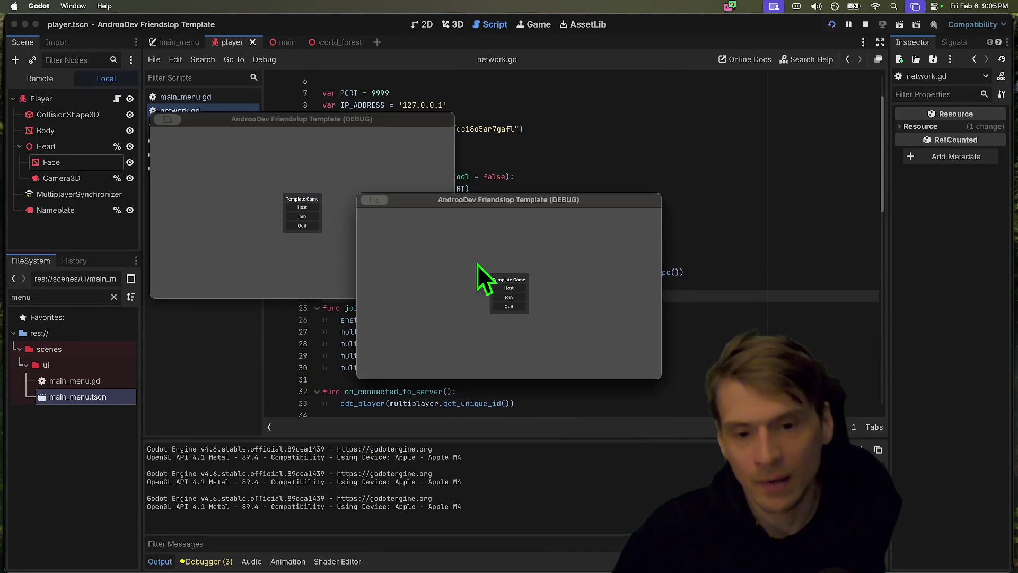
# Host a game in the right window, join it from the left window, and walk toward the host
pyautogui.click(509, 289)
pyautogui.click(346, 246)
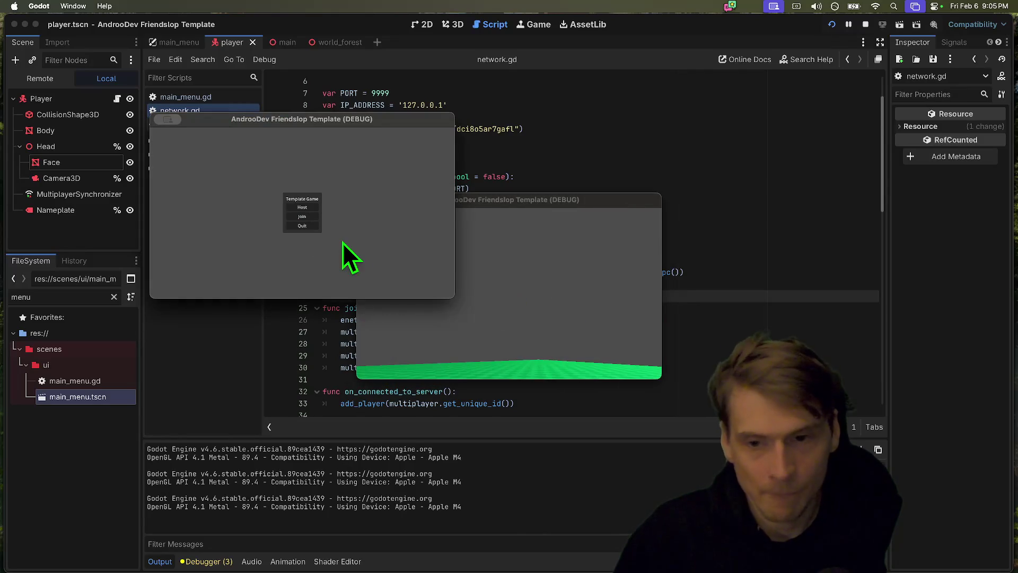
pyautogui.click(302, 216)
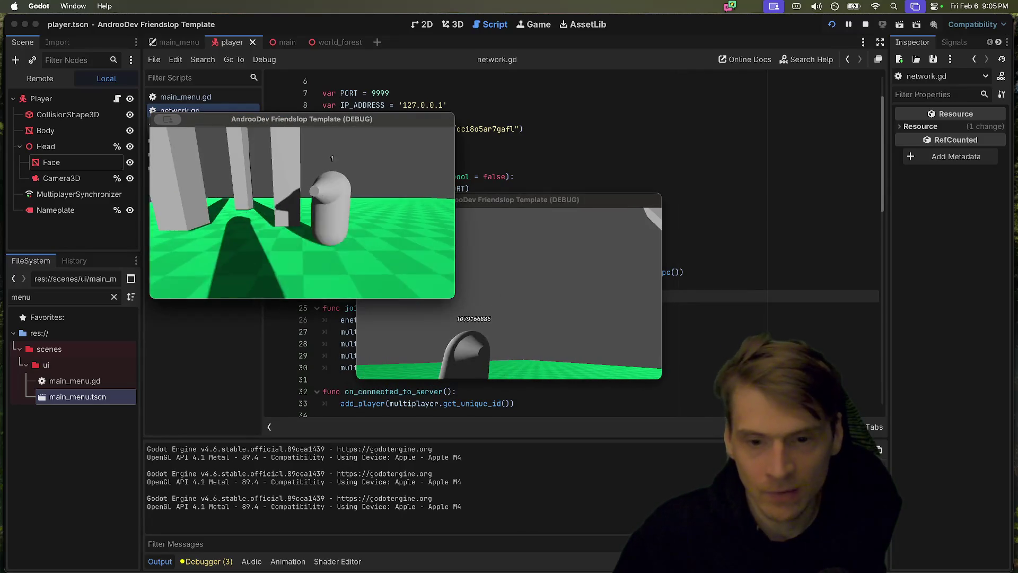
pyautogui.press('w')
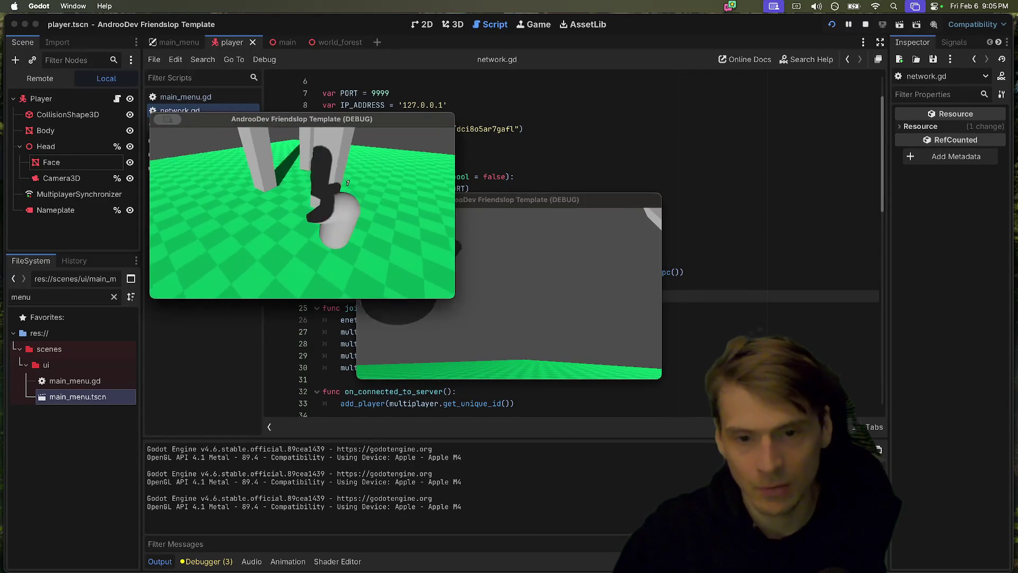
# Return another instance to its menu, move it aside, join the hosted game, and walk toward the others
pyautogui.click(531, 265)
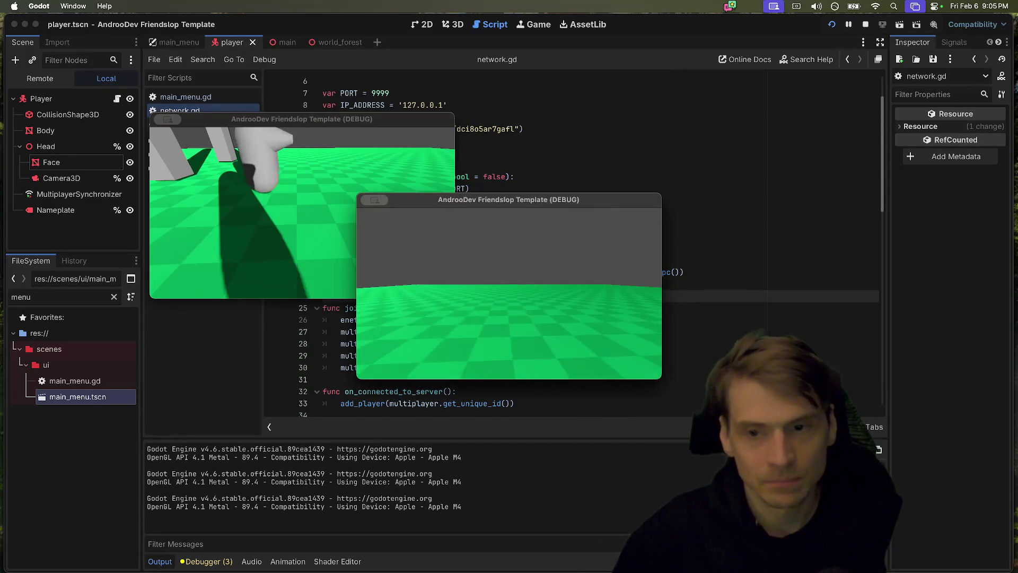
pyautogui.press('super+Tab')
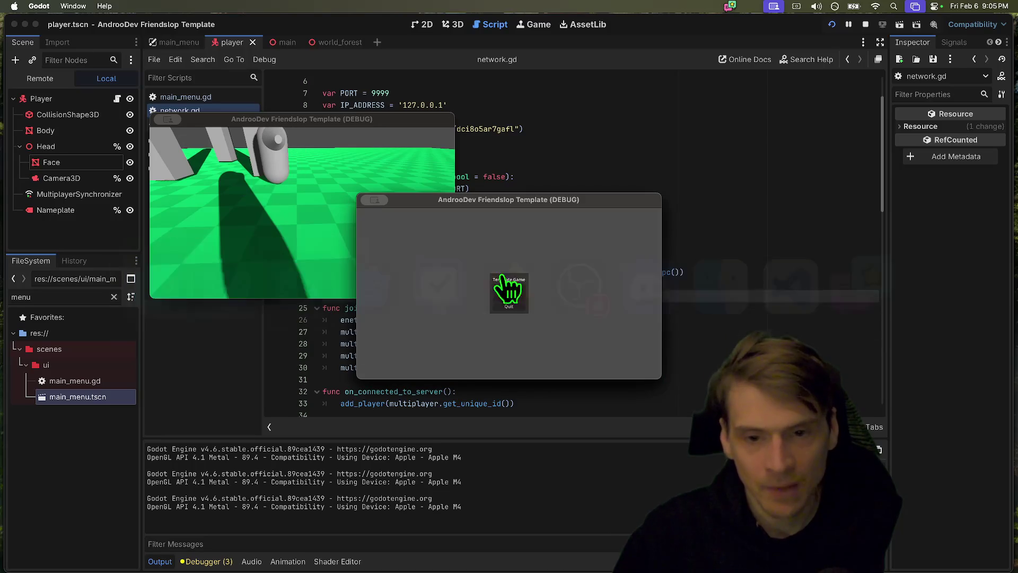
pyautogui.moveTo(505, 201); pyautogui.dragTo(266, 354)
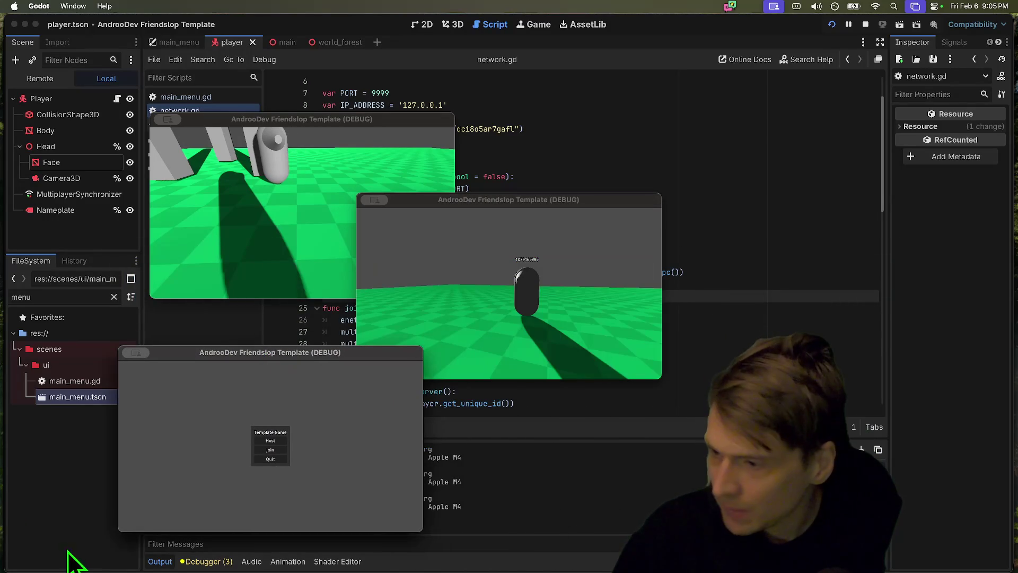
pyautogui.click(260, 450)
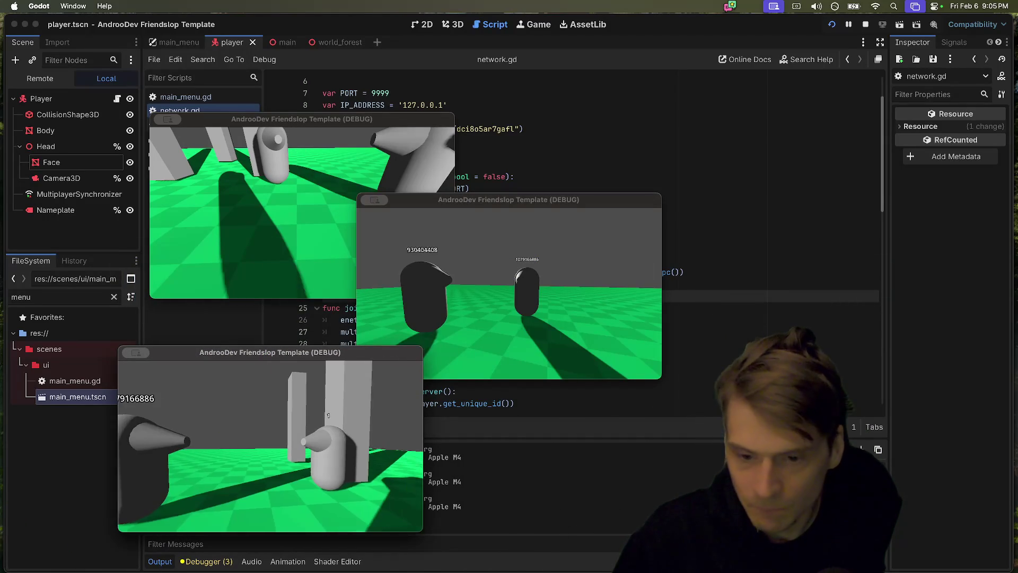
pyautogui.press('w')
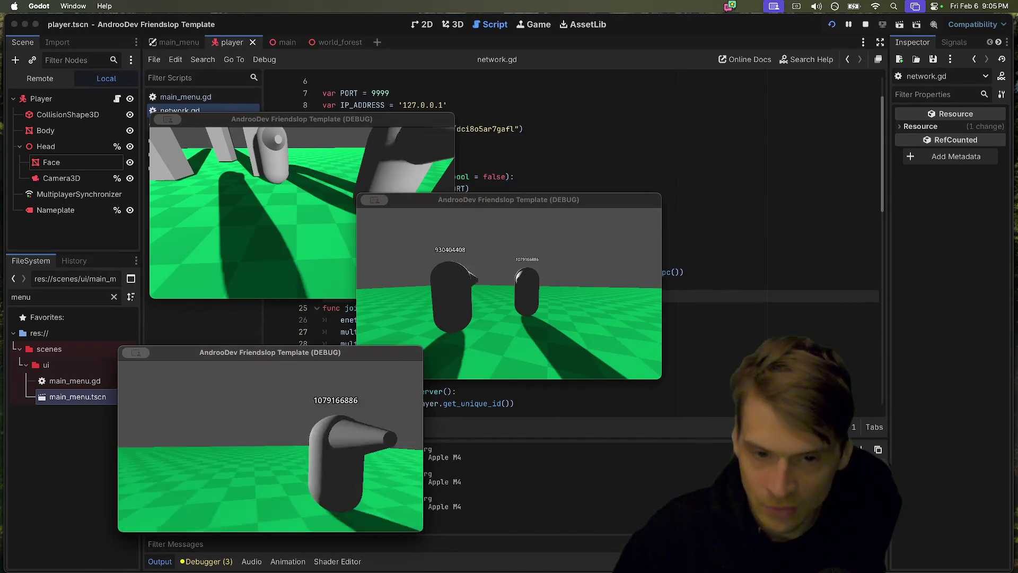
# Check the game windows, then switch to Firefox showing the Unity Netcode docs
pyautogui.click(303, 221)
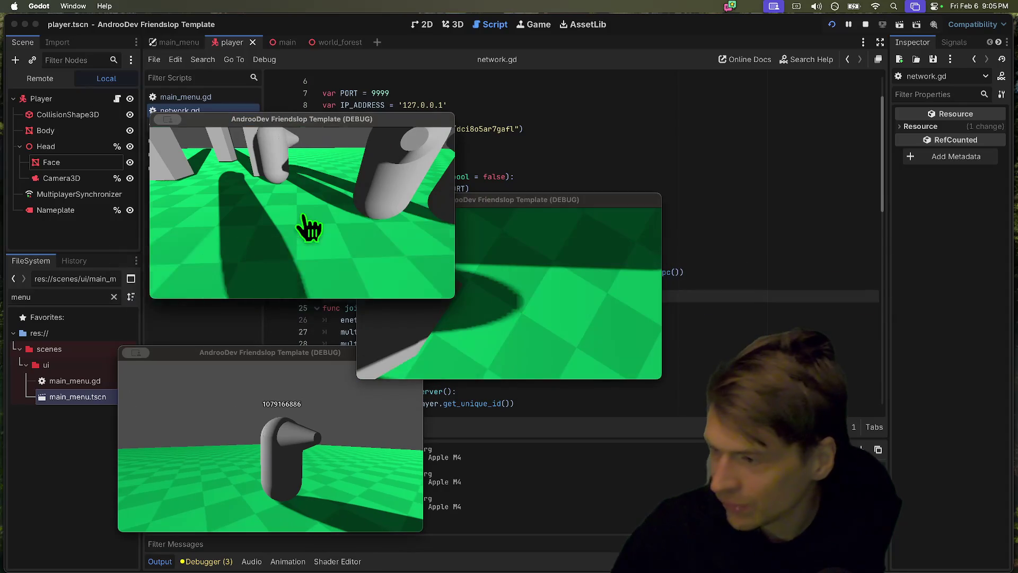
pyautogui.click(510, 296)
pyautogui.press('super+Tab')
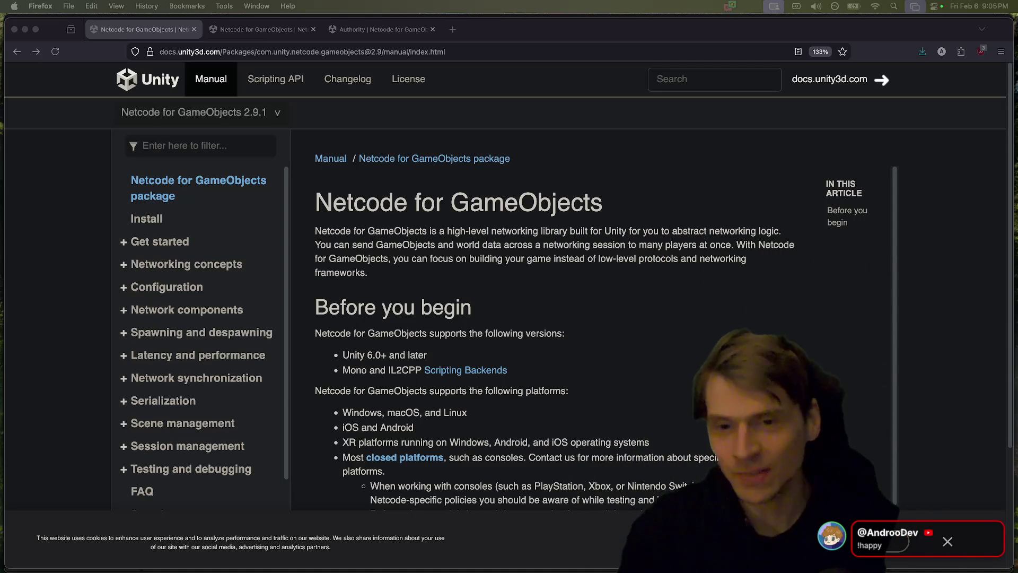
# Close the Unity Netcode for GameObjects docs tab in Firefox
pyautogui.click(522, 250)
pyautogui.press('super+w')
pyautogui.press('super+w')
pyautogui.press('super+w')
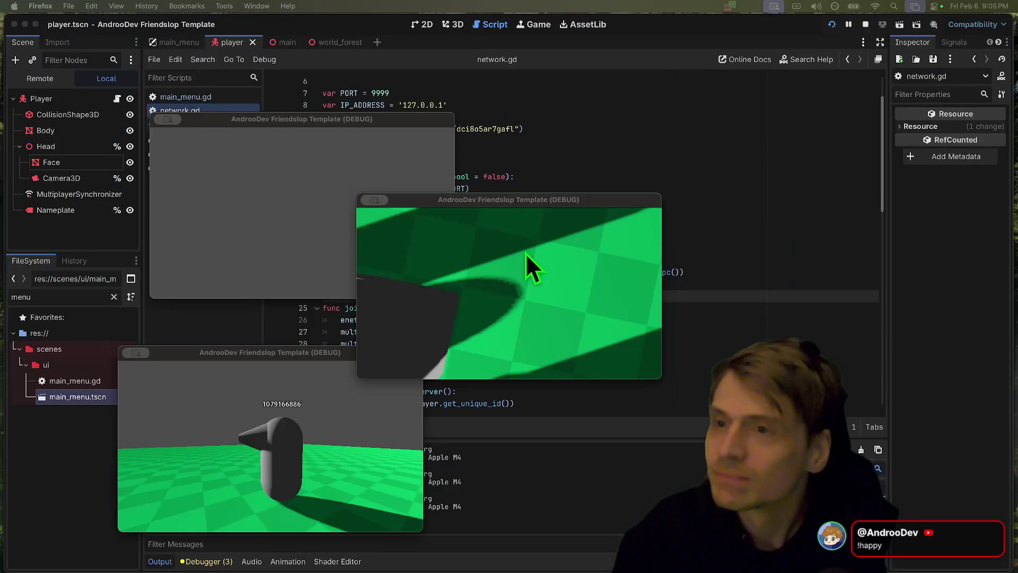
pyautogui.click(526, 254)
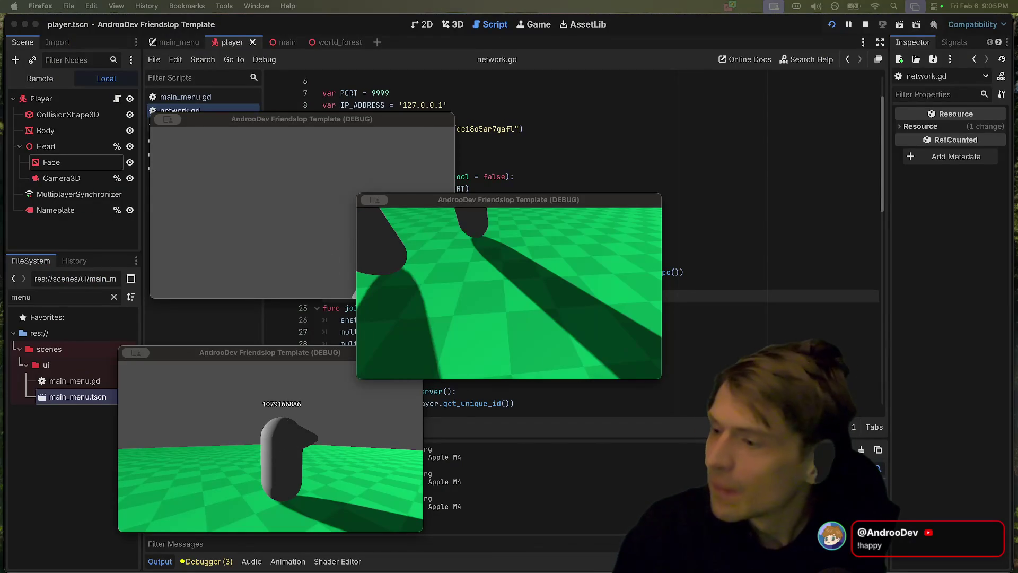
# Open a new Firefox window filling the screen, then return to the Godot editor
pyautogui.press('super+n')
pyautogui.moveTo(613, 117)
pyautogui.mouseDown()
pyautogui.moveTo(491, 17)
pyautogui.moveTo(489, 2)
pyautogui.mouseUp()
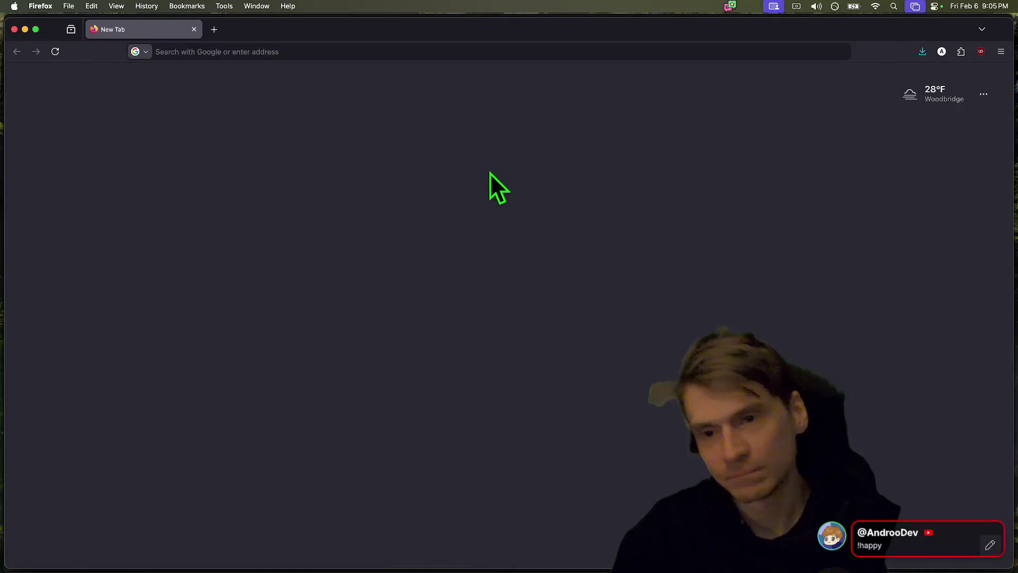
pyautogui.press('super+Tab')
pyautogui.press('super+Tab')
pyautogui.press('super+Tab')
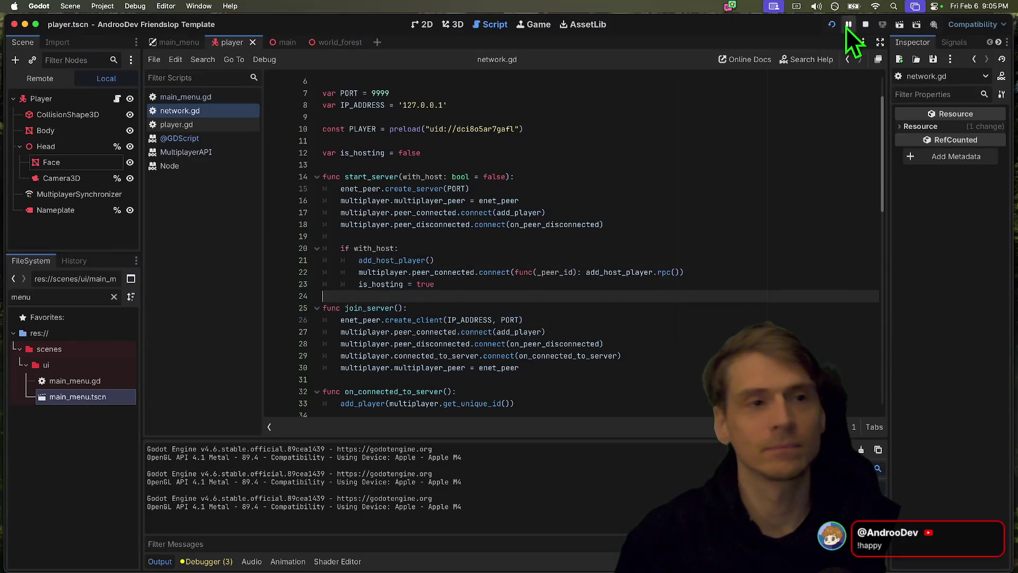
pyautogui.scroll(-15, 695, 348)
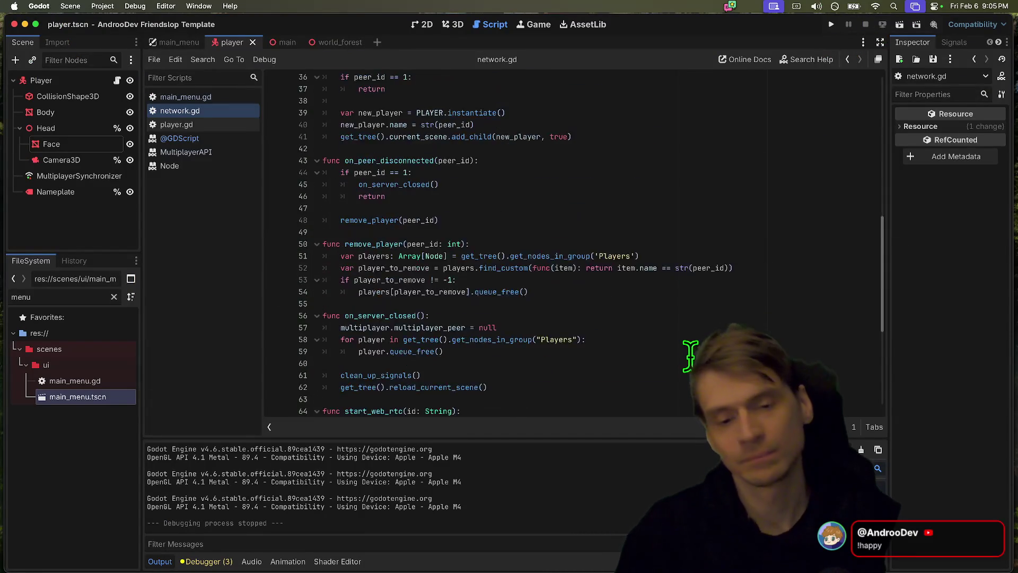
pyautogui.moveTo(604, 557)
pyautogui.click(606, 357)
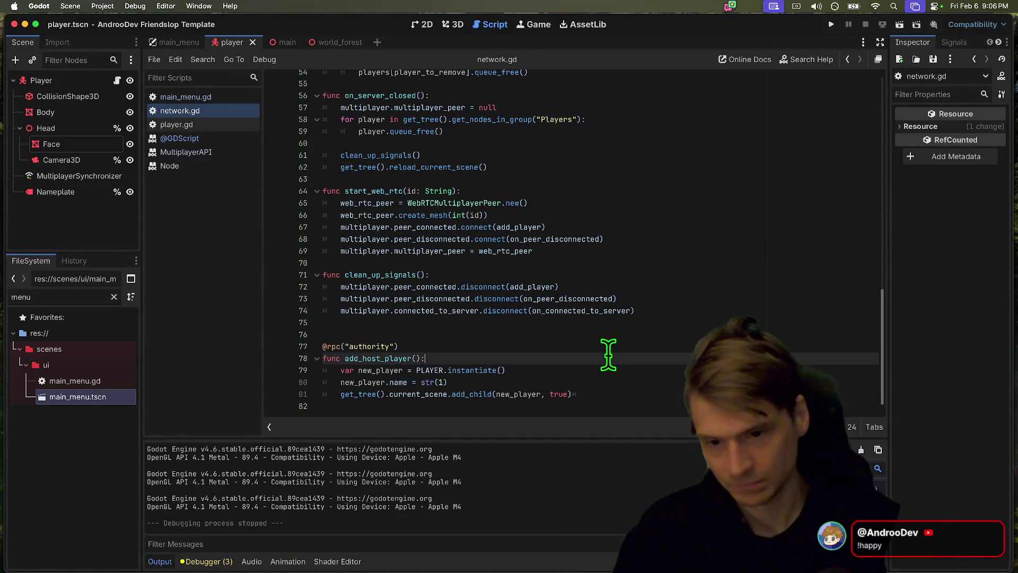
pyautogui.press('Up')
pyautogui.press('Up')
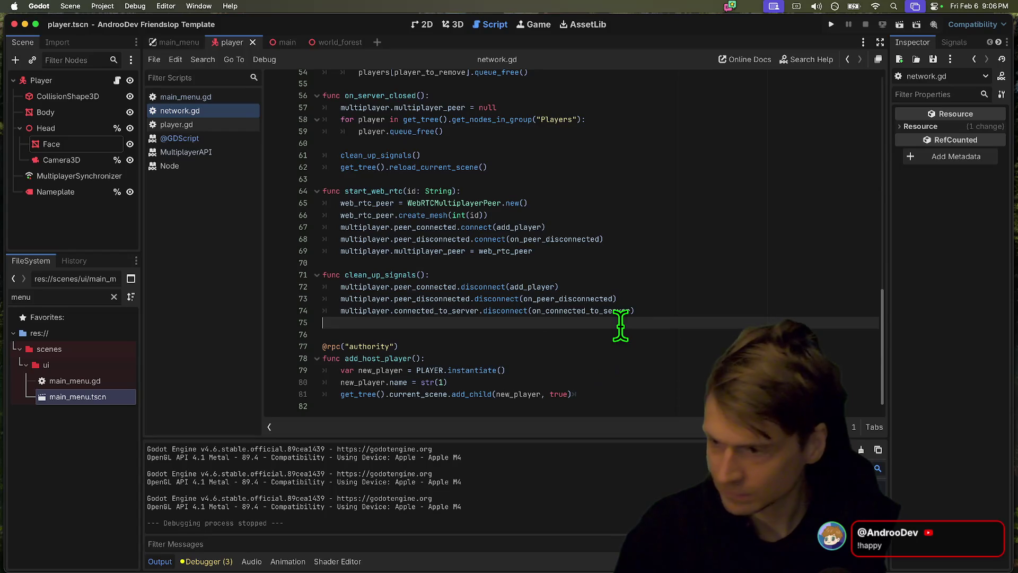
pyautogui.press('Delete')
pyautogui.click(634, 396)
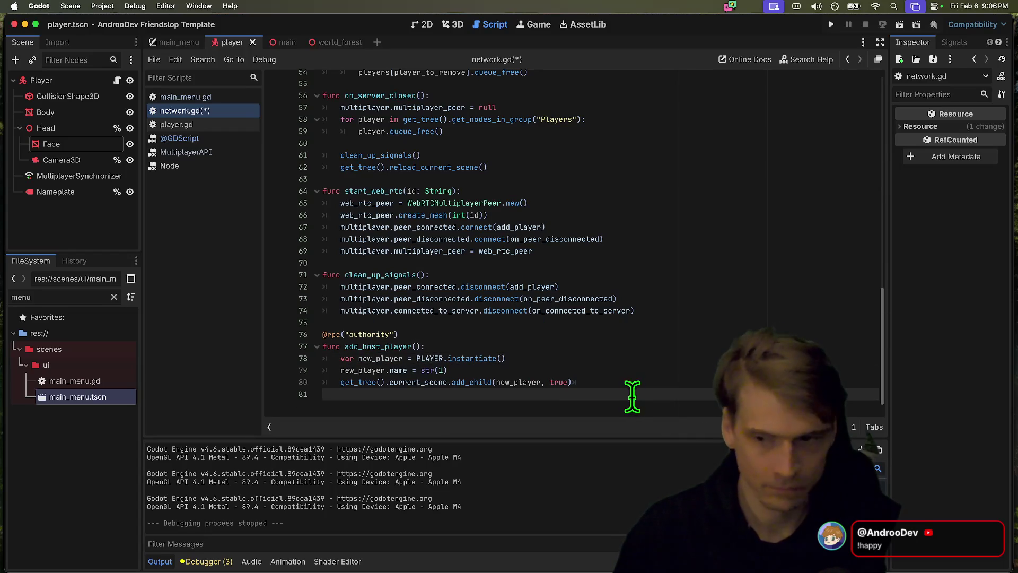
pyautogui.press('super+Tab')
pyautogui.press('Tab')
pyautogui.hotkey('shift', 'Tab')
pyautogui.hotkey('shift', 'Tab')
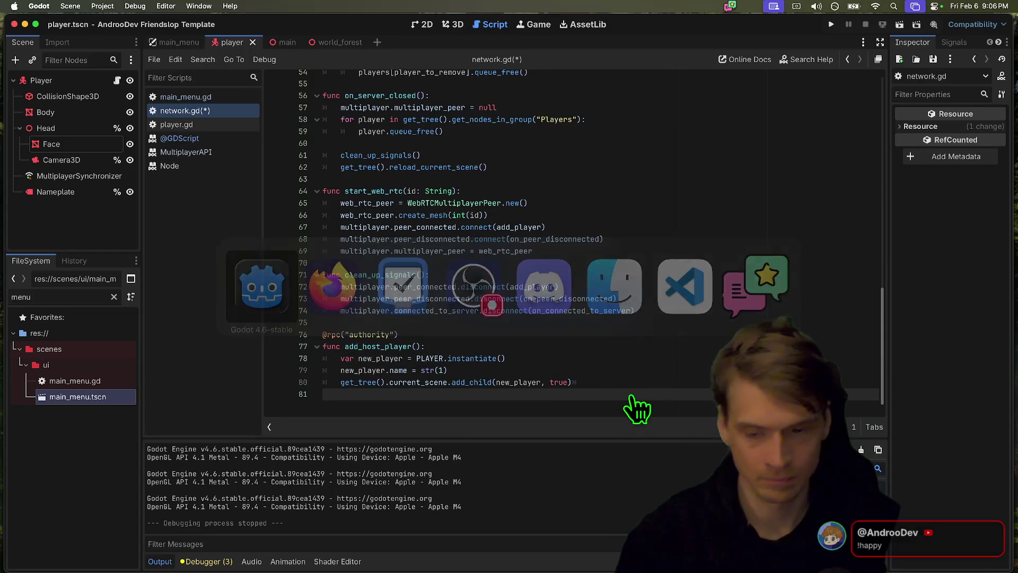
# In Alacritty, jump to the godot web-rtc p2p project and show its git status
pyautogui.click(432, 562)
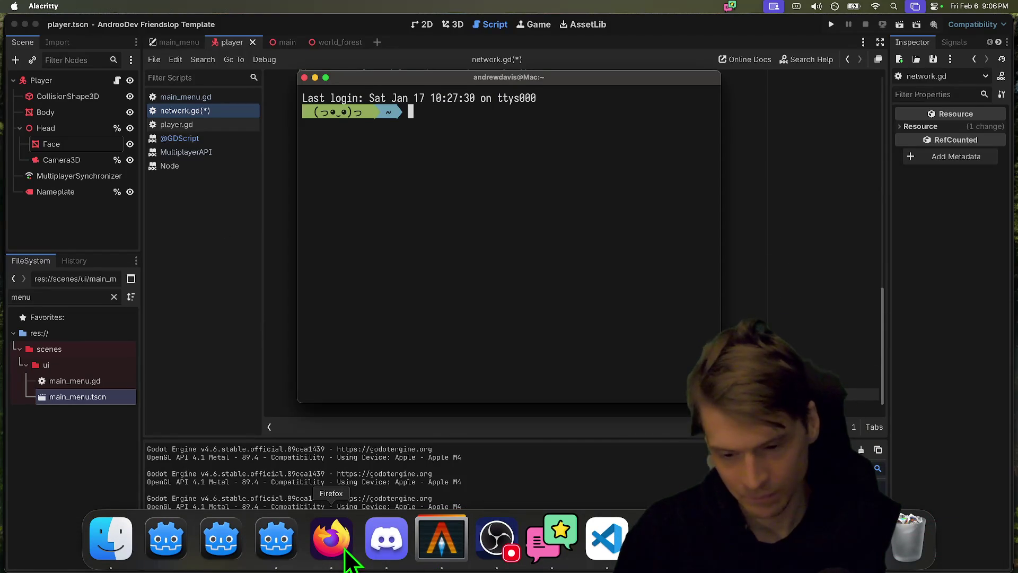
pyautogui.write('d')
pyautogui.press('Return')
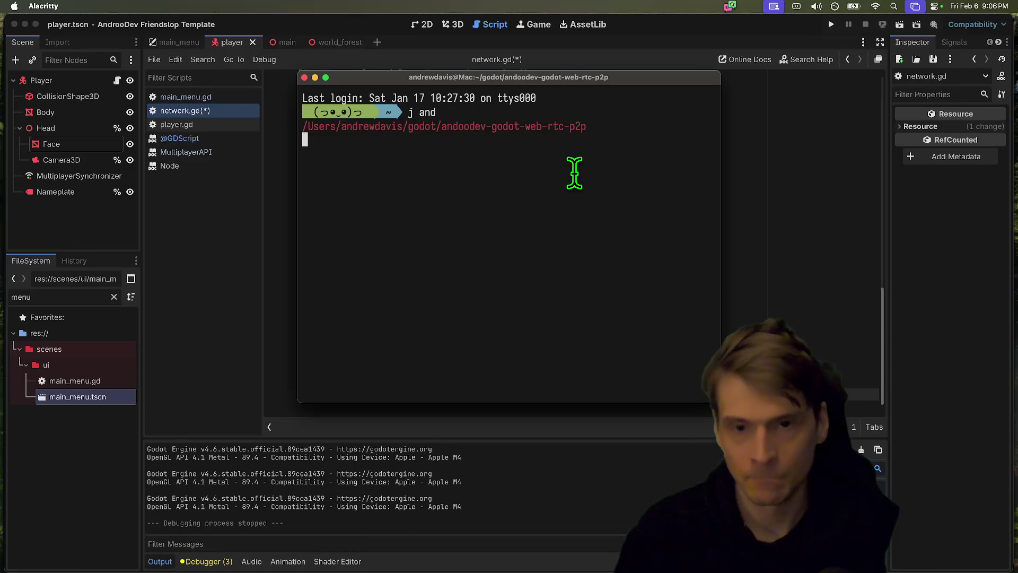
pyautogui.press('Return')
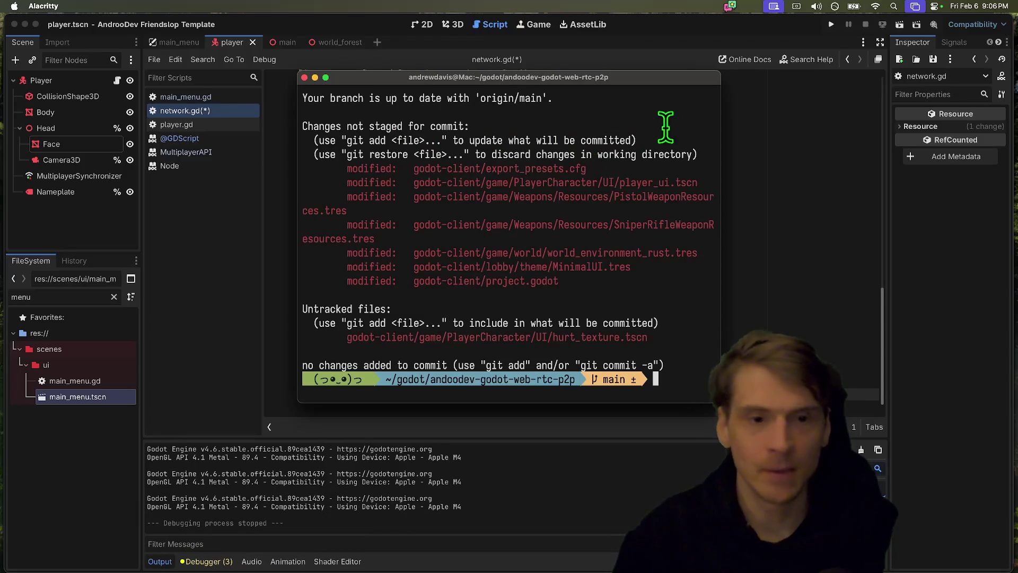
pyautogui.moveTo(664, 75); pyautogui.dragTo(347, 55)
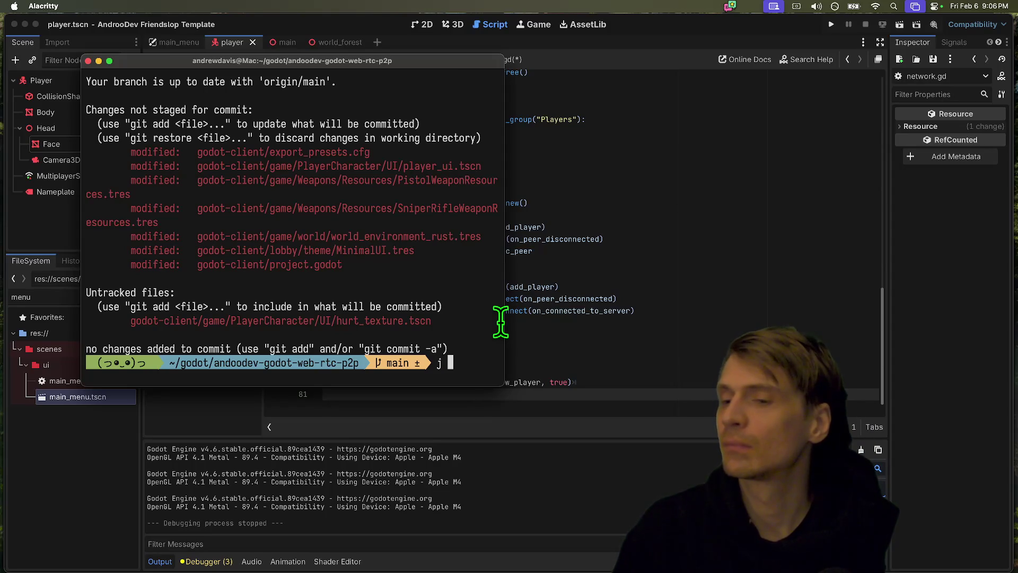
# Jump to the androodev-friendslop-template folder and run gst to check its git status
pyautogui.write('o')
pyautogui.press('Return')
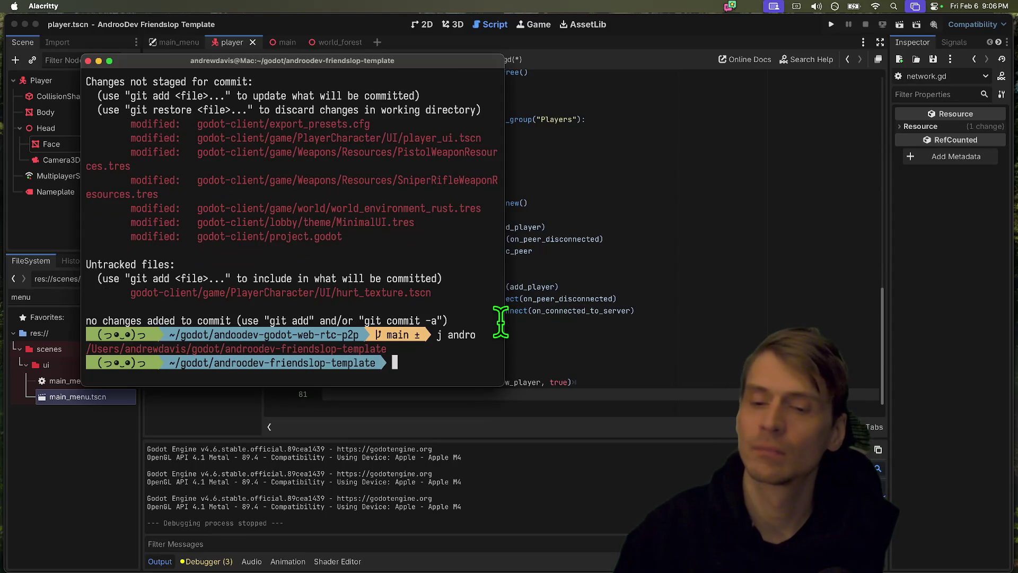
pyautogui.write('gst')
pyautogui.press('Return')
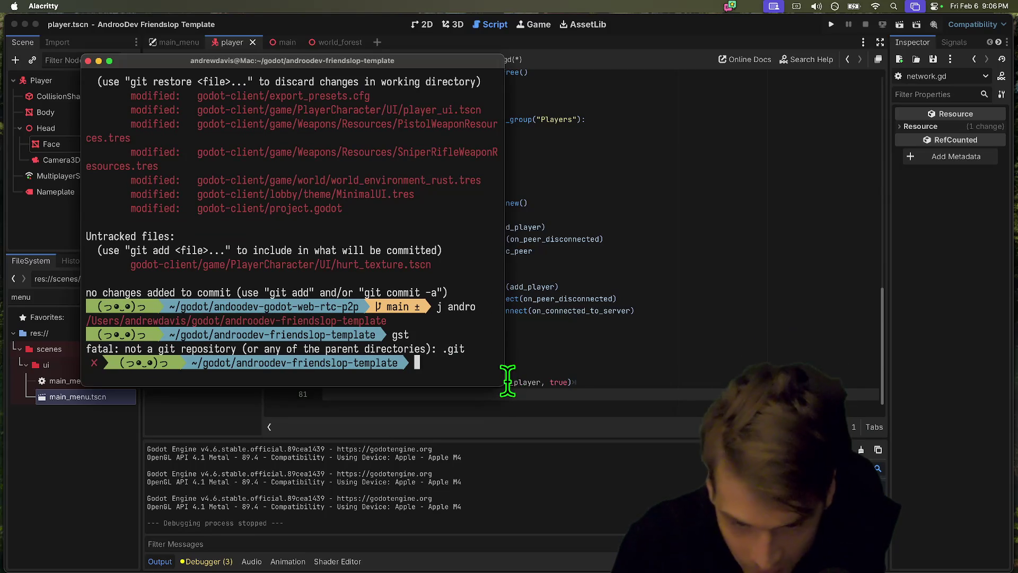
# Load github.com in a new Firefox tab
pyautogui.press('super+Tab')
pyautogui.press('super+Tab')
pyautogui.press('super+Tab')
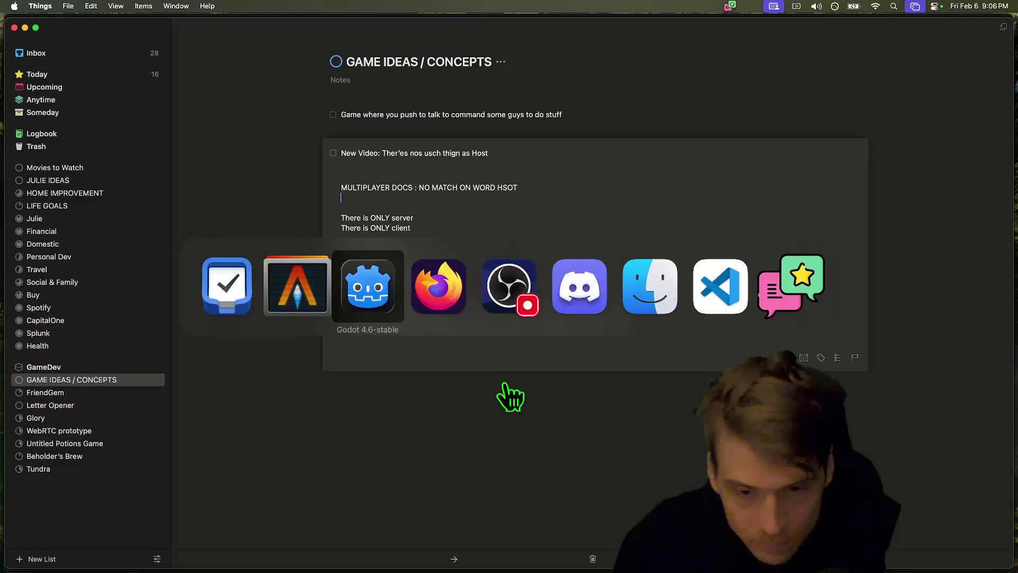
pyautogui.press('super+t')
pyautogui.write('git')
pyautogui.press('Return')
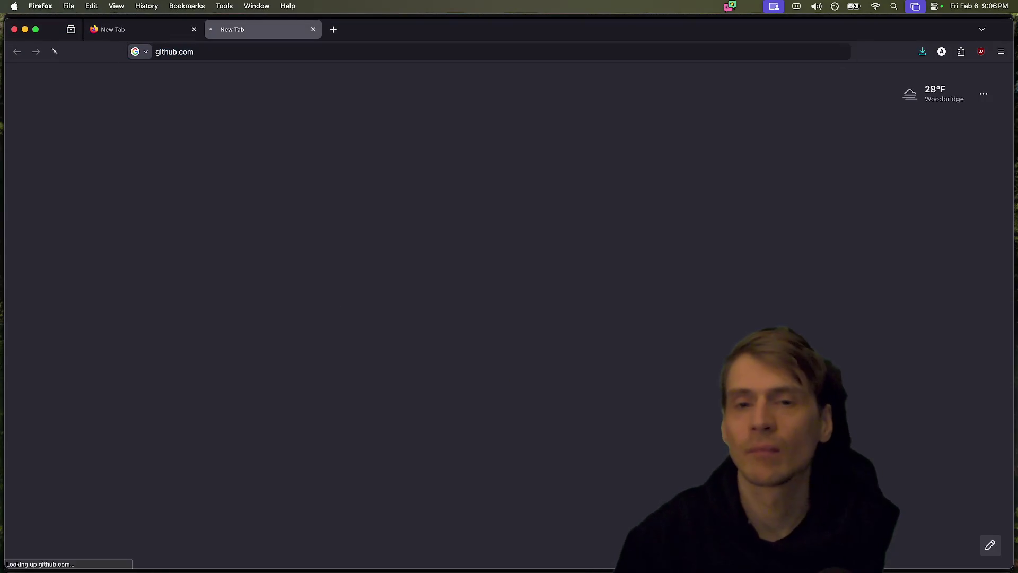
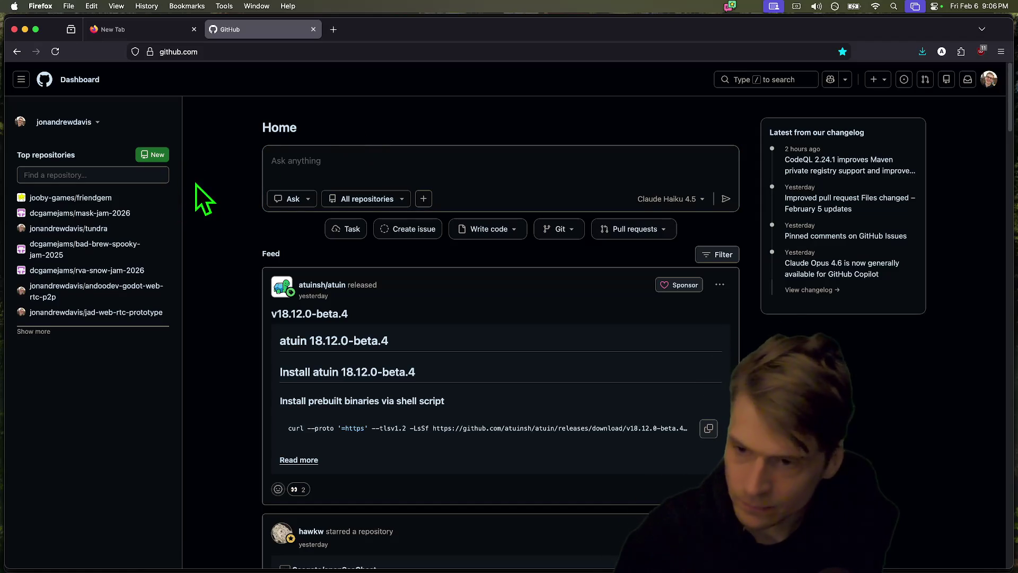
# Start a new GitHub repository and enter the name androodev-multiplayer-co-op
pyautogui.click(156, 154)
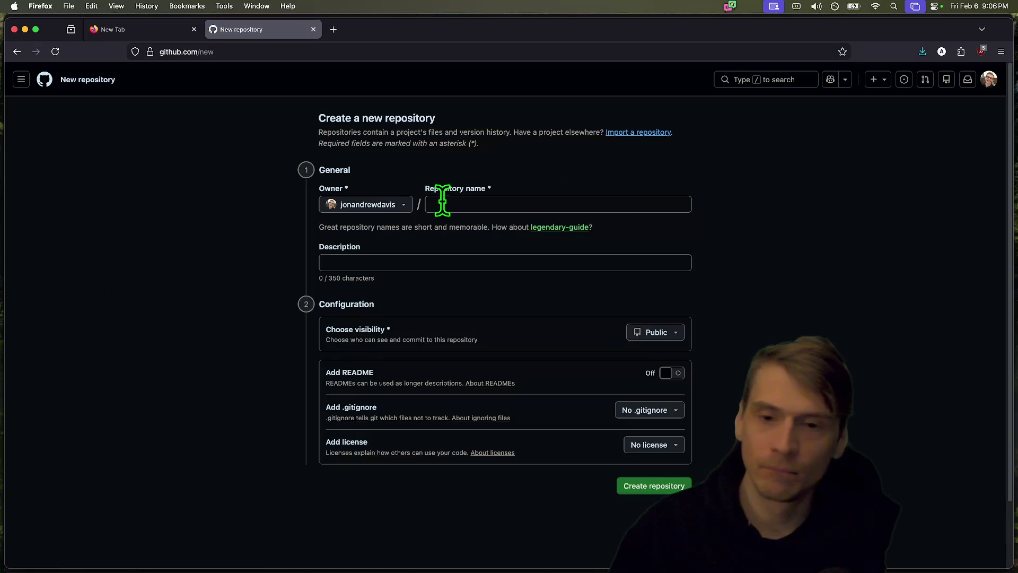
pyautogui.click(444, 203)
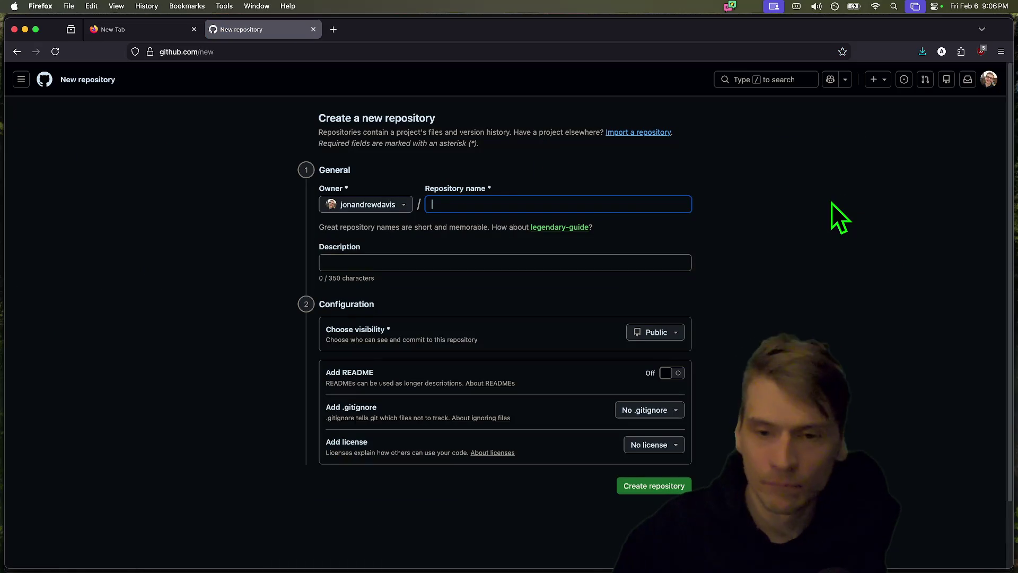
pyautogui.write('androodev-friendslop-template')
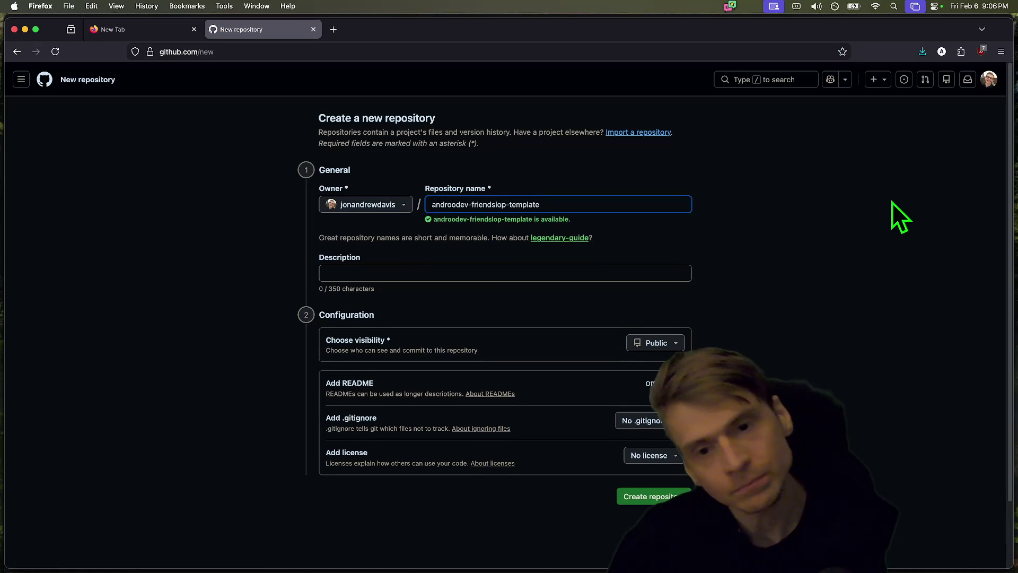
pyautogui.doubleClick(533, 204)
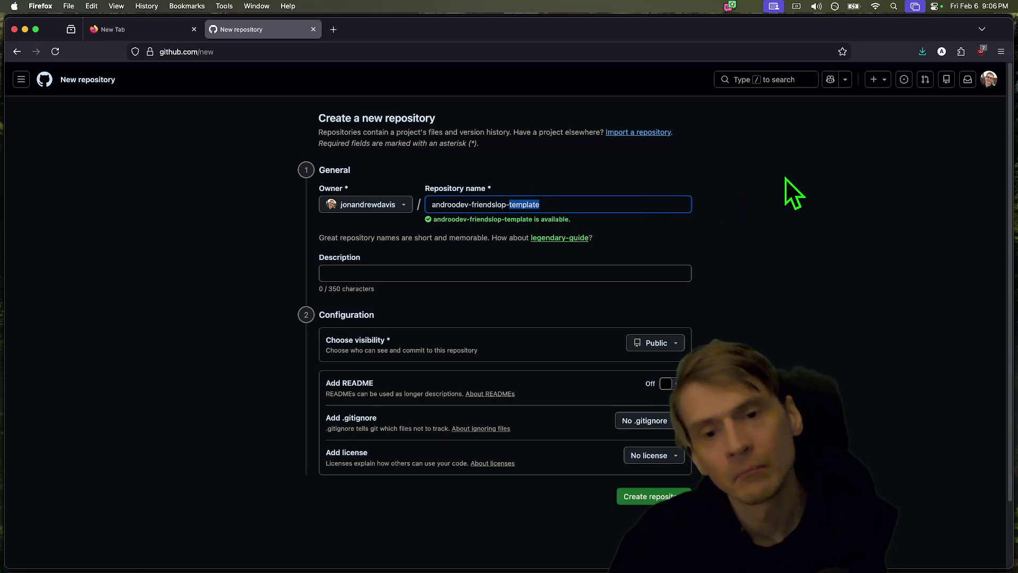
pyautogui.press('BackSpace')
pyautogui.hotkey('alt', 'BackSpace')
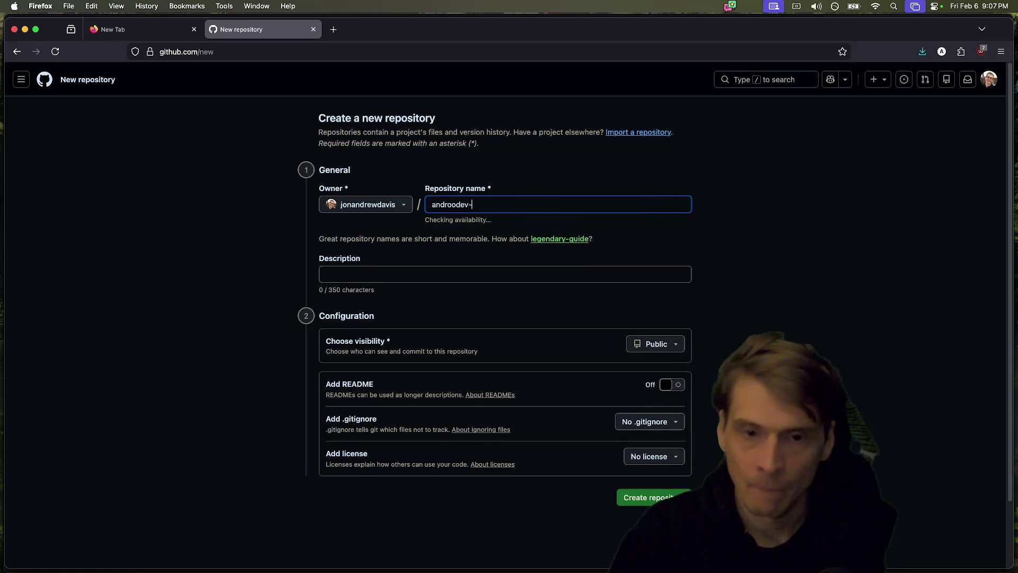
pyautogui.press('BackSpace')
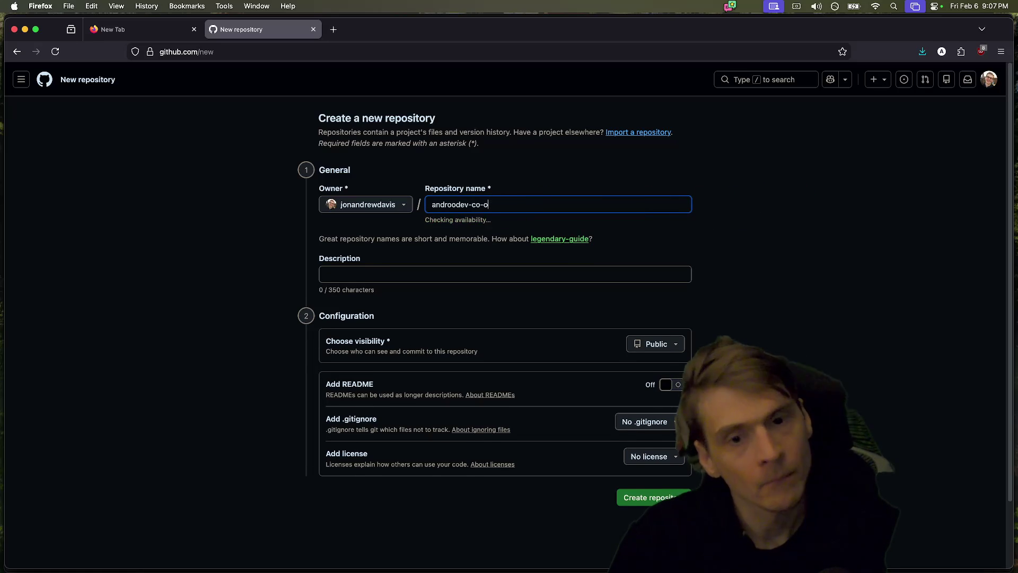
pyautogui.press('BackSpace')
pyautogui.press('BackSpace')
pyautogui.press('BackSpace')
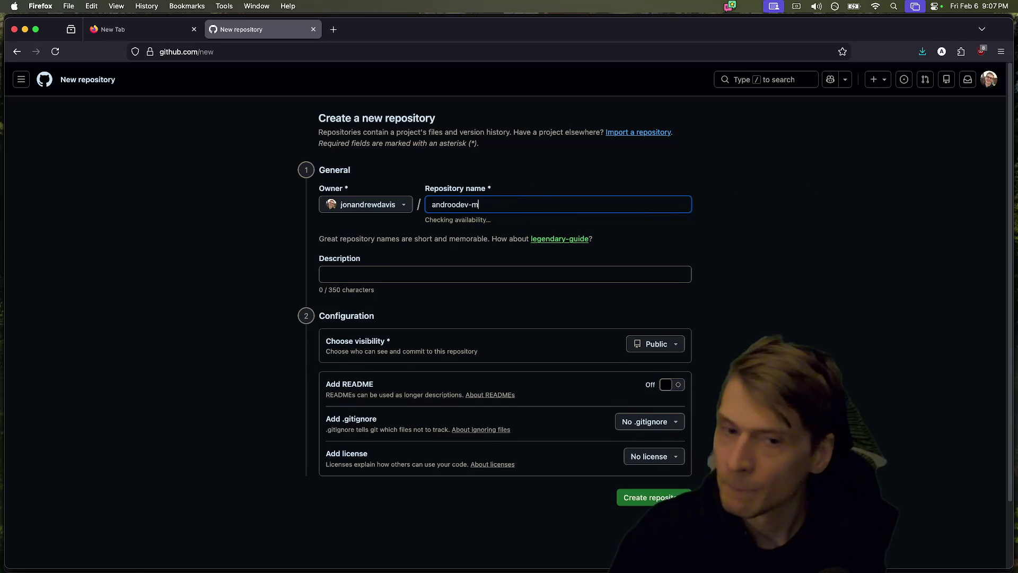
pyautogui.write('ultiplayer-co-op')
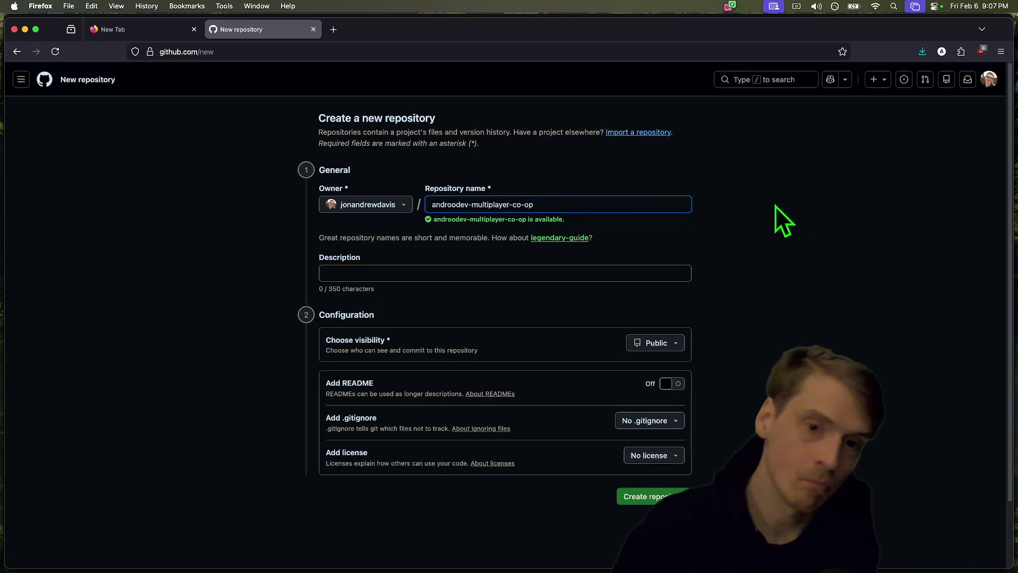
pyautogui.press('super+a')
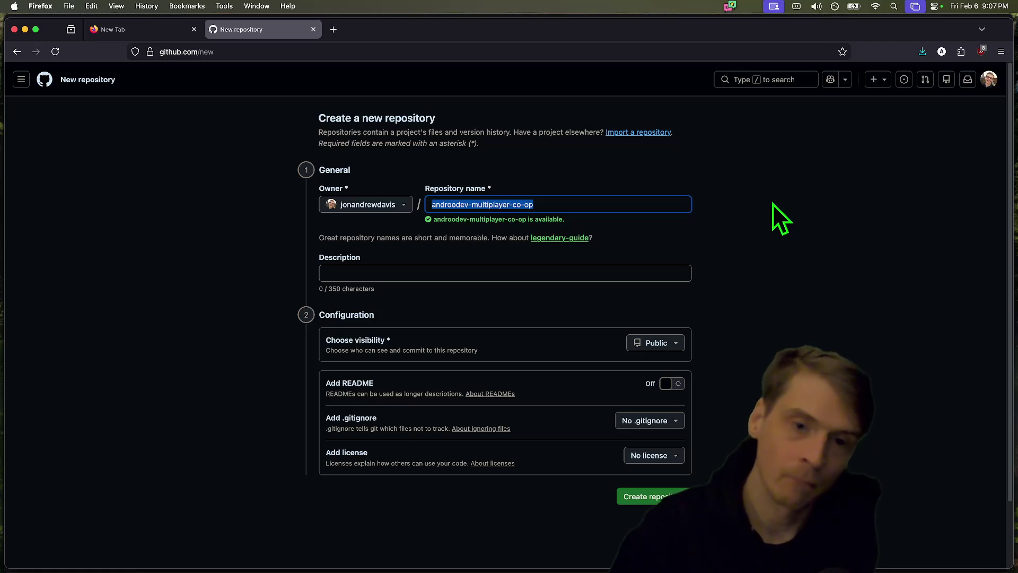
pyautogui.click(772, 204)
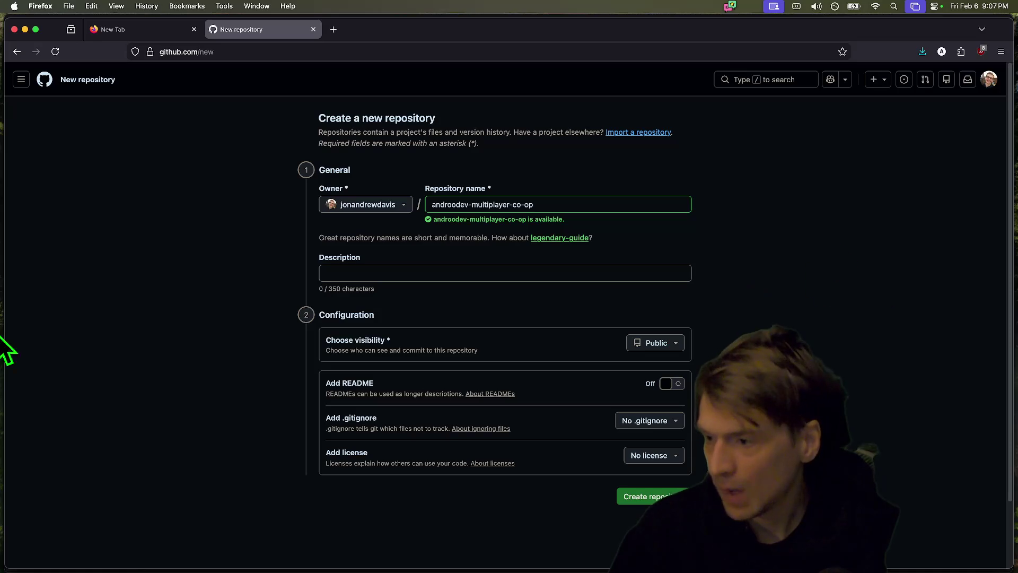
# Leave the description empty and create the public repository
pyautogui.click(467, 272)
pyautogui.write('androodev-multiplayer-co-op')
pyautogui.press('super+a')
pyautogui.press('BackSpace')
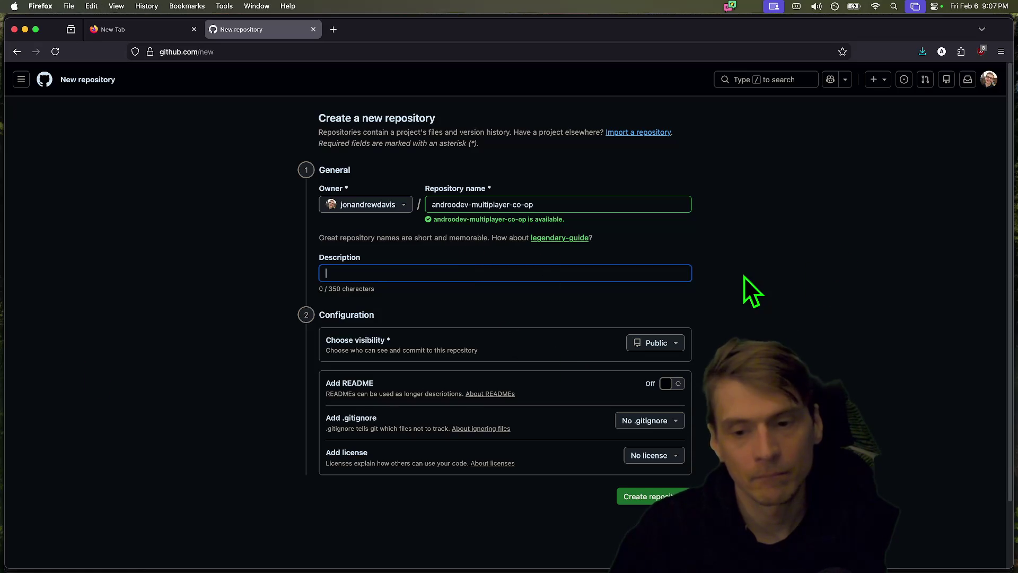
pyautogui.click(648, 496)
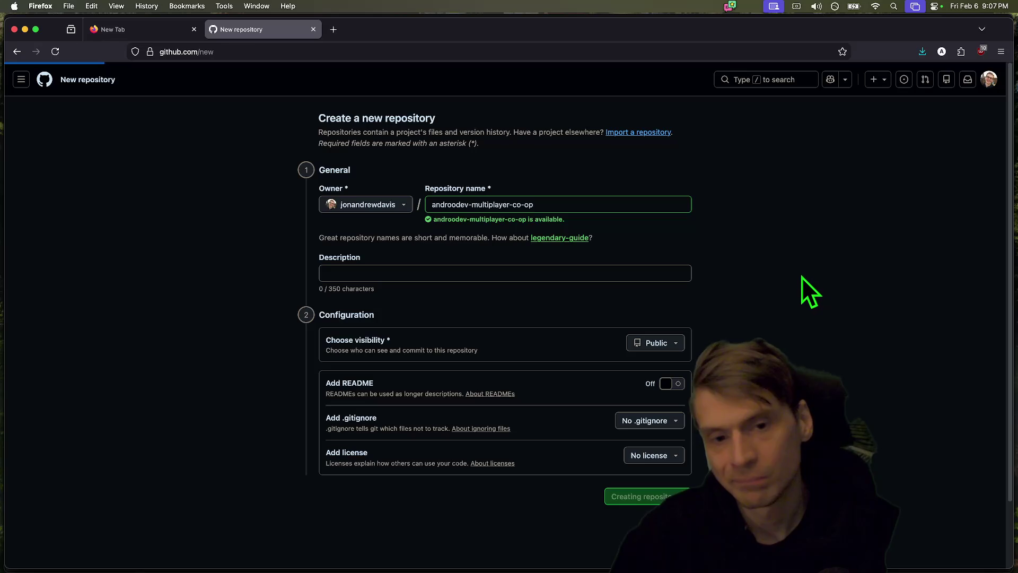
# Scroll the new repository page and select its command-line setup commands
pyautogui.scroll(-1, 742, 292)
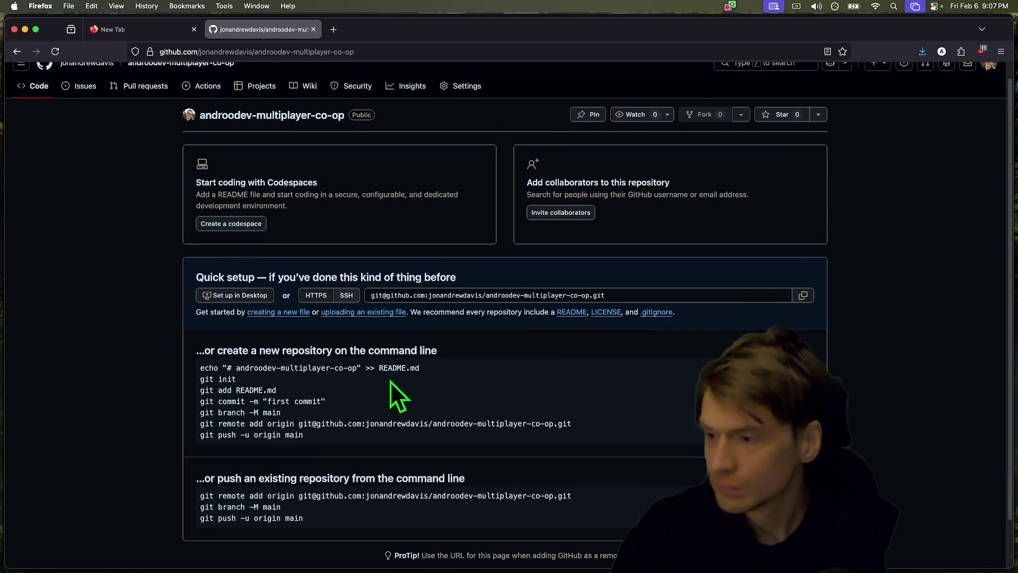
pyautogui.press('super+Tab')
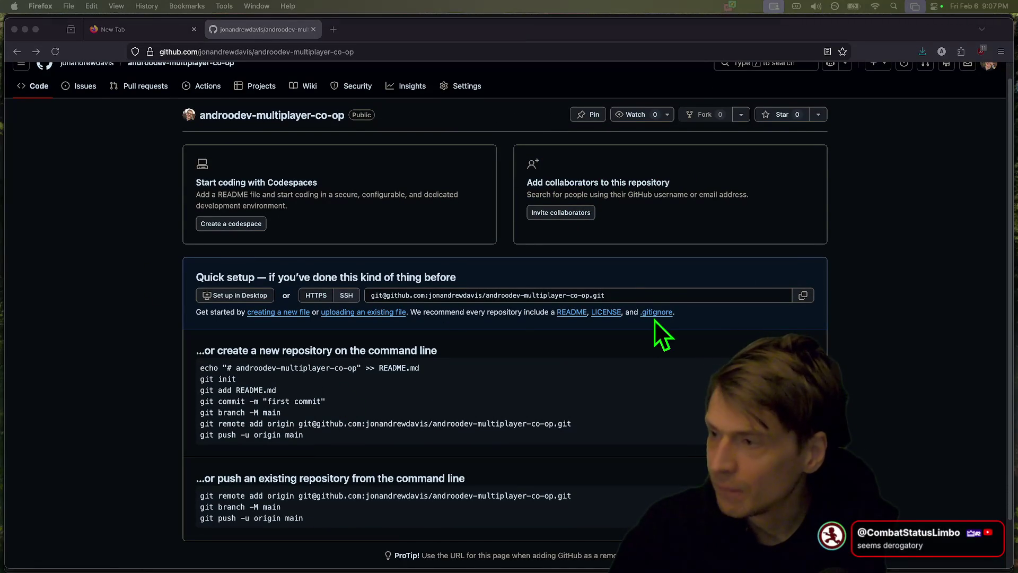
pyautogui.tripleClick(390, 368)
pyautogui.moveTo(390, 367)
pyautogui.mouseDown()
pyautogui.moveTo(378, 451)
pyautogui.moveTo(446, 409)
pyautogui.mouseUp()
pyautogui.click(619, 435)
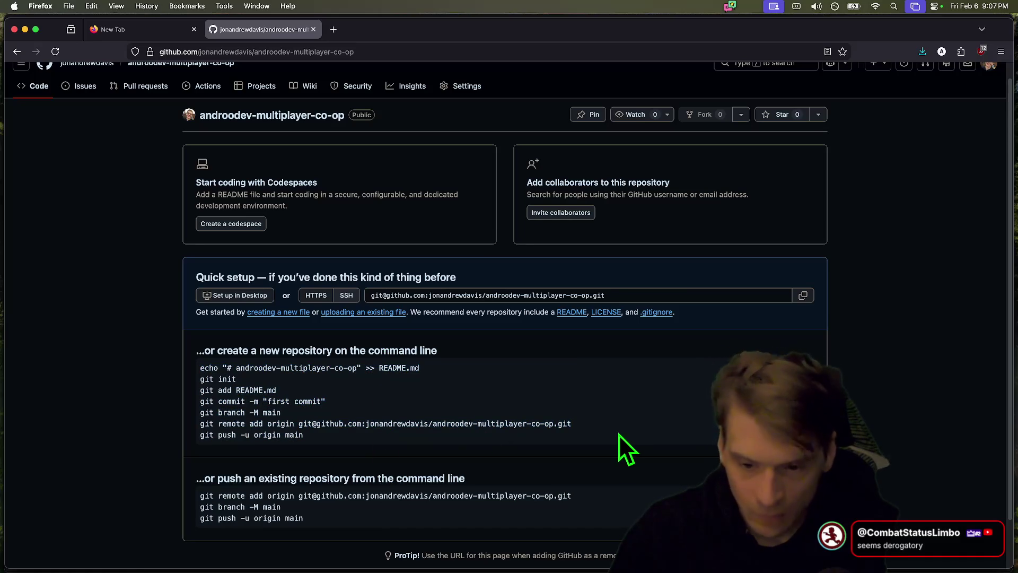
# Reselect the setup commands from git init through git branch -M main to review them
pyautogui.doubleClick(591, 378)
pyautogui.moveTo(591, 378); pyautogui.dragTo(594, 405)
pyautogui.click(601, 366)
pyautogui.moveTo(601, 366); pyautogui.dragTo(600, 433)
pyautogui.click(615, 377)
pyautogui.press('super+Tab')
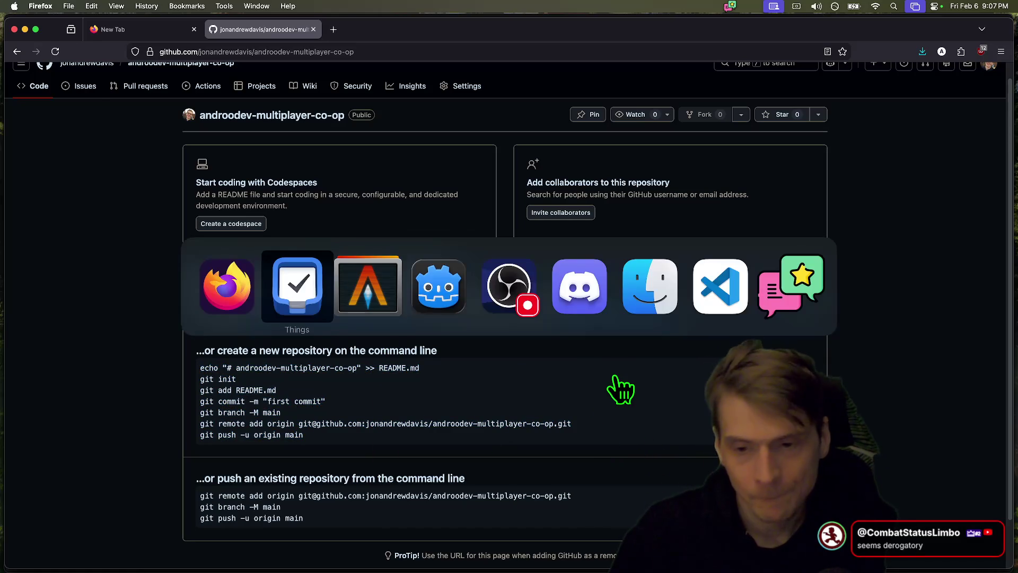
pyautogui.click(324, 466)
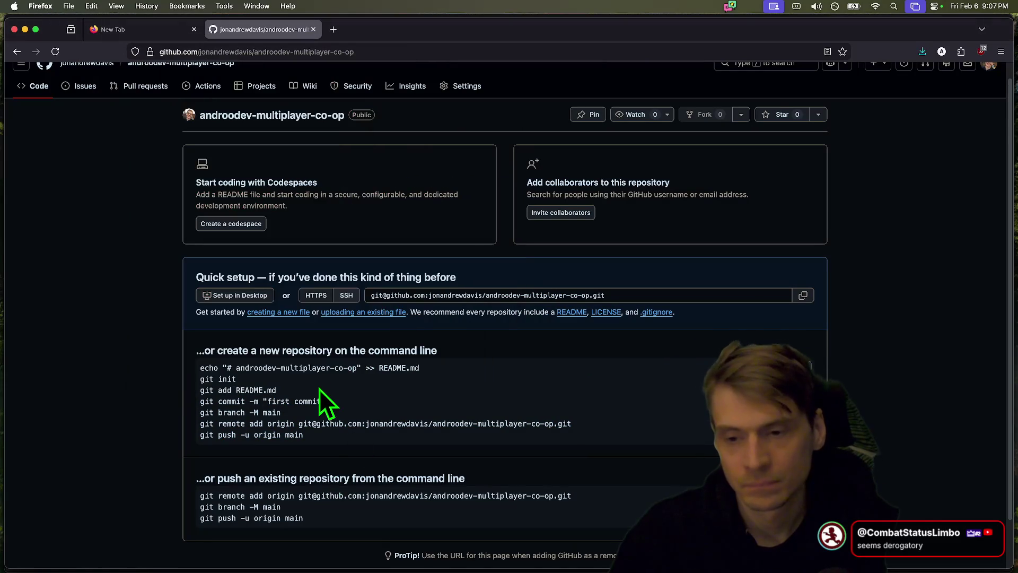
pyautogui.press('super+Tab')
# Initialise a git repository in the project folder and create an empty README.md
pyautogui.write('git ini')
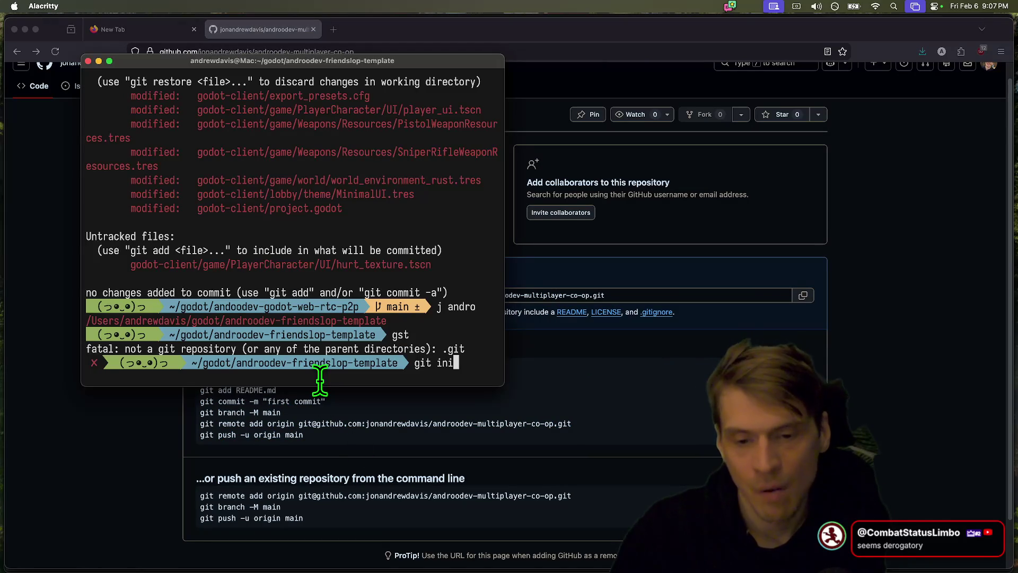
pyautogui.write('t')
pyautogui.press('Return')
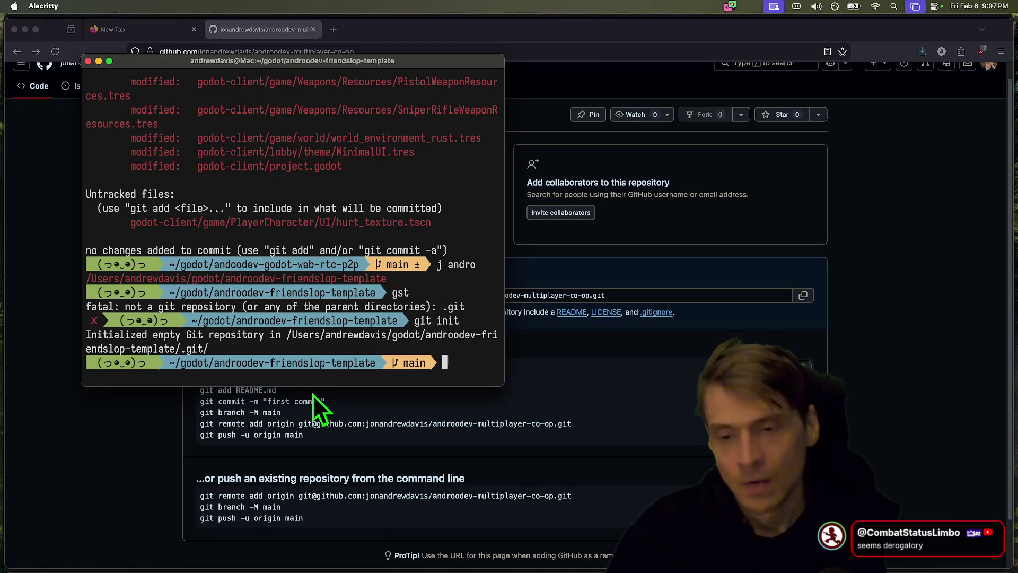
pyautogui.write('touch README.md')
pyautogui.press('Return')
pyautogui.write('c')
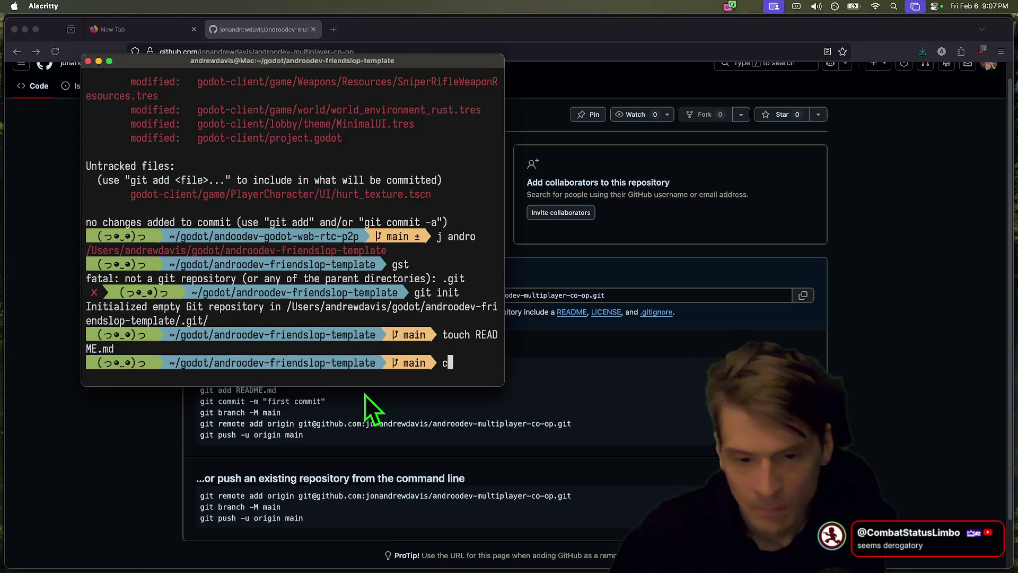
pyautogui.press('BackSpace')
# Open README.md in vi in an enlarged window and clear its contents
pyautogui.write('vi README.md')
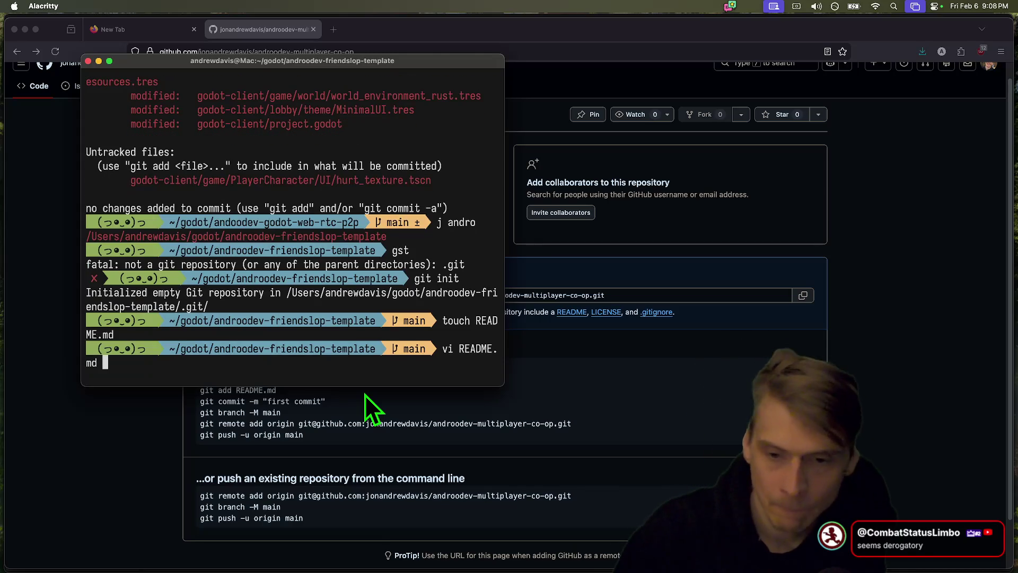
pyautogui.press('Return')
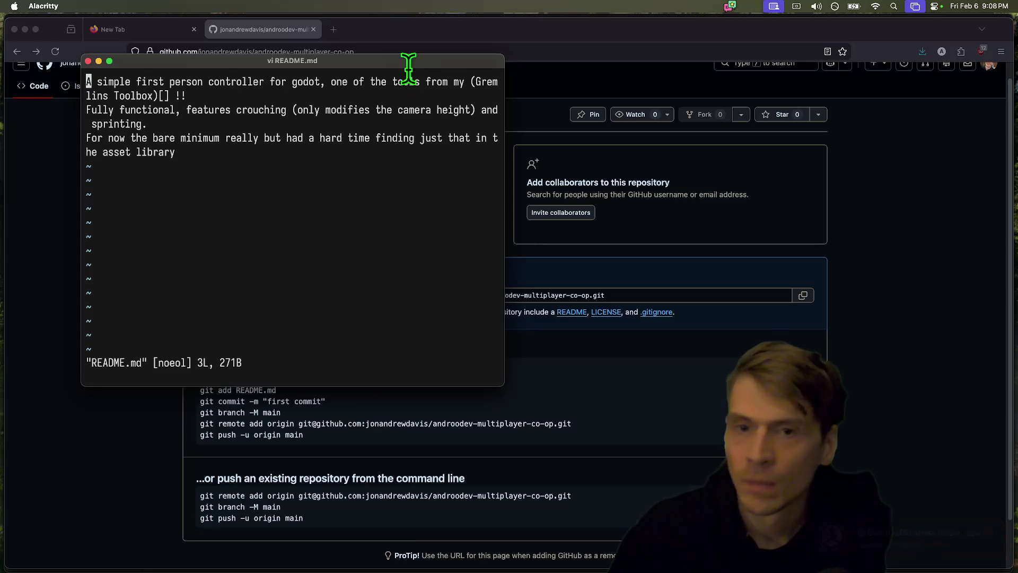
pyautogui.moveTo(409, 63); pyautogui.dragTo(399, 46)
pyautogui.moveTo(487, 363); pyautogui.dragTo(667, 421)
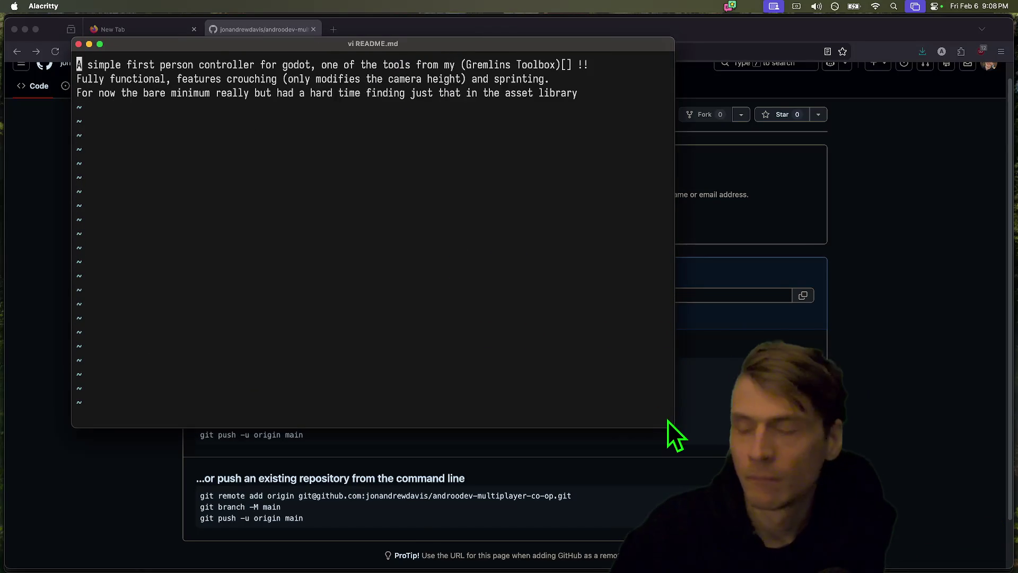
pyautogui.press('d')
pyautogui.press('d')
pyautogui.press('d')
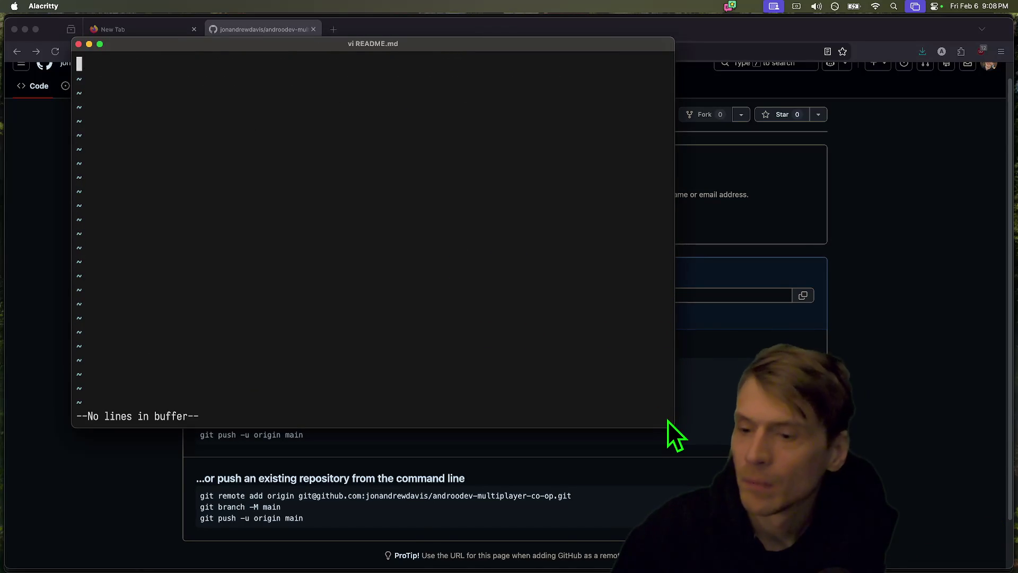
pyautogui.press('*')
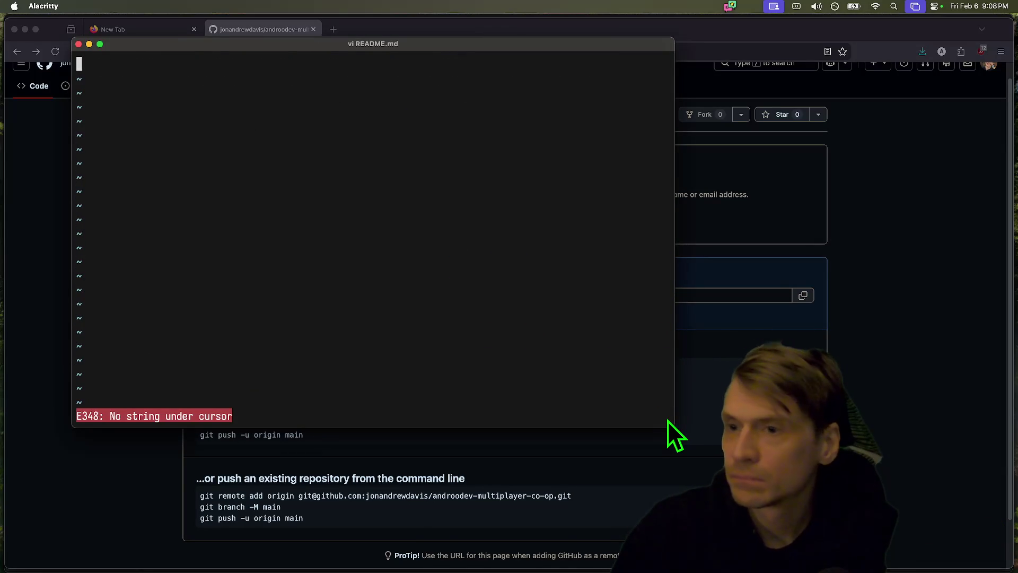
# Write the heading '# AndrooDev Multiplayer Co-Op Template' and save the README
pyautogui.write('i')
pyautogui.write('# ')
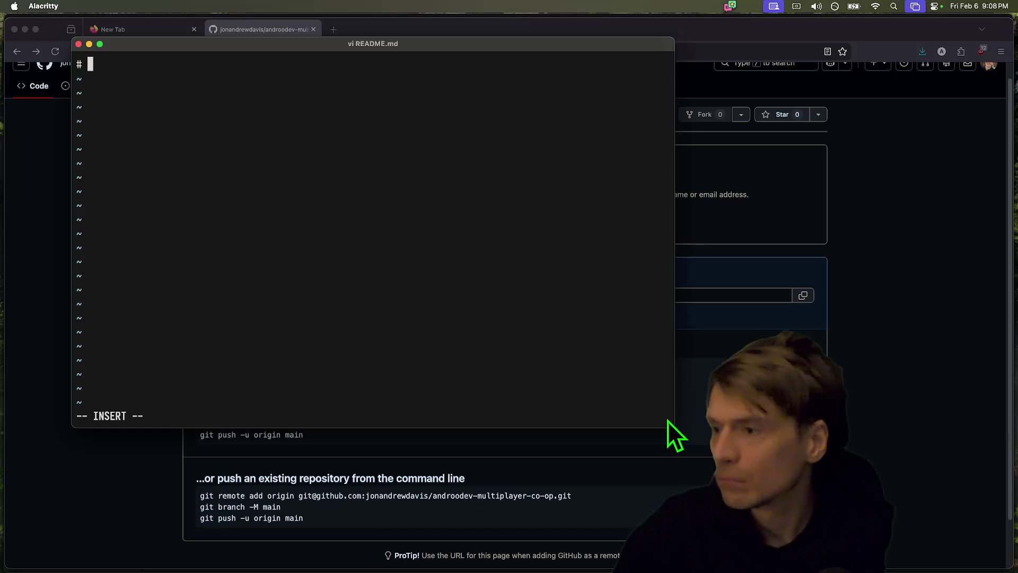
pyautogui.write('AndrooDev F')
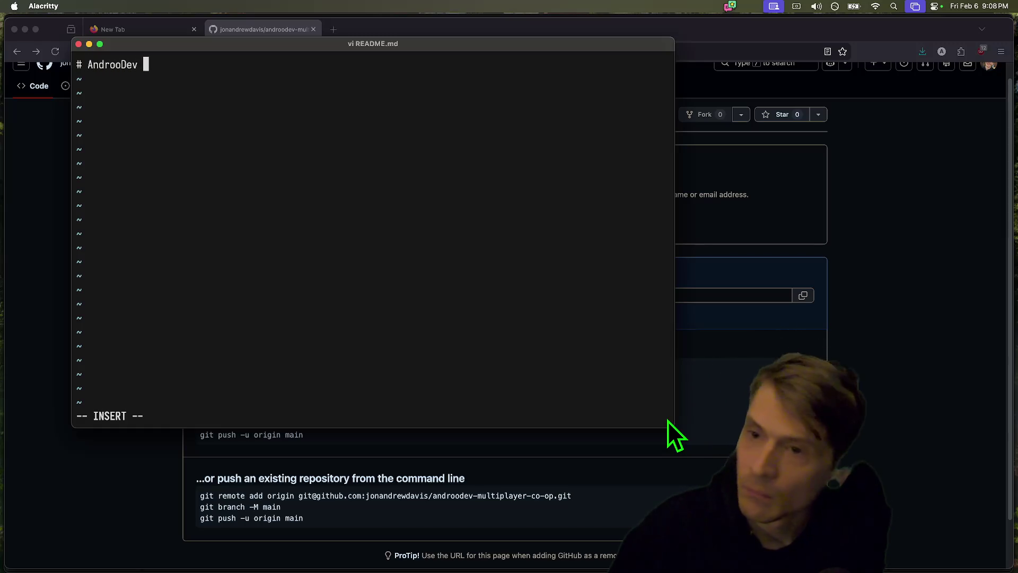
pyautogui.press('BackSpace')
pyautogui.write('Co-')
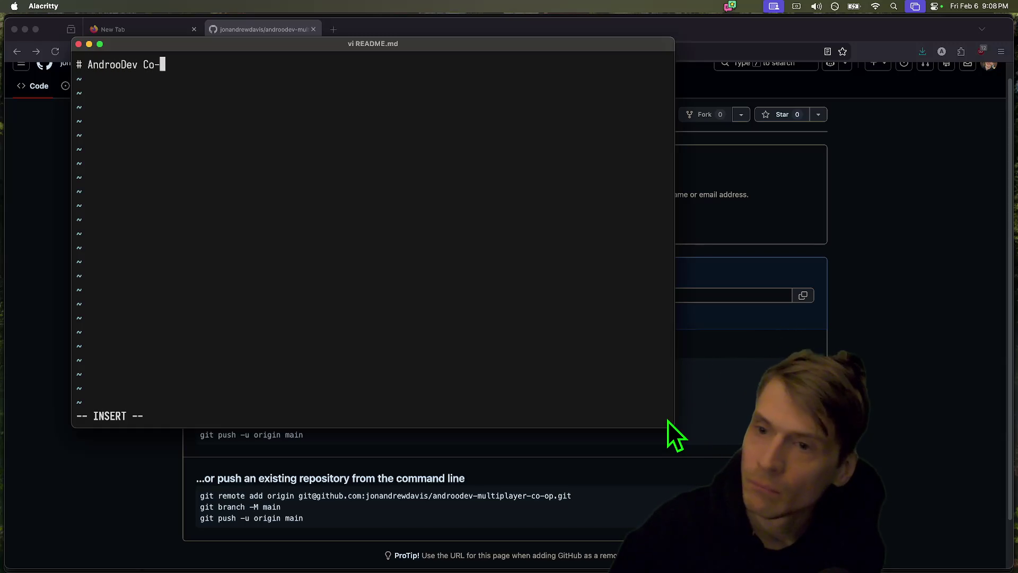
pyautogui.write(' Op')
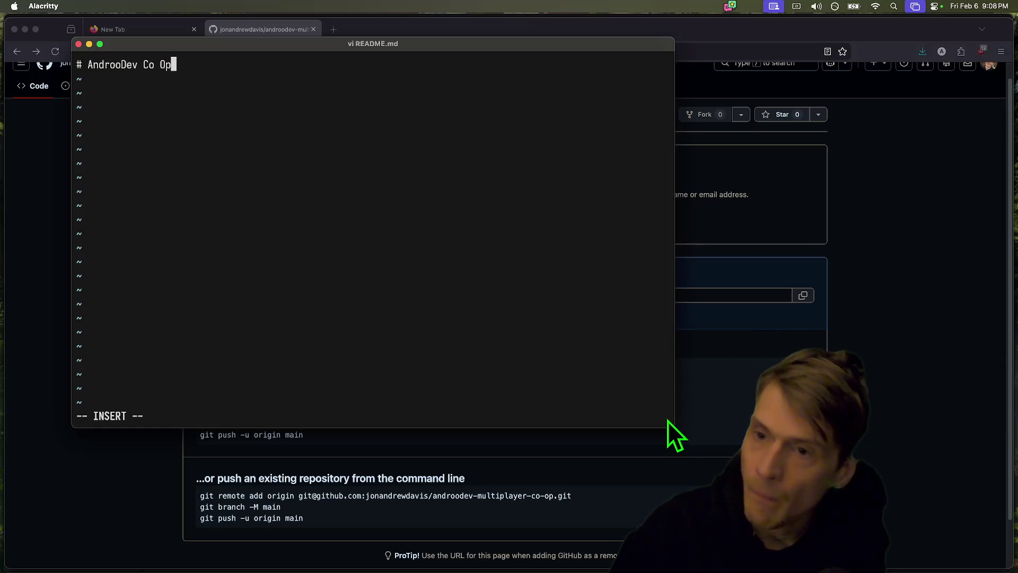
pyautogui.press('BackSpace')
pyautogui.press('BackSpace')
pyautogui.press('BackSpace')
pyautogui.write('Multipla')
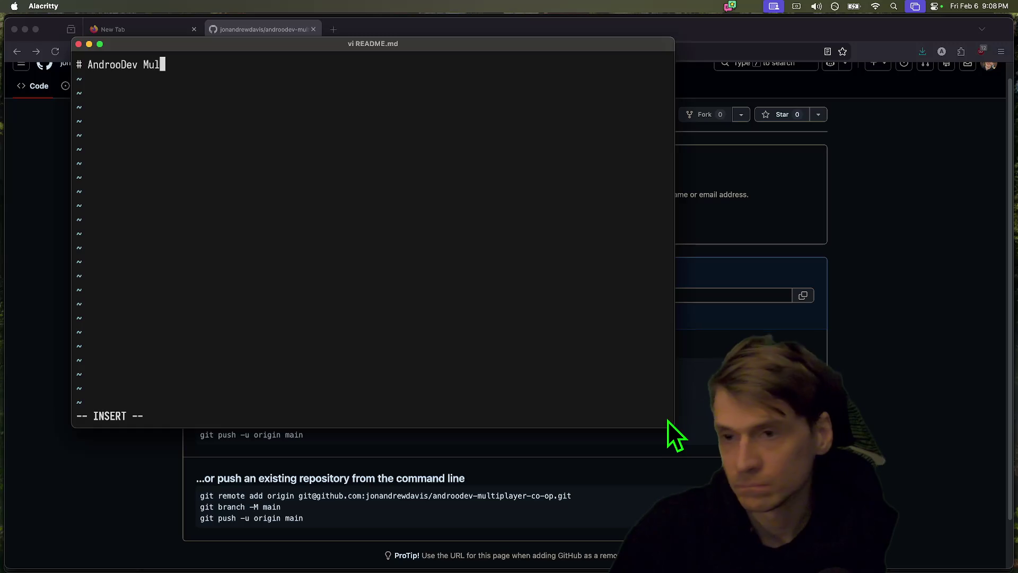
pyautogui.write('yer Co-O')
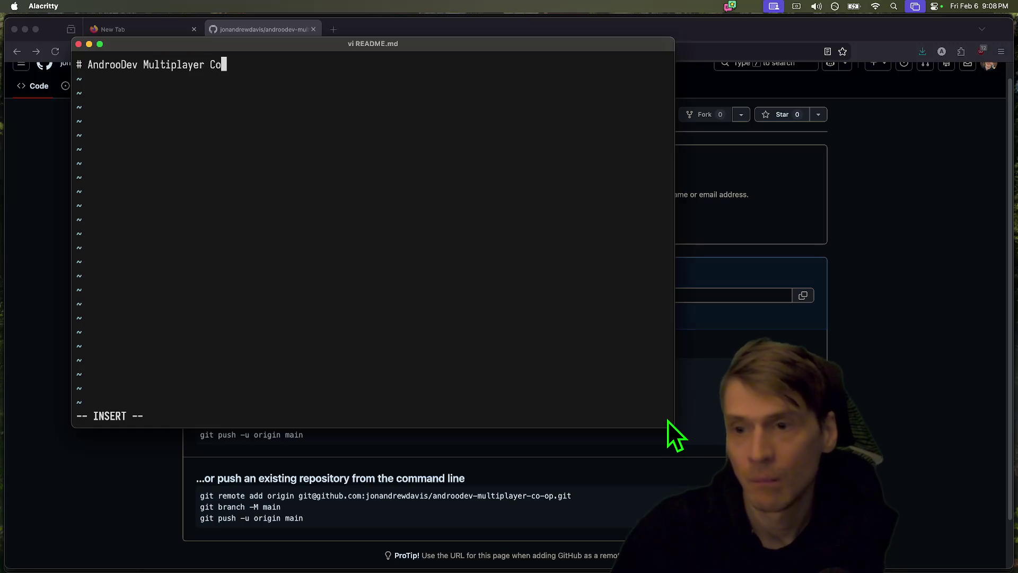
pyautogui.write('p T3m')
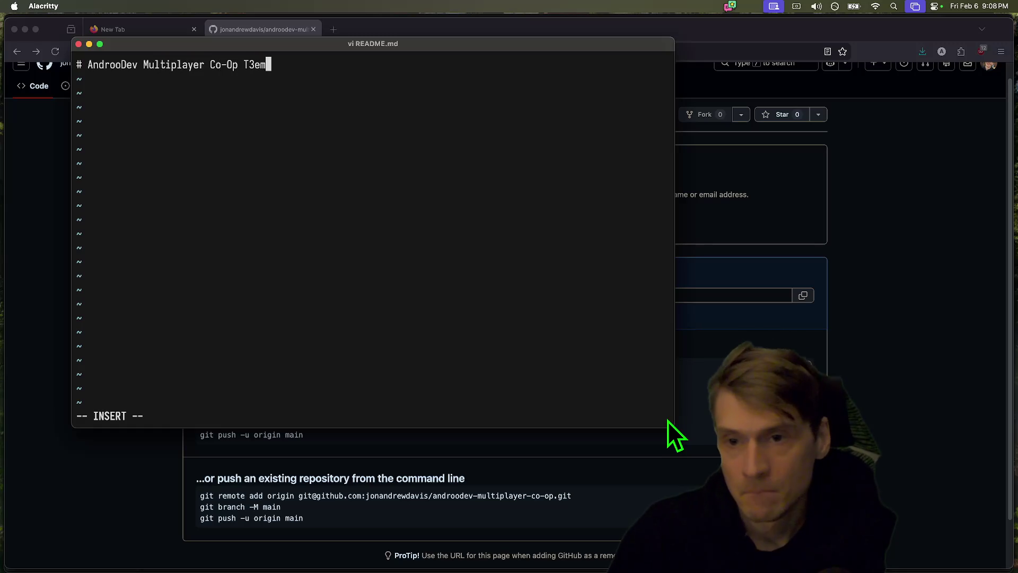
pyautogui.press('BackSpace')
pyautogui.press('BackSpace')
pyautogui.press('BackSpace')
pyautogui.write('Template')
pyautogui.press('Escape')
pyautogui.write(':wq')
pyautogui.press('Return')
# Check the repository status to review the untracked project files
pyautogui.write('gst')
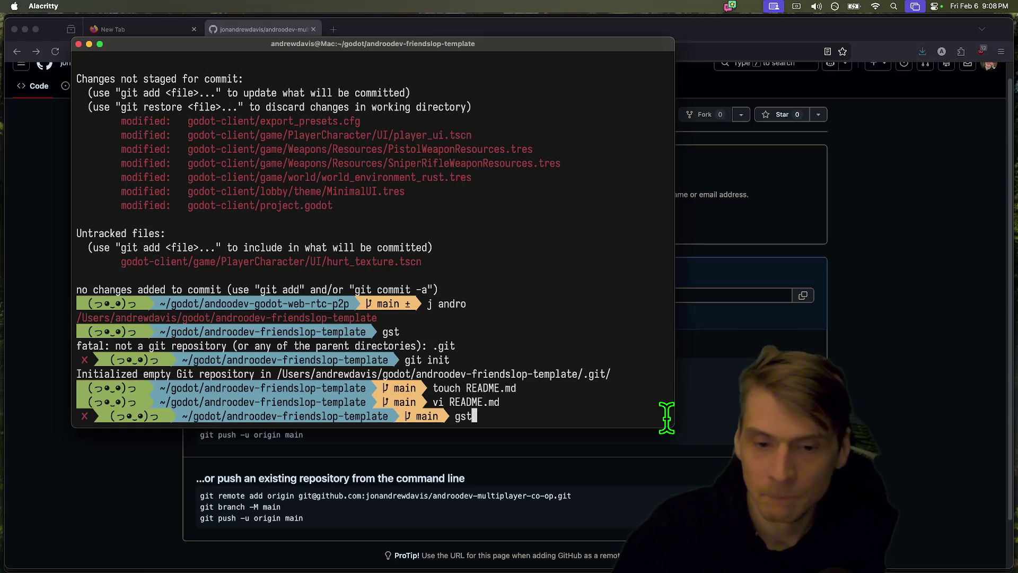
pyautogui.press('Return')
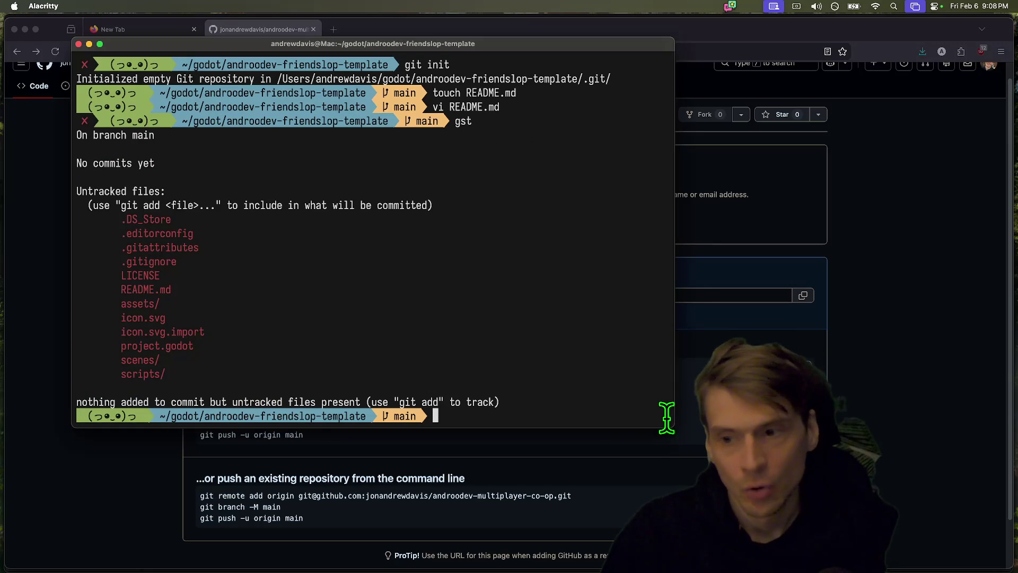
pyautogui.click(679, 480)
pyautogui.press('super+Tab')
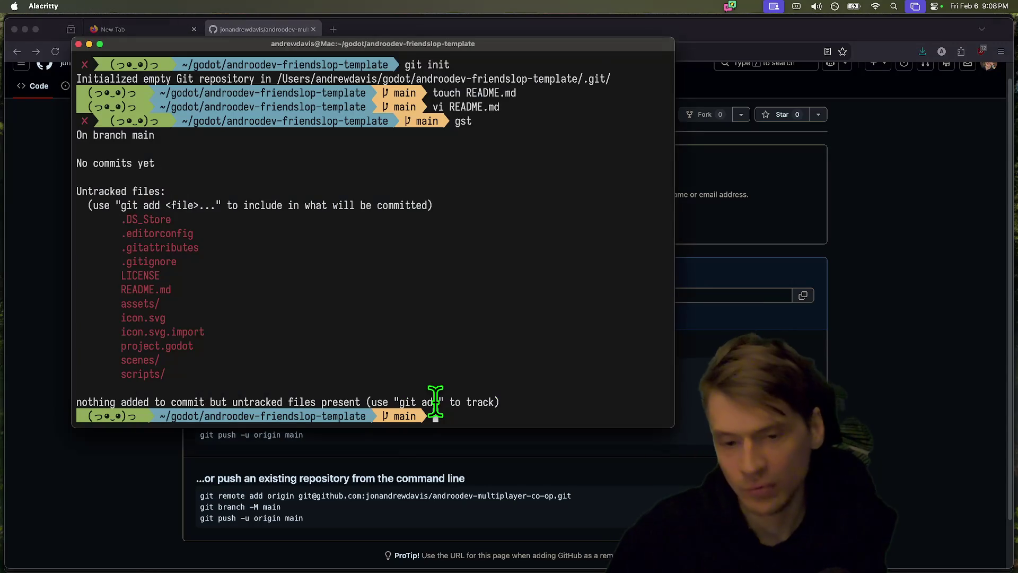
# Stage every project file with git add ., discarding a wrong commit message
pyautogui.write('add .')
pyautogui.press('Return')
pyautogui.write("gcam 'clean up preload, move shotgun slightly'")
pyautogui.hotkey('ctrl', 'w')
pyautogui.hotkey('ctrl', 'w')
pyautogui.hotkey('ctrl', 'w')
pyautogui.hotkey('ctrl', 'c')
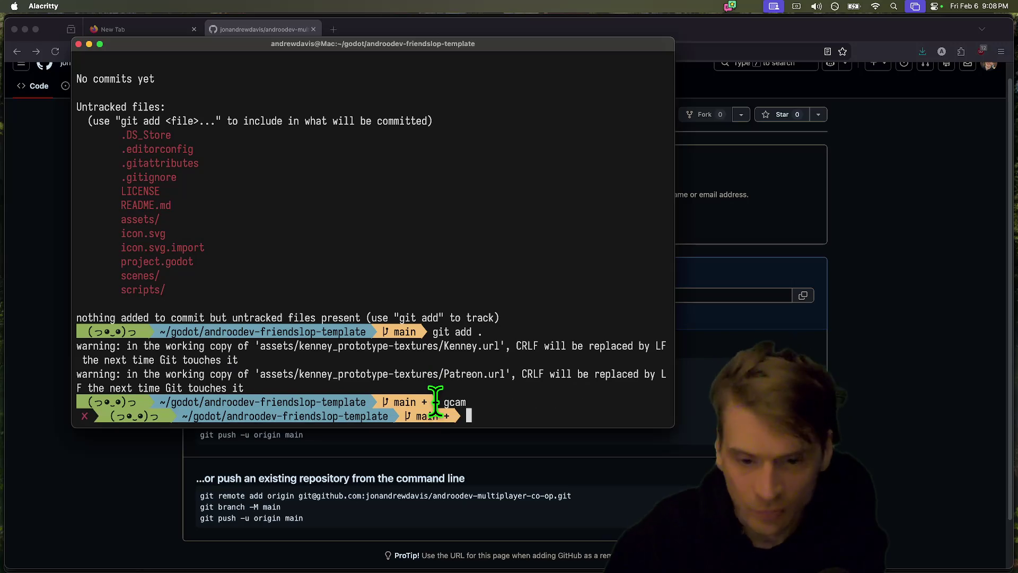
pyautogui.moveTo(550, 390); pyautogui.dragTo(111, 355)
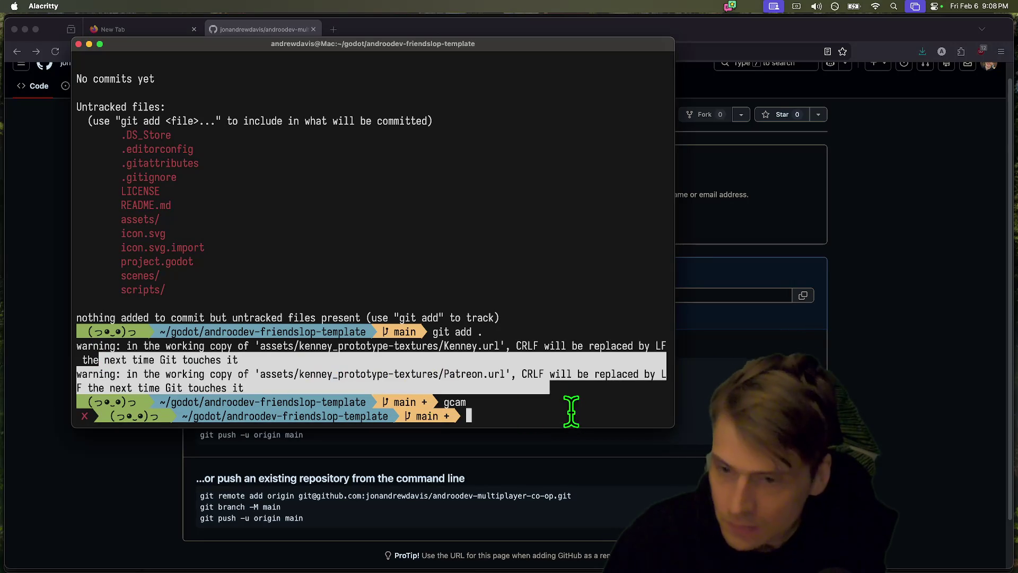
pyautogui.click(560, 383)
# Commit the staged files with the message 'feat: first template world'
pyautogui.write('git')
pyautogui.press('BackSpace')
pyautogui.press('BackSpace')
pyautogui.press('BackSpace')
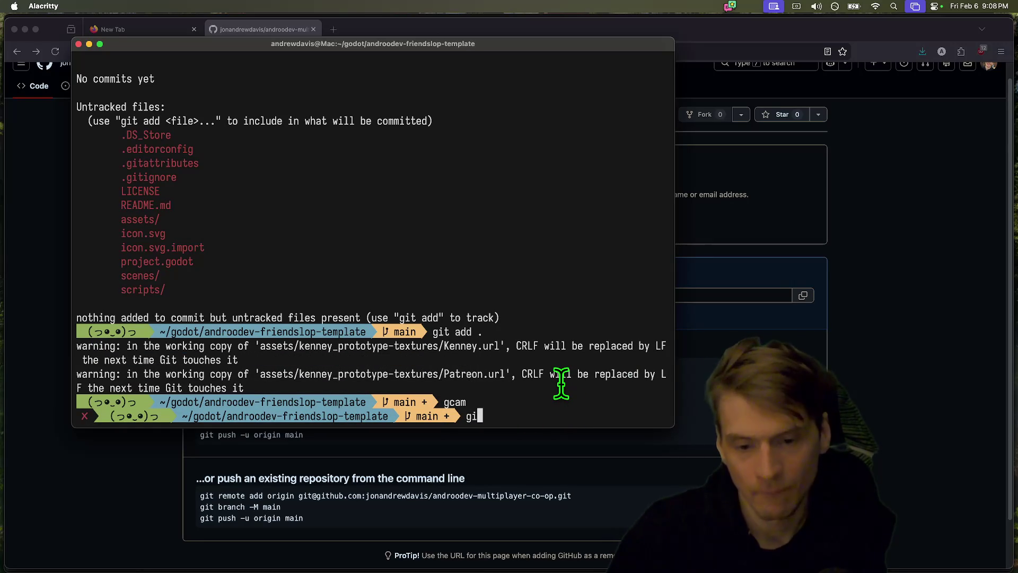
pyautogui.write('gcam')
pyautogui.press('Up')
pyautogui.press('Left')
pyautogui.hotkey('ctrl', 'w')
pyautogui.hotkey('ctrl', 'w')
pyautogui.hotkey('ctrl', 'w')
pyautogui.hotkey('ctrl', 'w')
pyautogui.hotkey('ctrl', 'w')
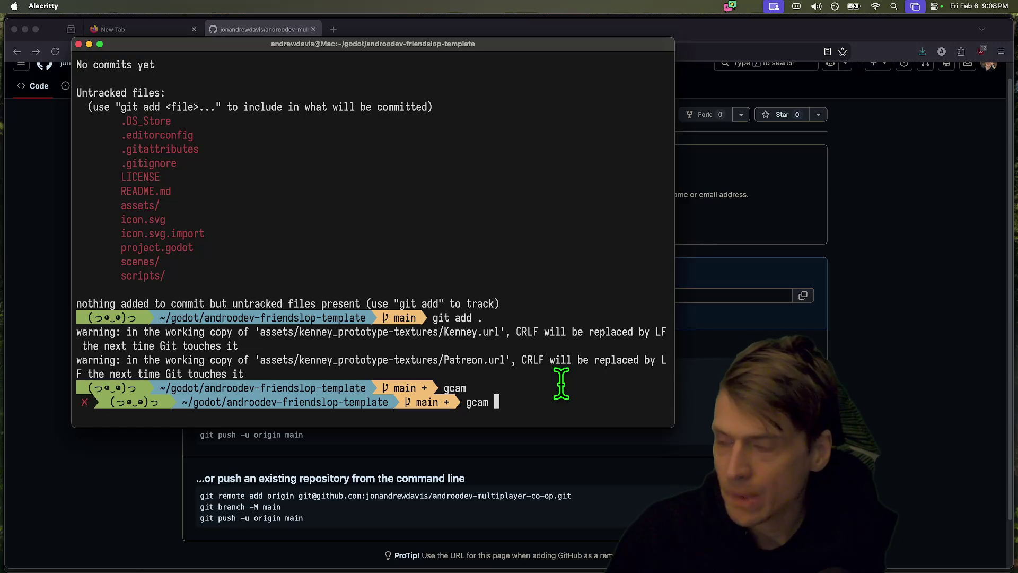
pyautogui.write('f')
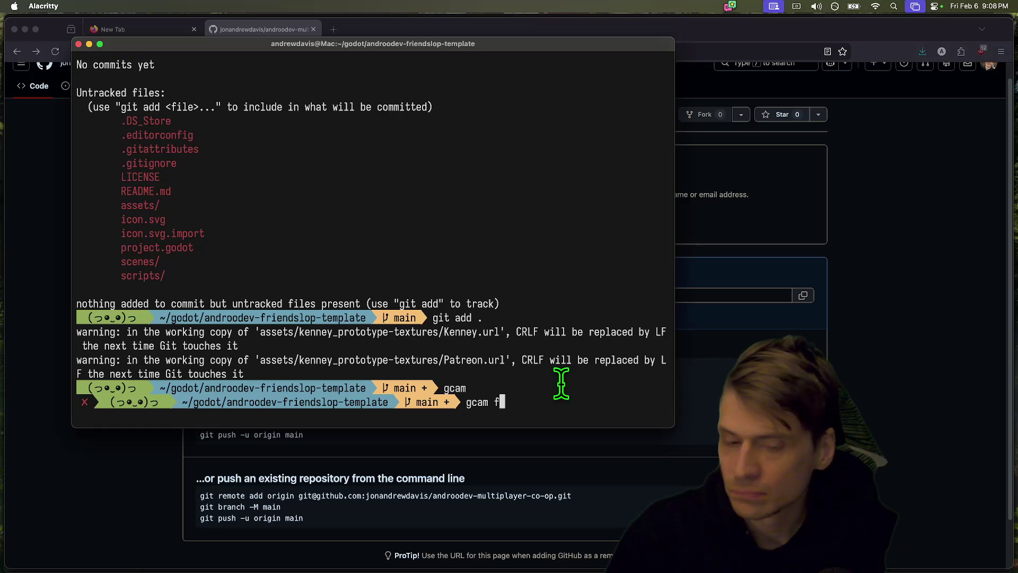
pyautogui.write("'feat: ")
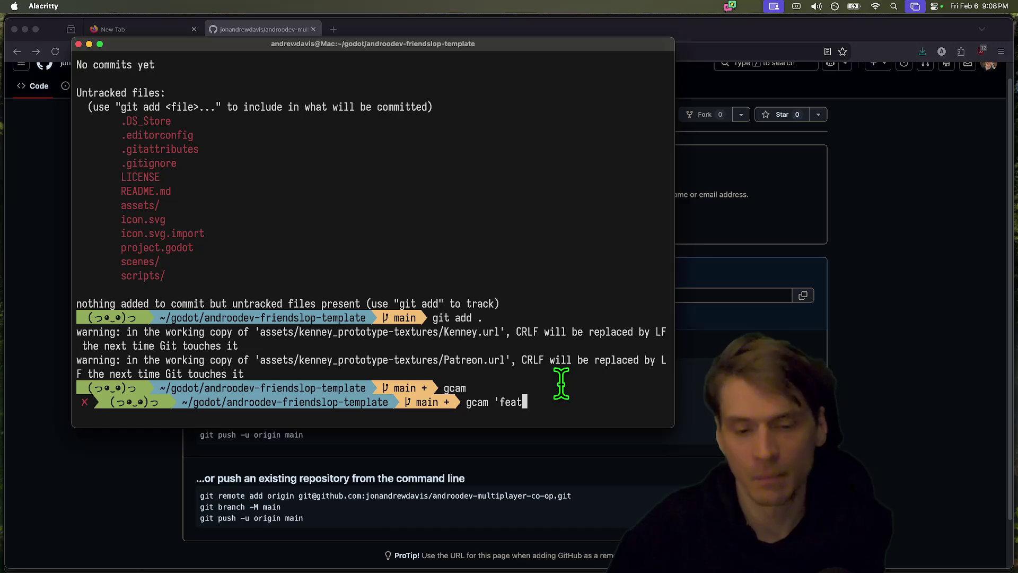
pyautogui.write('first set of')
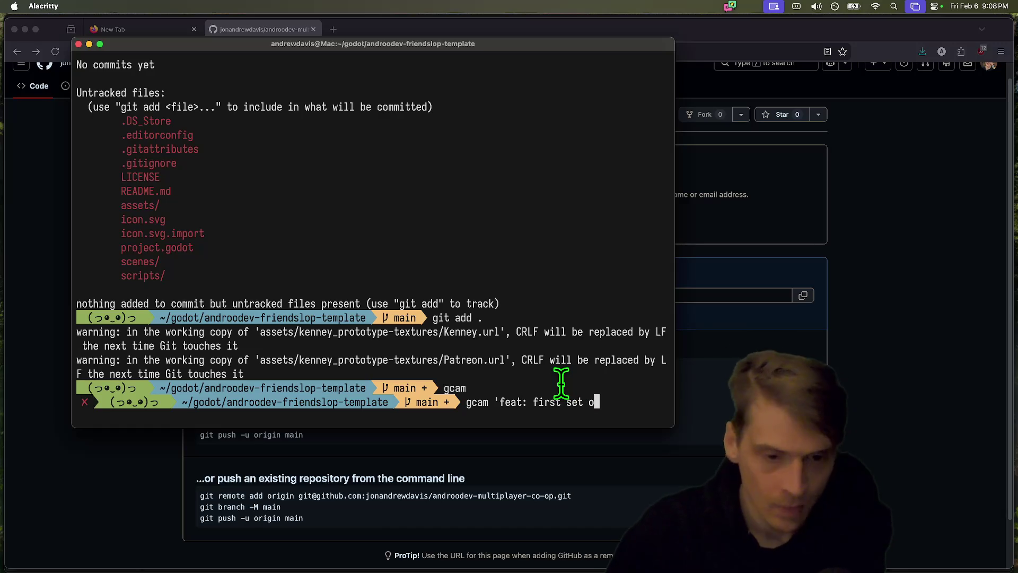
pyautogui.press('BackSpace')
pyautogui.press('BackSpace')
pyautogui.press('BackSpace')
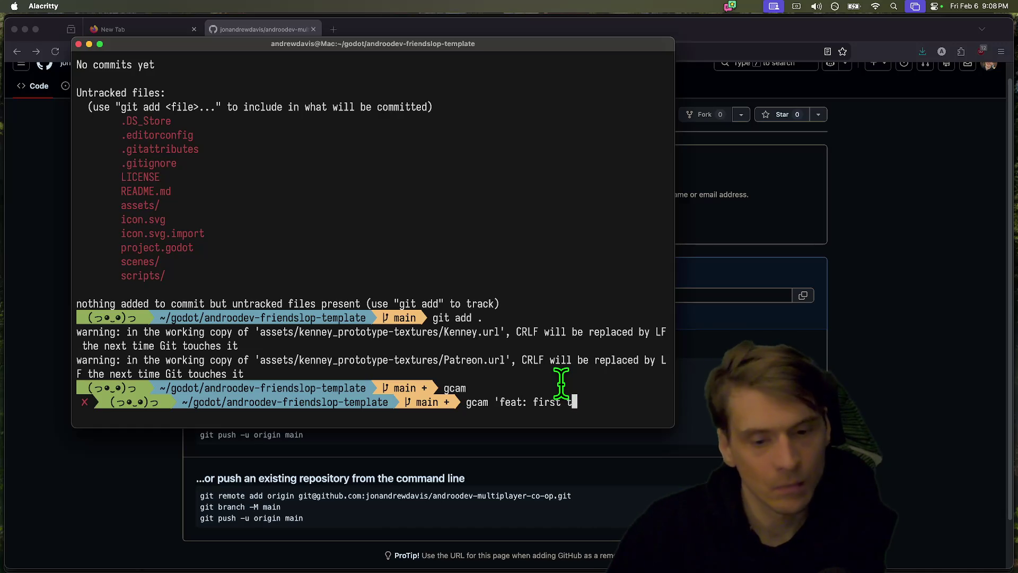
pyautogui.write("template world'")
pyautogui.press('Return')
# Try a push, then paste and run git branch -M main from GitHub's setup instructions
pyautogui.write('git push')
pyautogui.press('Return')
pyautogui.write('gi')
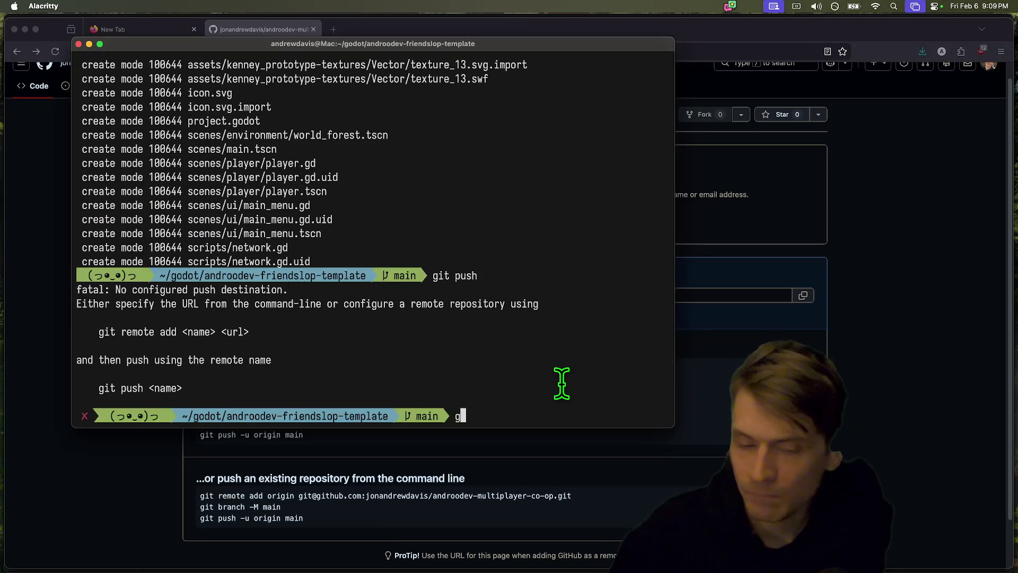
pyautogui.press('super+Tab')
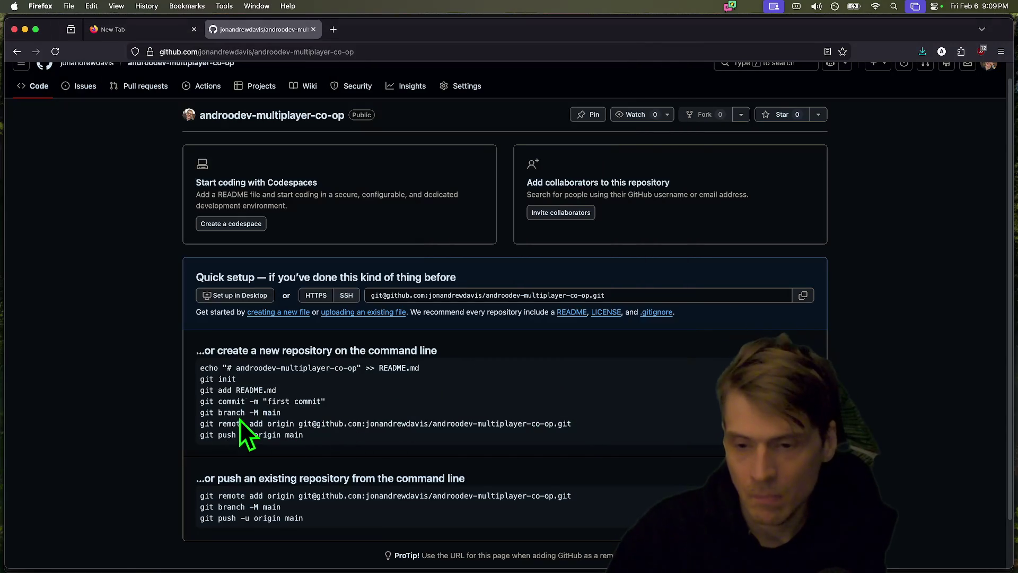
pyautogui.tripleClick(255, 412)
pyautogui.press('super+c')
pyautogui.press('super+Tab')
pyautogui.press('super+v')
pyautogui.press('super+Tab')
pyautogui.click(322, 425)
# Add the androodev-multiplayer-co-op GitHub repository as the origin remote
pyautogui.tripleClick(322, 423)
pyautogui.press('super+c')
pyautogui.press('super+Tab')
pyautogui.press('super+v')
pyautogui.press('super+Tab')
# Run git push -u origin main and reload the GitHub repository page
pyautogui.click(316, 434)
pyautogui.tripleClick(316, 434)
pyautogui.press('super+c')
pyautogui.press('super+Tab')
pyautogui.press('super+v')
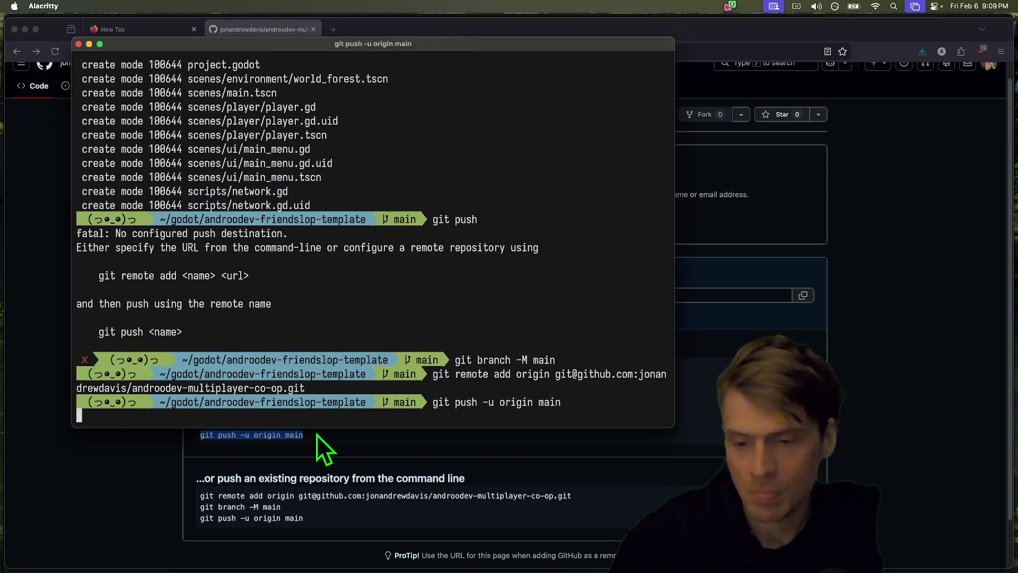
pyautogui.hotkey('ctrl', 'l')
pyautogui.press('super+Tab')
pyautogui.press('super+r')
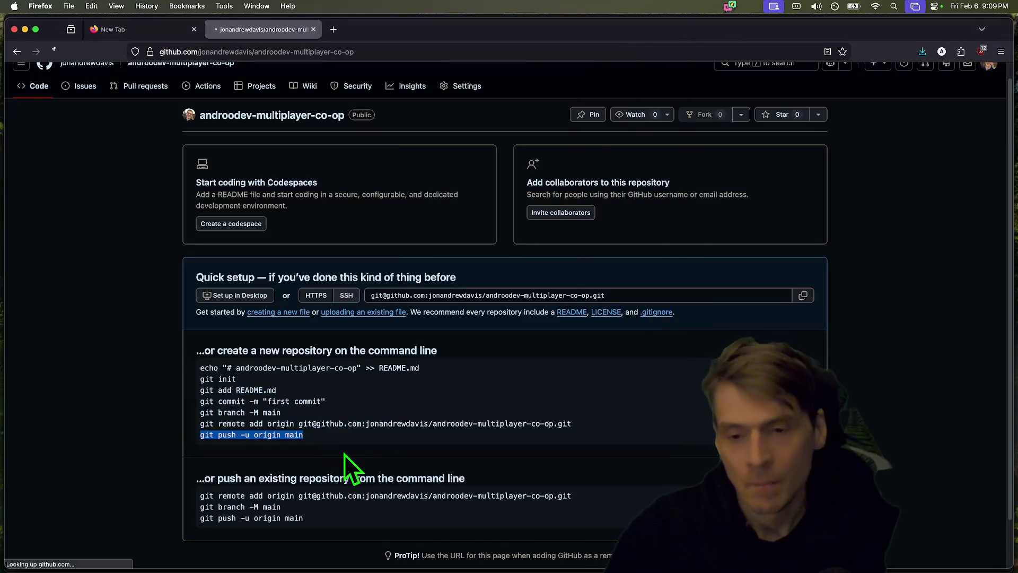
# Delete the stray .DS_Store file from the project folder
pyautogui.scroll(-2, 652, 462)
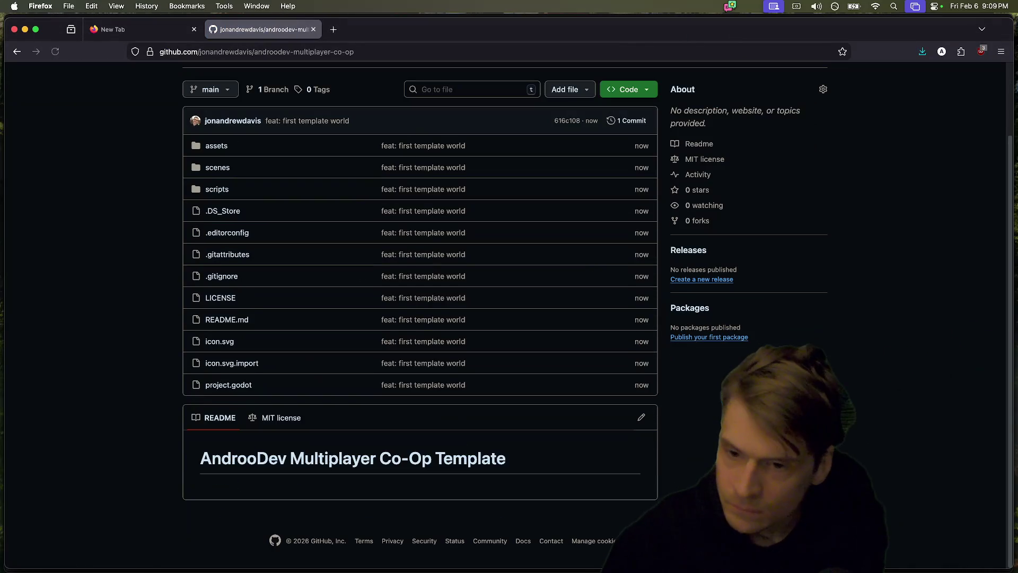
pyautogui.press('super+Tab')
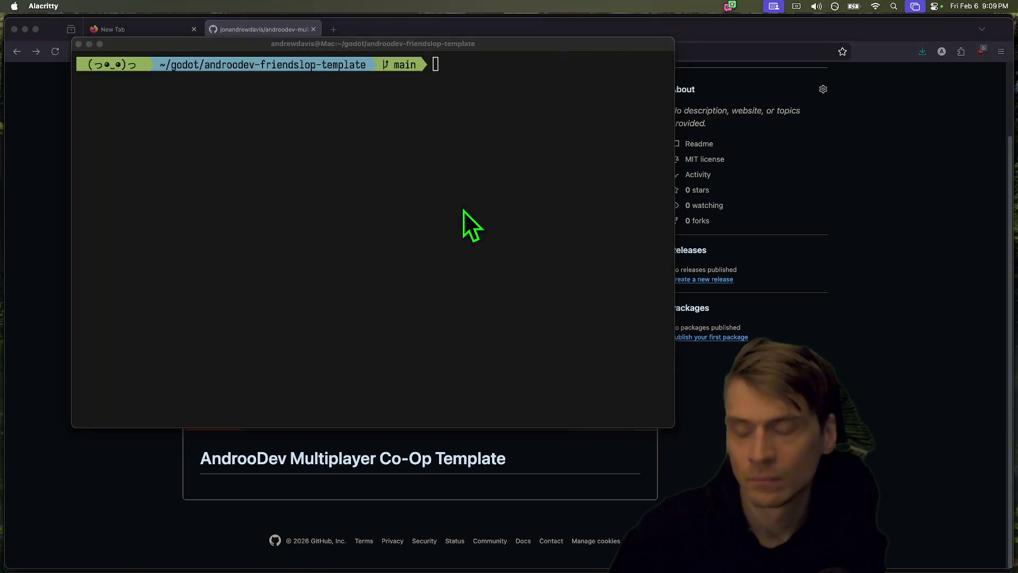
pyautogui.press('super+Tab')
pyautogui.press('super+Tab')
pyautogui.write('r')
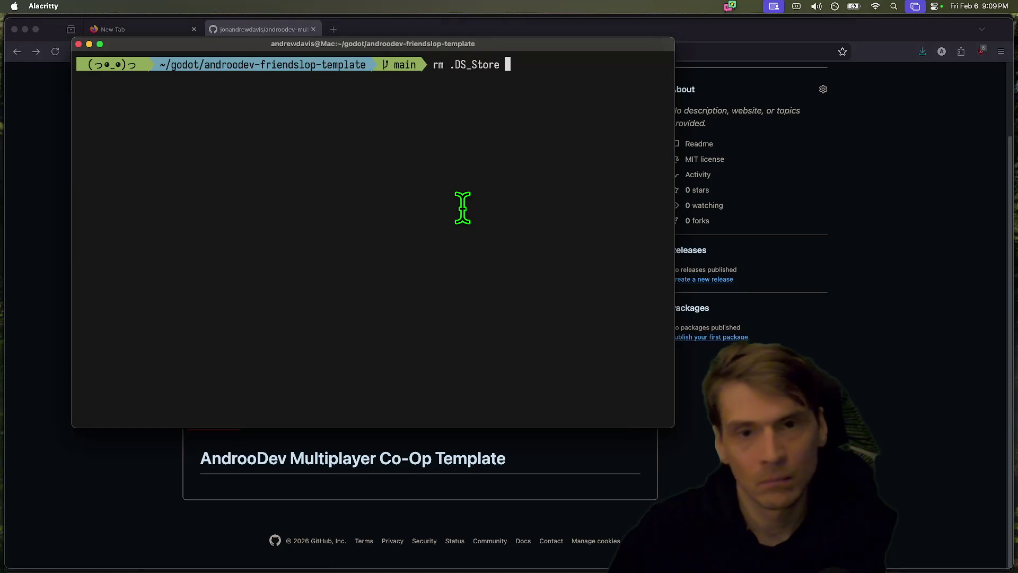
pyautogui.press('Return')
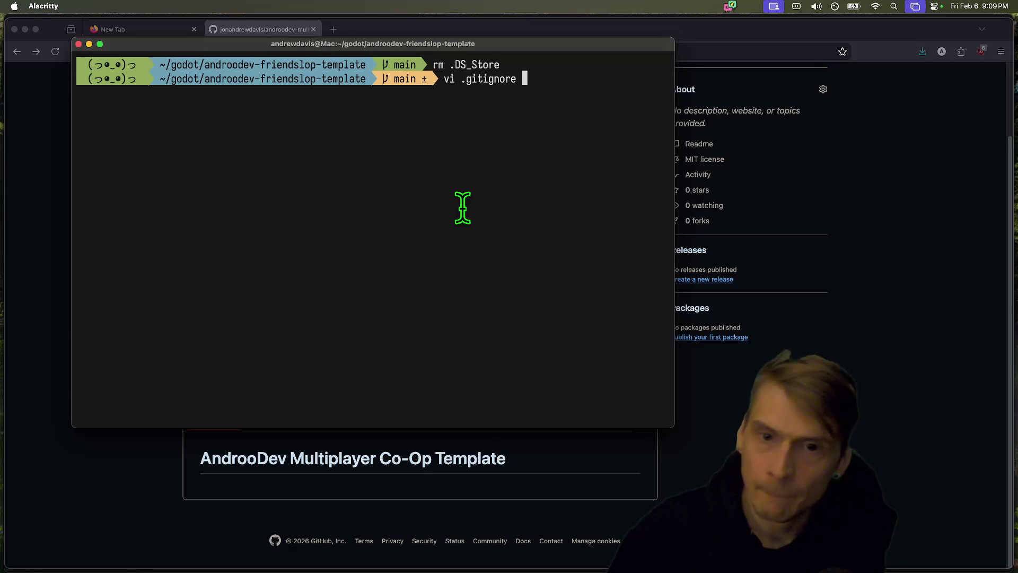
# Add .DS_Store to .gitignore, save it, and check the repository status
pyautogui.press('Return')
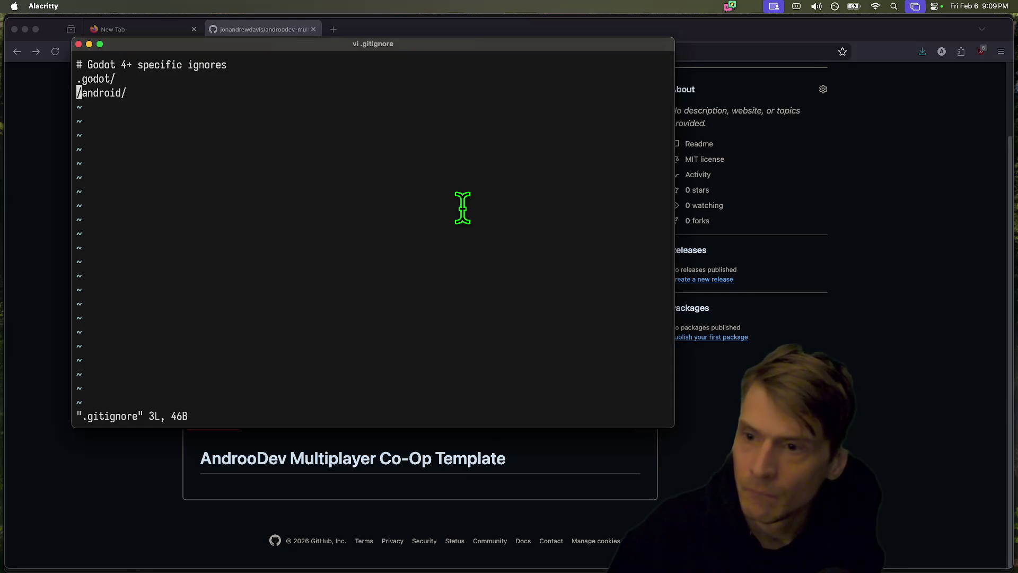
pyautogui.press('i')
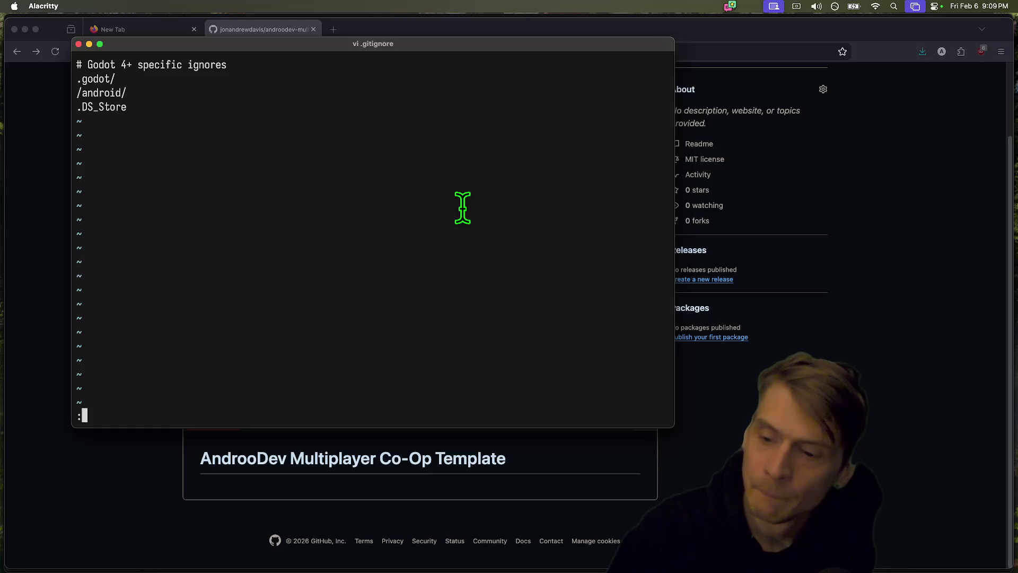
pyautogui.press('Return')
pyautogui.write('gst')
pyautogui.press('Return')
# Draft and erase a 'fix: remove …' commit message, then refresh the GitHub repository page
pyautogui.write("gigcam 'feat:")
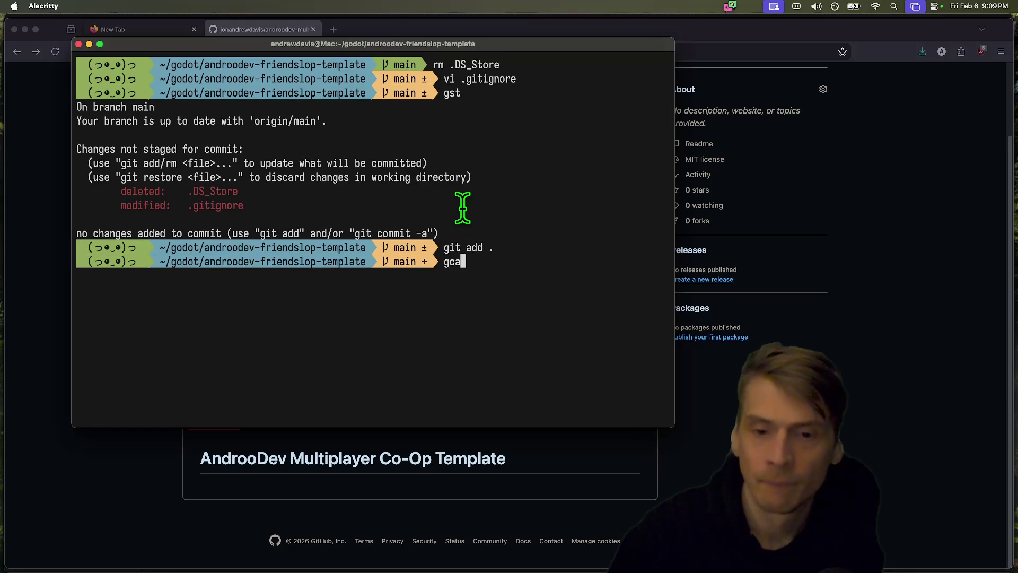
pyautogui.press('BackSpace')
pyautogui.press('BackSpace')
pyautogui.press('BackSpace')
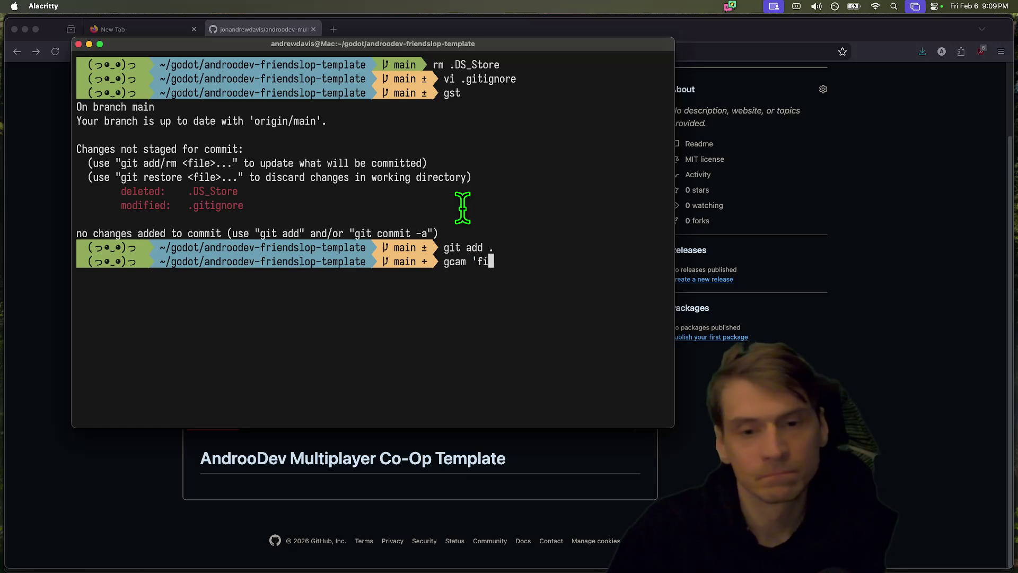
pyautogui.write('fix: remove di')
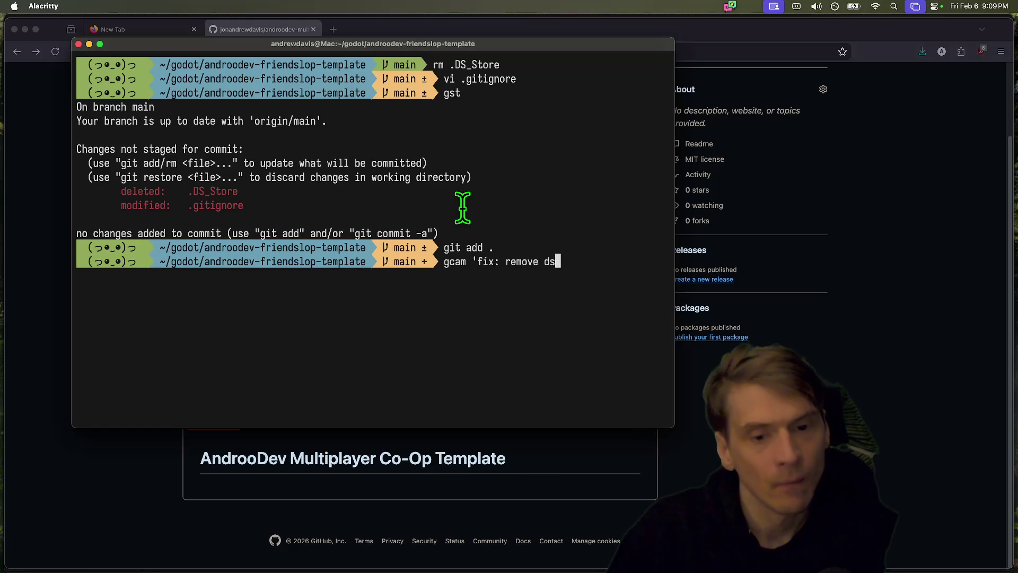
pyautogui.press('BackSpace')
pyautogui.press('BackSpace')
pyautogui.press('BackSpace')
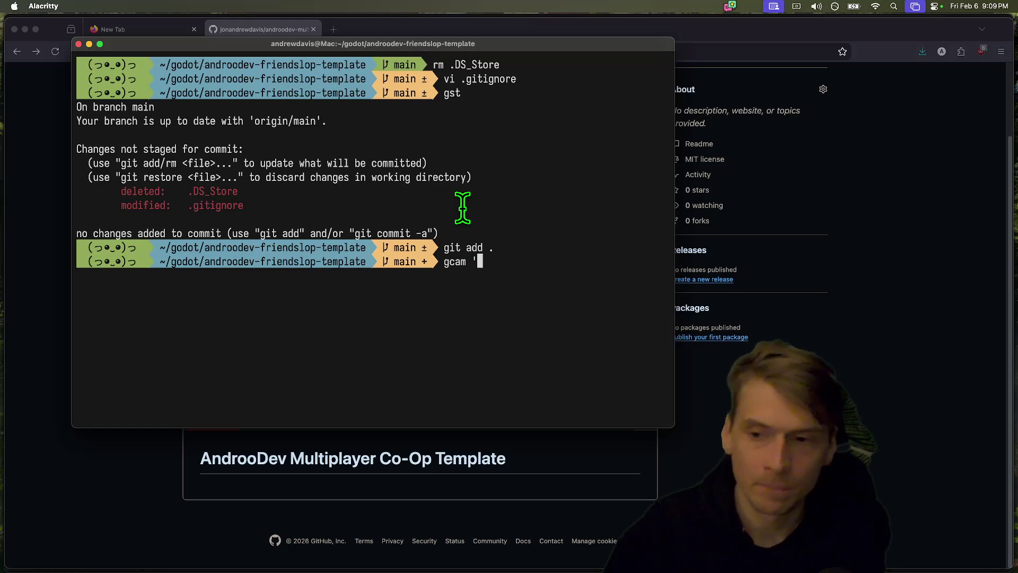
pyautogui.press('super+Tab')
pyautogui.moveTo(292, 186)
pyautogui.mouseDown()
pyautogui.moveTo(321, 444)
pyautogui.moveTo(657, 424)
pyautogui.mouseUp()
pyautogui.click(657, 424)
pyautogui.press('super+r')
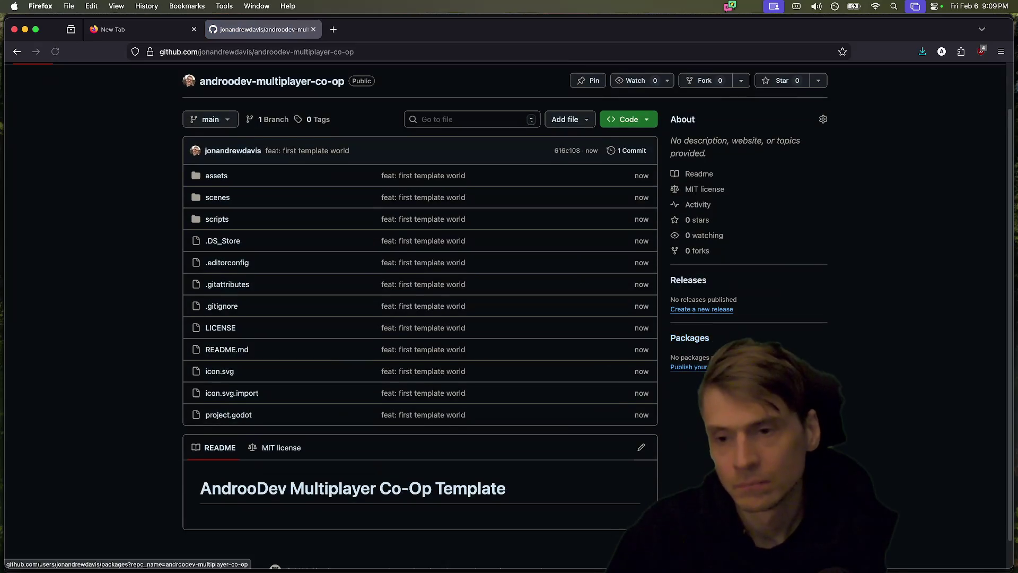
pyautogui.press('super+Tab')
pyautogui.press('super+Tab')
pyautogui.press('super+Tab')
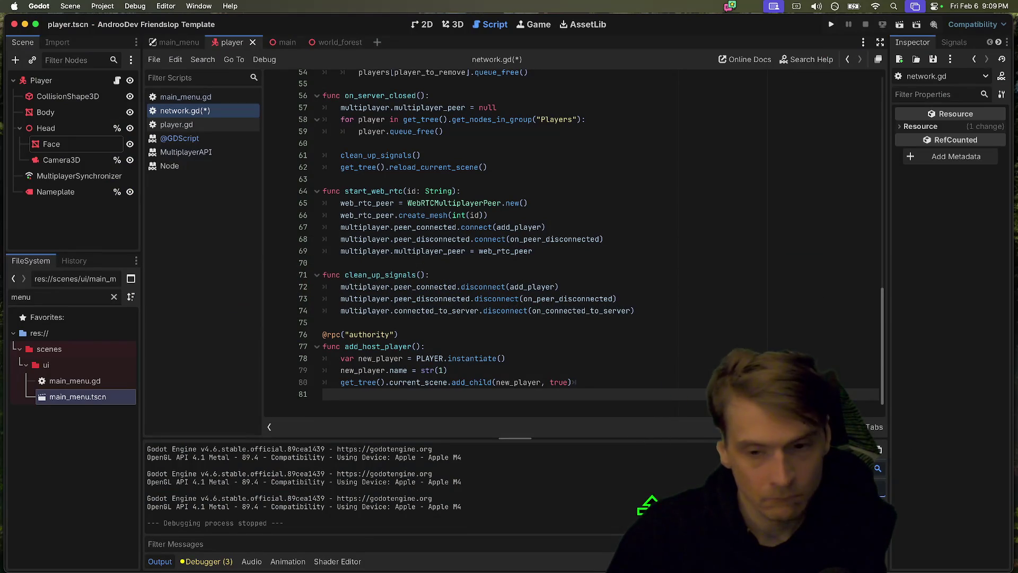
# Create and switch to a new add-host-player branch with gco -b
pyautogui.hotkey('shift', 'Up')
pyautogui.hotkey('shift', 'Up')
pyautogui.hotkey('shift', 'Up')
pyautogui.press('super+Tab')
pyautogui.press('super+Tab')
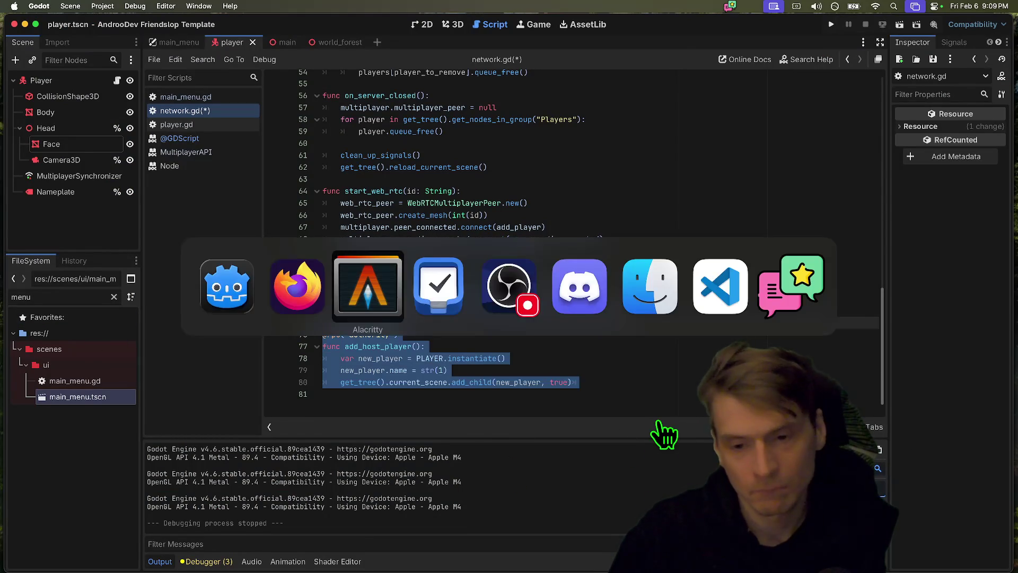
pyautogui.write('gco -b')
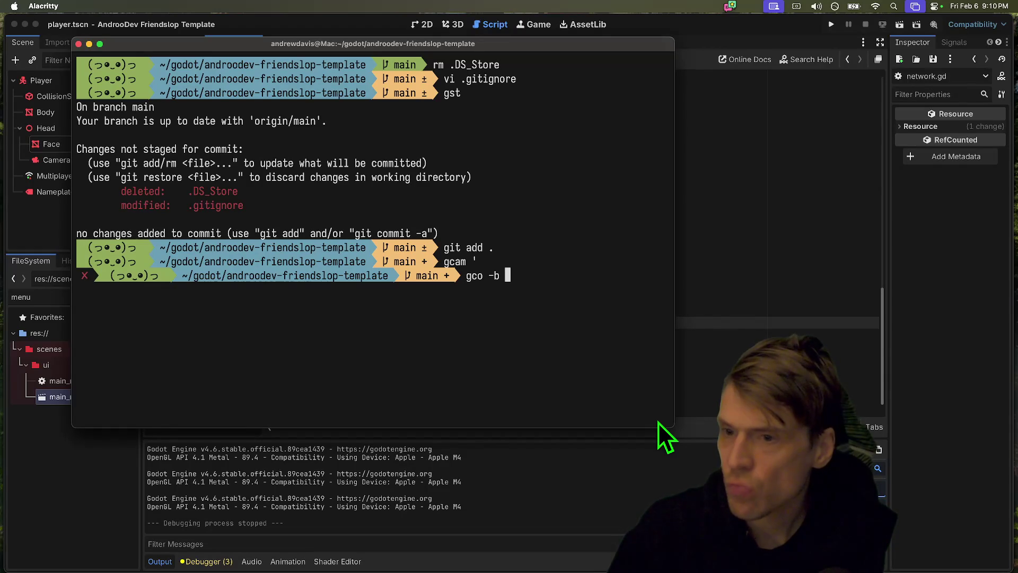
pyautogui.write('h')
pyautogui.press('BackSpace')
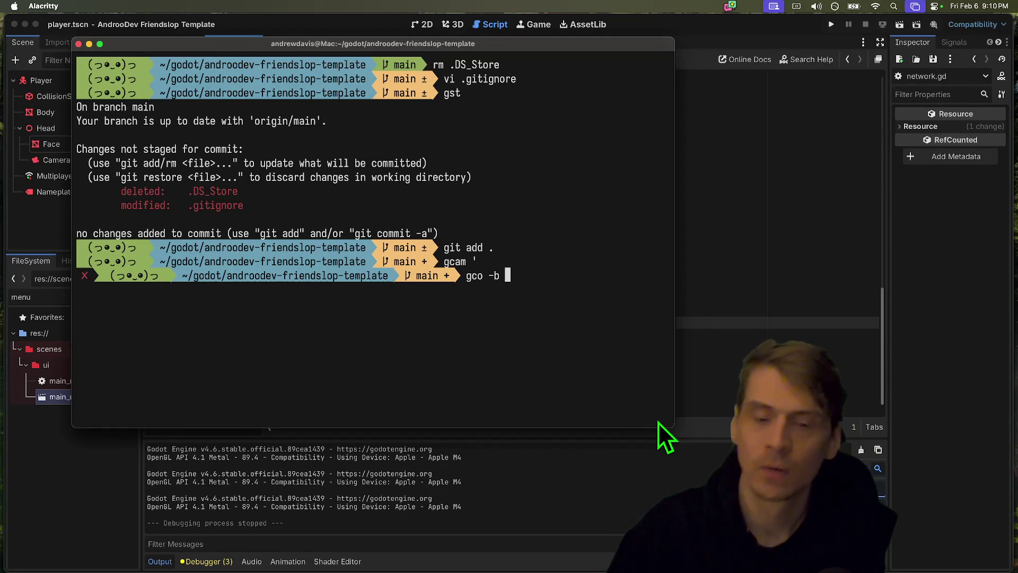
pyautogui.write('host')
pyautogui.press('BackSpace')
pyautogui.press('BackSpace')
pyautogui.press('BackSpace')
pyautogui.press('BackSpace')
pyautogui.write('add-host-player')
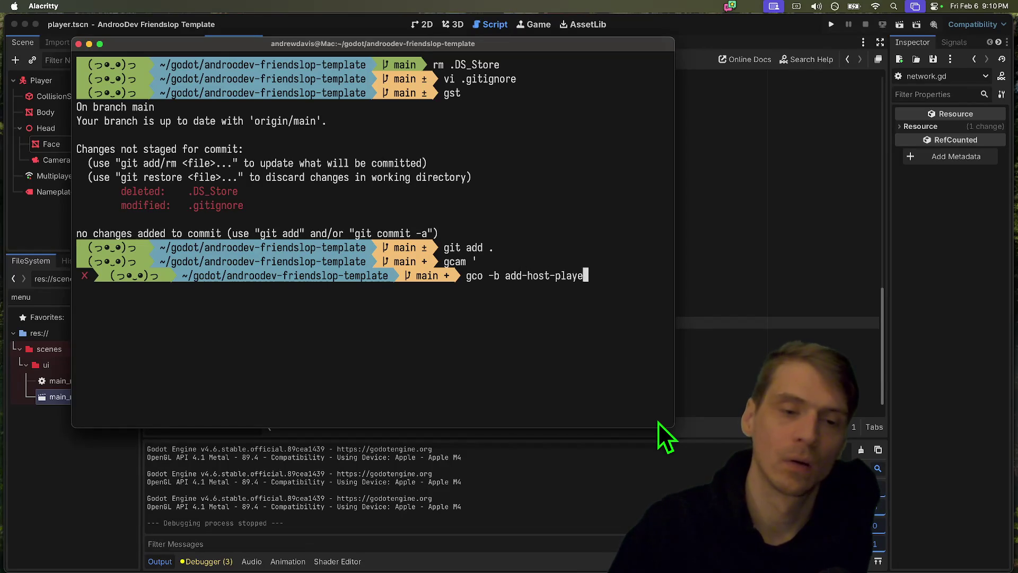
pyautogui.press('Return')
# Publish the branch using the suggested git push --set-upstream origin add-host-player command
pyautogui.write('git pus')
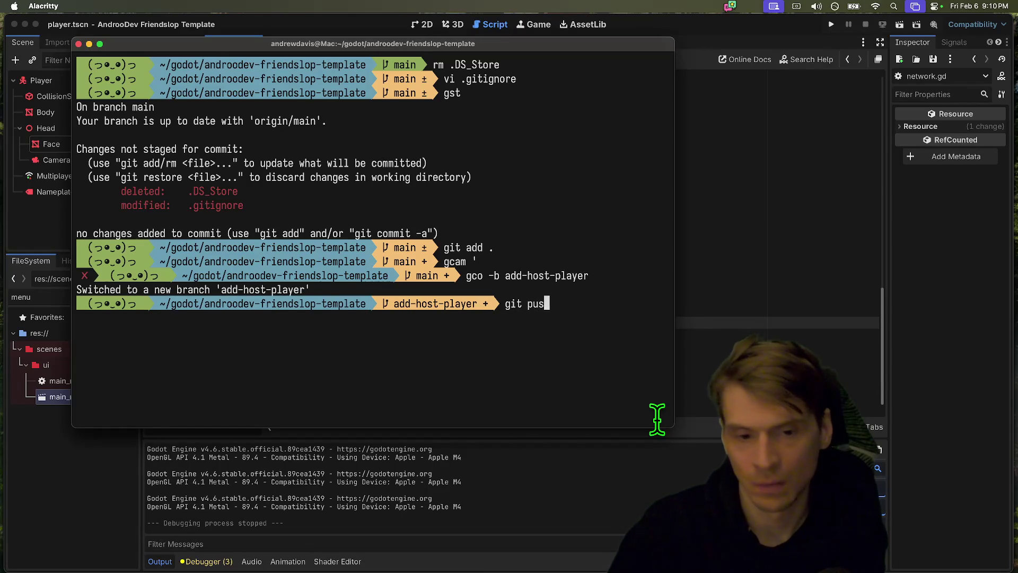
pyautogui.write('h')
pyautogui.press('Return')
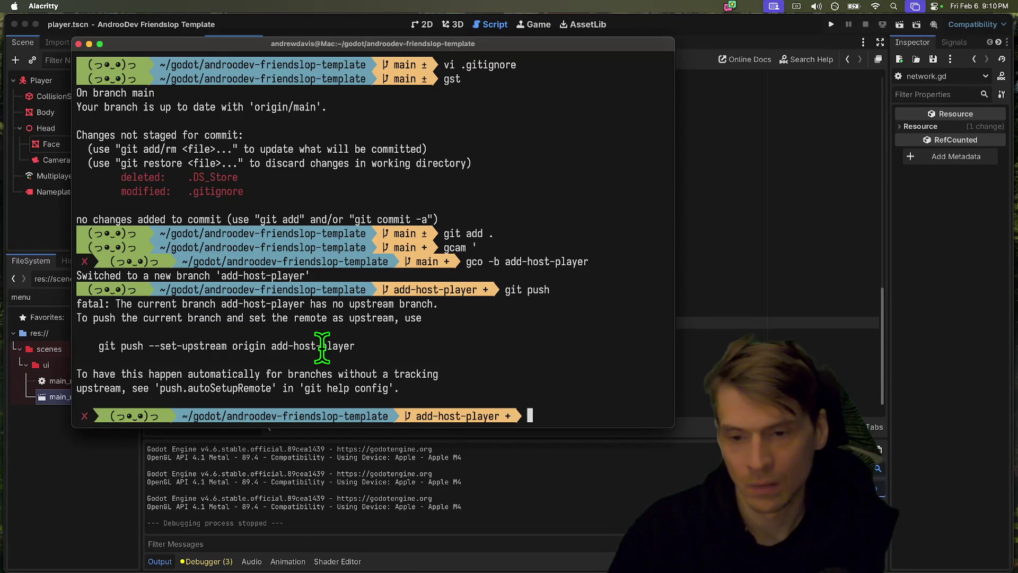
pyautogui.doubleClick(219, 389)
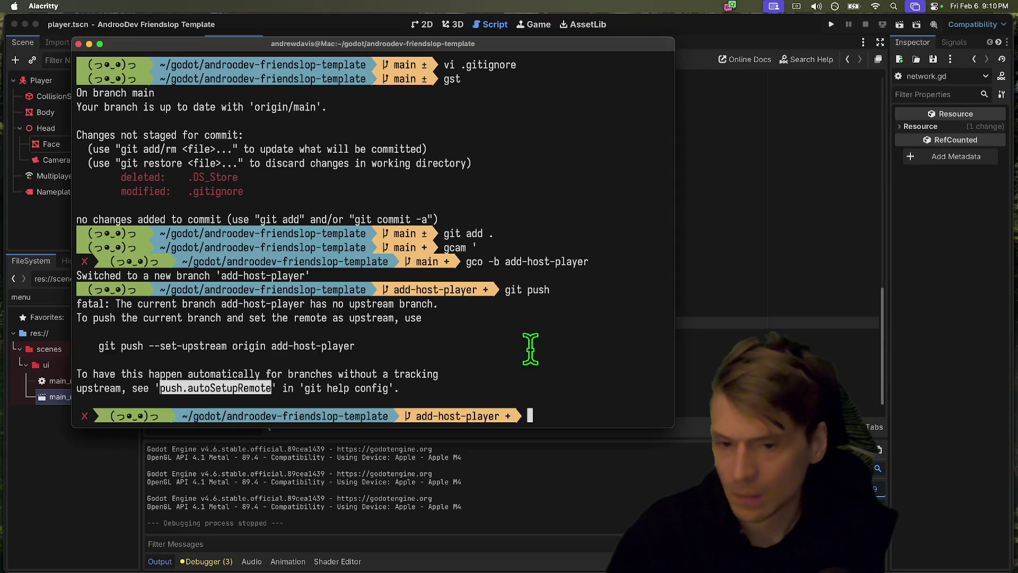
pyautogui.click(333, 351)
pyautogui.moveTo(354, 345); pyautogui.dragTo(99, 345)
pyautogui.press('super+c')
pyautogui.press('super+v')
pyautogui.press('Return')
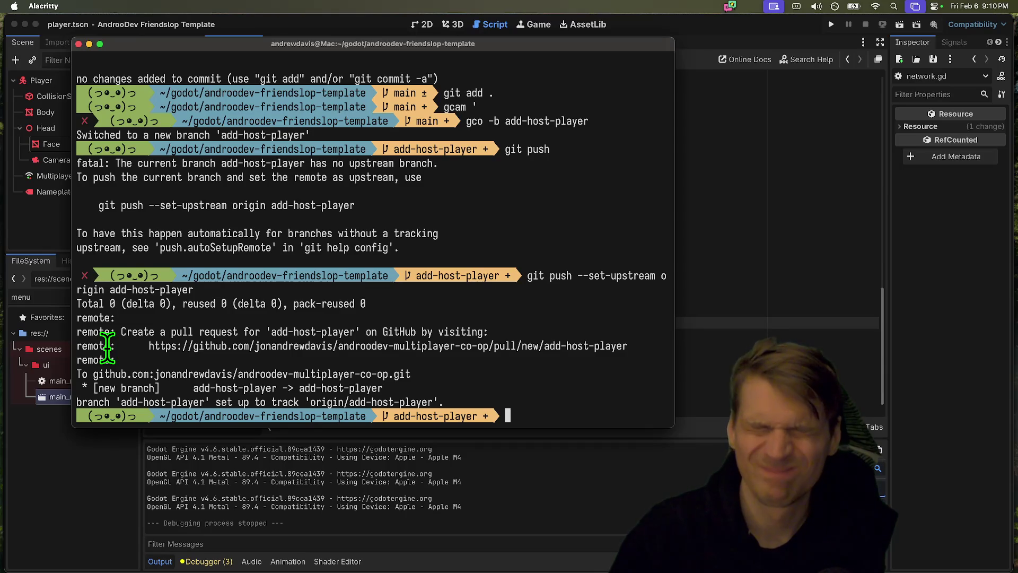
# Launch the Time Out app from Spotlight search, quitting FaceTime opened by mistake
pyautogui.press('super+space')
pyautogui.write('time')
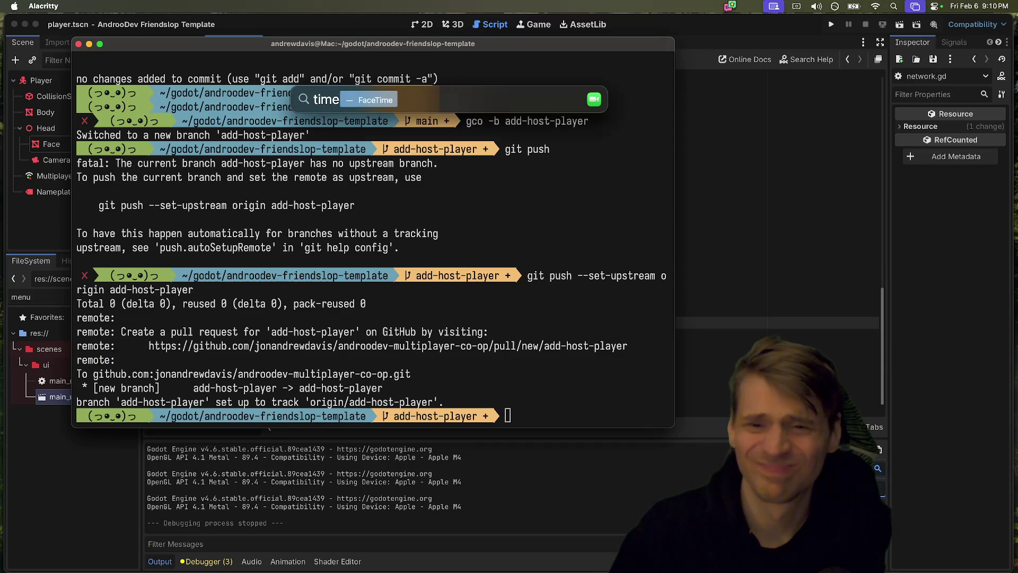
pyautogui.press('Return')
pyautogui.press('super+q')
pyautogui.hotkey('ctrl', 'r')
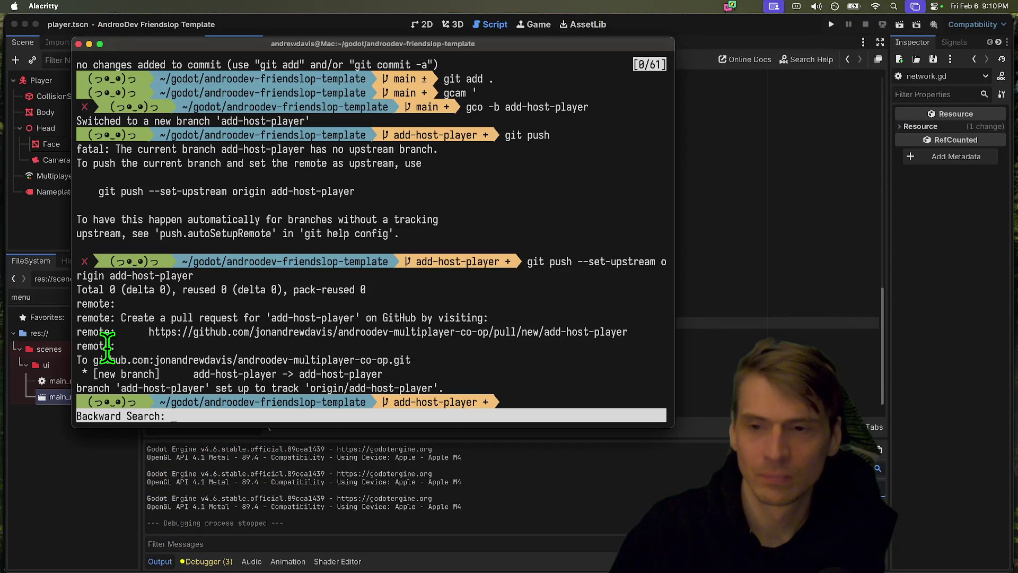
pyautogui.press('Escape')
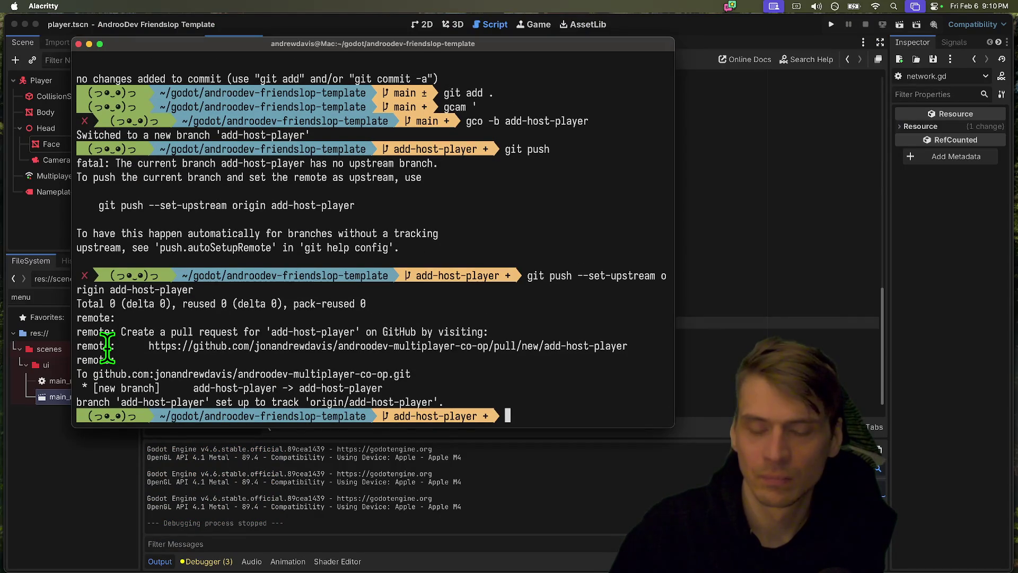
pyautogui.press('super+space')
pyautogui.write('time o')
pyautogui.press('Return')
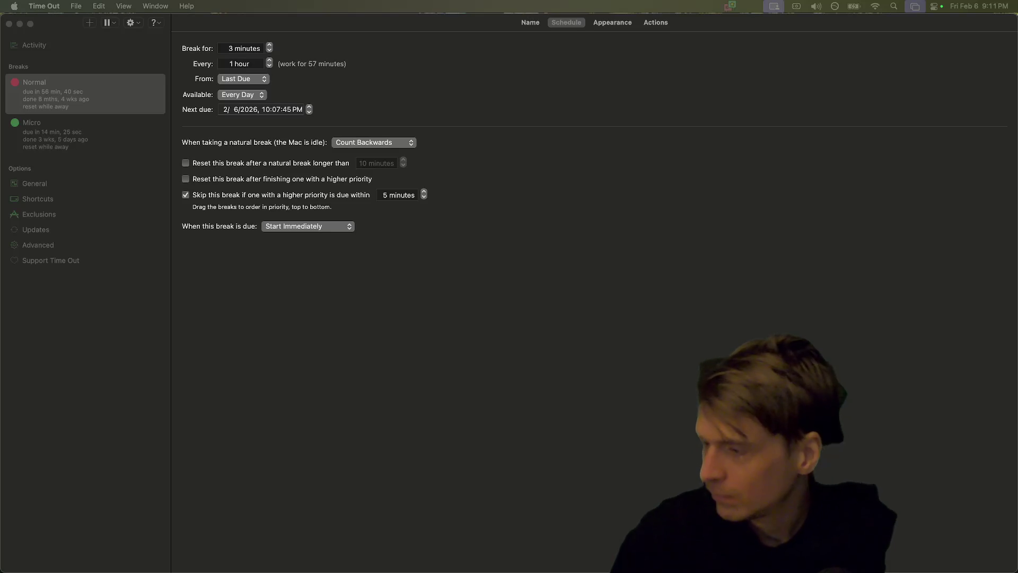
# Return to the Godot editor with network.gd's add_host_player function in view
pyautogui.press('super+Tab')
pyautogui.press('Right')
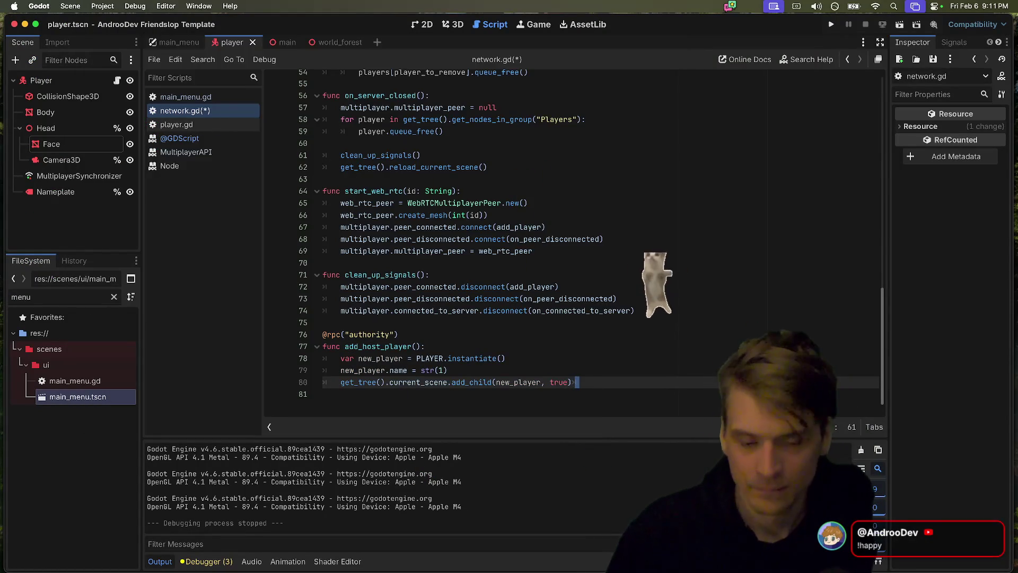
# Trace the add_host_player call to the with_host block inside start_server
pyautogui.click(709, 395)
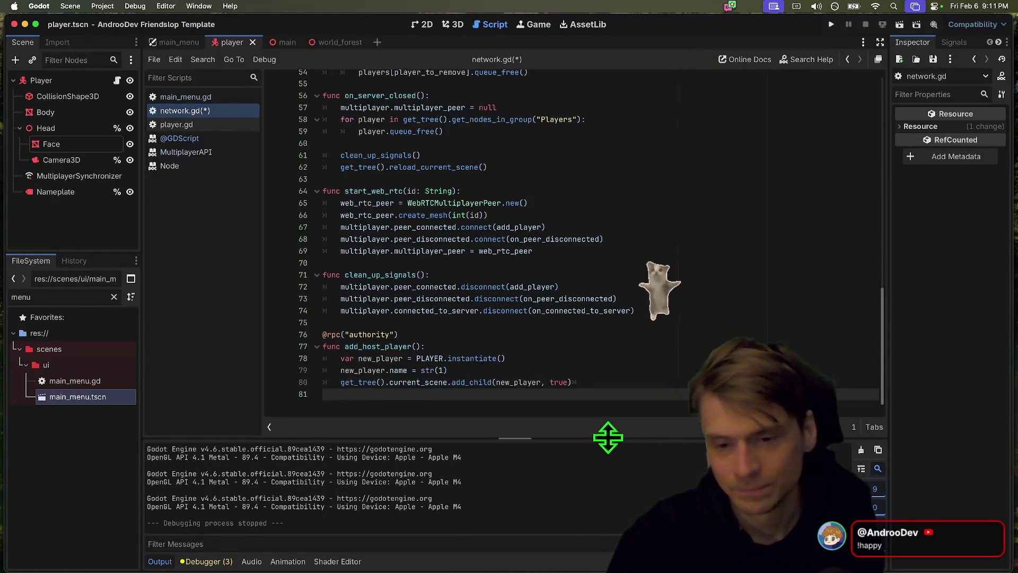
pyautogui.doubleClick(391, 347)
pyautogui.press('super+d')
pyautogui.scroll(5, 391, 344)
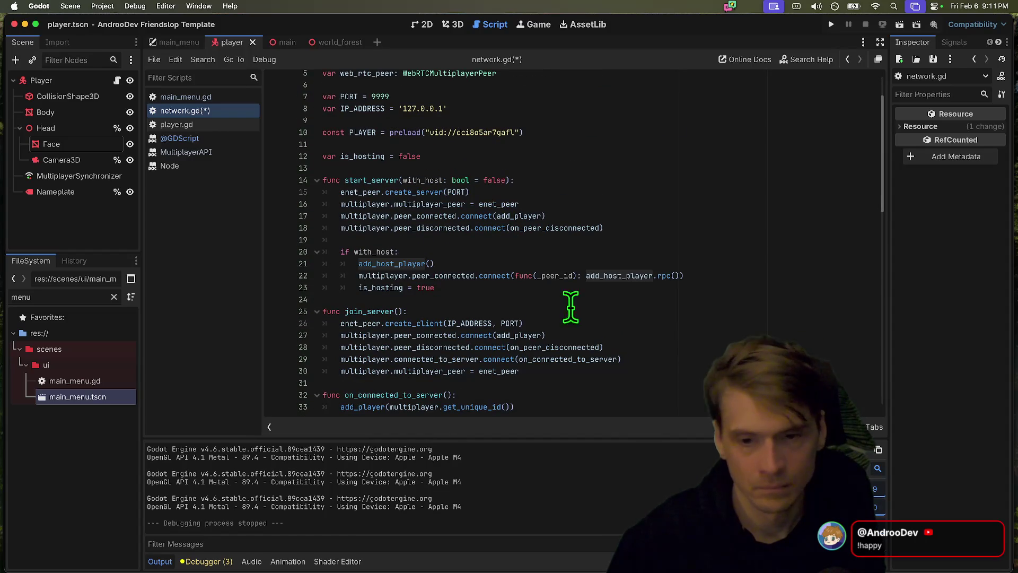
pyautogui.click(631, 253)
pyautogui.moveTo(654, 297); pyautogui.dragTo(199, 238)
pyautogui.click(730, 249)
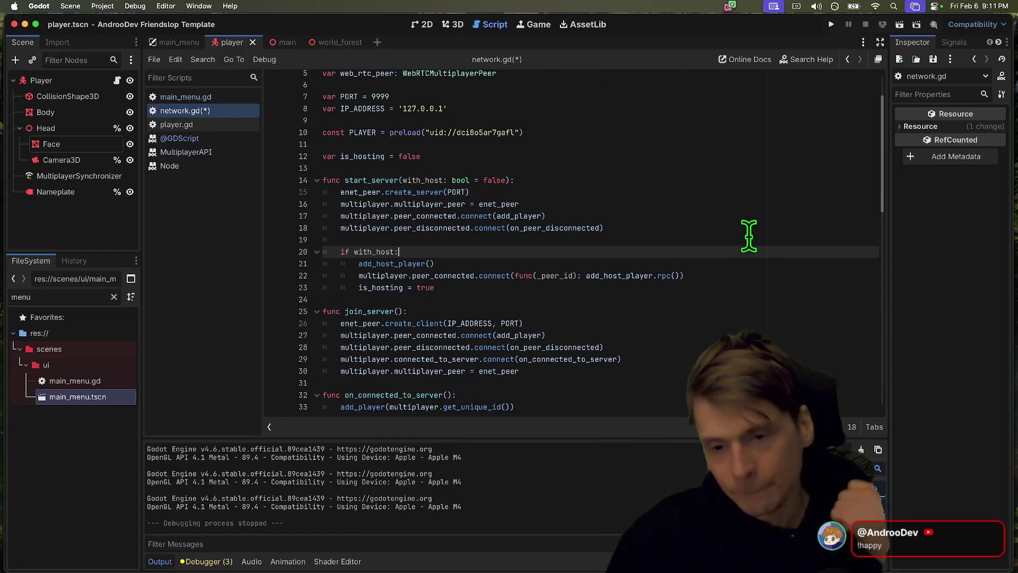
# In the terminal, switch the repository to main, checking git status before and after, then clear
pyautogui.press('super+Tab')
pyautogui.press('super+Tab')
pyautogui.press('super+Tab')
pyautogui.press('super+Tab')
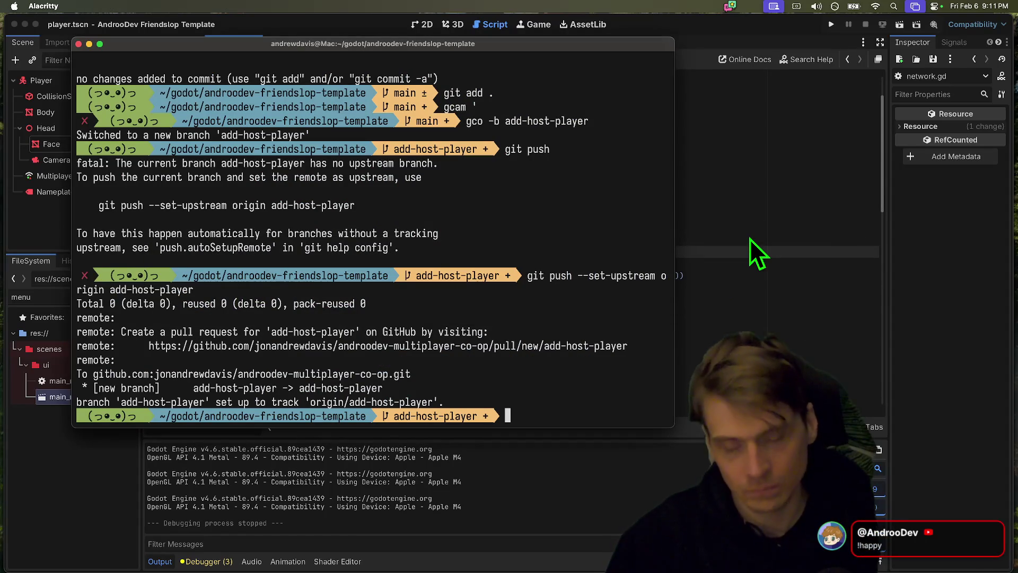
pyautogui.write('gst')
pyautogui.press('Return')
pyautogui.write('g')
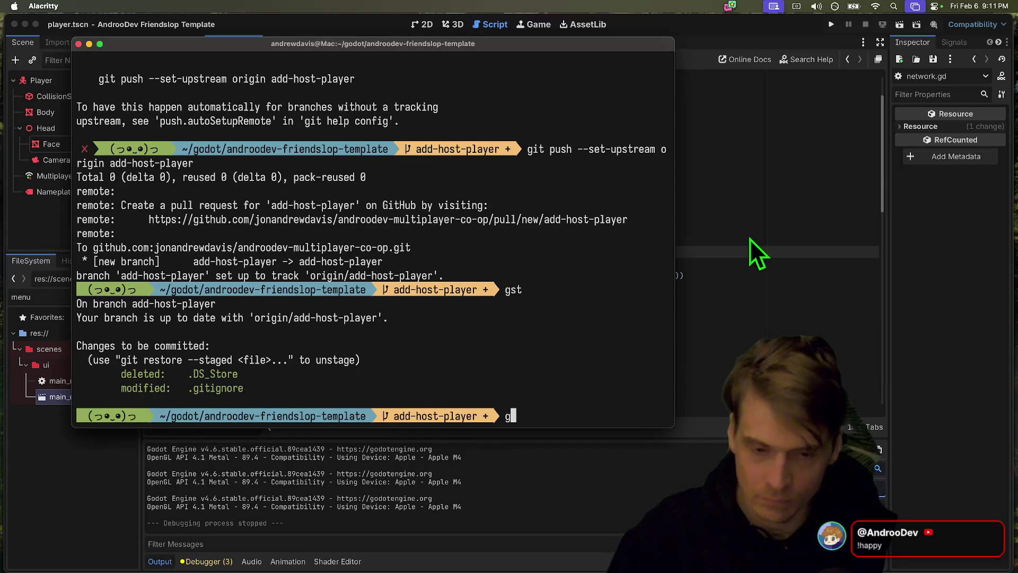
pyautogui.write('in')
pyautogui.press('Return')
pyautogui.write('gst')
pyautogui.press('Return')
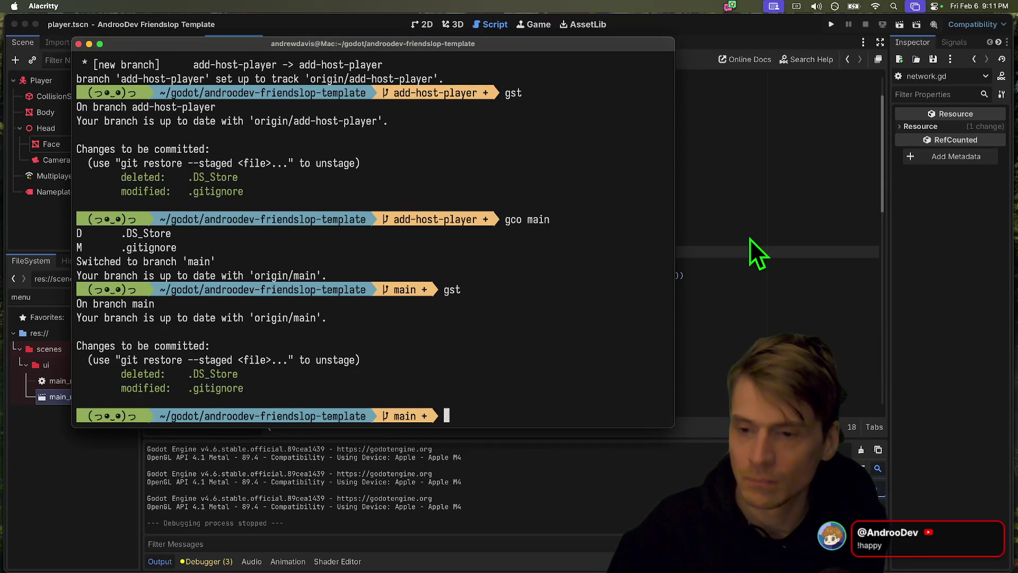
pyautogui.write('clear')
pyautogui.press('Return')
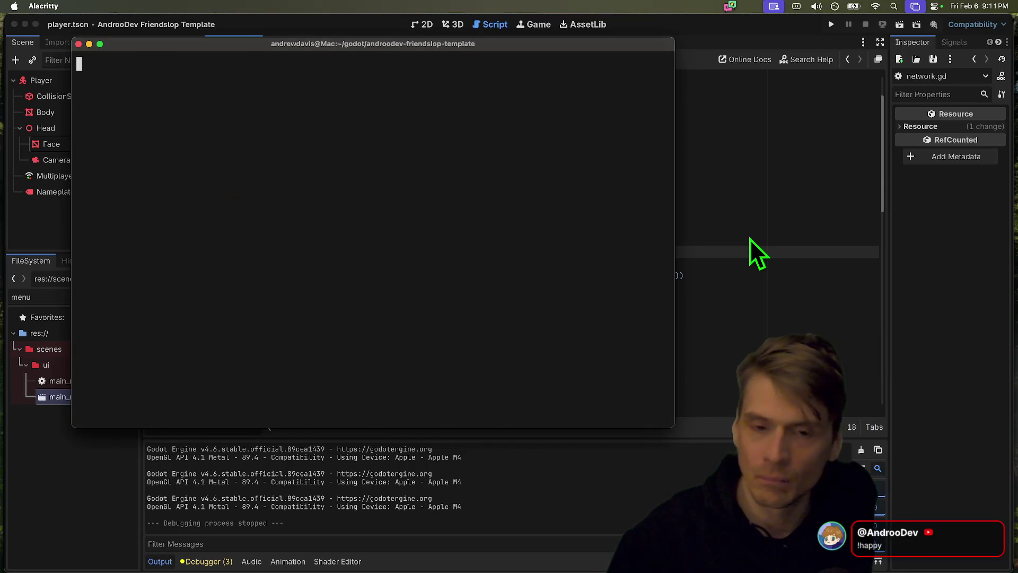
# Back in Godot, select the with_host block in start_server
pyautogui.press('super+Tab')
pyautogui.moveTo(711, 268); pyautogui.dragTo(423, 234)
pyautogui.moveTo(511, 234)
pyautogui.mouseDown()
pyautogui.moveTo(752, 269)
pyautogui.moveTo(756, 286)
pyautogui.mouseUp()
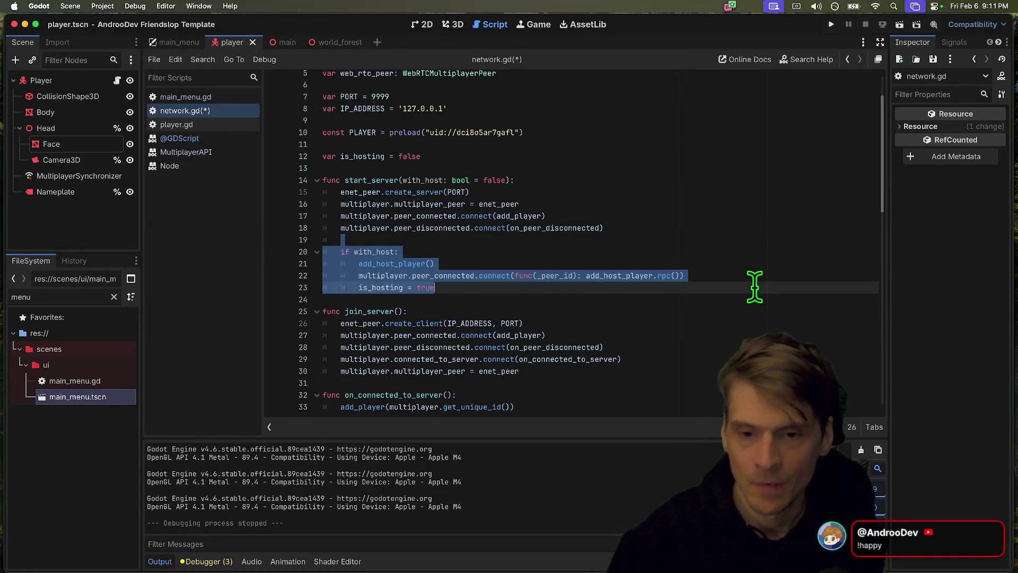
# Delete the with_host block, the with_host parameter of start_server and the is_hosting line
pyautogui.press('BackSpace')
pyautogui.moveTo(403, 180); pyautogui.dragTo(503, 181)
pyautogui.press('BackSpace')
pyautogui.click(609, 155)
pyautogui.hotkey('ctrl', 'shift', 'k')
pyautogui.hotkey('ctrl', 'shift', 'k')
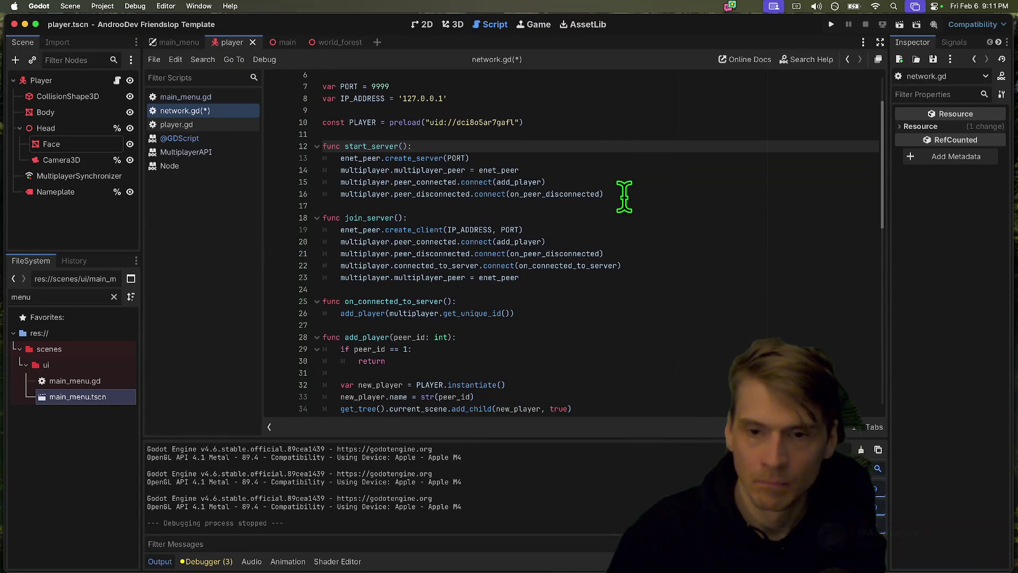
# Review add_player, on_peer_disconnected and its connection in start_server
pyautogui.scroll(-5, 632, 291)
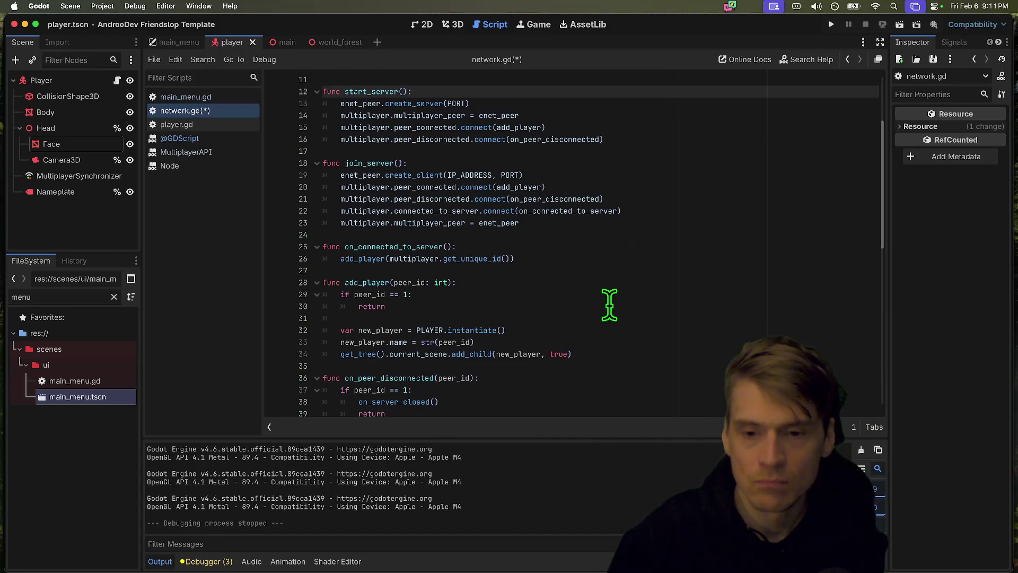
pyautogui.click(568, 314)
pyautogui.scroll(-1, 623, 341)
pyautogui.moveTo(623, 341); pyautogui.dragTo(326, 320)
pyautogui.scroll(-5, 619, 325)
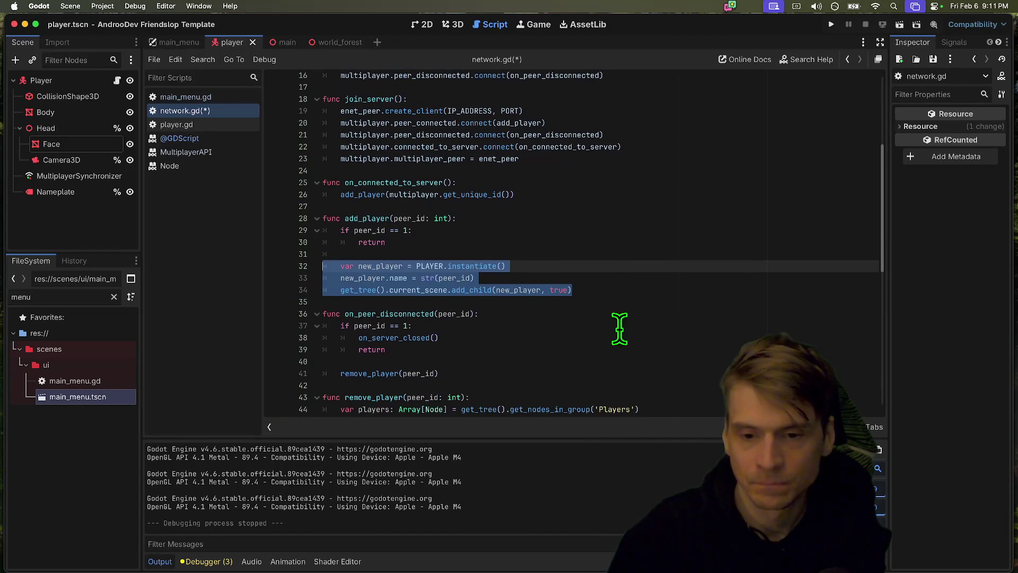
pyautogui.click(616, 359)
pyautogui.hotkey('shift', 'Down')
pyautogui.scroll(-8, 615, 354)
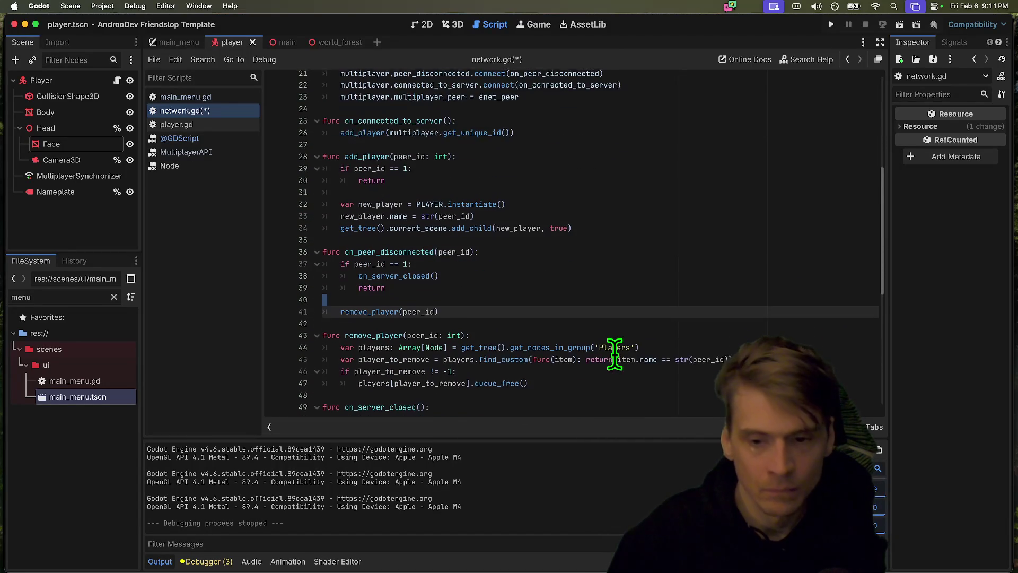
pyautogui.doubleClick(375, 223)
pyautogui.scroll(8, 591, 245)
pyautogui.scroll(15, 591, 245)
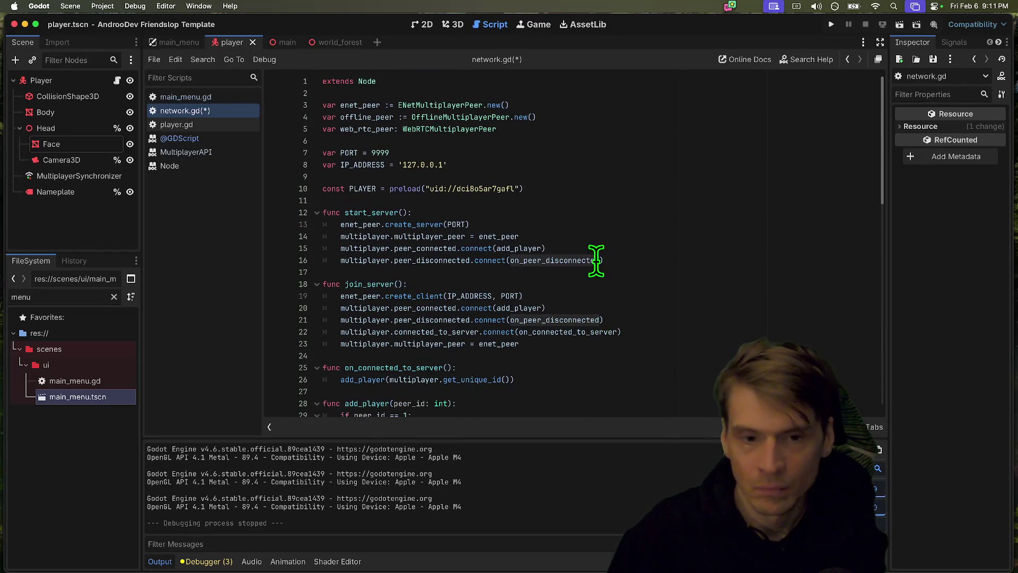
pyautogui.scroll(-1, 654, 247)
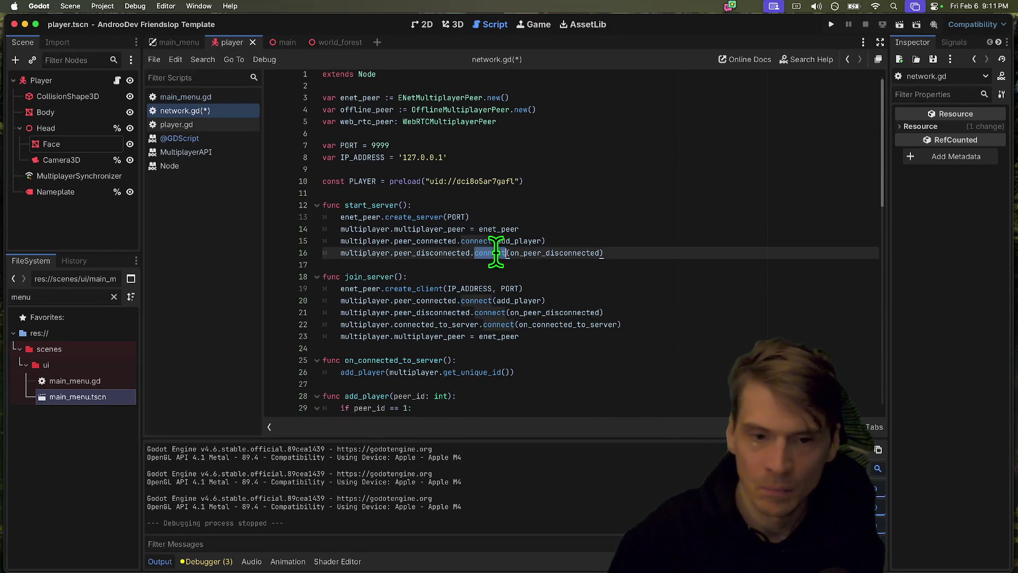
pyautogui.doubleClick(557, 251)
pyautogui.scroll(-9, 631, 254)
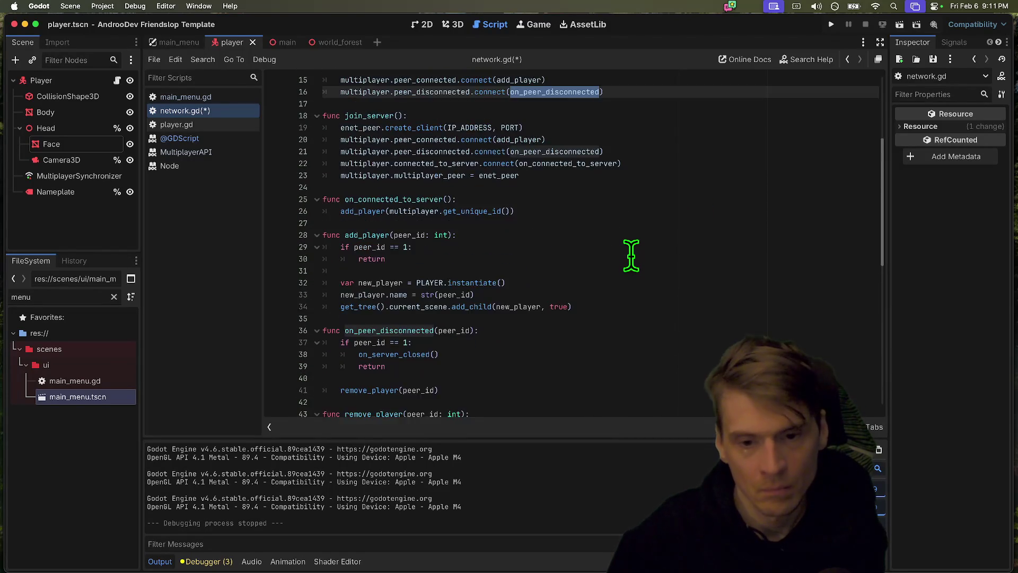
pyautogui.scroll(-1, 663, 329)
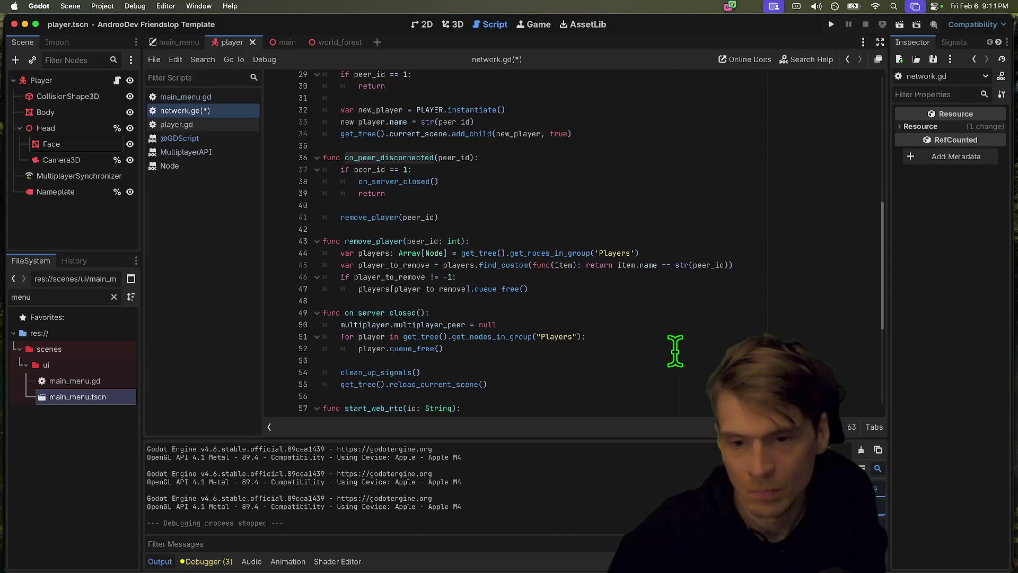
# Delete the start_web_rtc function from network.gd and bring up Things
pyautogui.click(322, 384)
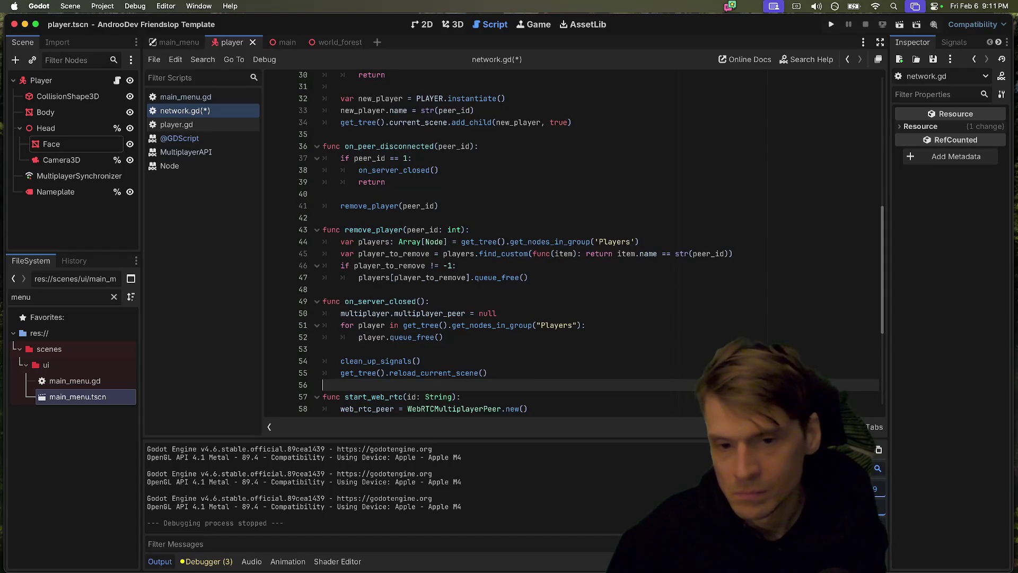
pyautogui.moveTo(323, 385); pyautogui.dragTo(518, 352)
pyautogui.doubleClick(391, 361)
pyautogui.scroll(-3, 652, 345)
pyautogui.moveTo(629, 322); pyautogui.dragTo(267, 266)
pyautogui.scroll(-2, 608, 307)
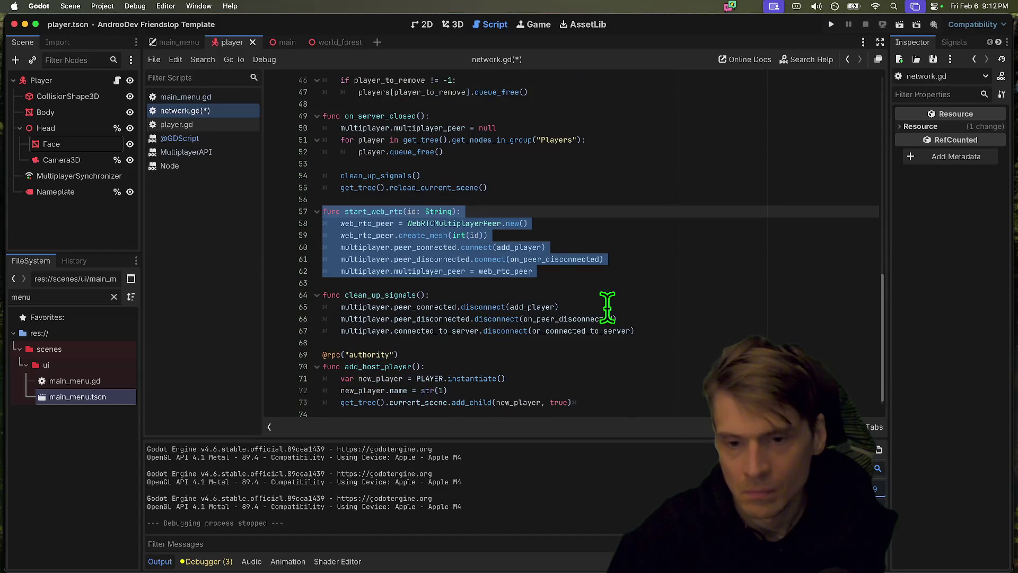
pyautogui.press('BackSpace')
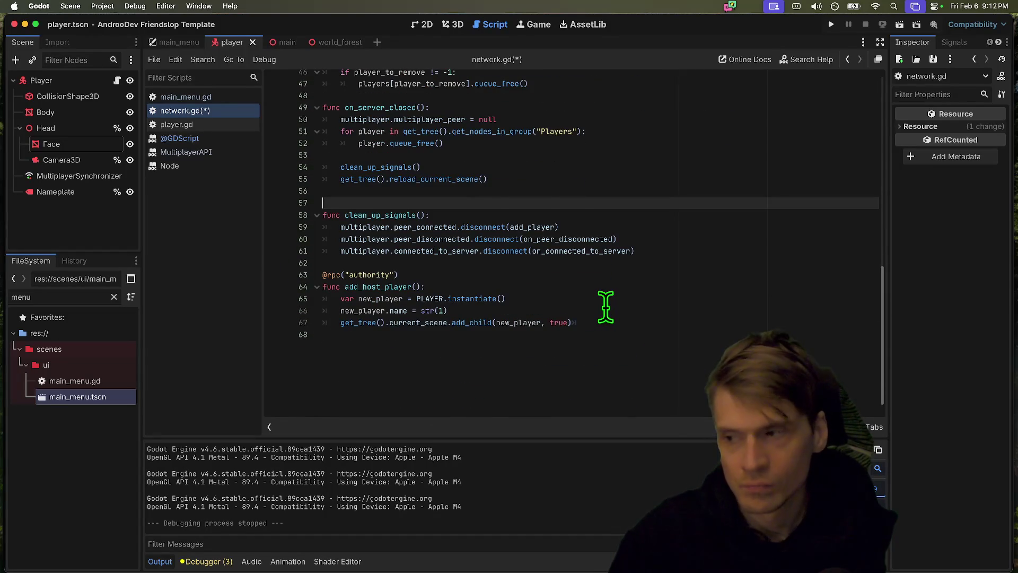
pyautogui.press('super+Tab')
pyautogui.press('super+Tab')
pyautogui.press('super+Tab')
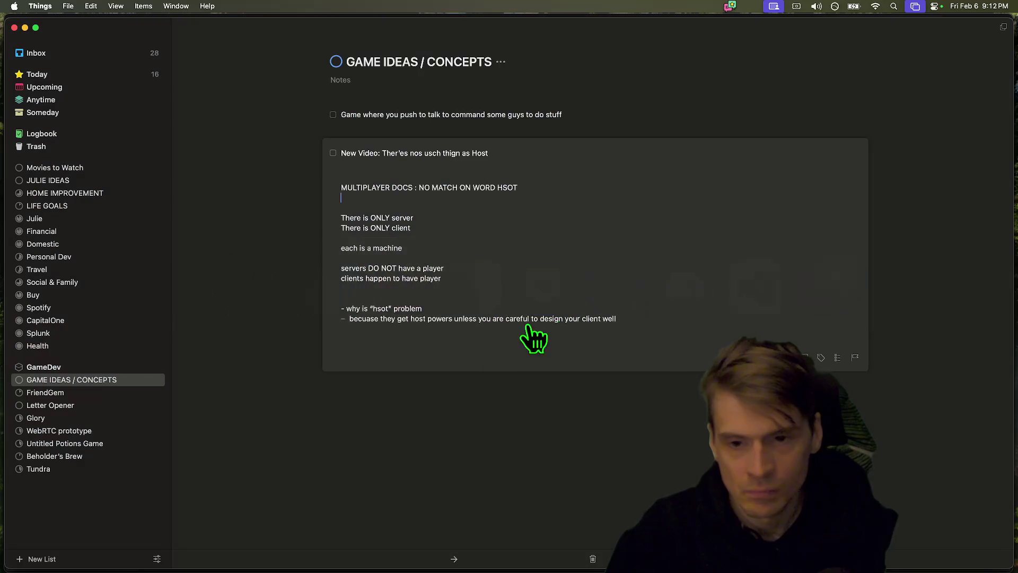
# Browse the WebRTC prototype and Tundra projects, then select the GameDev area
pyautogui.click(371, 403)
pyautogui.click(123, 421)
pyautogui.click(114, 430)
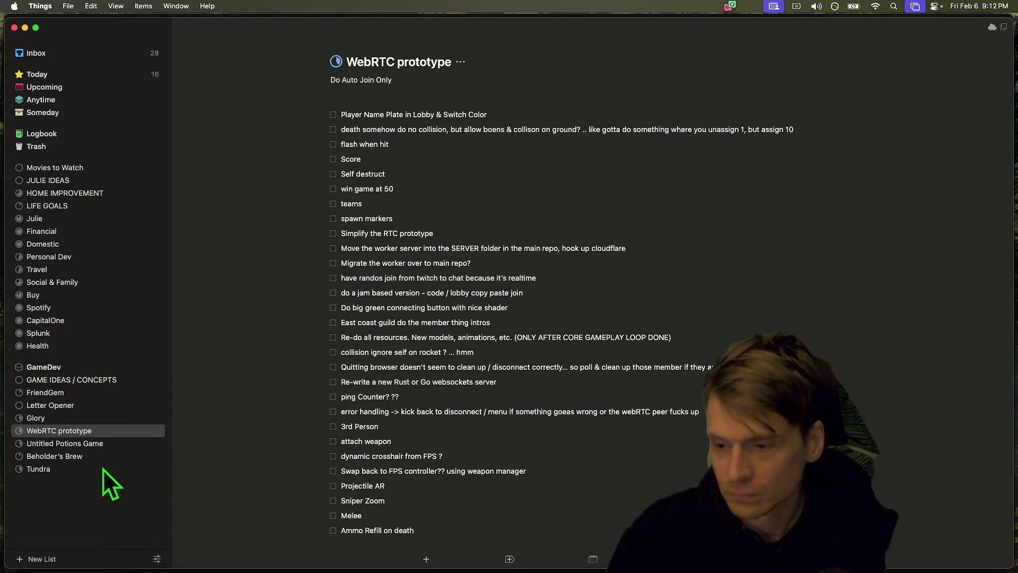
pyautogui.click(103, 469)
pyautogui.click(107, 369)
pyautogui.rightClick(106, 371)
pyautogui.click(406, 326)
# Create a new project named Co-Op Template under GameDev
pyautogui.click(37, 559)
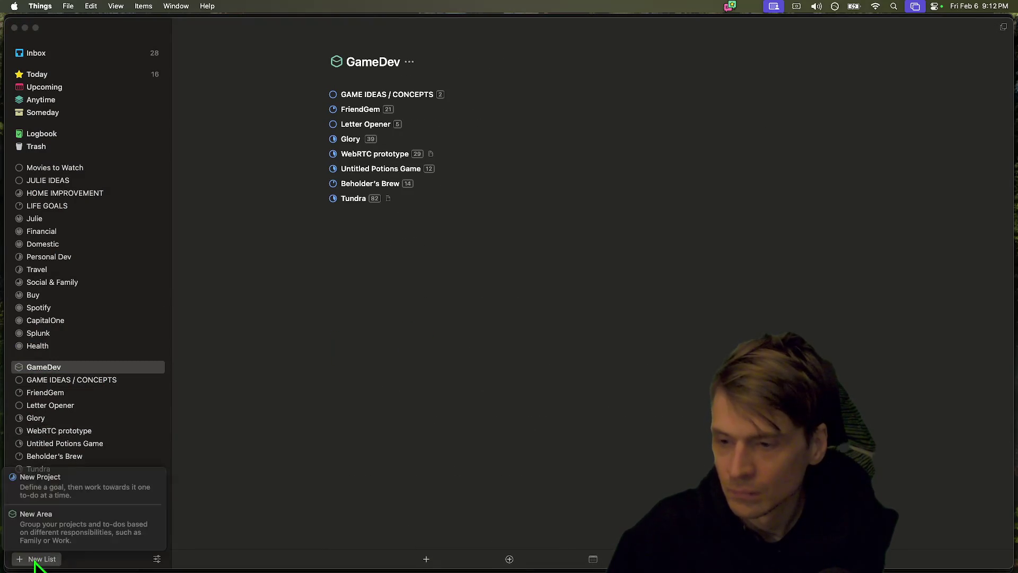
pyautogui.click(84, 492)
pyautogui.write('c')
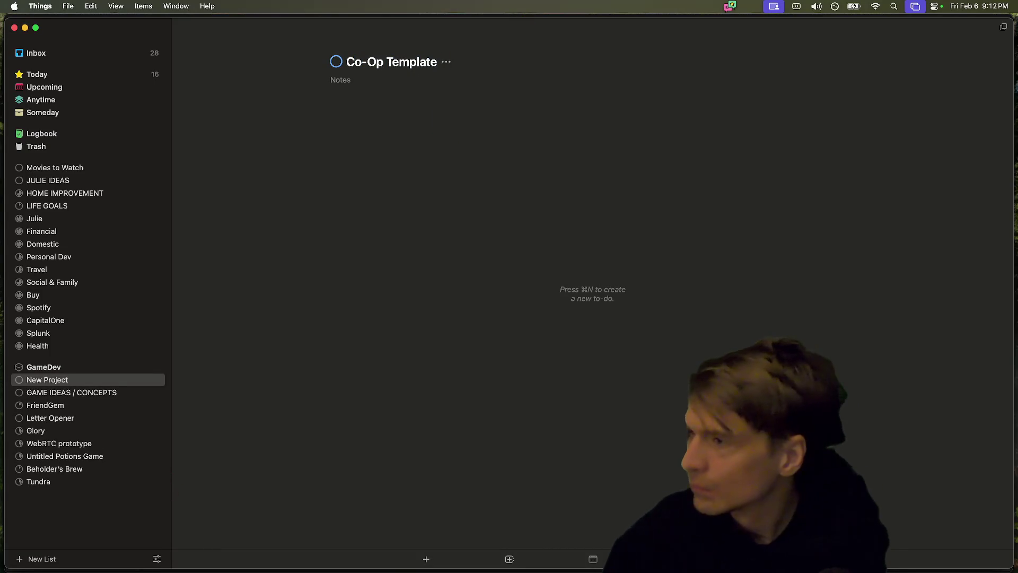
pyautogui.click(465, 139)
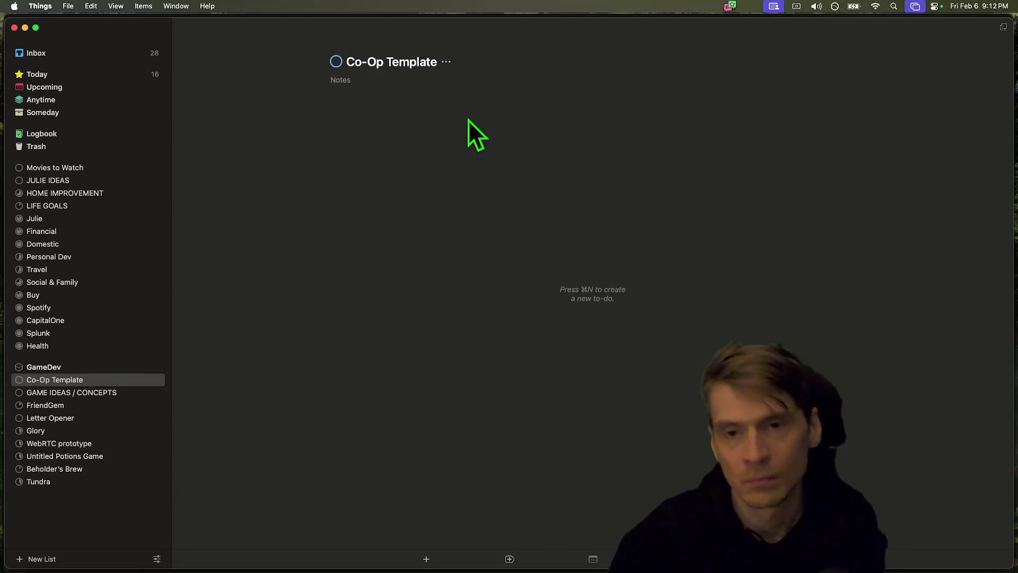
# Add an 'Add webrtc' to-do with the pasted start_web_rtc code in its notes
pyautogui.press('super+n')
pyautogui.write('ADd')
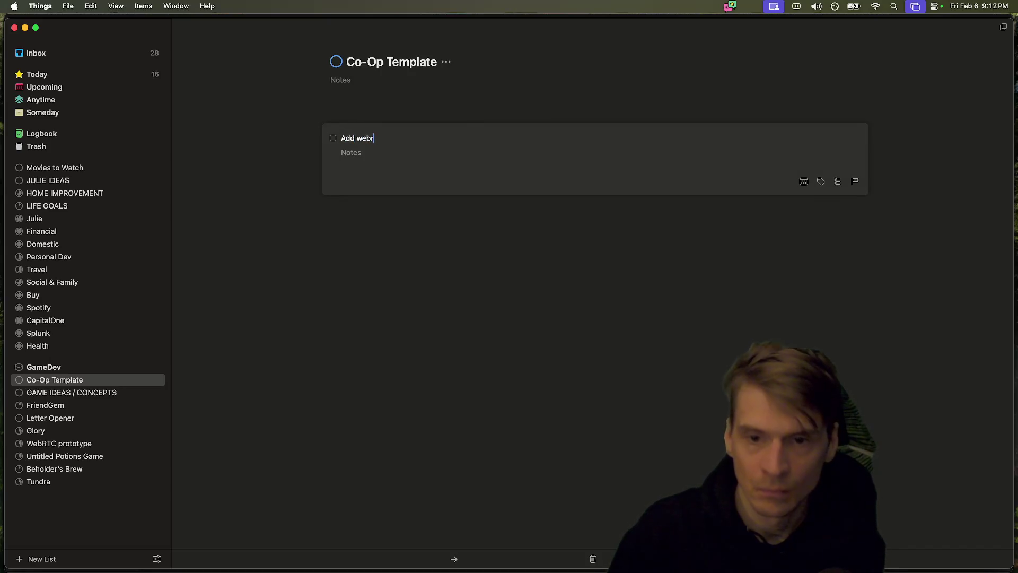
pyautogui.press('super+v')
pyautogui.click(628, 389)
pyautogui.press('super+Tab')
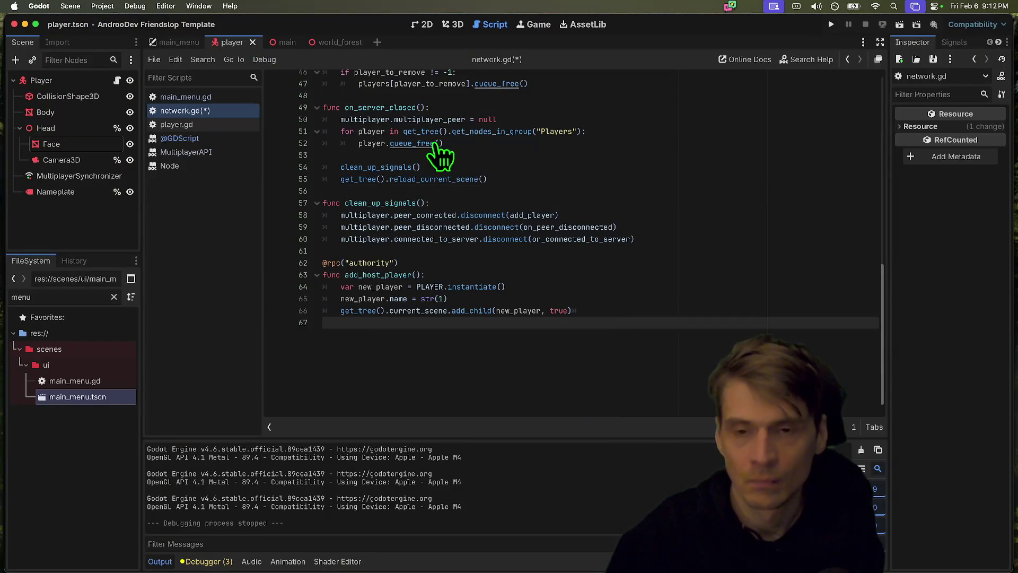
# Check the Add webrtc to-do's code notes in Things, then save network.gd in Godot
pyautogui.press('super+Tab')
pyautogui.click(453, 112)
pyautogui.doubleClick(453, 111)
pyautogui.press('super+Tab')
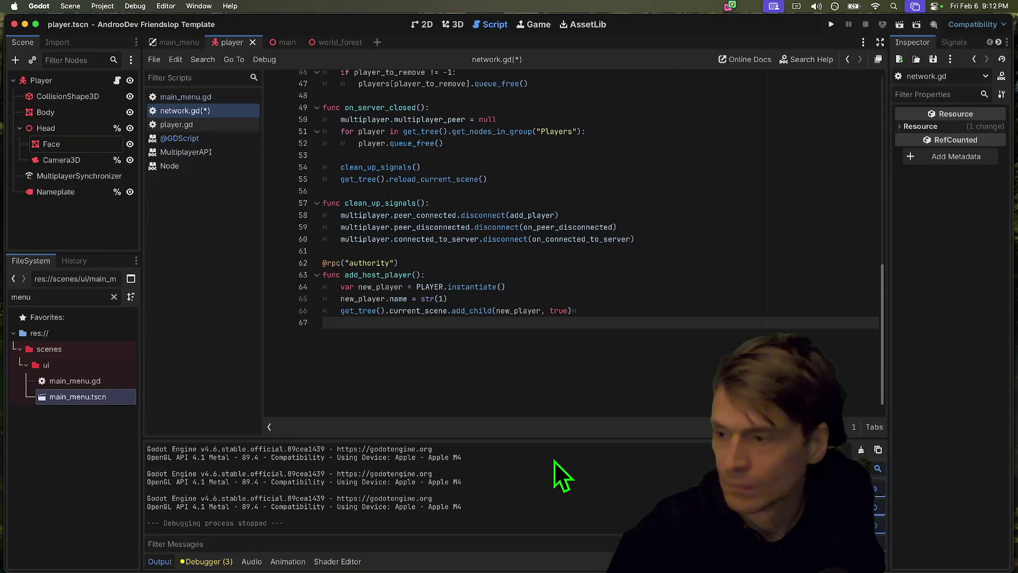
pyautogui.click(634, 296)
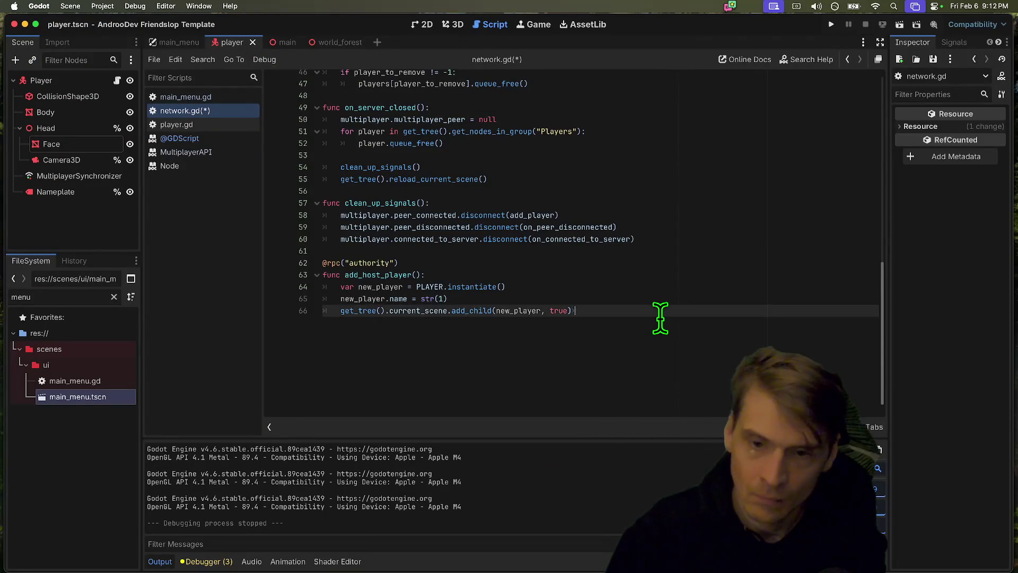
pyautogui.scroll(4, 663, 308)
pyautogui.press('super+s')
# Inspect the peer_id host check in on_peer_disconnected and the nearby remove_player call
pyautogui.scroll(2, 663, 308)
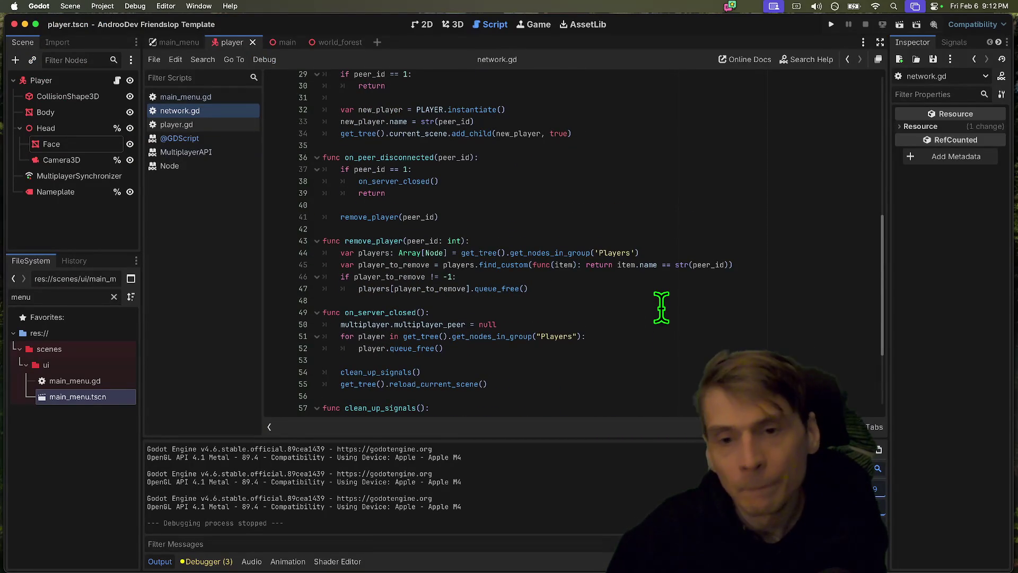
pyautogui.click(390, 210)
pyautogui.press('Delete')
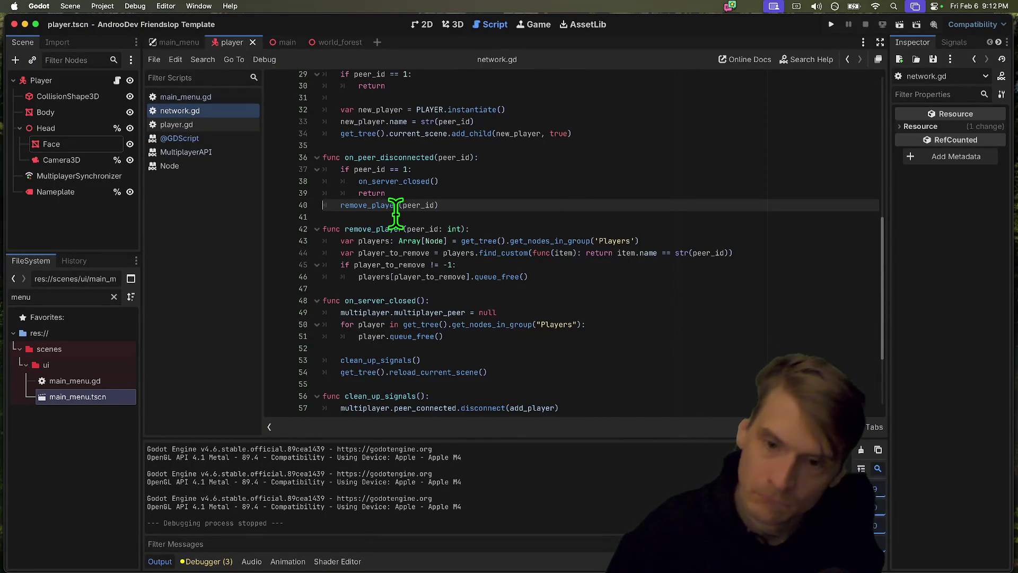
pyautogui.press('Return')
pyautogui.doubleClick(370, 169)
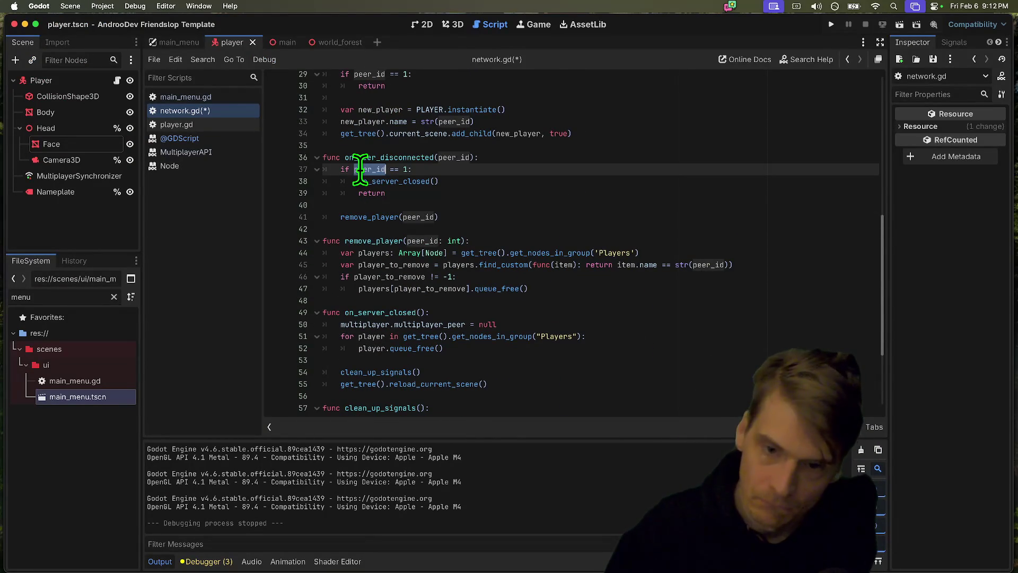
pyautogui.doubleClick(372, 157)
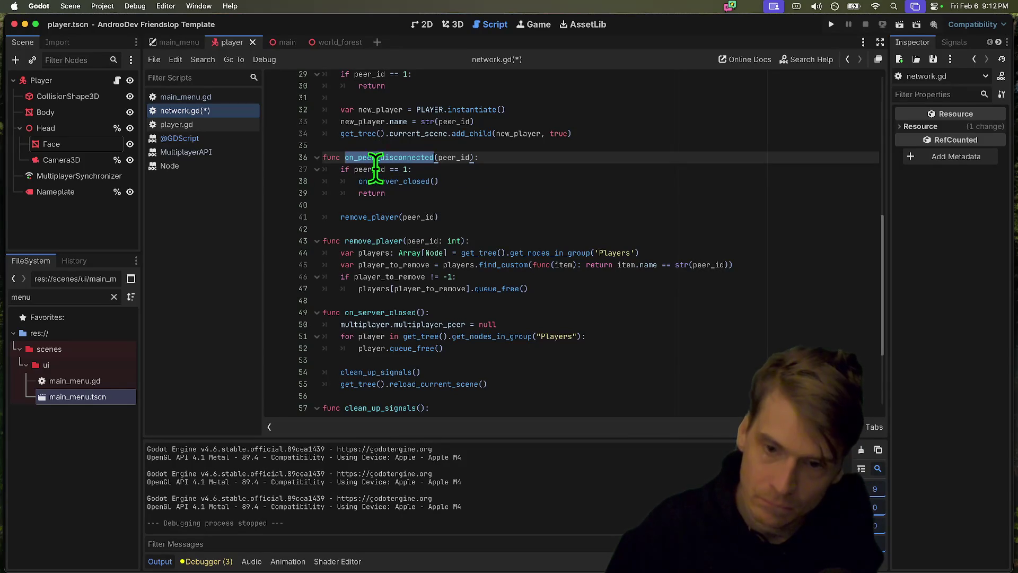
pyautogui.keyDown('super'); pyautogui.click(377, 181); pyautogui.keyUp('super')
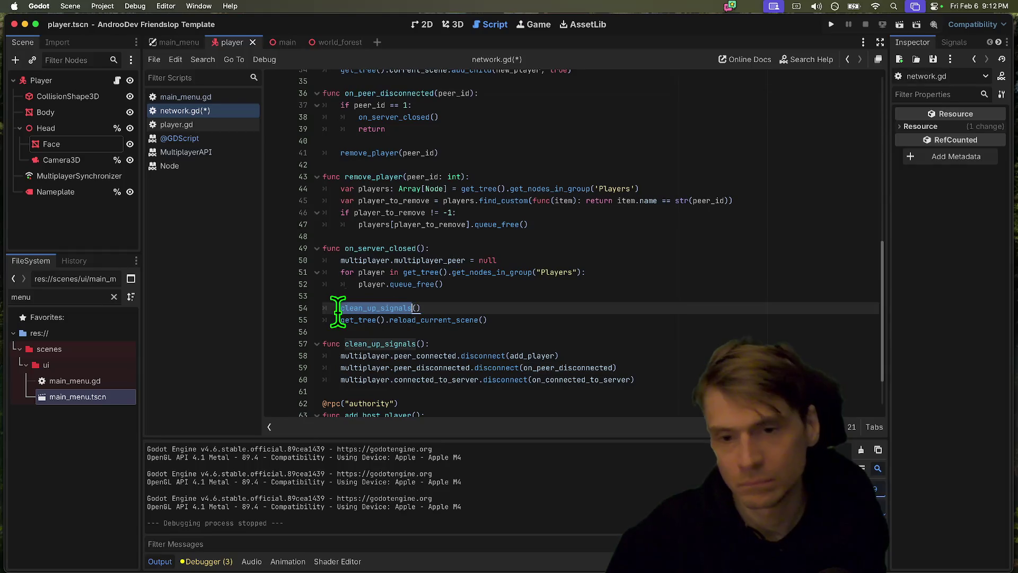
# Locate the add_player and on_peer_disconnected connect calls in start_server and join_server
pyautogui.scroll(10, 403, 270)
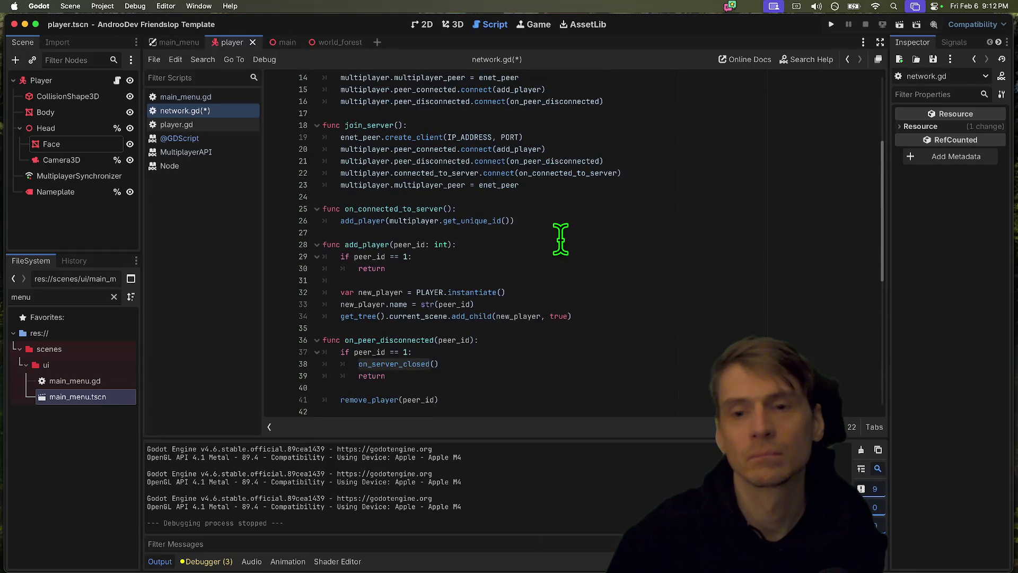
pyautogui.doubleClick(568, 214)
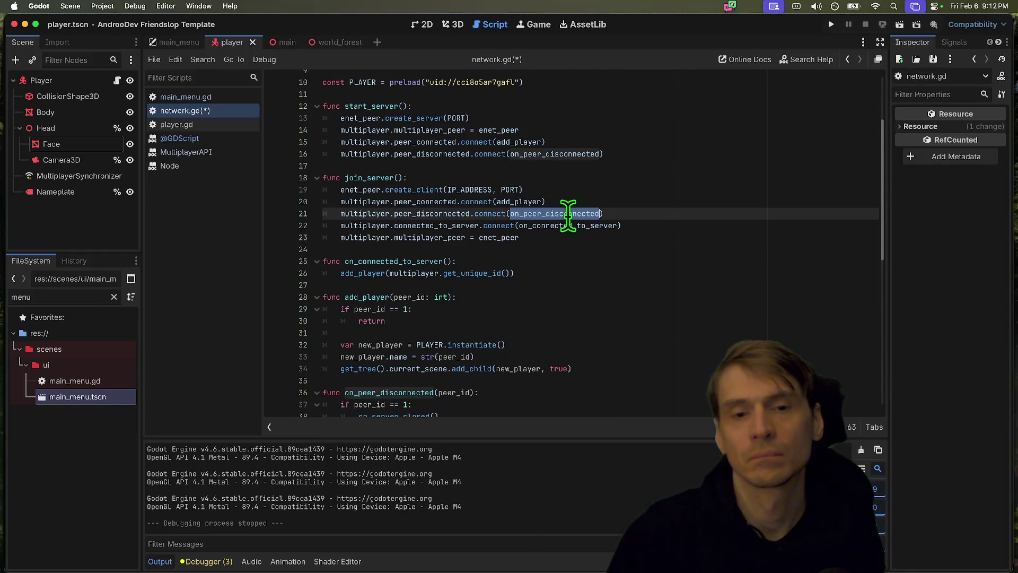
pyautogui.doubleClick(523, 202)
pyautogui.doubleClick(533, 141)
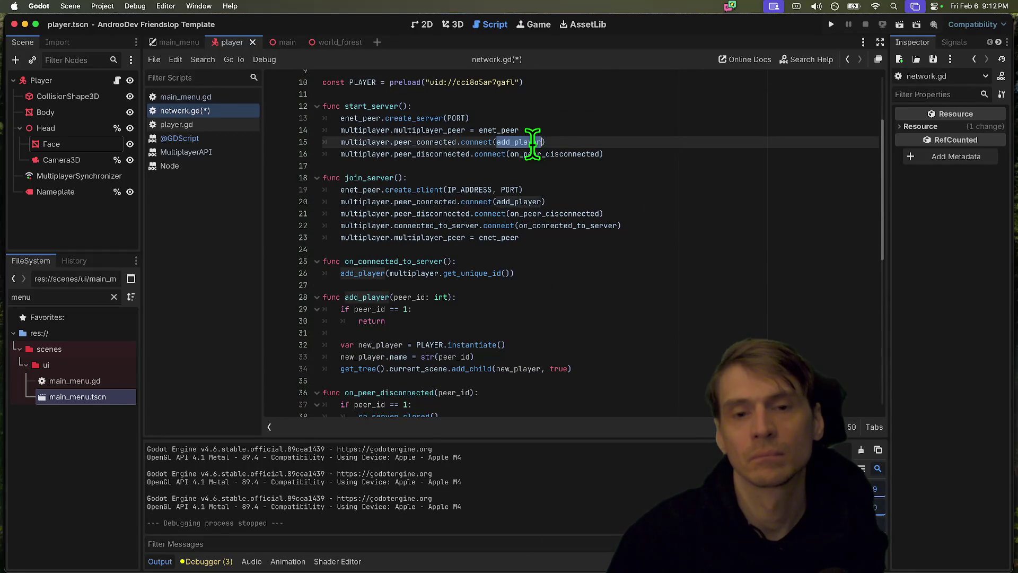
pyautogui.doubleClick(522, 202)
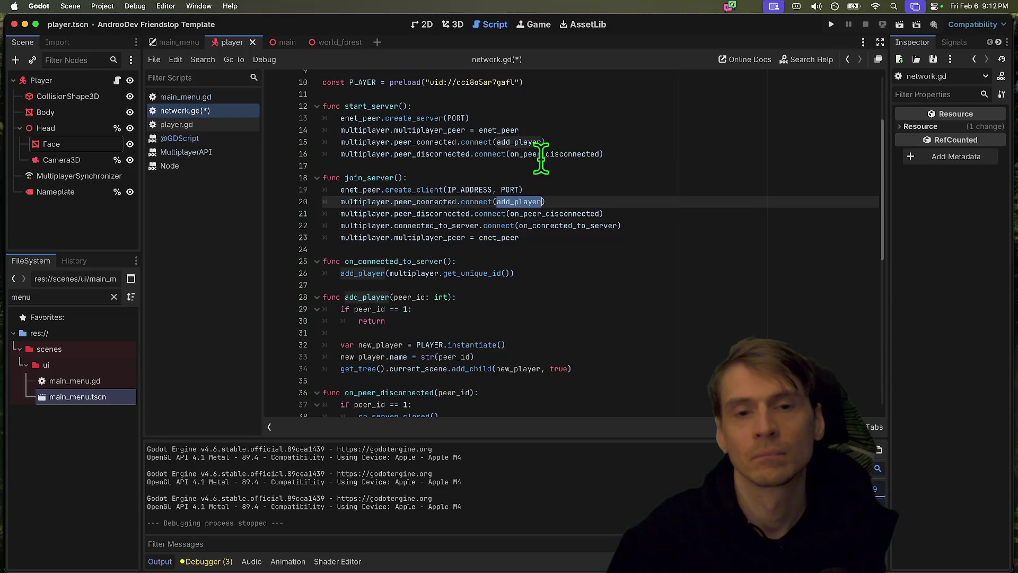
pyautogui.doubleClick(541, 153)
pyautogui.scroll(-2, 589, 244)
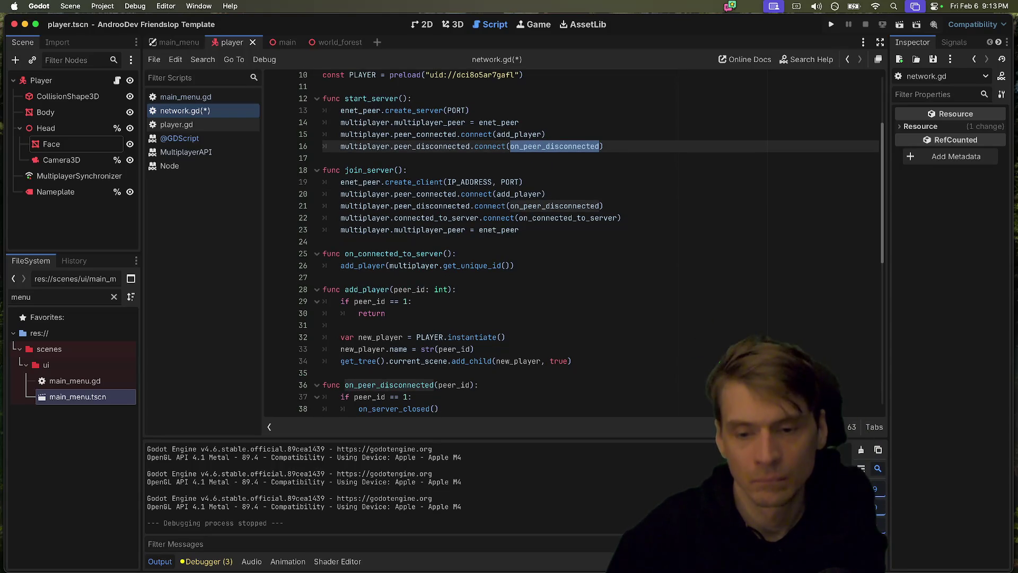
# Move the peer_id == 1 host check into remove_player and delete on_peer_disconnected
pyautogui.moveTo(720, 361); pyautogui.dragTo(261, 352)
pyautogui.press('super+c')
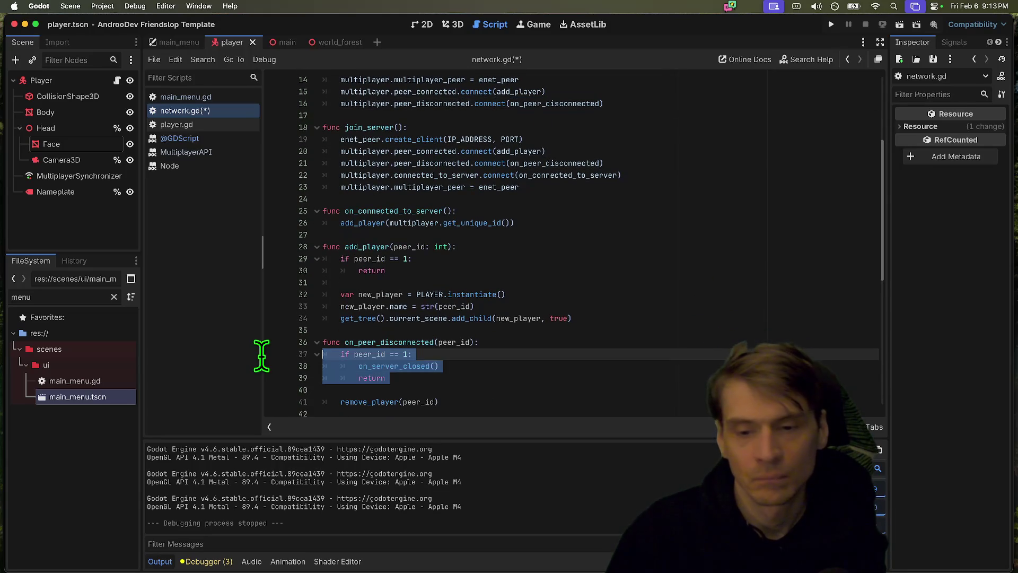
pyautogui.press('BackSpace')
pyautogui.press('Delete')
pyautogui.scroll(-5, 561, 341)
pyautogui.press('Down')
pyautogui.press('Down')
pyautogui.press('Down')
pyautogui.press('Return')
pyautogui.press('Up')
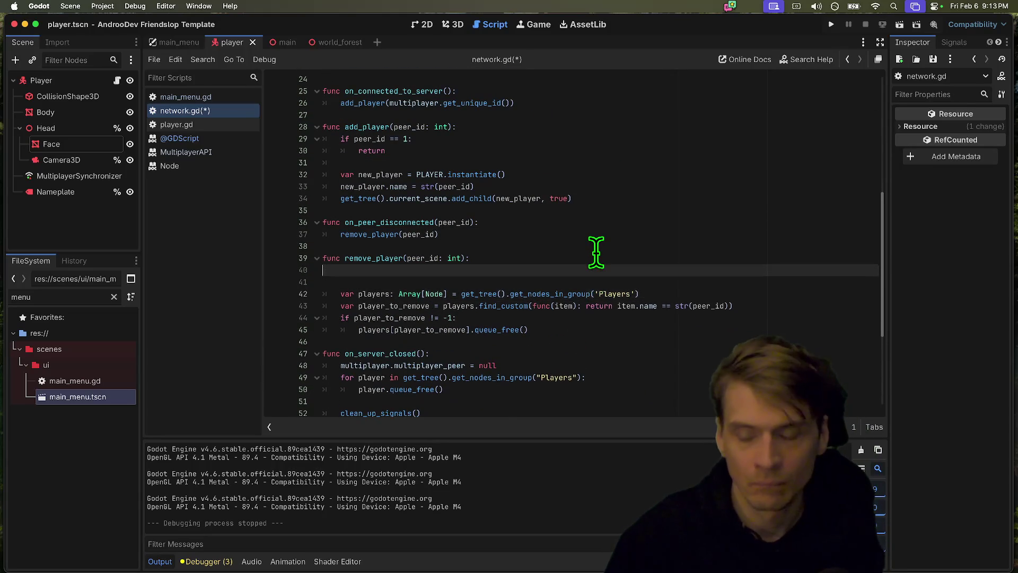
pyautogui.press('super+v')
pyautogui.moveTo(467, 234); pyautogui.dragTo(339, 210)
pyautogui.press('BackSpace')
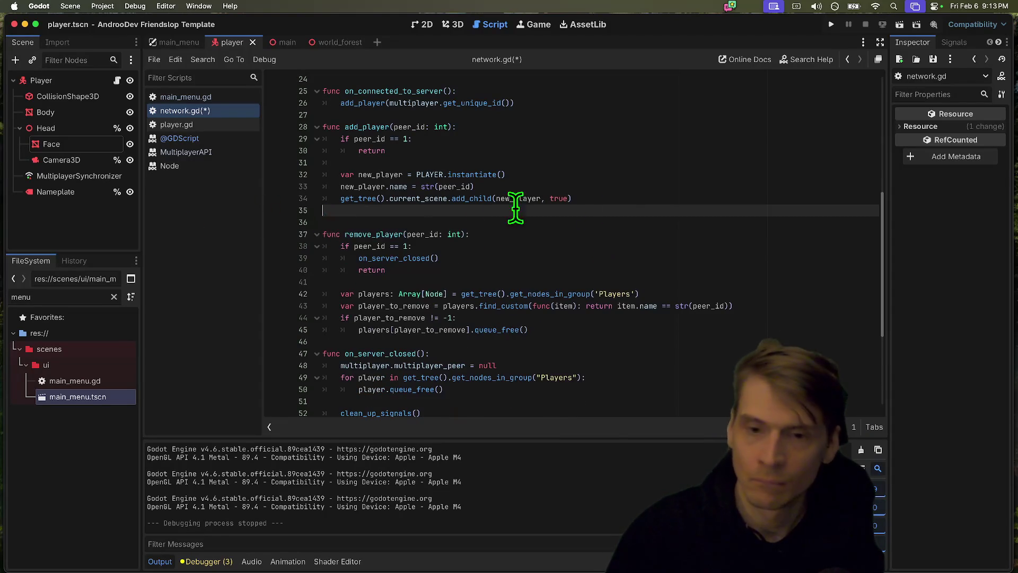
# Point both peer_disconnected.connect calls to remove_player and run the project, hitting a main_menu.gd parser error
pyautogui.doubleClick(349, 222)
pyautogui.press('super+c')
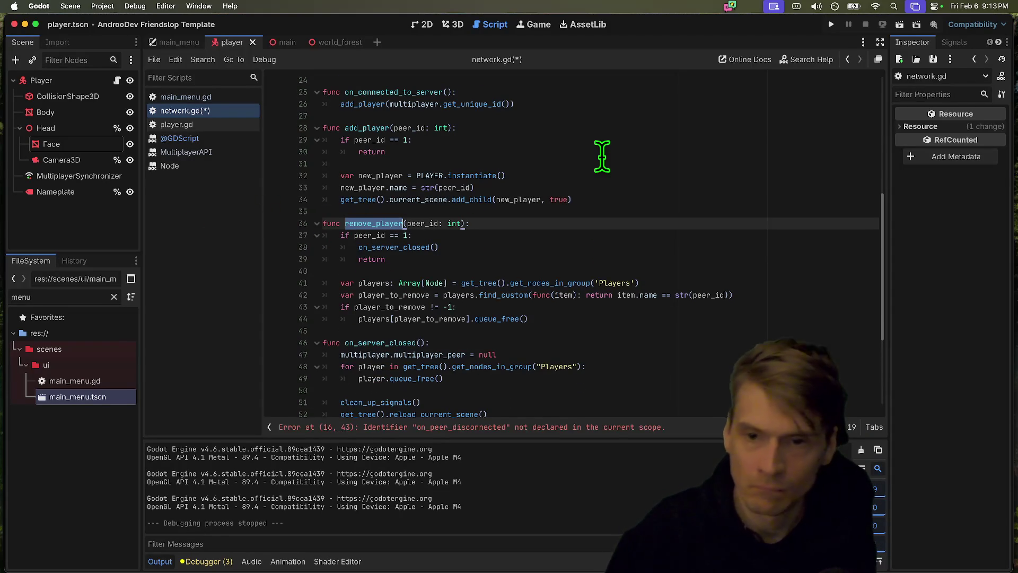
pyautogui.scroll(4, 603, 156)
pyautogui.doubleClick(556, 120)
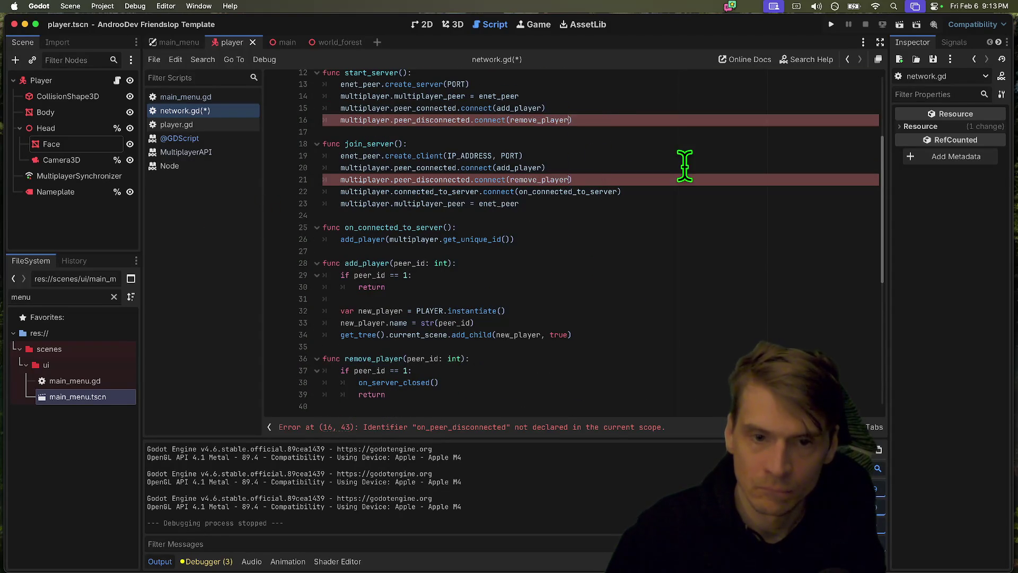
pyautogui.scroll(-8, 682, 164)
pyautogui.doubleClick(555, 311)
pyautogui.press('super+v')
pyautogui.scroll(5, 688, 301)
pyautogui.moveTo(687, 297); pyautogui.dragTo(610, 274)
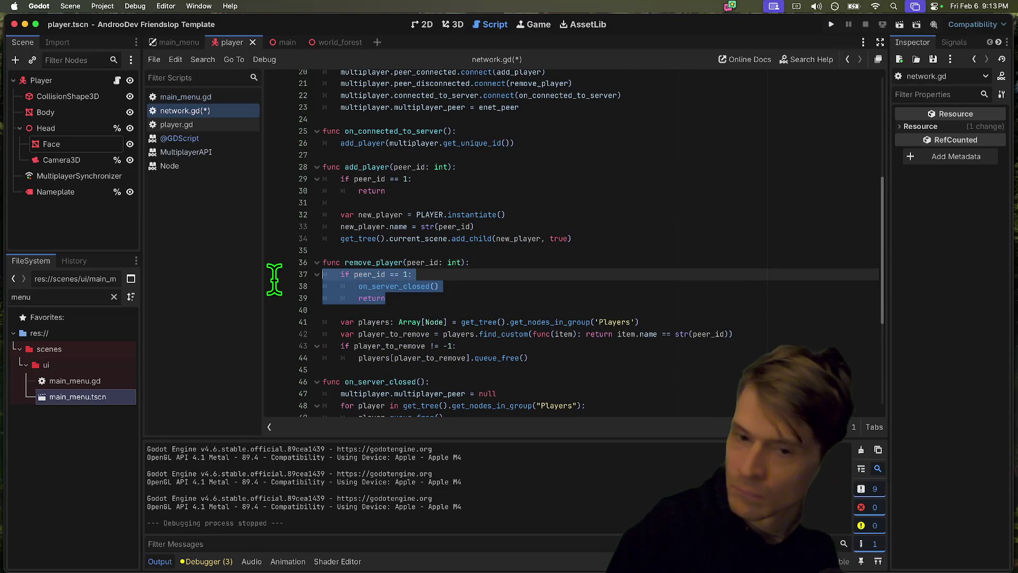
pyautogui.click(595, 299)
pyautogui.scroll(-2, 594, 298)
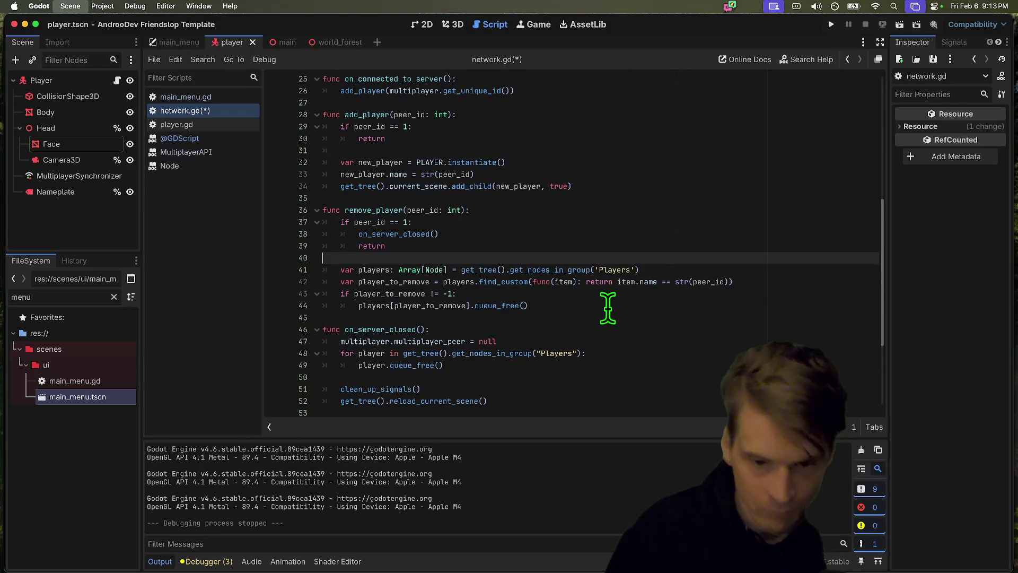
pyautogui.press('super+b')
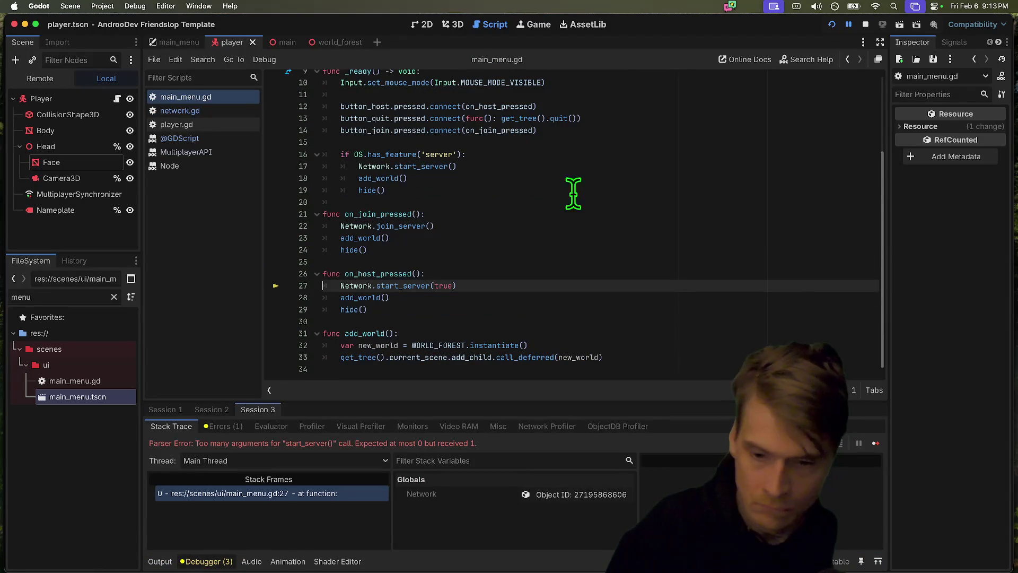
# Stop the game and strip on_host_pressed, the button_host connection and variable from main_menu.gd, then save
pyautogui.click(865, 25)
pyautogui.moveTo(324, 322)
pyautogui.mouseDown()
pyautogui.moveTo(285, 284)
pyautogui.moveTo(286, 274)
pyautogui.mouseUp()
pyautogui.press('BackSpace')
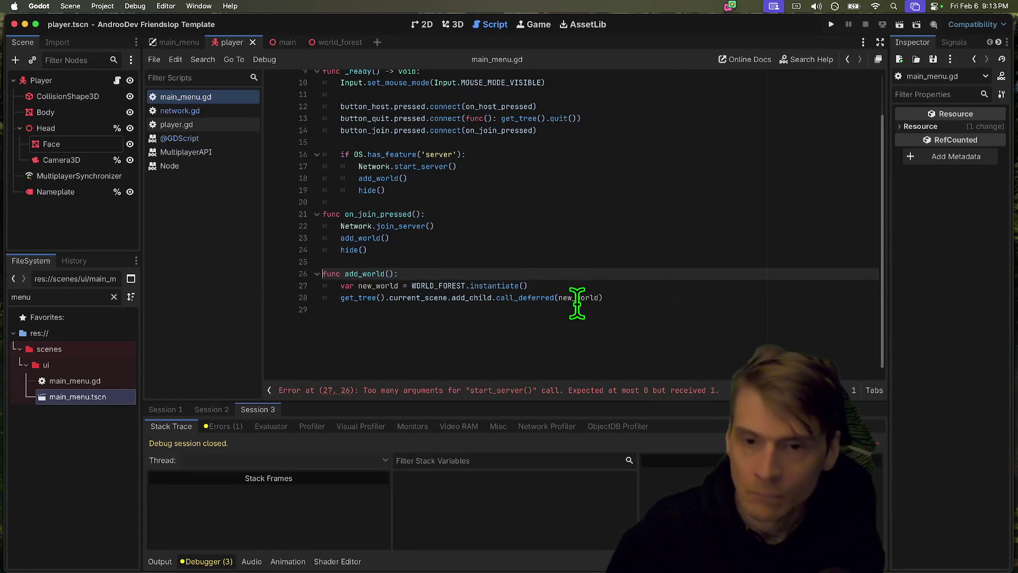
pyautogui.scroll(3, 578, 255)
pyautogui.click(595, 201)
pyautogui.press('Delete')
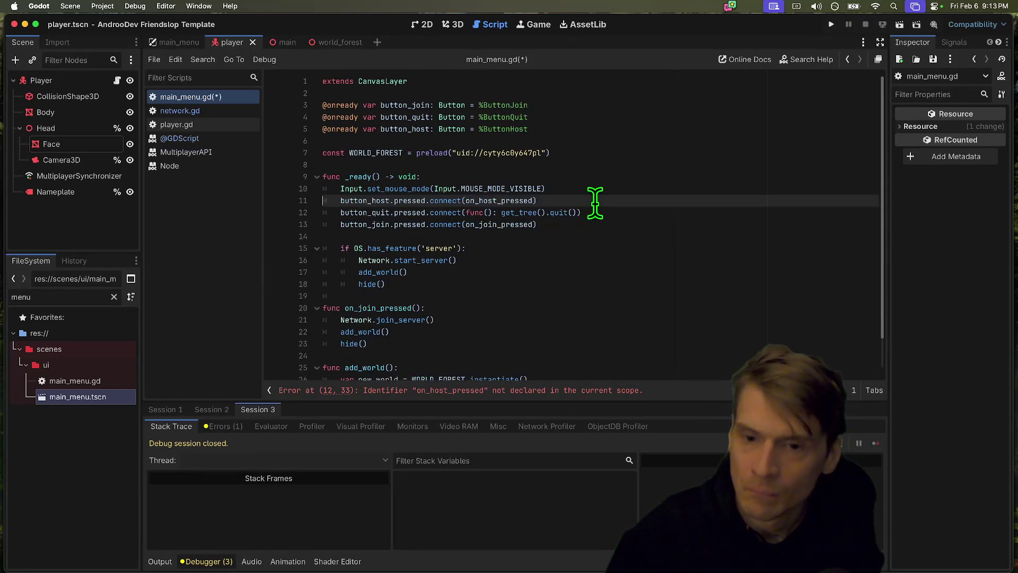
pyautogui.hotkey('shift', 'End')
pyautogui.press('Delete')
pyautogui.tripleClick(608, 129)
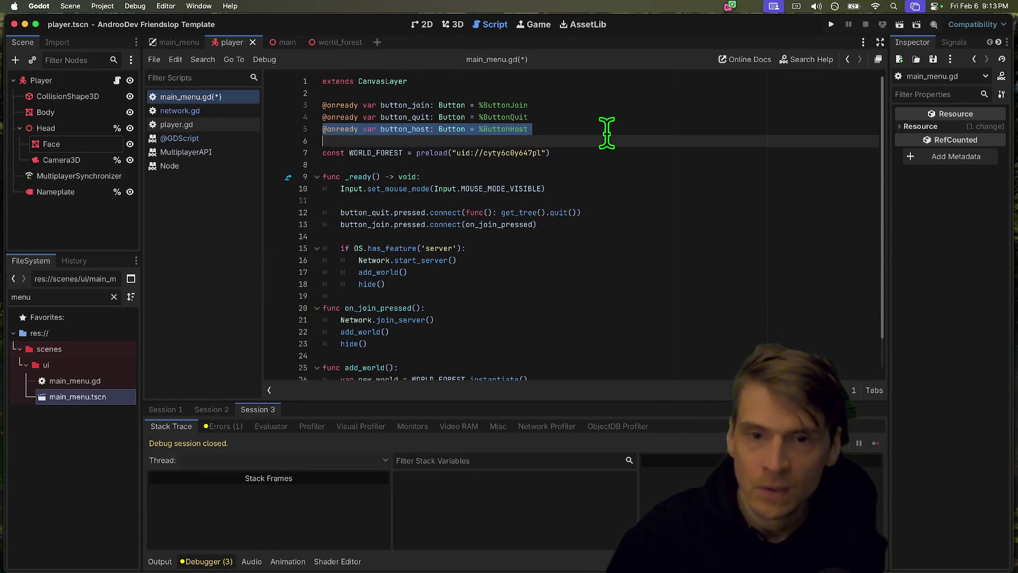
pyautogui.press('BackSpace')
pyautogui.click(692, 318)
pyautogui.hotkey('ctrl', 's')
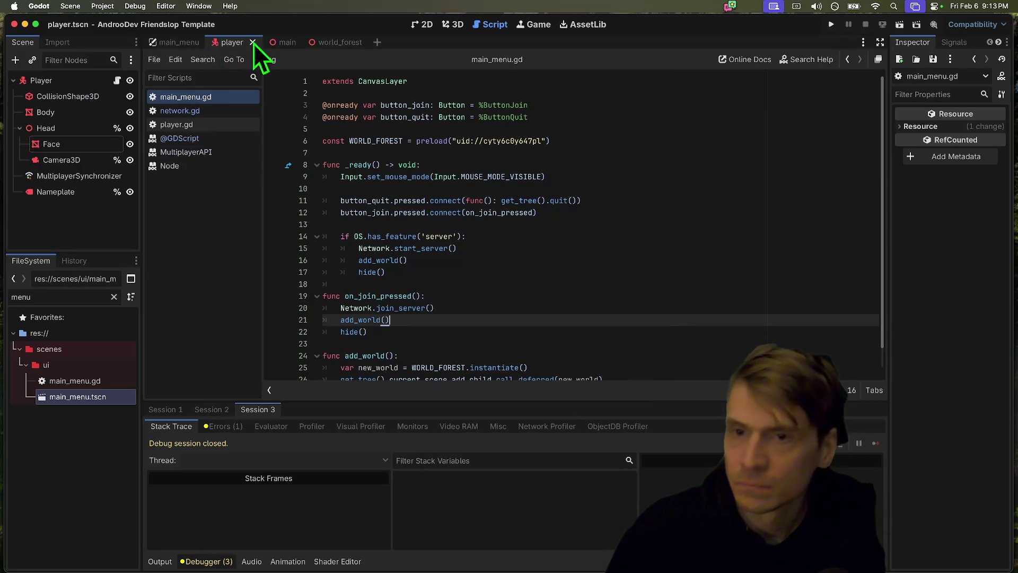
# Delete the ButtonHost node from the main_menu scene and run the project instances
pyautogui.click(161, 42)
pyautogui.rightClick(71, 177)
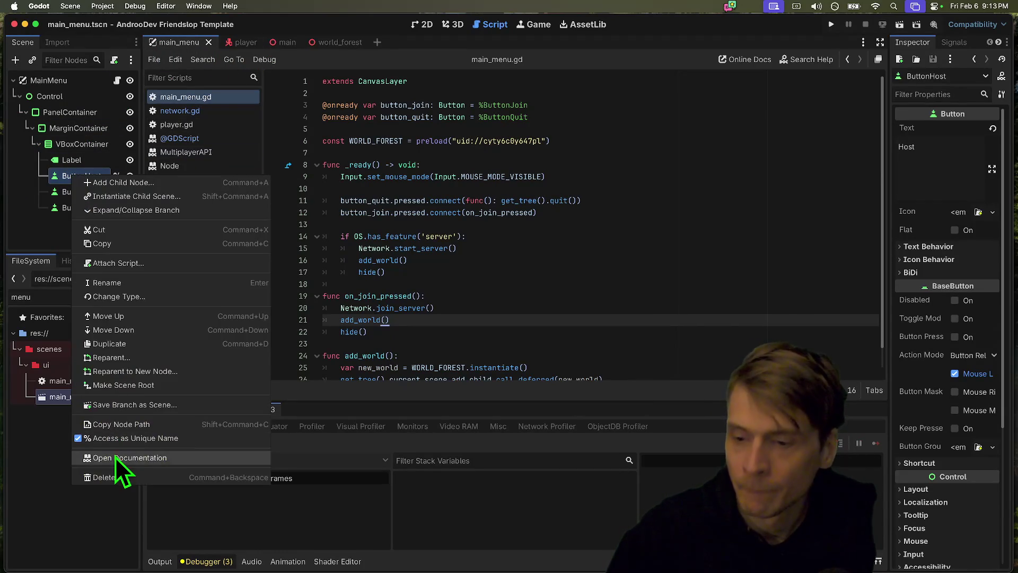
pyautogui.click(116, 476)
pyautogui.press('Return')
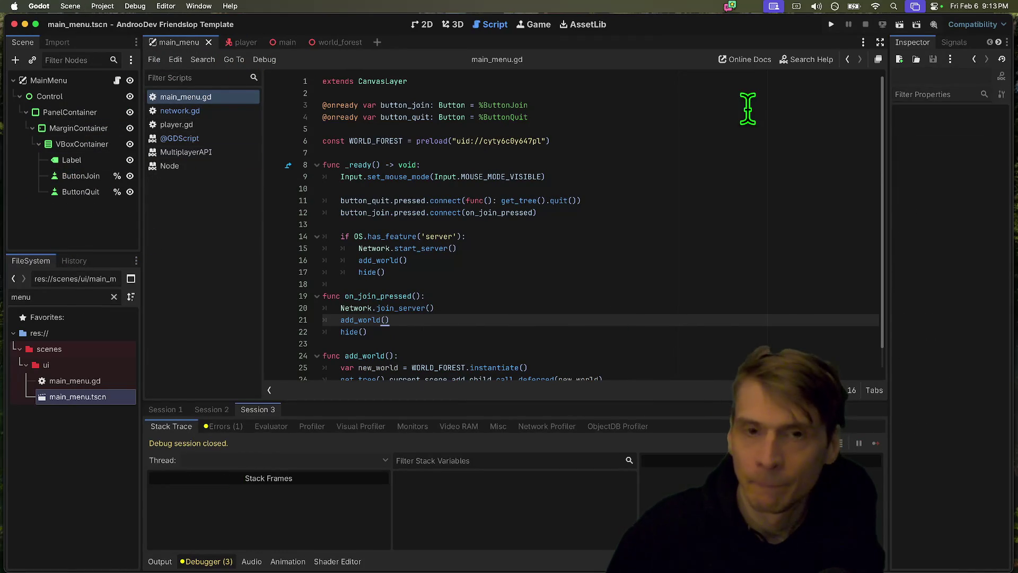
pyautogui.press('super+b')
pyautogui.moveTo(525, 199); pyautogui.dragTo(329, 139)
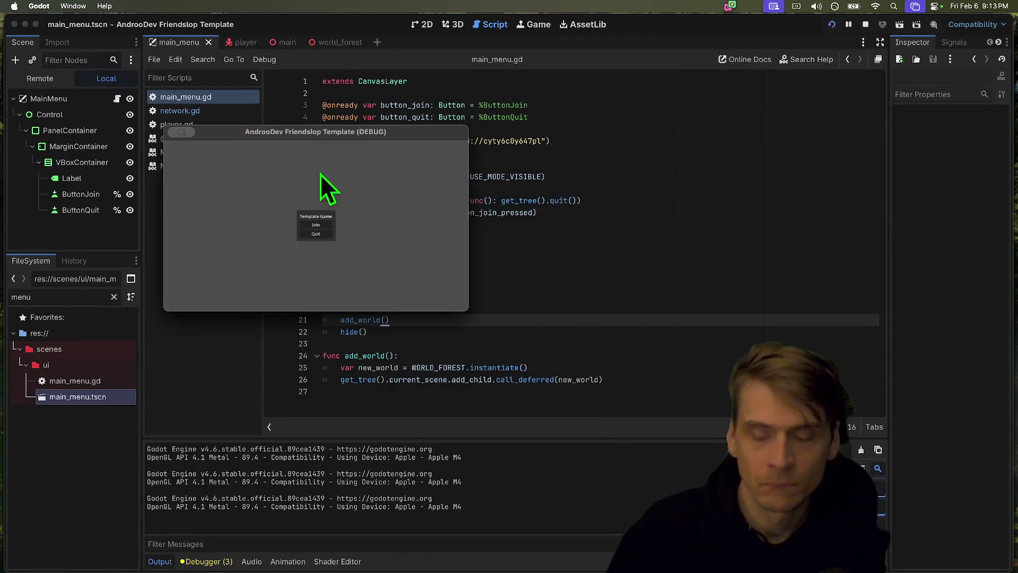
# Rearrange the running game windows, then close them to stop the debug session
pyautogui.moveTo(466, 200); pyautogui.dragTo(220, 337)
pyautogui.click(345, 256)
pyautogui.press('super+Tab')
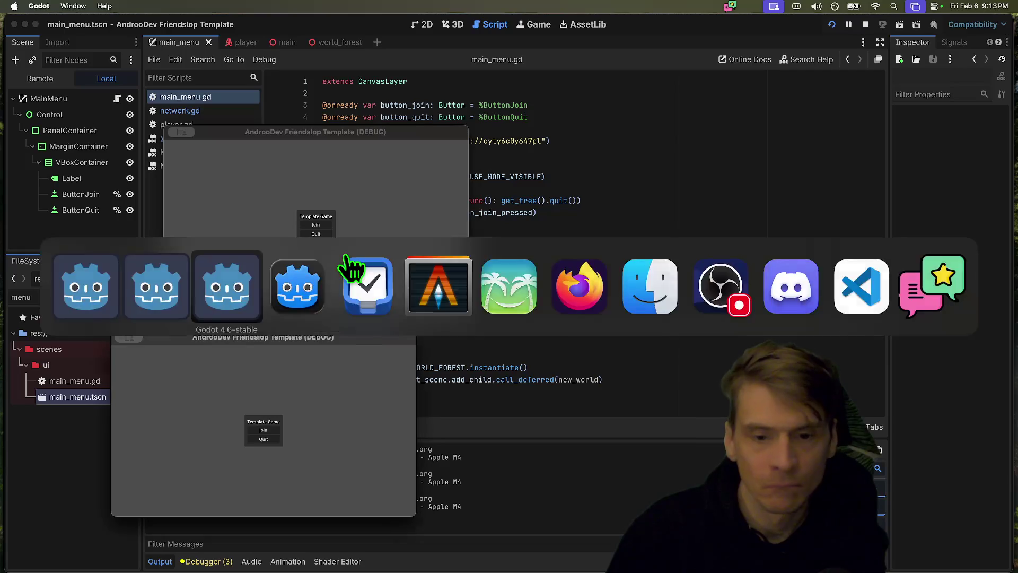
pyautogui.press('super+q')
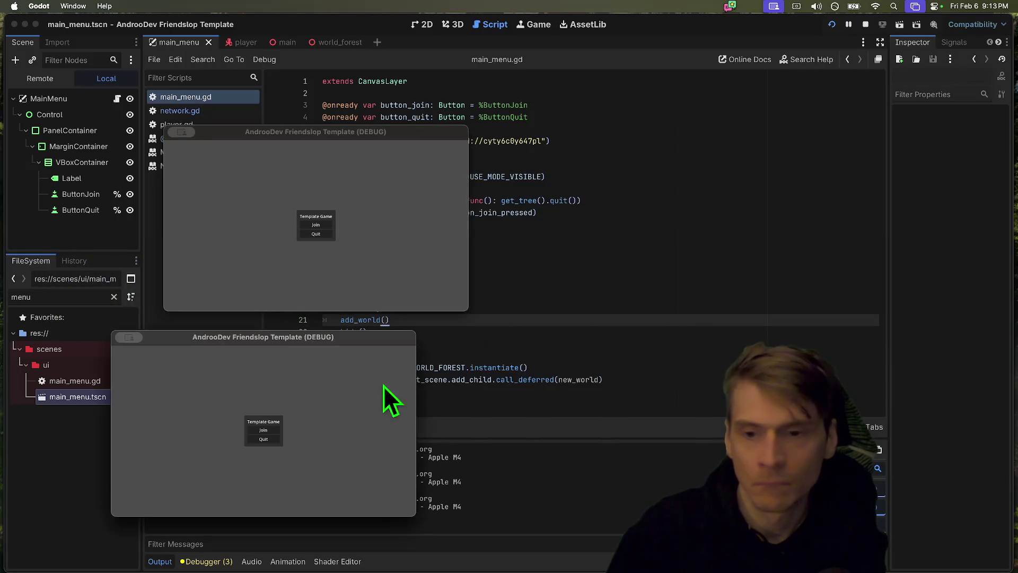
pyautogui.press('super+q')
pyautogui.press('super+q')
# Give run instance 1 the feature tag 'server' in Debug > Customize Run Instances
pyautogui.click(134, 6)
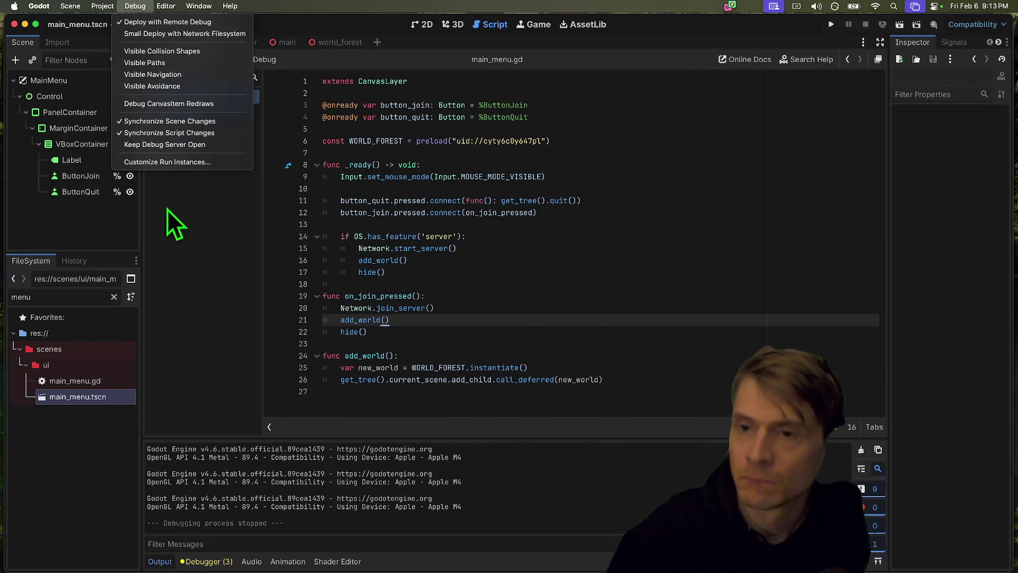
pyautogui.click(189, 163)
pyautogui.click(635, 211)
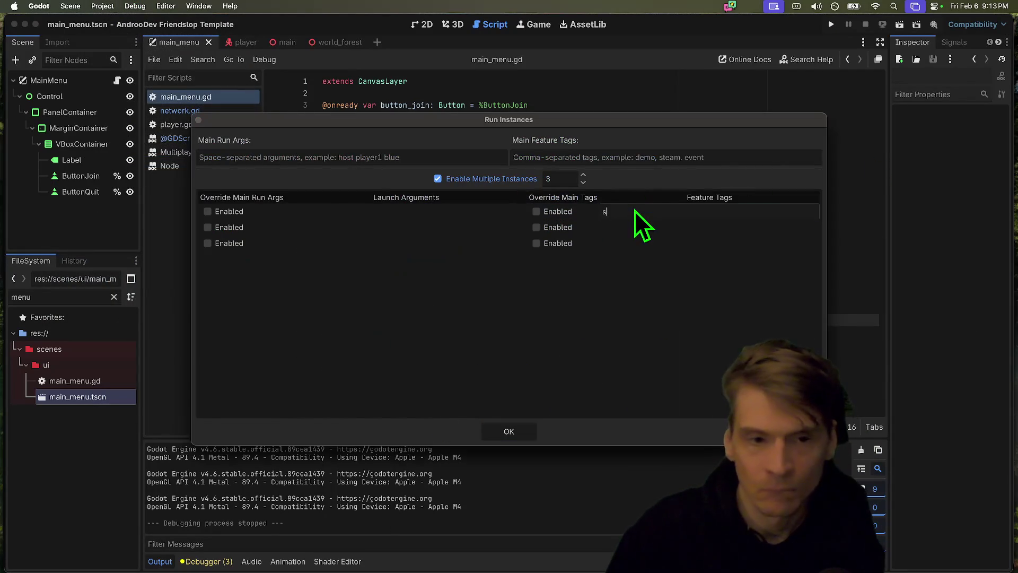
pyautogui.write('server')
pyautogui.press('Return')
pyautogui.click(533, 431)
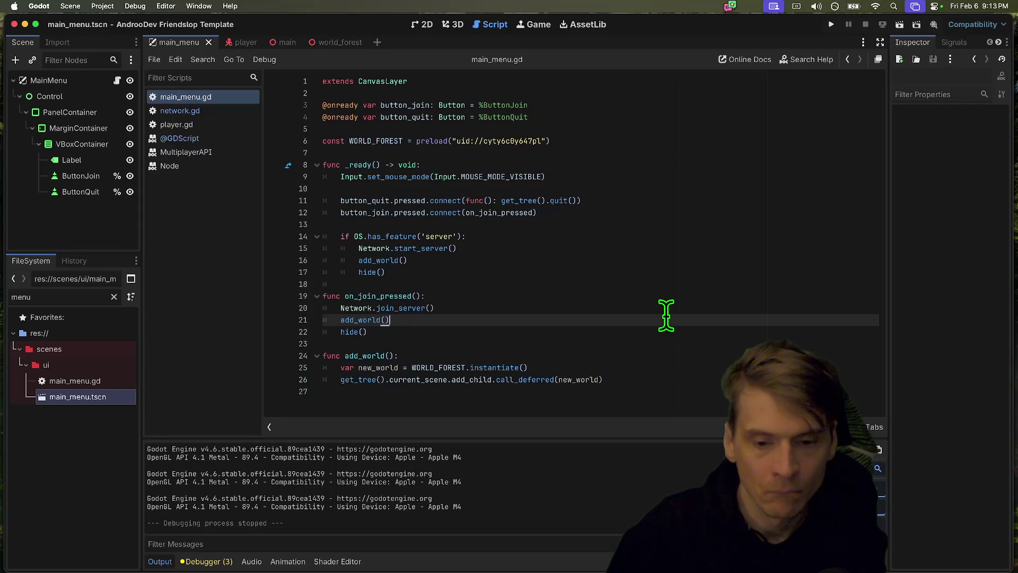
# Run the project again and join the game from two client windows
pyautogui.press('super+b')
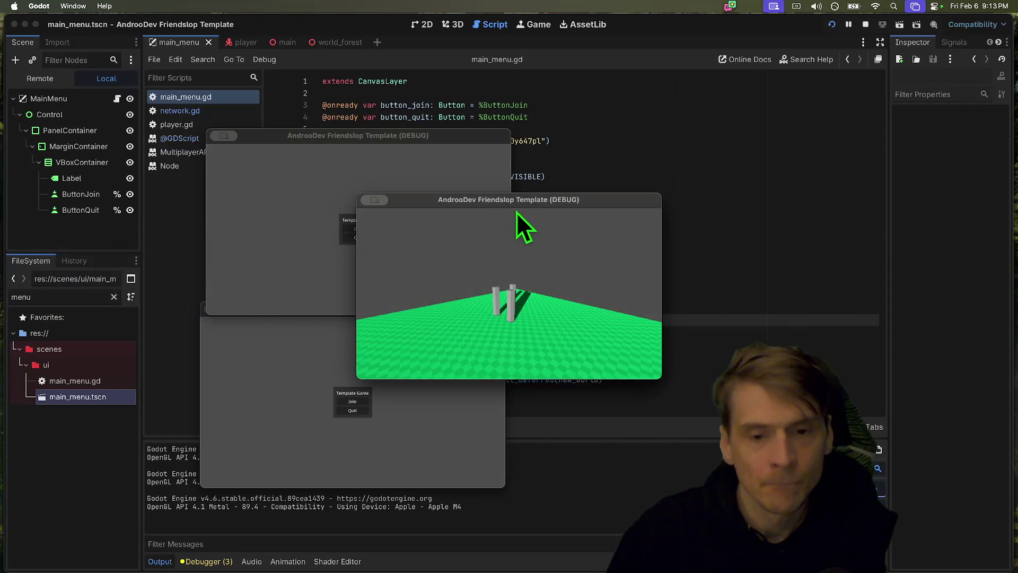
pyautogui.click(361, 228)
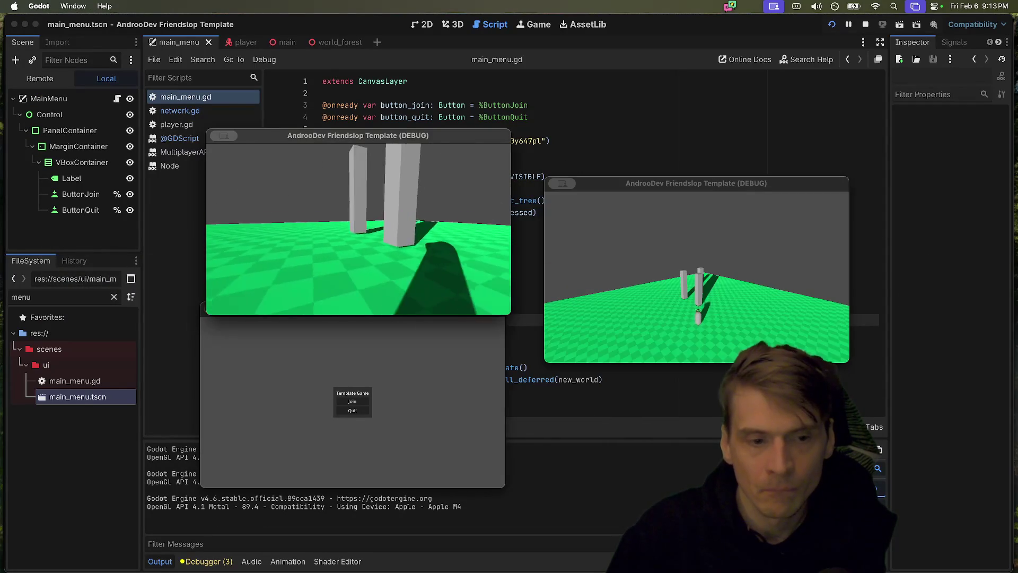
pyautogui.click(385, 397)
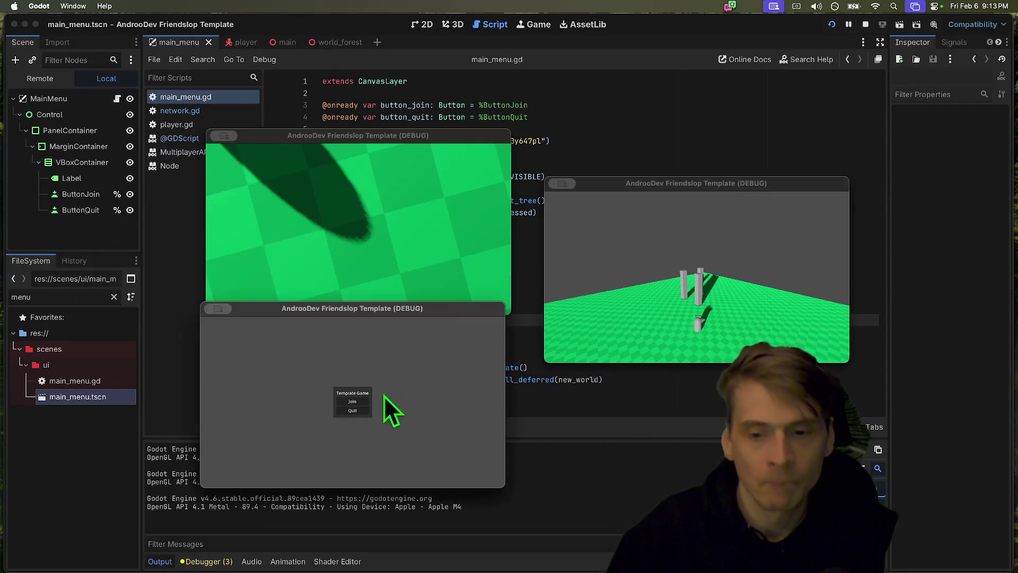
pyautogui.click(345, 405)
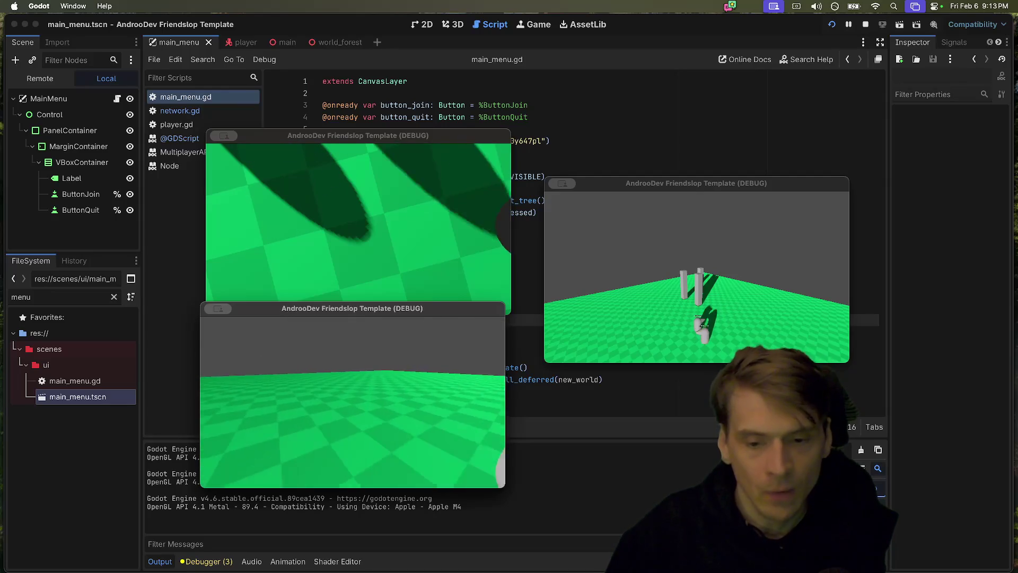
# Walk the players in both client windows toward each other's capsules
pyautogui.press('w')
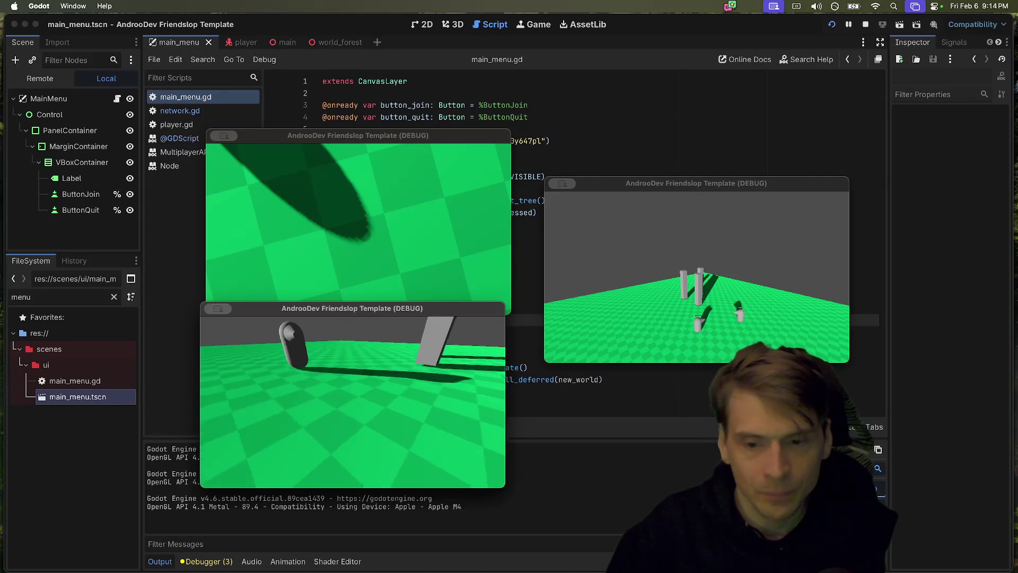
pyautogui.press('w')
pyautogui.press('w')
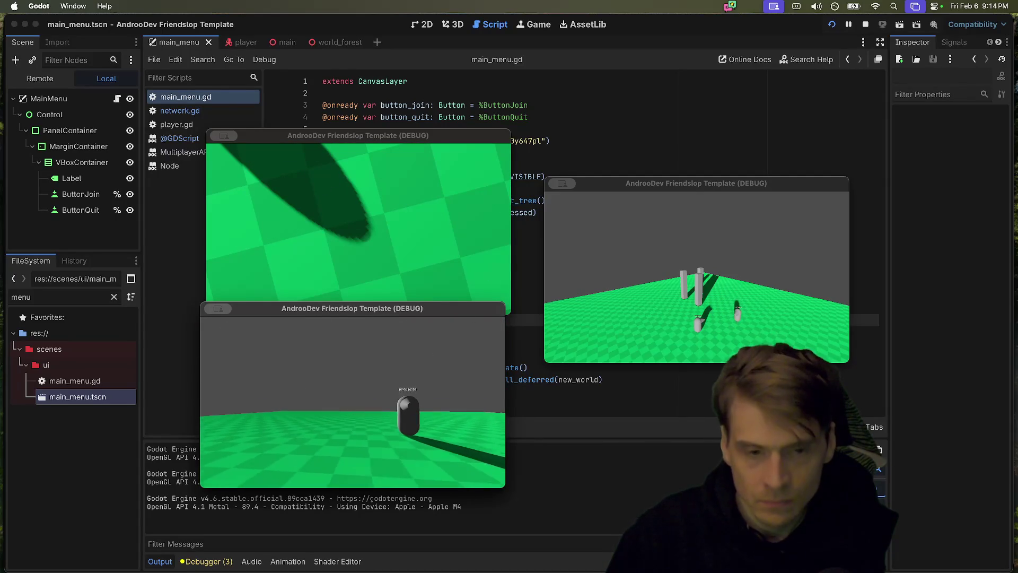
pyautogui.press('w')
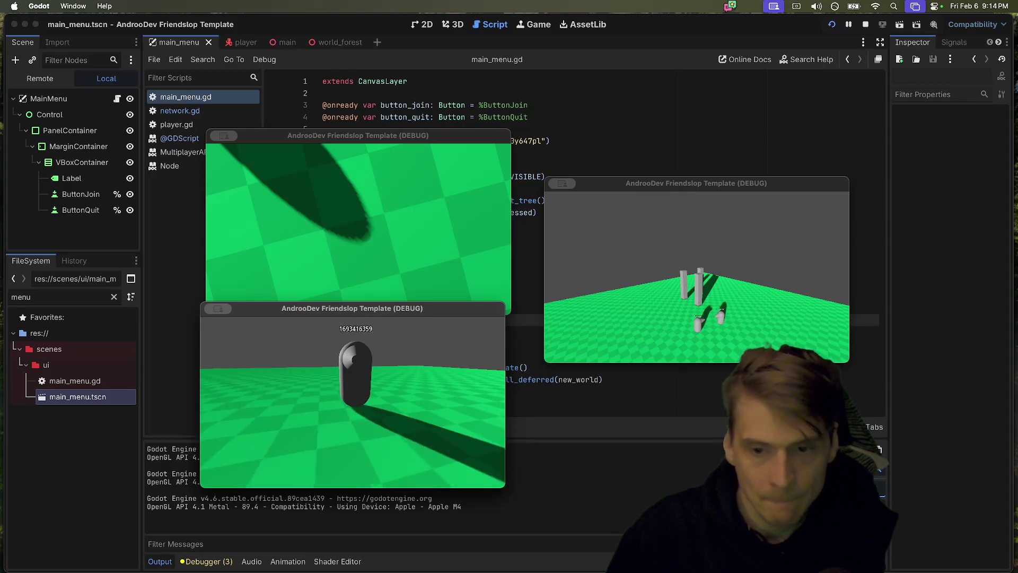
pyautogui.click(352, 297)
pyautogui.press('a')
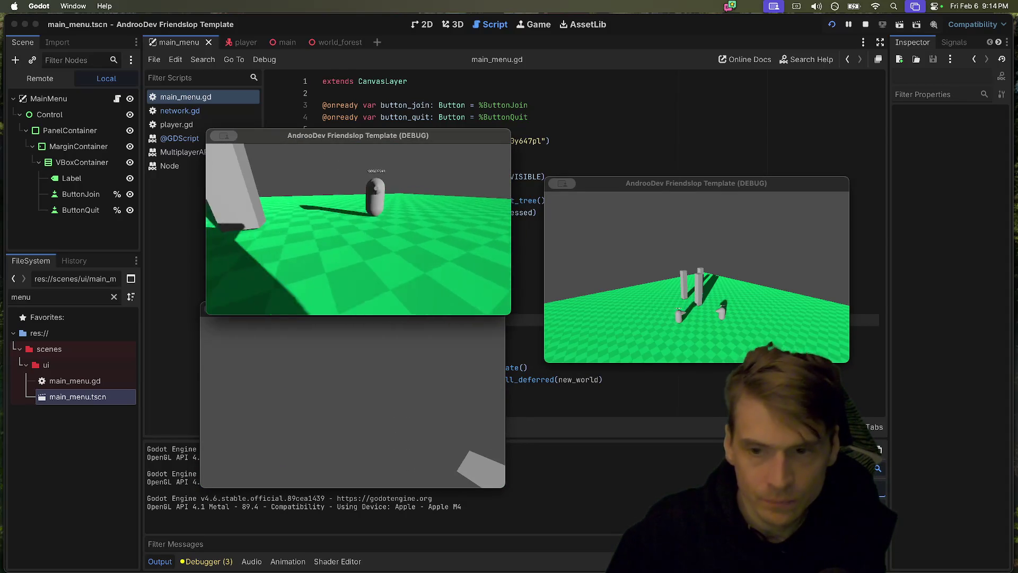
pyautogui.press('w')
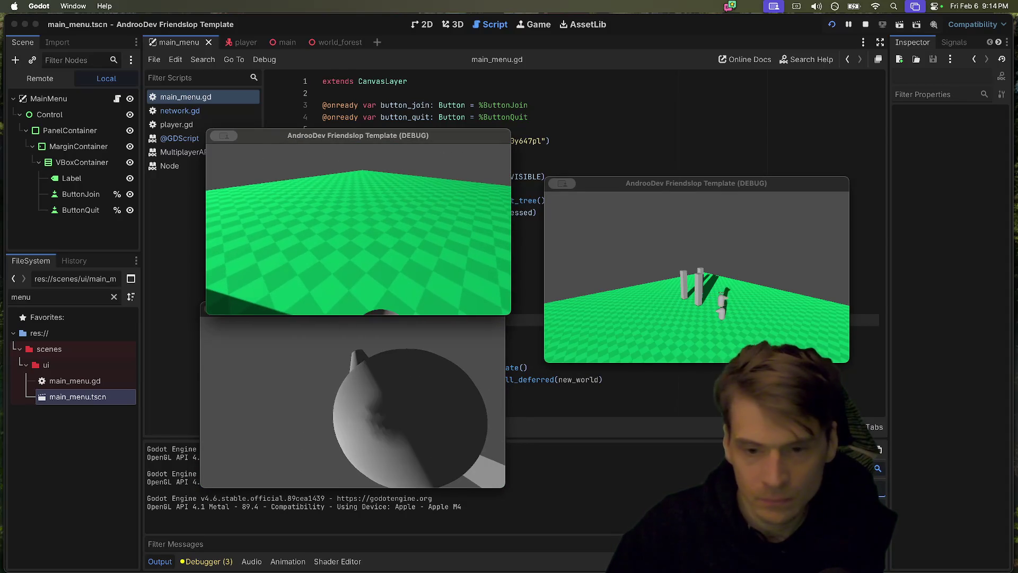
pyautogui.press('a')
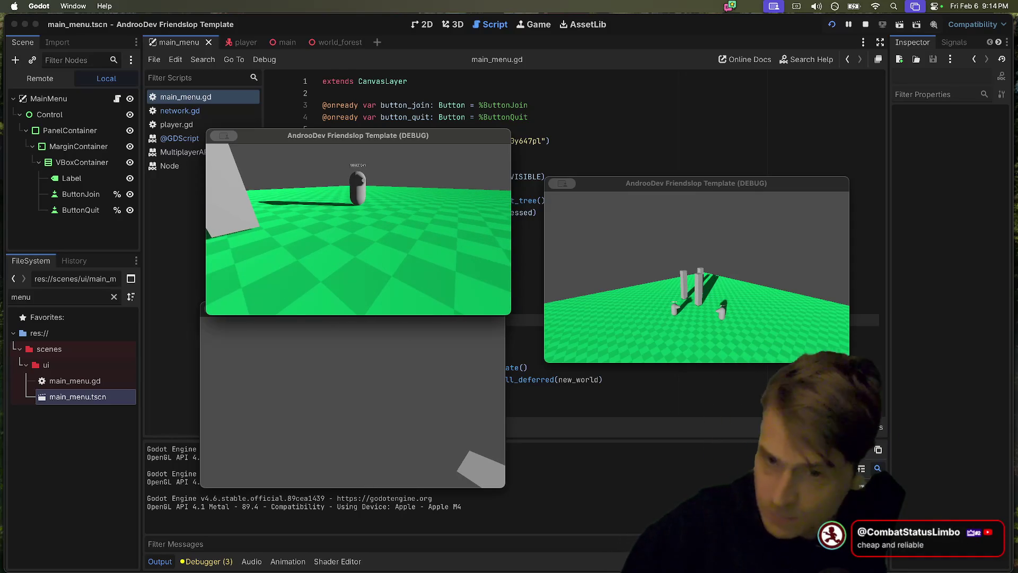
# Move the lower window's player beside the dark pillar, bringing the other player into view
pyautogui.click(352, 336)
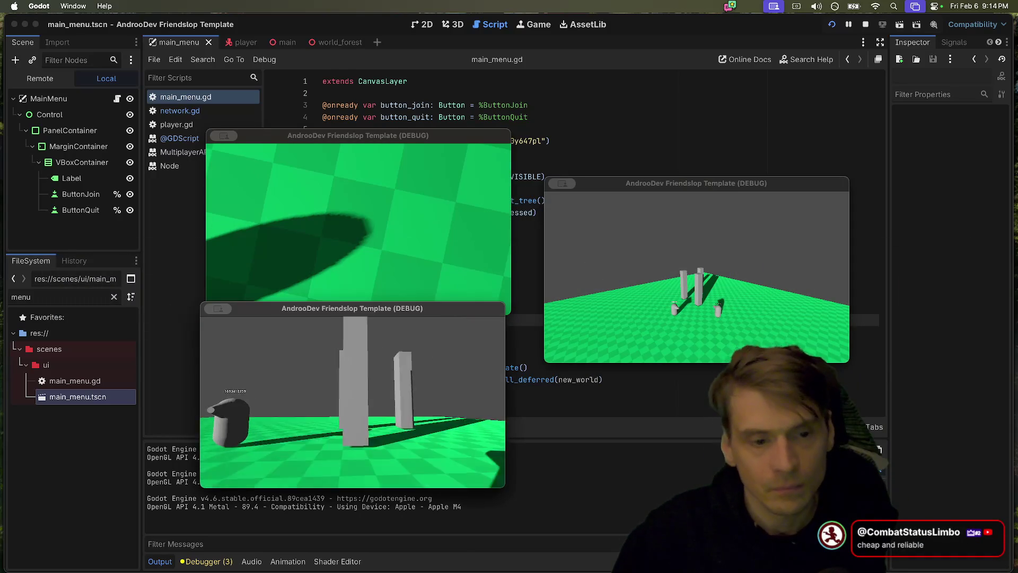
pyautogui.press('a')
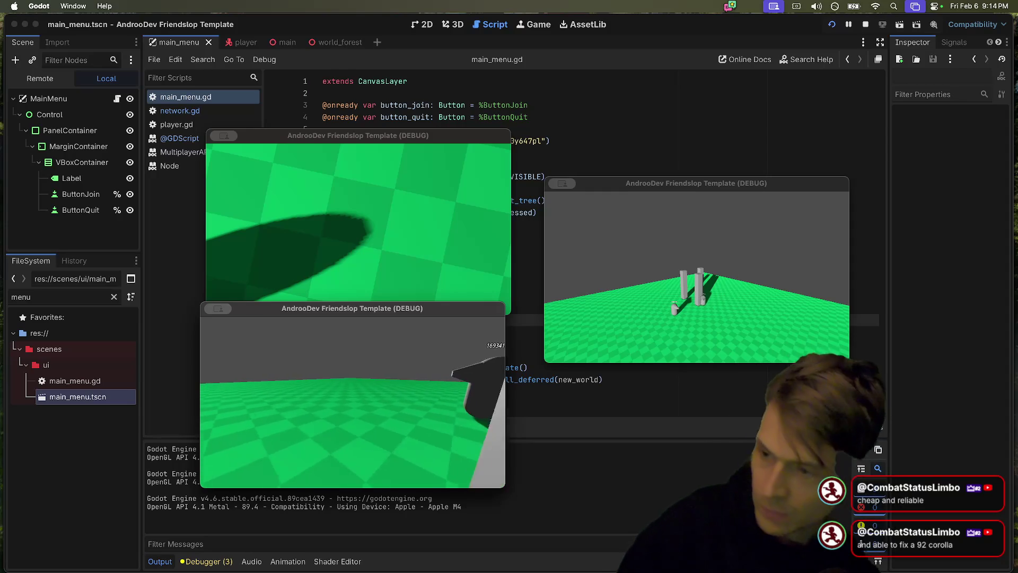
pyautogui.press('w')
pyautogui.press('a')
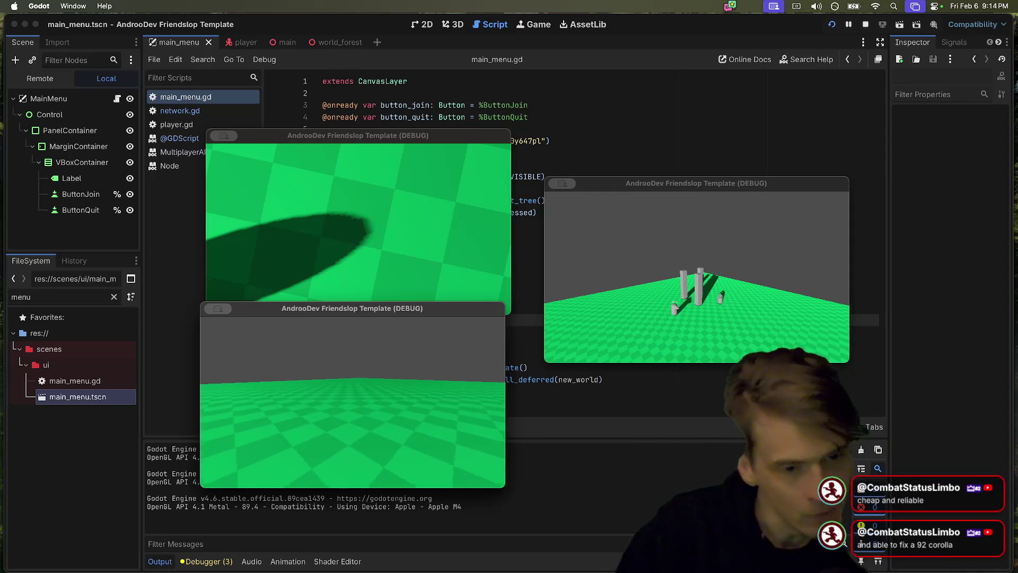
pyautogui.press('w')
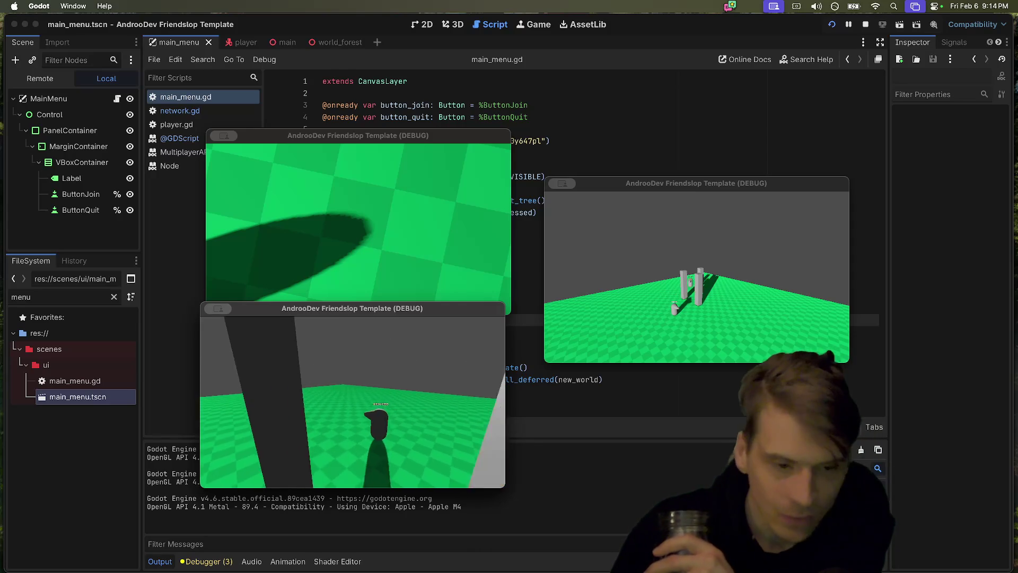
pyautogui.press('super+Tab')
pyautogui.press('super+Tab')
pyautogui.press('super+Tab')
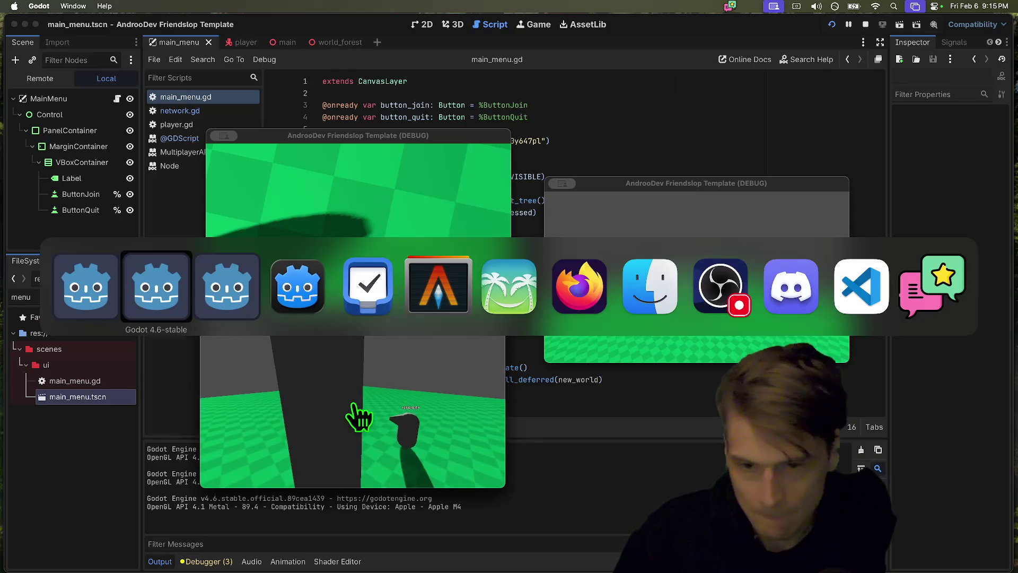
# In Firefox, search 'overwatch characters' in a new tab
pyautogui.press('super+Tab')
pyautogui.press('super+t')
pyautogui.write('overwatch')
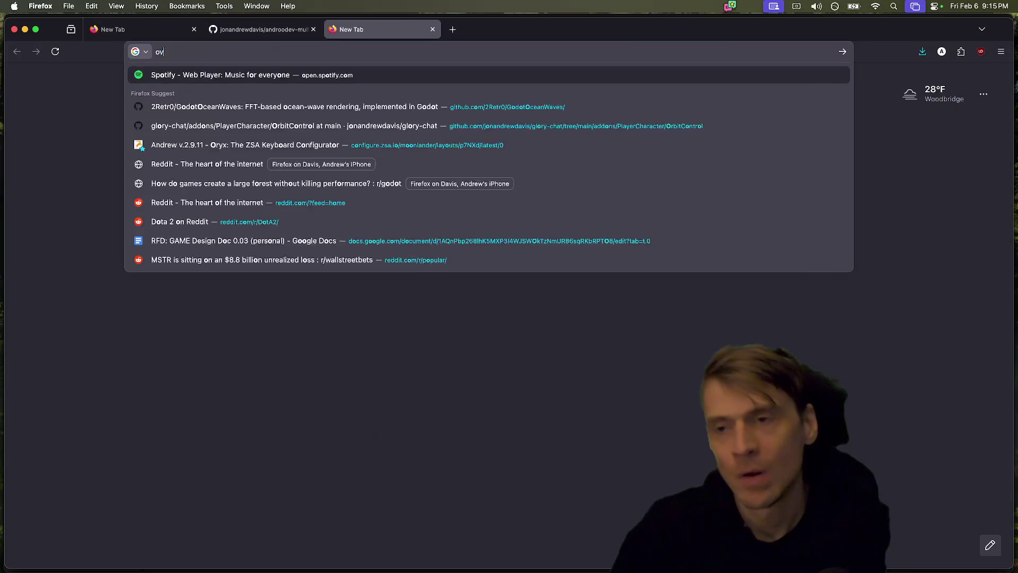
pyautogui.write('ac')
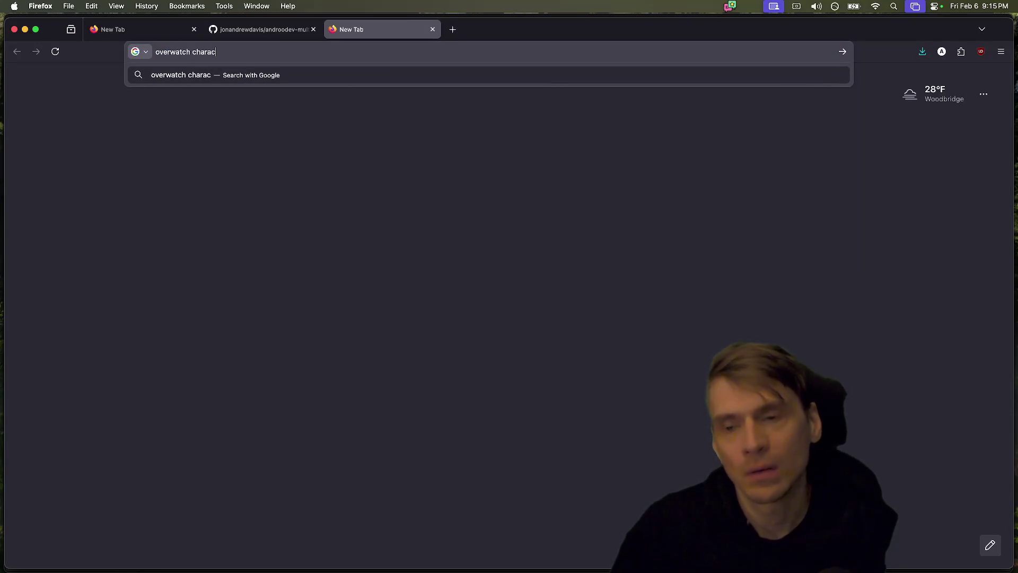
pyautogui.write('s')
pyautogui.press('Return')
# Search 'tf2' in another tab, open the TF2 group image, then return to the Overwatch results
pyautogui.press('super+t')
pyautogui.write('tf')
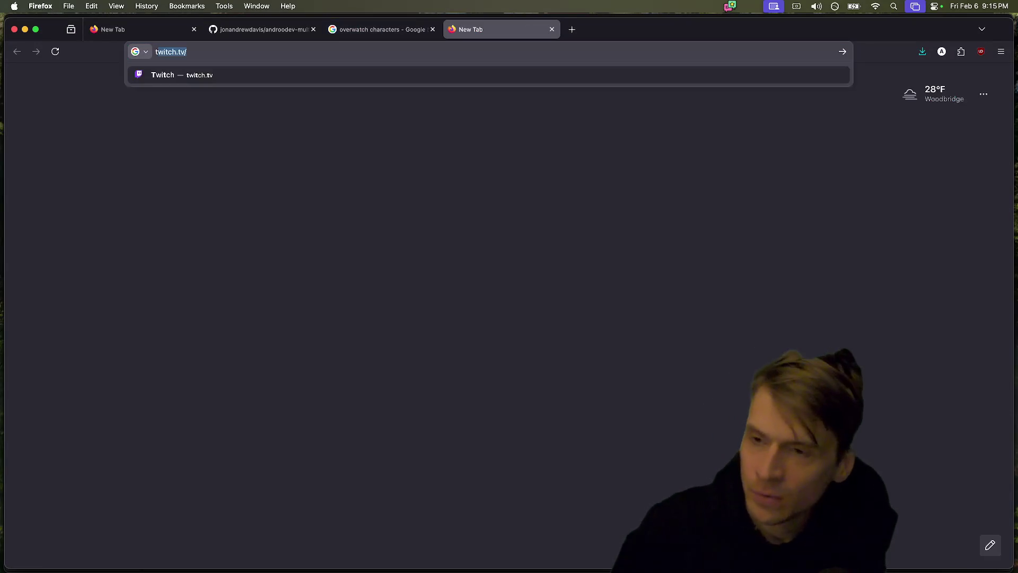
pyautogui.write('2')
pyautogui.press('Return')
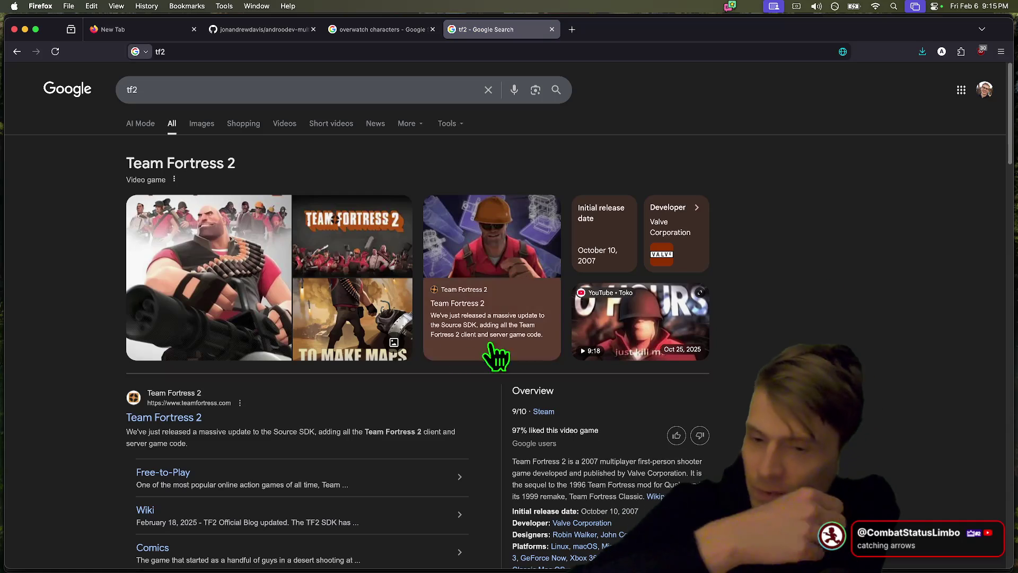
pyautogui.click(202, 123)
pyautogui.scroll(-3, 887, 222)
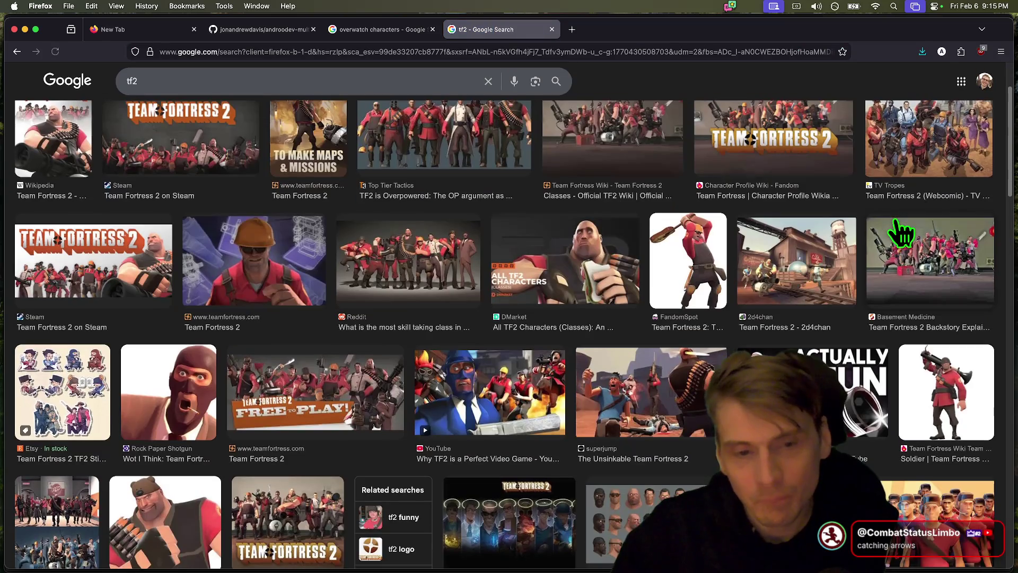
pyautogui.scroll(-5, 885, 218)
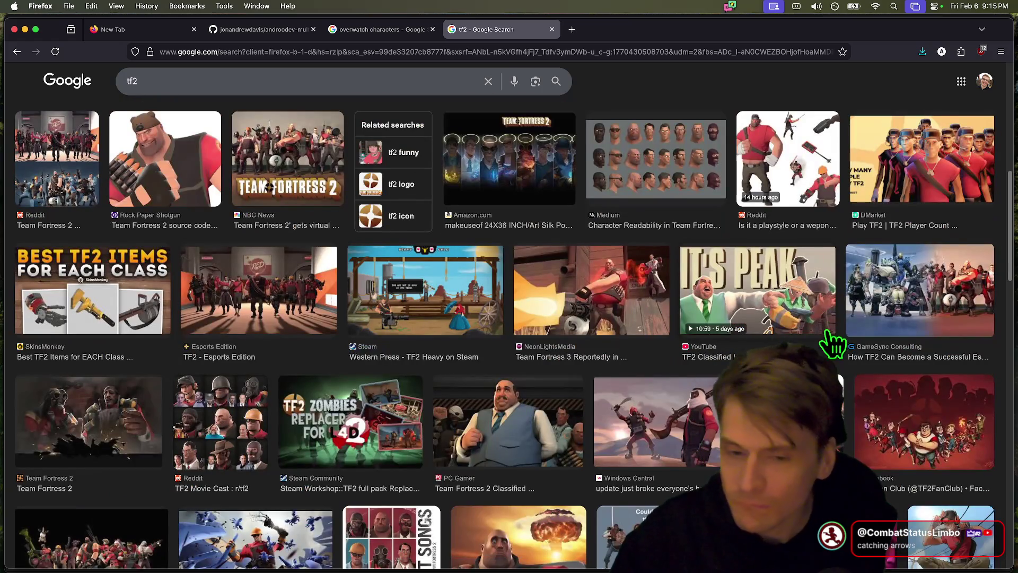
pyautogui.scroll(-7, 833, 345)
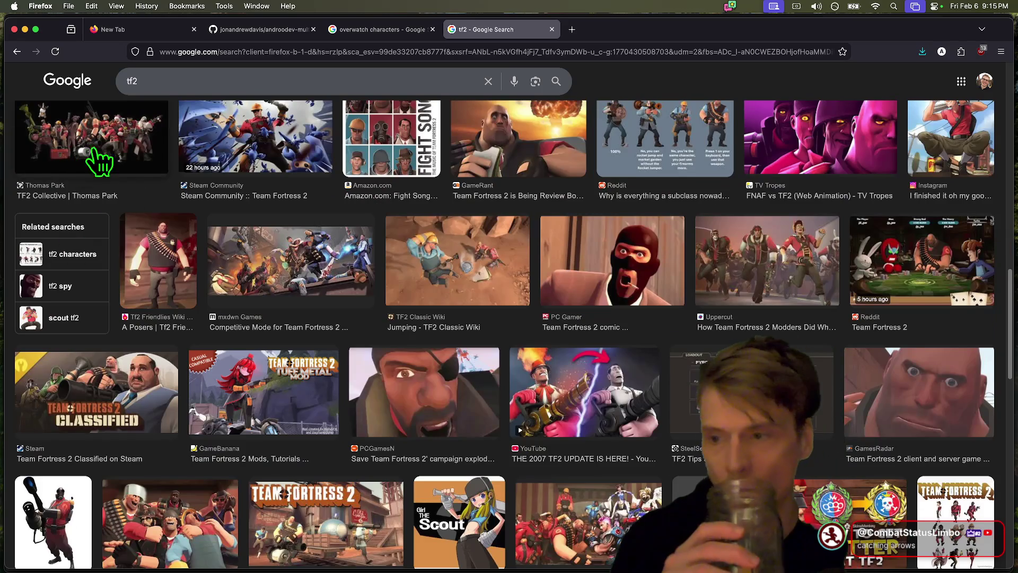
pyautogui.click(94, 166)
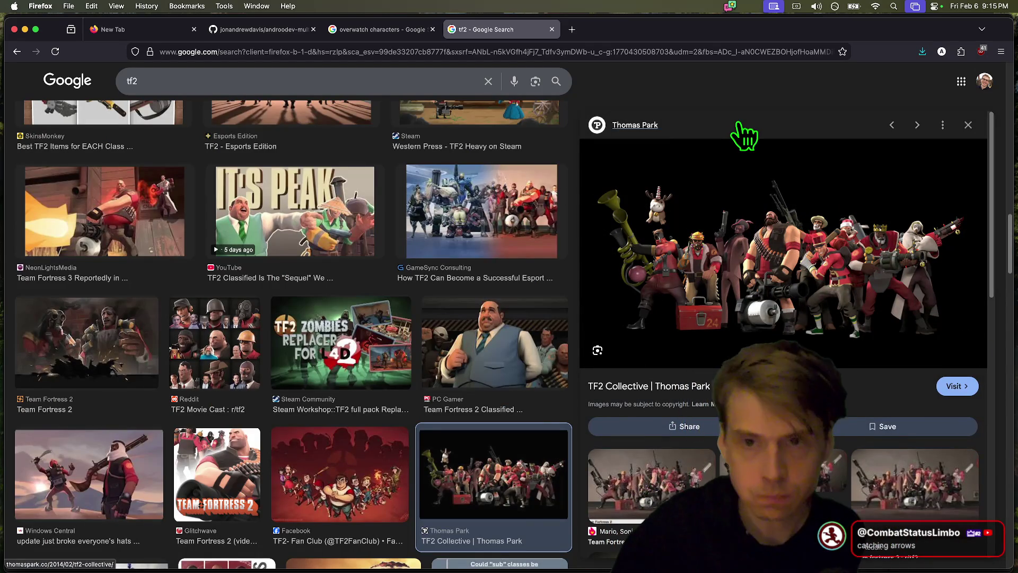
pyautogui.hotkey('ctrl', 'shift', 'Tab')
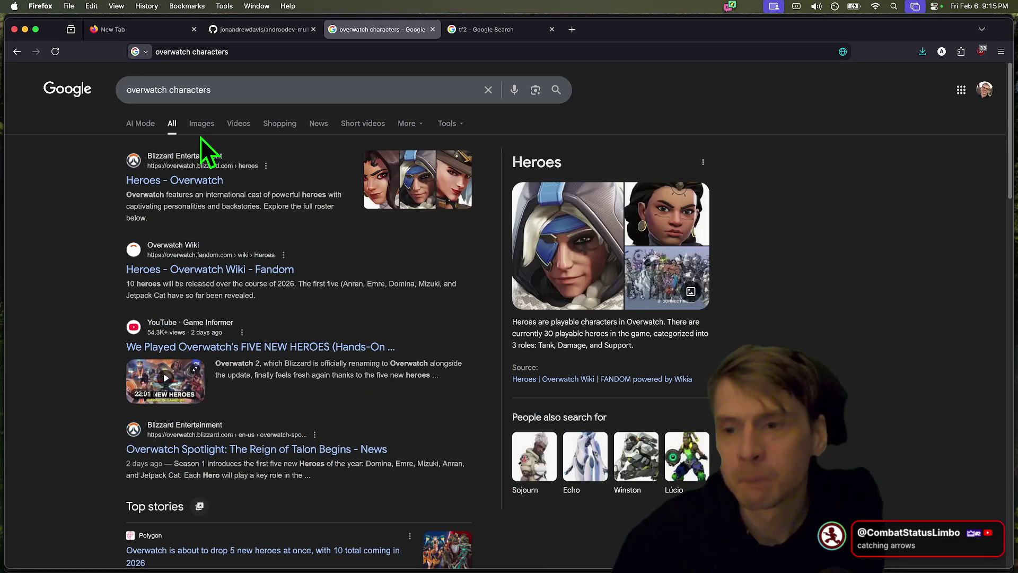
# Preview the Overwatch ALL CHARACTERS roster image, flipping between it and the tf2 tab
pyautogui.click(201, 123)
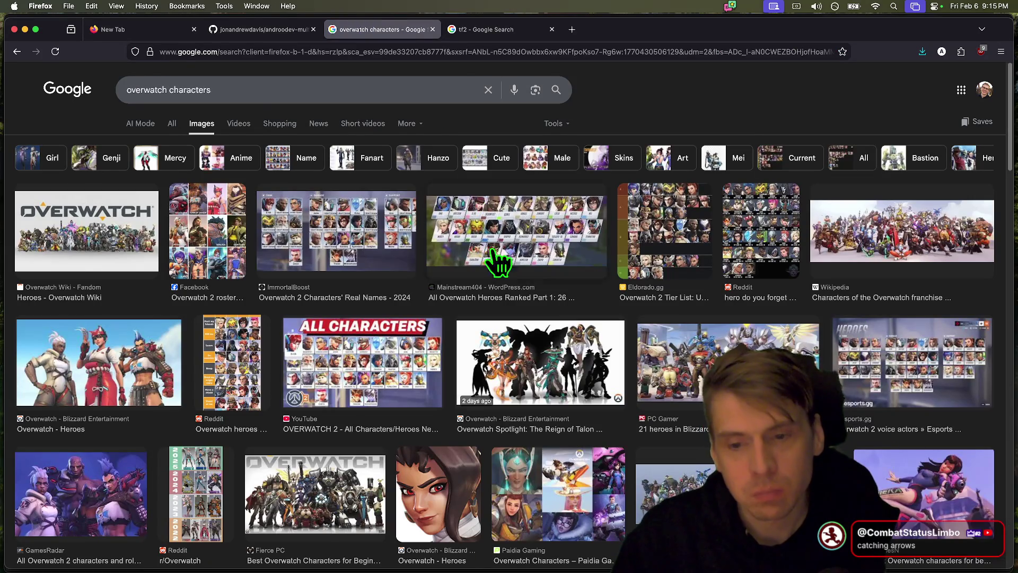
pyautogui.click(339, 389)
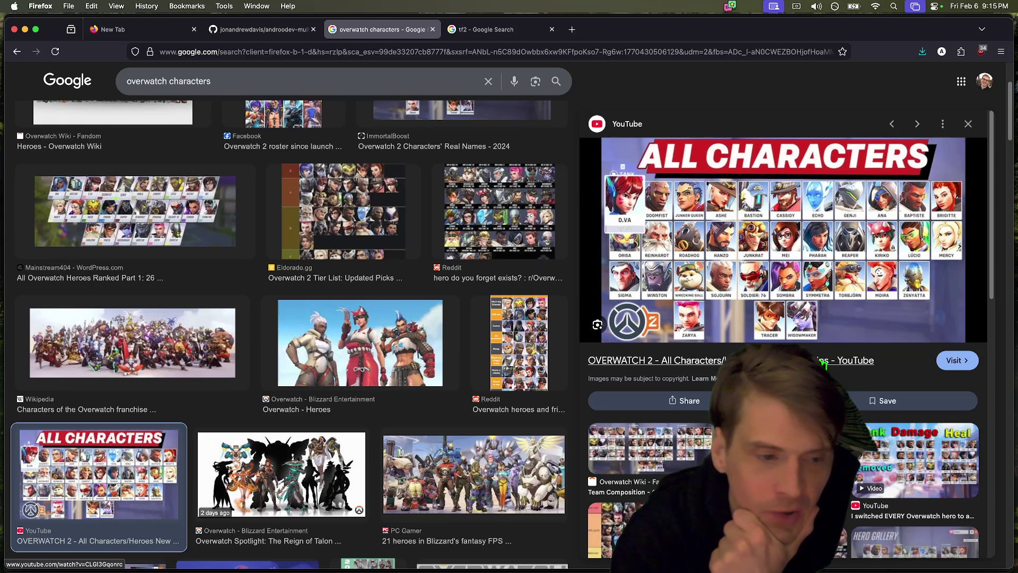
pyautogui.hotkey('ctrl', 'Tab')
pyautogui.hotkey('ctrl', 'shift', 'Tab')
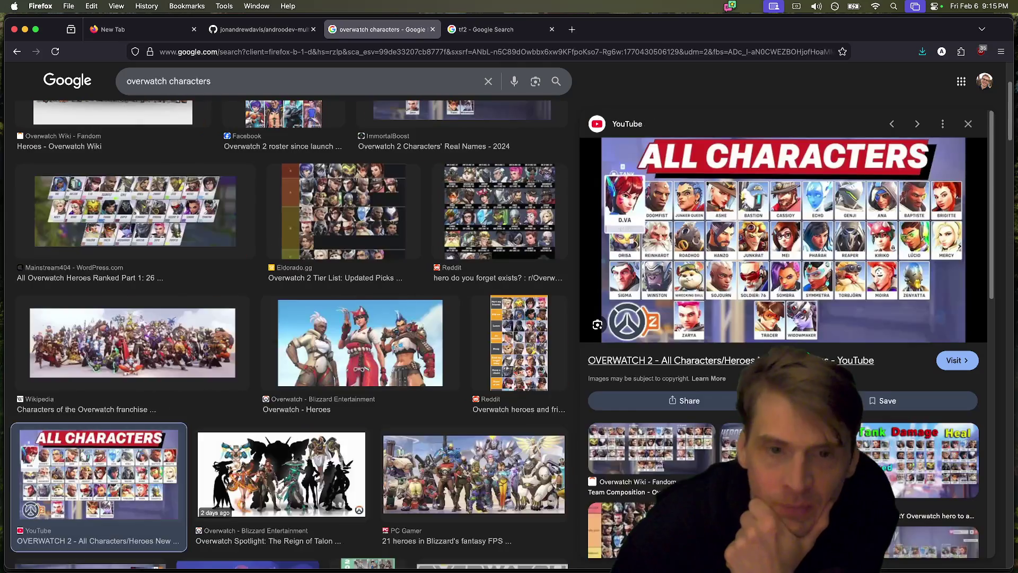
pyautogui.hotkey('ctrl', 'Tab')
pyautogui.hotkey('ctrl', 'shift', 'Tab')
pyautogui.hotkey('ctrl', 'Tab')
pyautogui.hotkey('ctrl', 'shift', 'Tab')
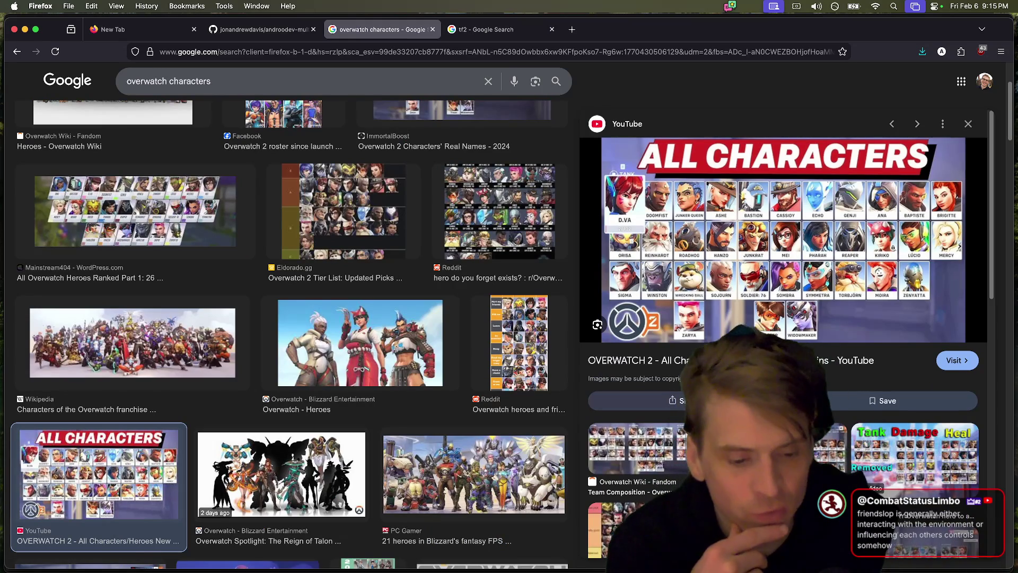
# Compare the Overwatch results against the tf2 search results
pyautogui.scroll(-10, 784, 335)
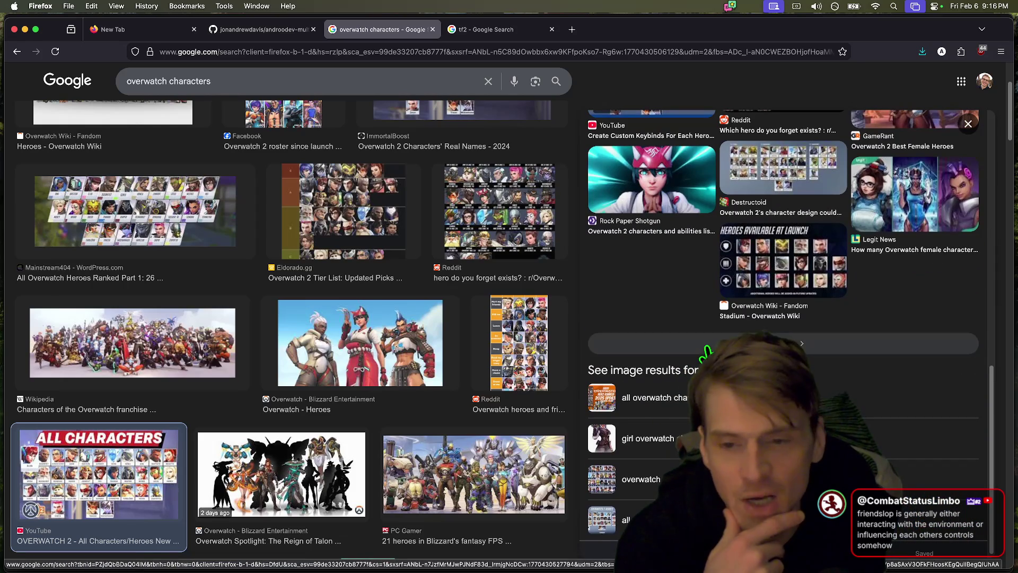
pyautogui.scroll(10, 708, 354)
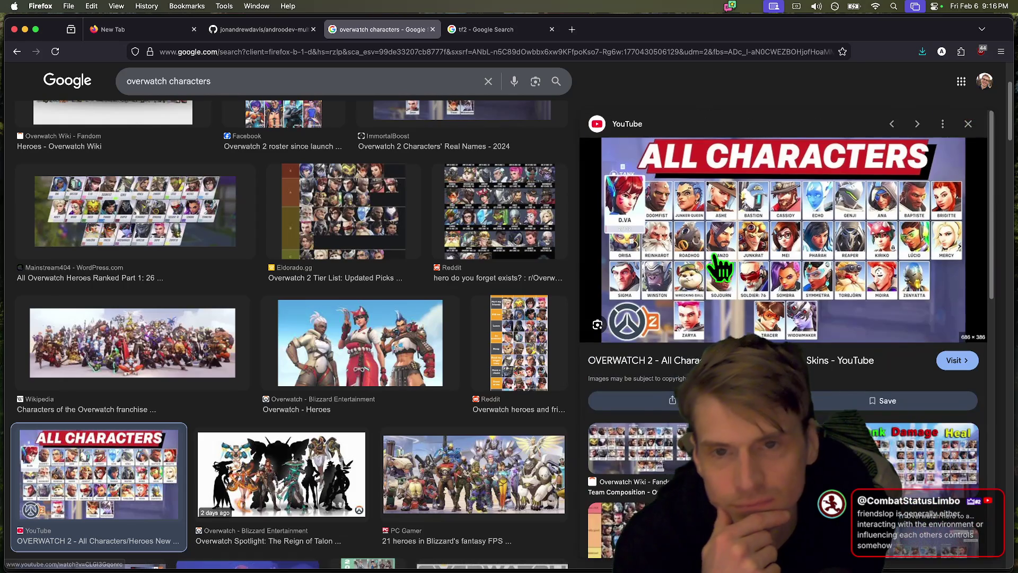
pyautogui.click(535, 41)
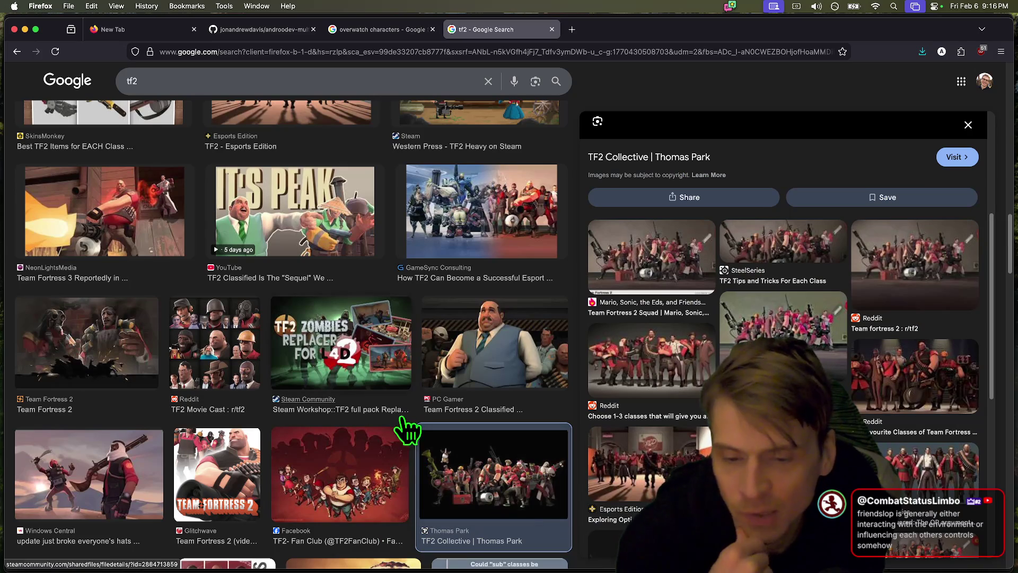
pyautogui.scroll(-3, 410, 424)
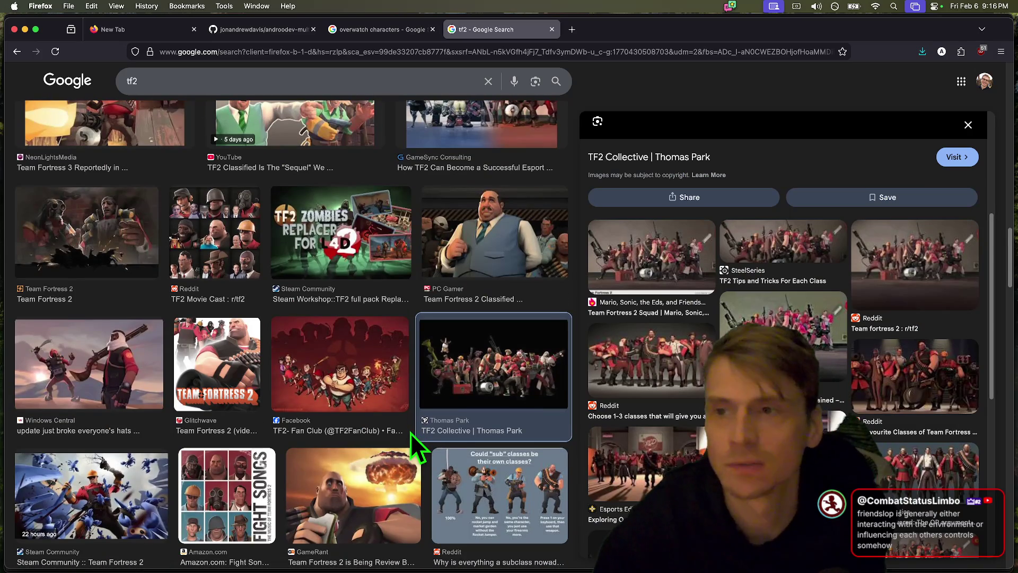
# Search 'halo 1' in a new tab, browse its image results, then close that tab
pyautogui.hotkey('ctrl', 't')
pyautogui.write('halo 1')
pyautogui.press('Return')
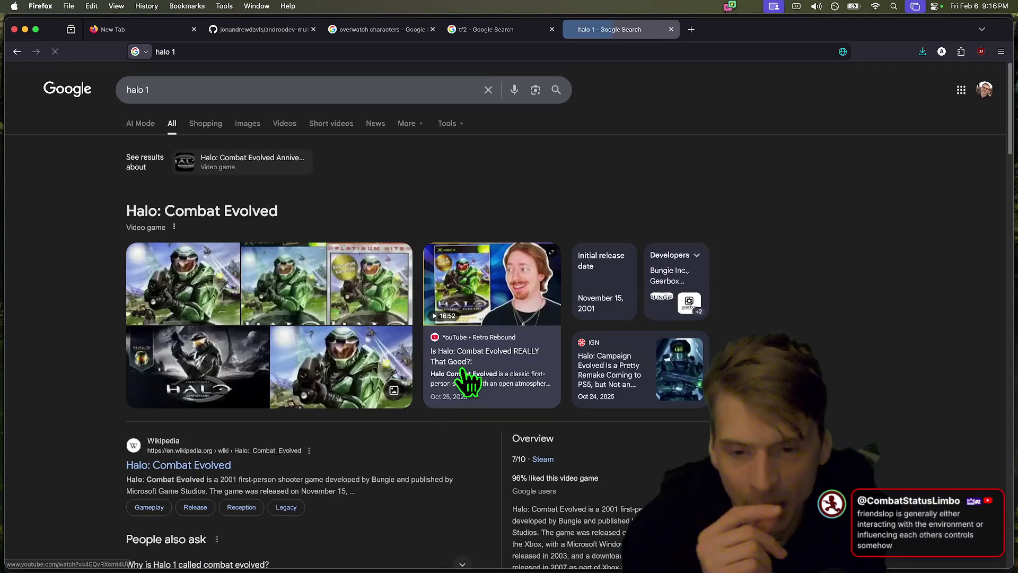
pyautogui.click(209, 124)
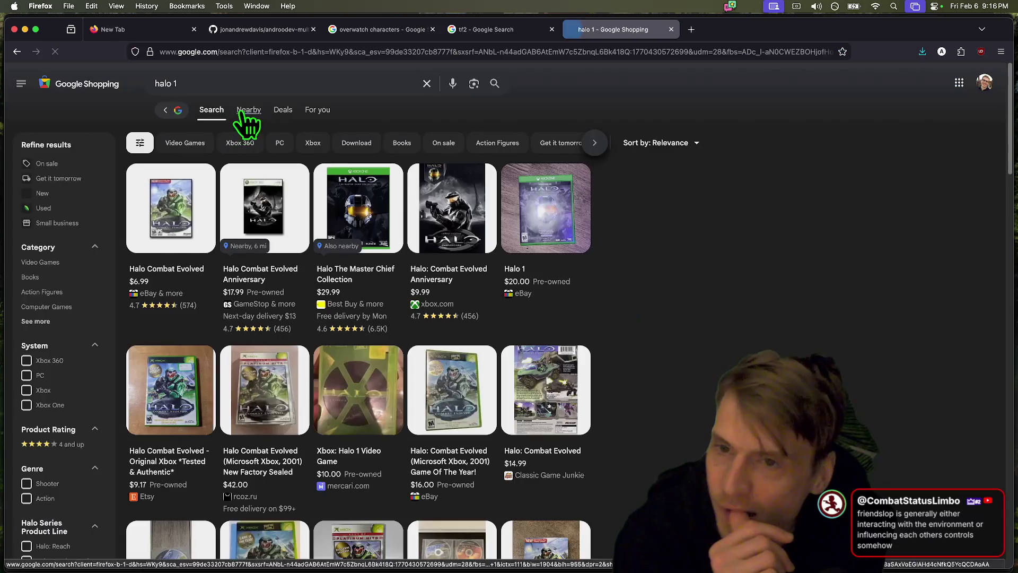
pyautogui.press('super+bracketleft')
pyautogui.click(248, 125)
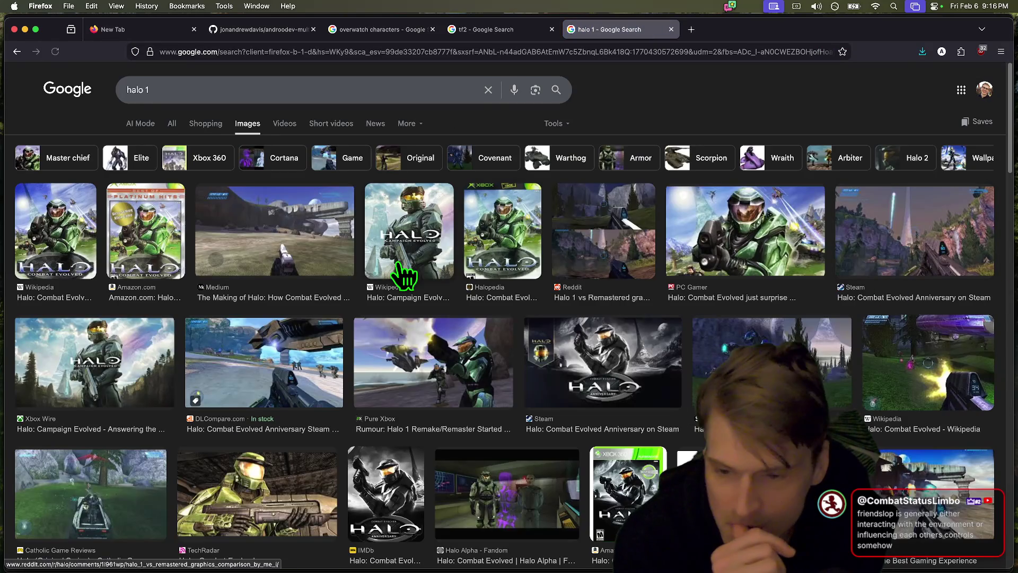
pyautogui.scroll(-10, 399, 261)
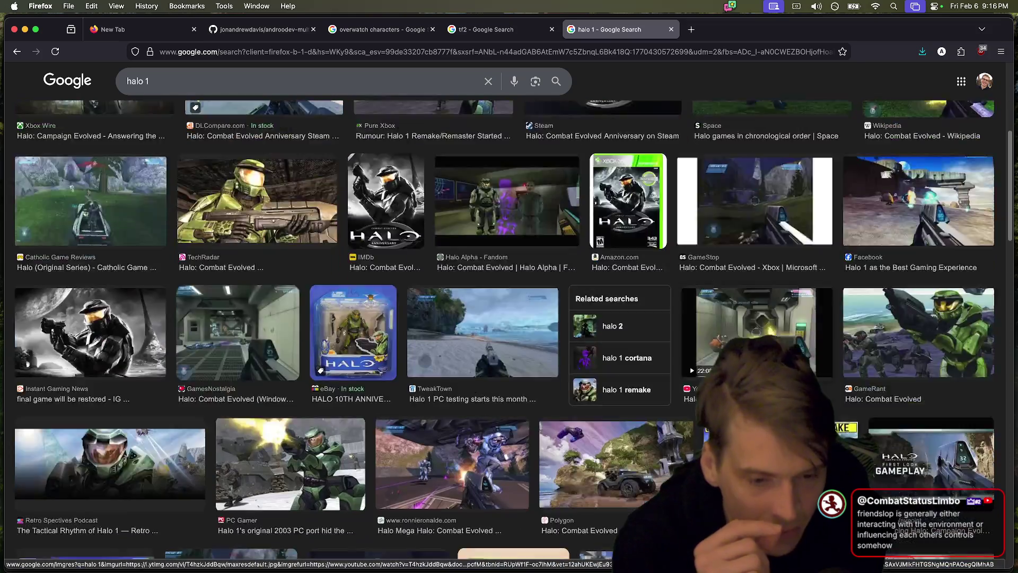
pyautogui.scroll(-7, 387, 487)
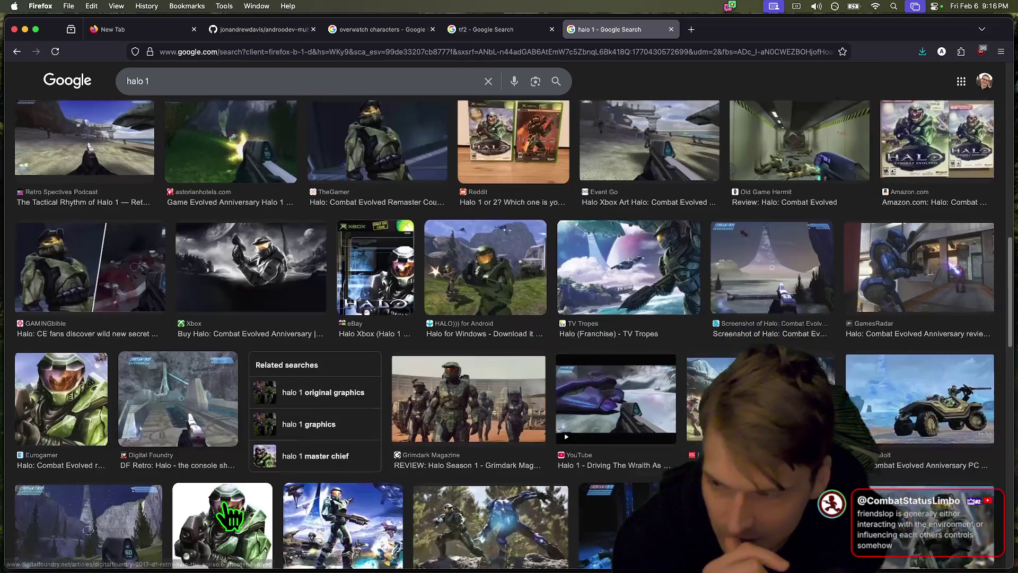
pyautogui.scroll(-10, 326, 362)
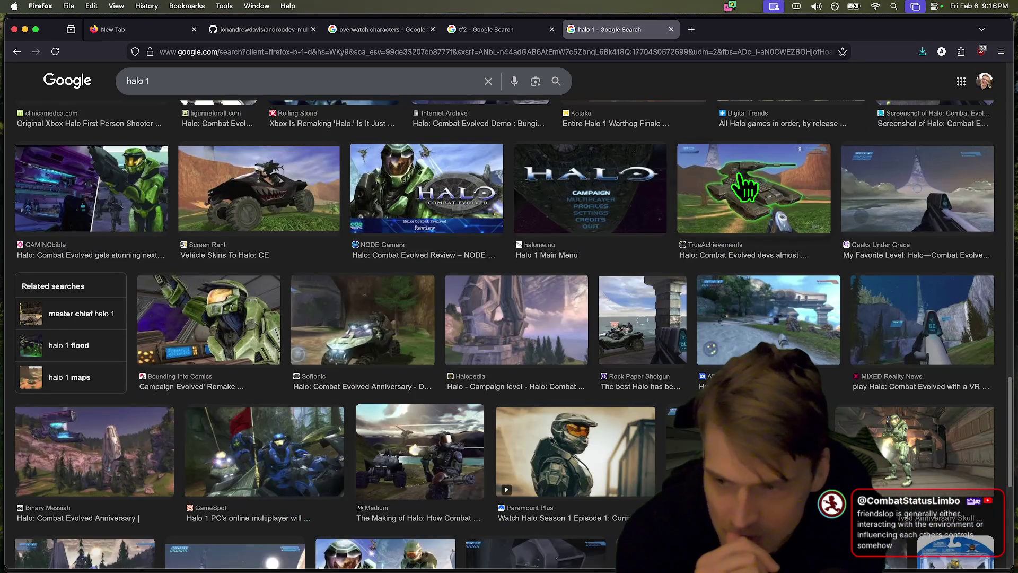
pyautogui.click(552, 29)
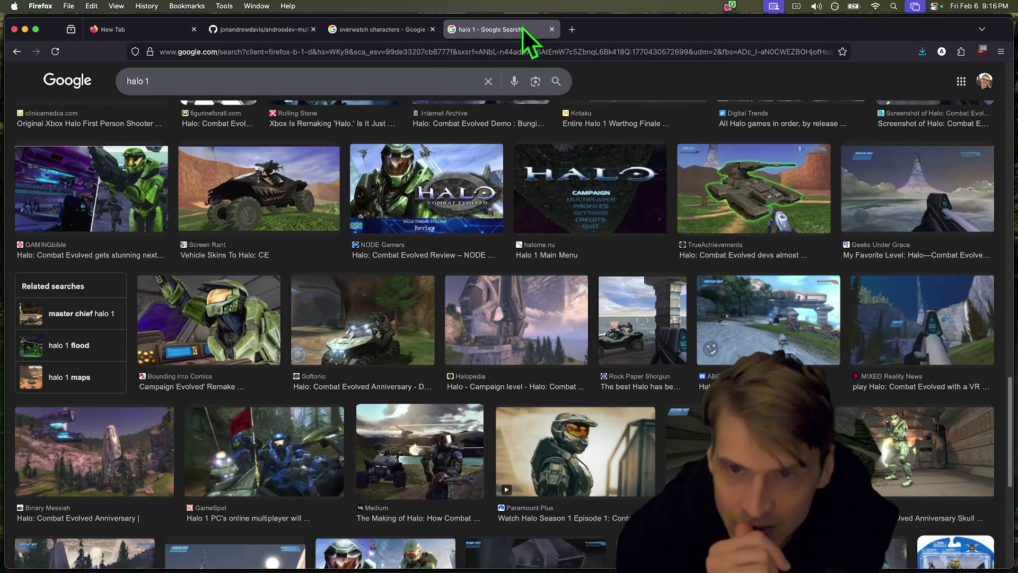
# Close the tf2 tab, scroll the GitHub repository README, and open a new tab
pyautogui.hotkey('ctrl', 'w')
pyautogui.hotkey('ctrl', 'w')
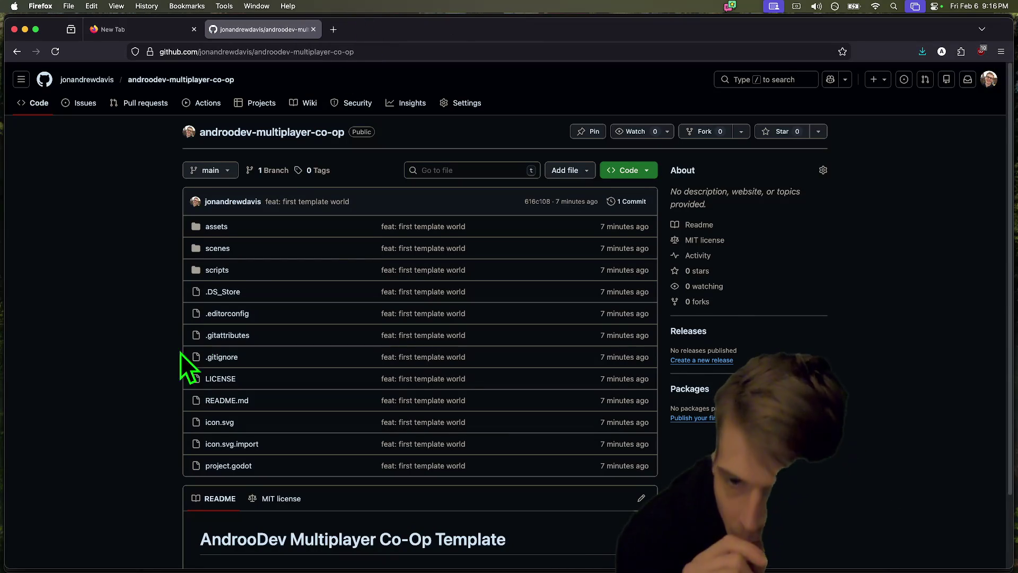
pyautogui.scroll(-3, 129, 256)
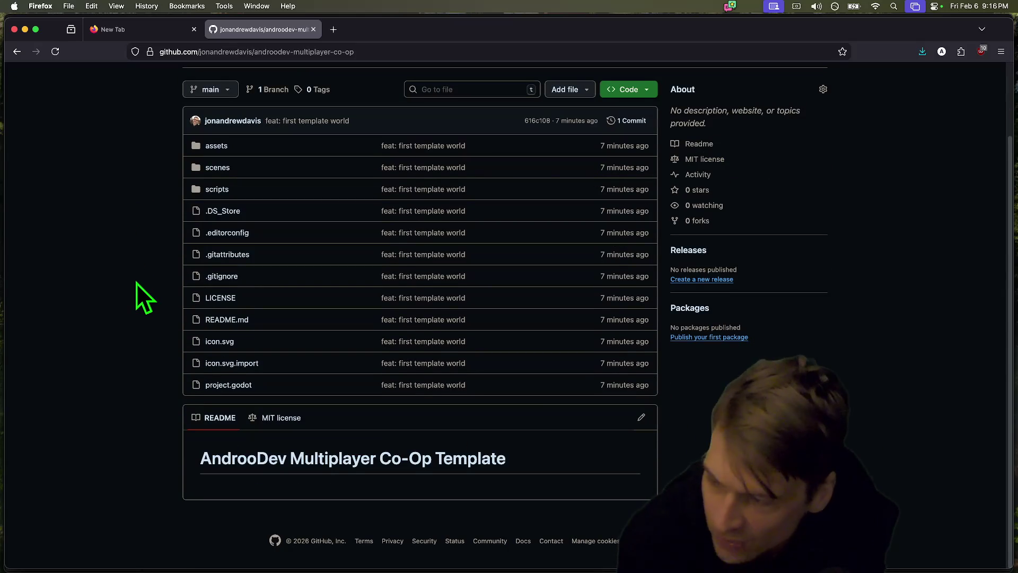
pyautogui.press('super+t')
# Search 'arc raiders' and scroll through its image results, then select the query
pyautogui.write('arc raide')
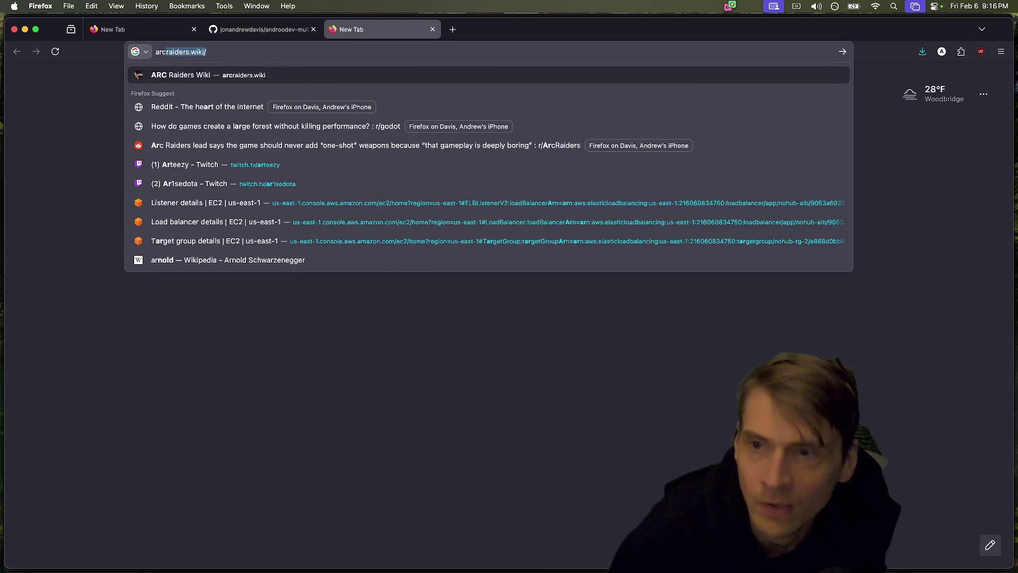
pyautogui.write('rs')
pyautogui.press('Return')
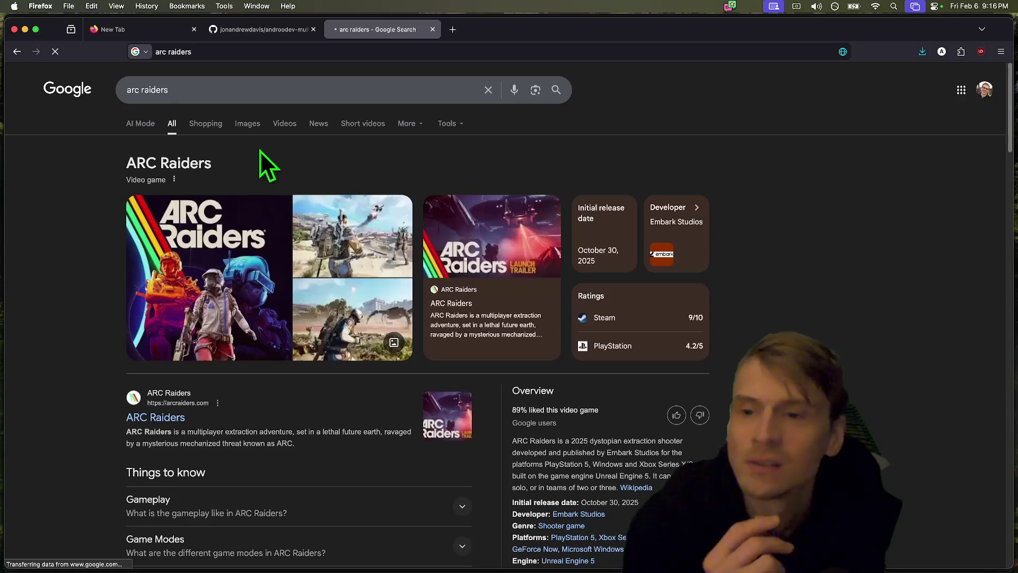
pyautogui.click(249, 128)
pyautogui.scroll(-5, 795, 265)
pyautogui.scroll(-2, 732, 284)
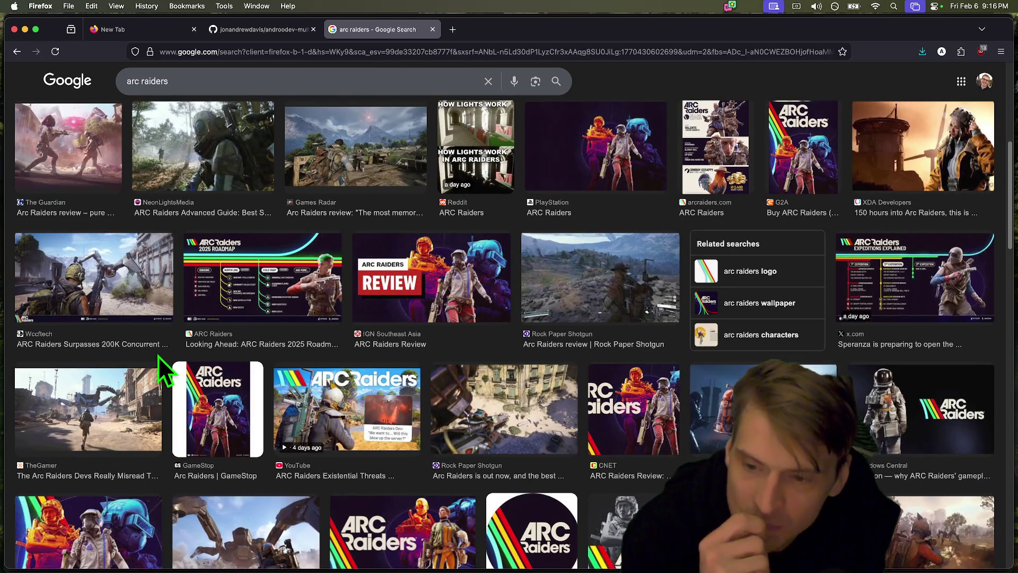
pyautogui.scroll(-2, 565, 433)
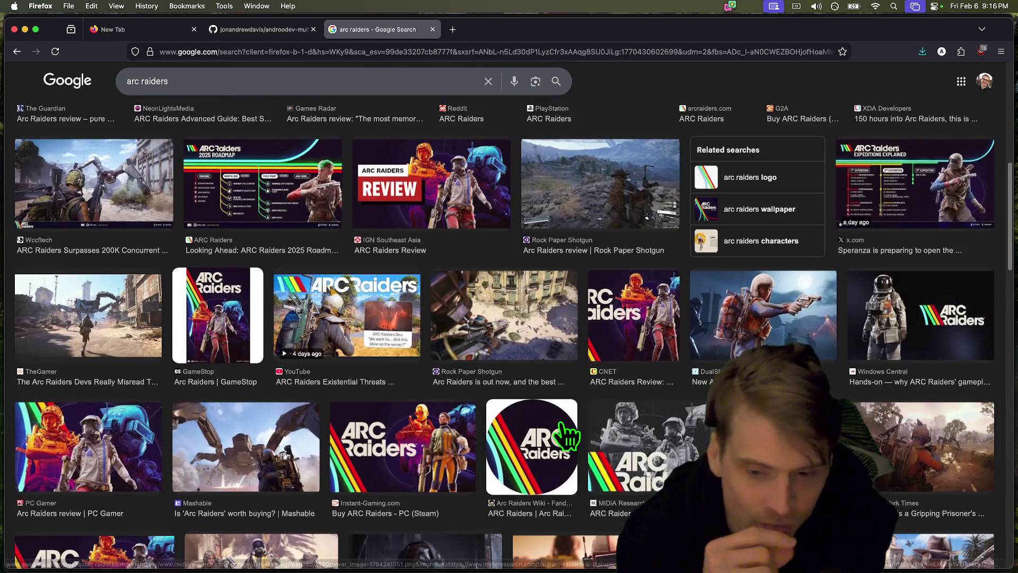
pyautogui.scroll(-2, 565, 433)
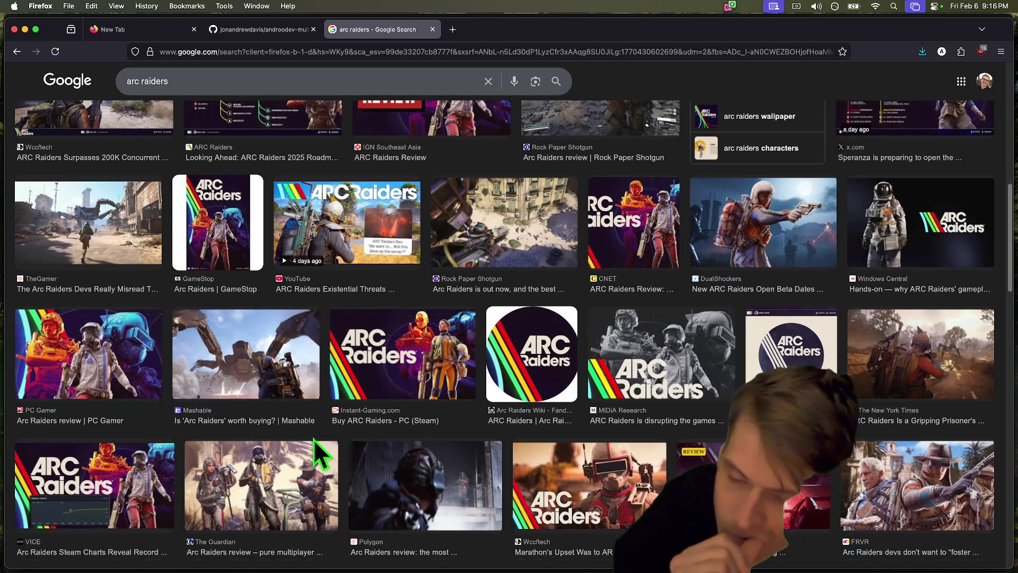
pyautogui.scroll(-10, 313, 439)
pyautogui.scroll(-10, 315, 436)
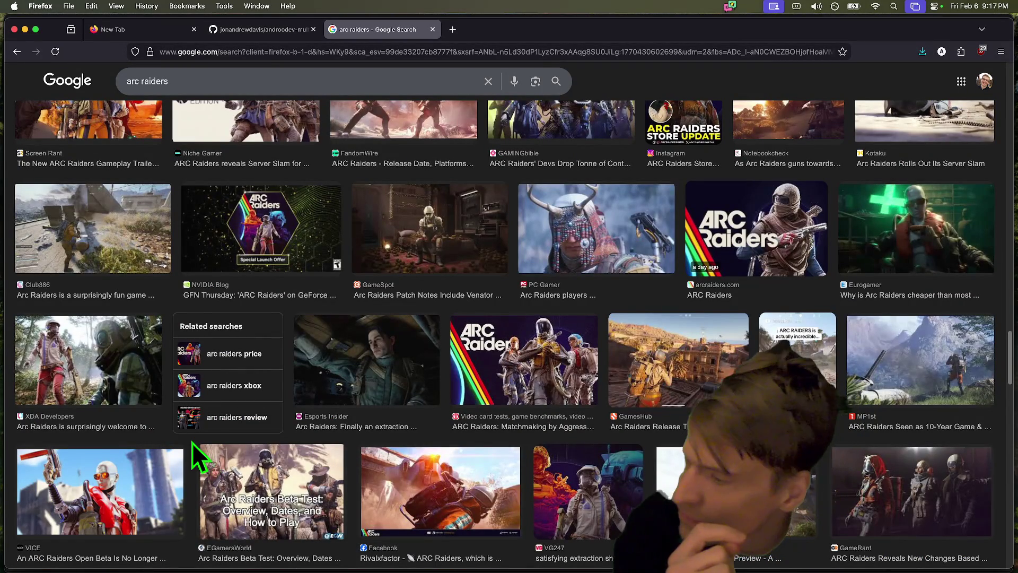
pyautogui.scroll(15, 192, 442)
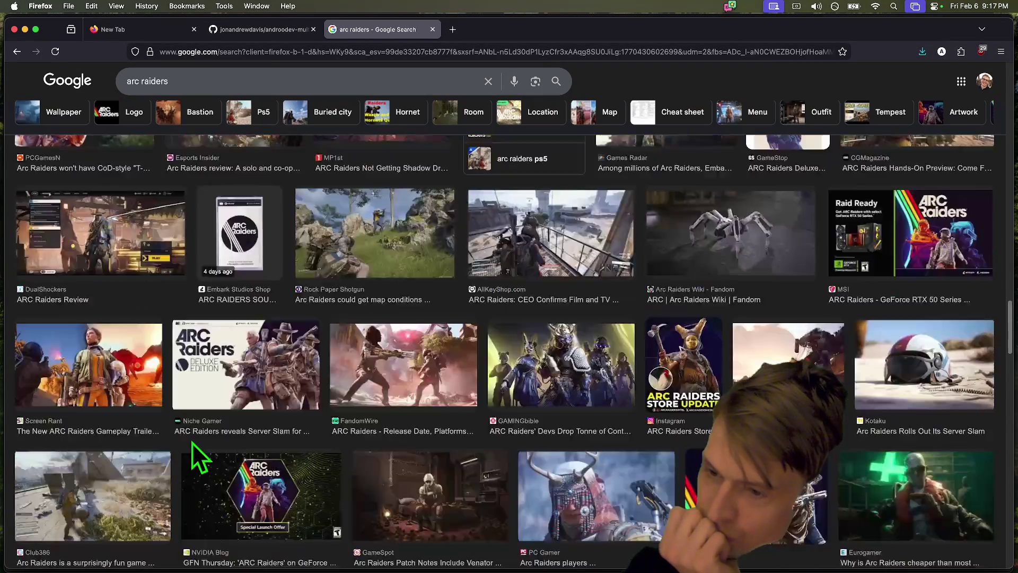
pyautogui.scroll(10, 192, 441)
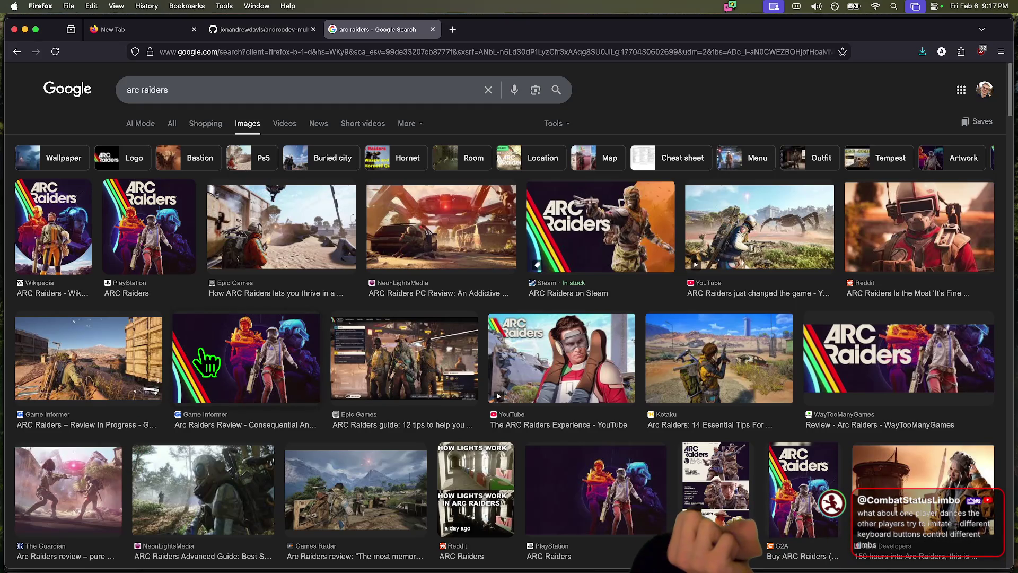
pyautogui.scroll(-5, 563, 398)
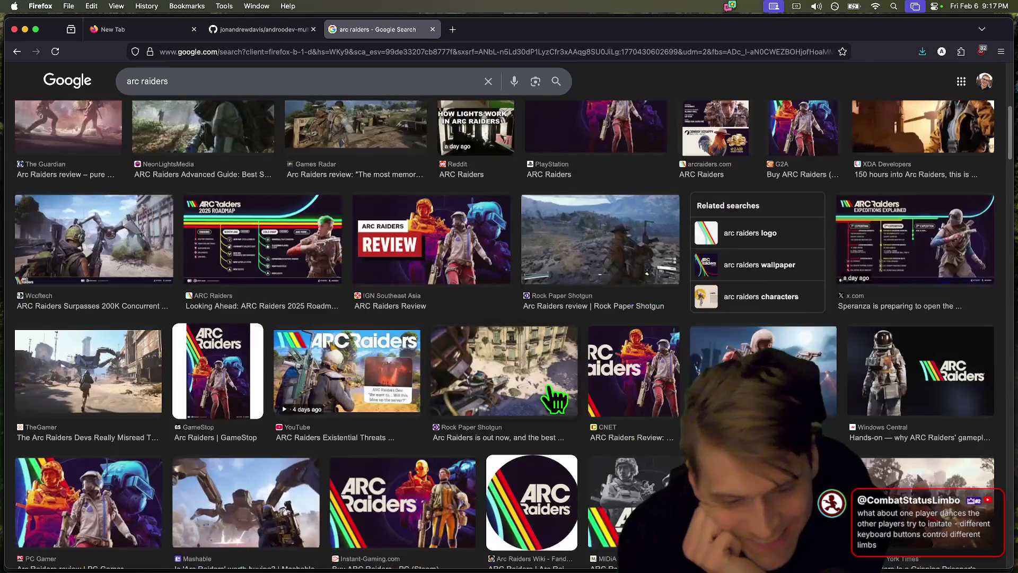
pyautogui.scroll(-10, 549, 397)
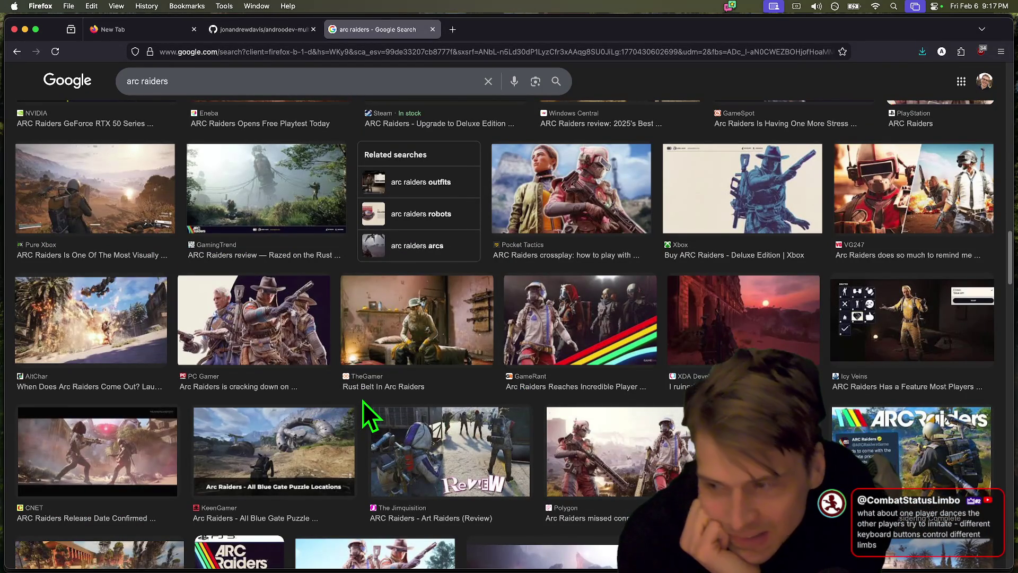
pyautogui.scroll(15, 363, 400)
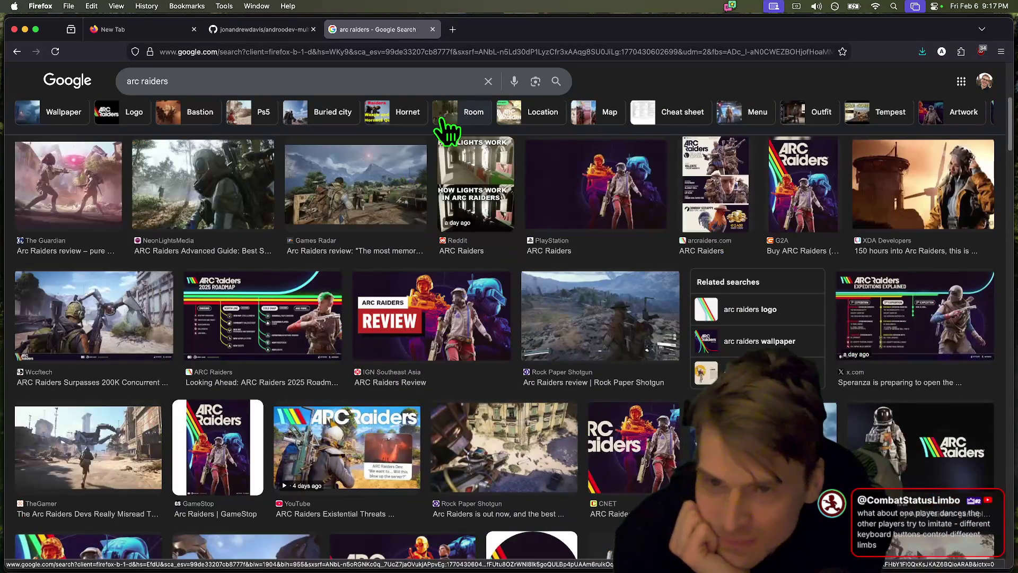
pyautogui.doubleClick(421, 84)
# Search 'mario party copy the flag' and browse its images after previewing the third result
pyautogui.write('mario party ')
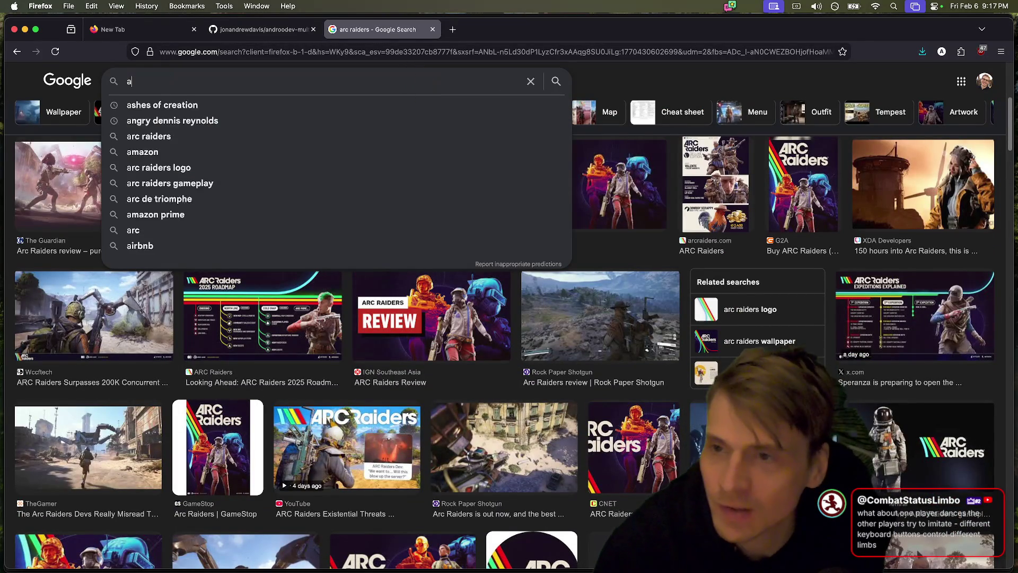
pyautogui.write('copy the flag')
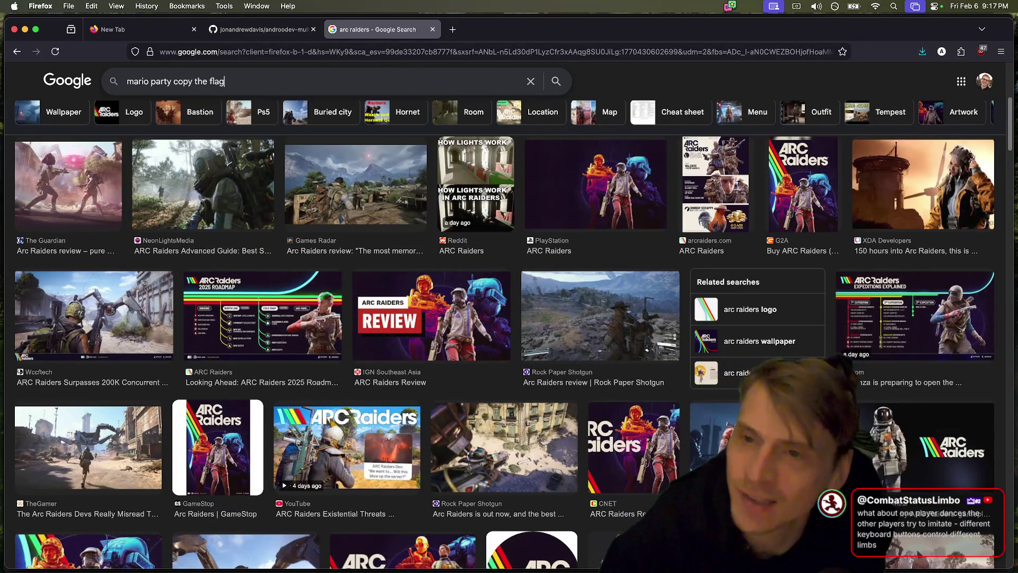
pyautogui.press('Return')
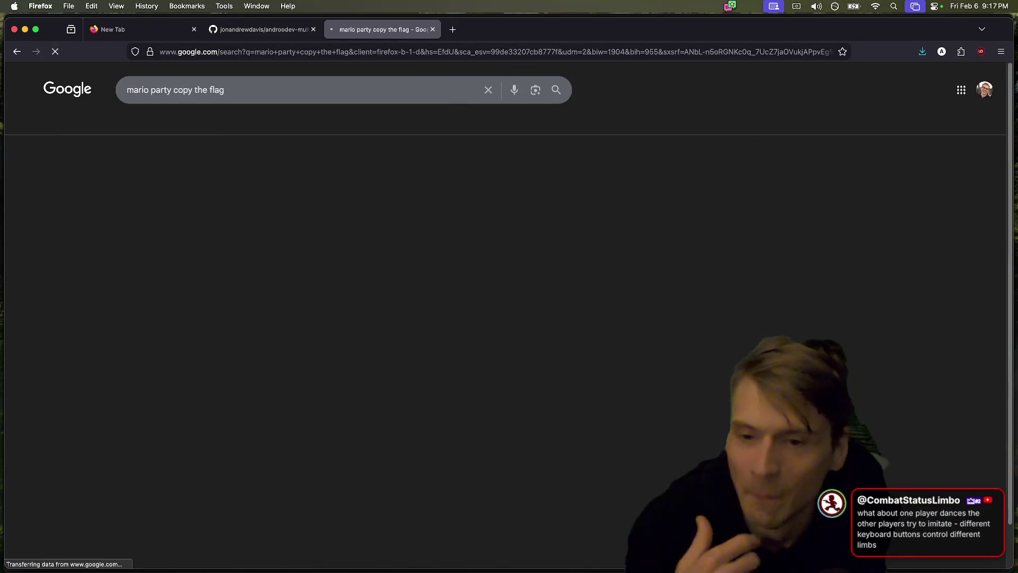
pyautogui.click(314, 205)
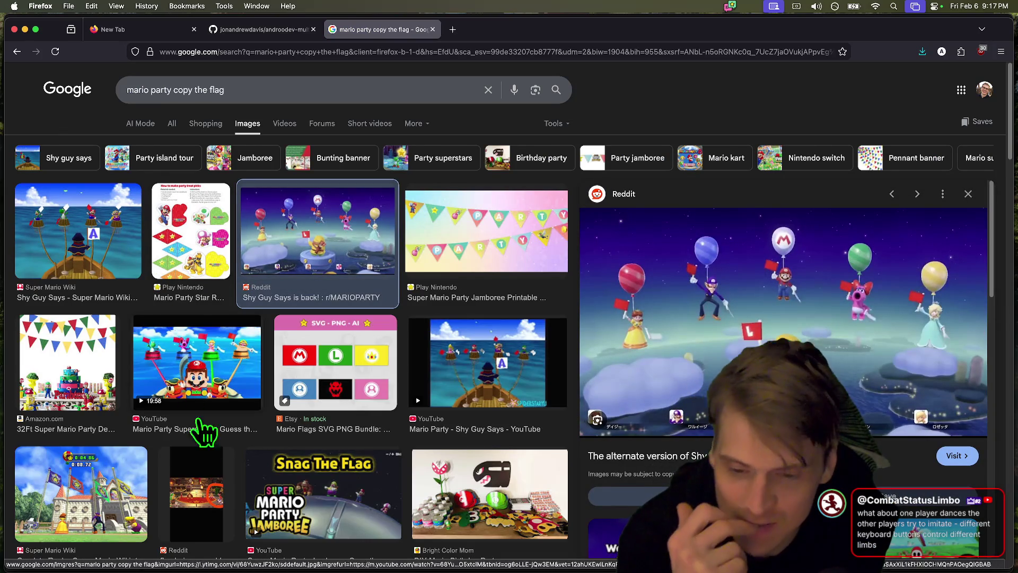
pyautogui.scroll(-4, 207, 451)
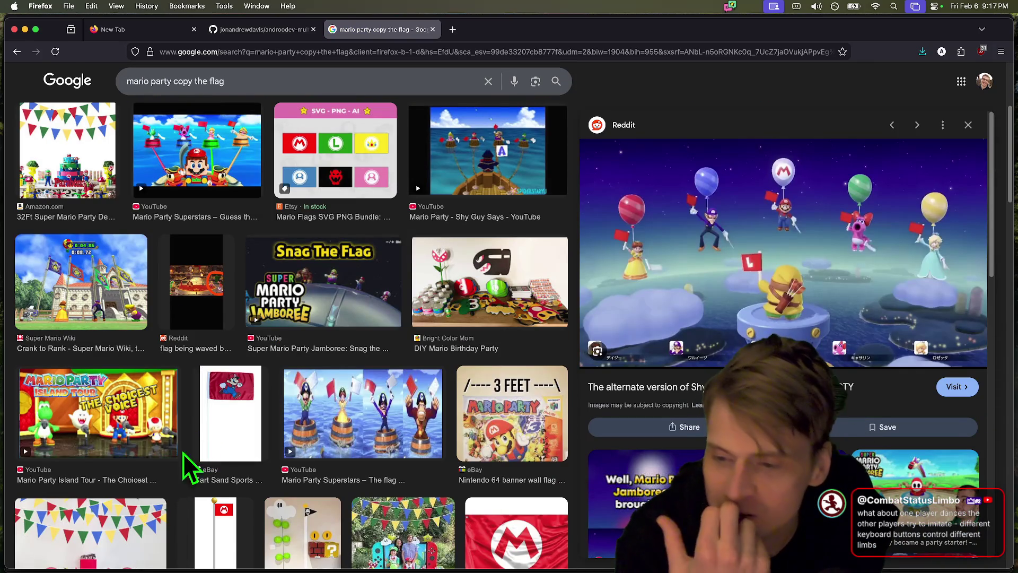
pyautogui.scroll(-2, 192, 440)
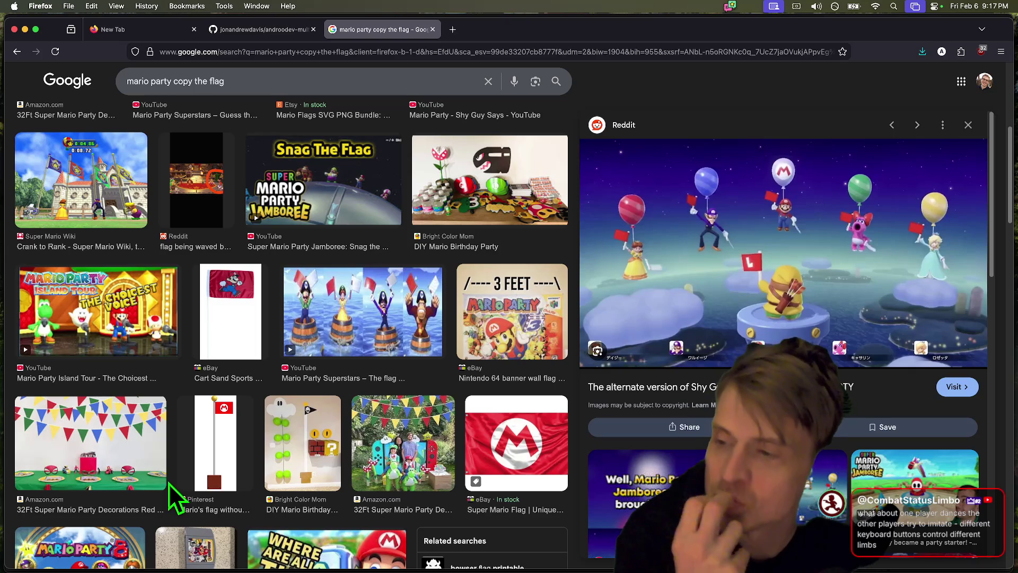
pyautogui.scroll(-2, 168, 482)
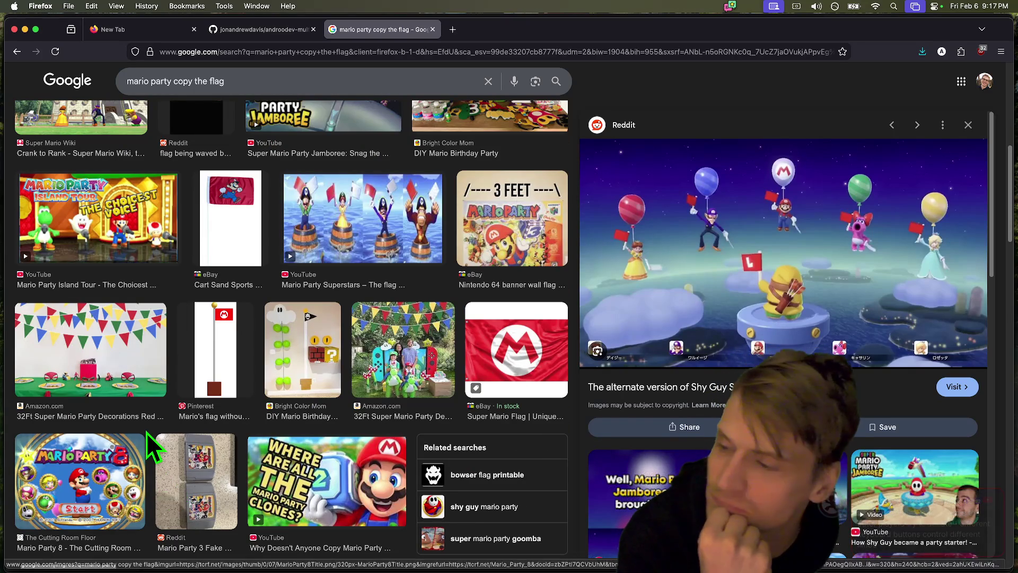
pyautogui.scroll(-6, 149, 430)
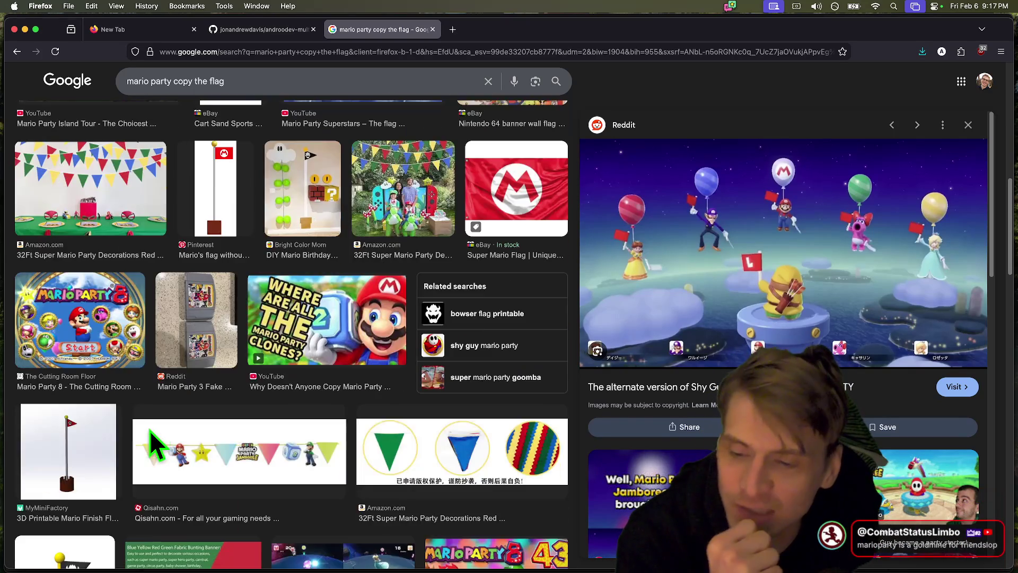
pyautogui.scroll(10, 148, 440)
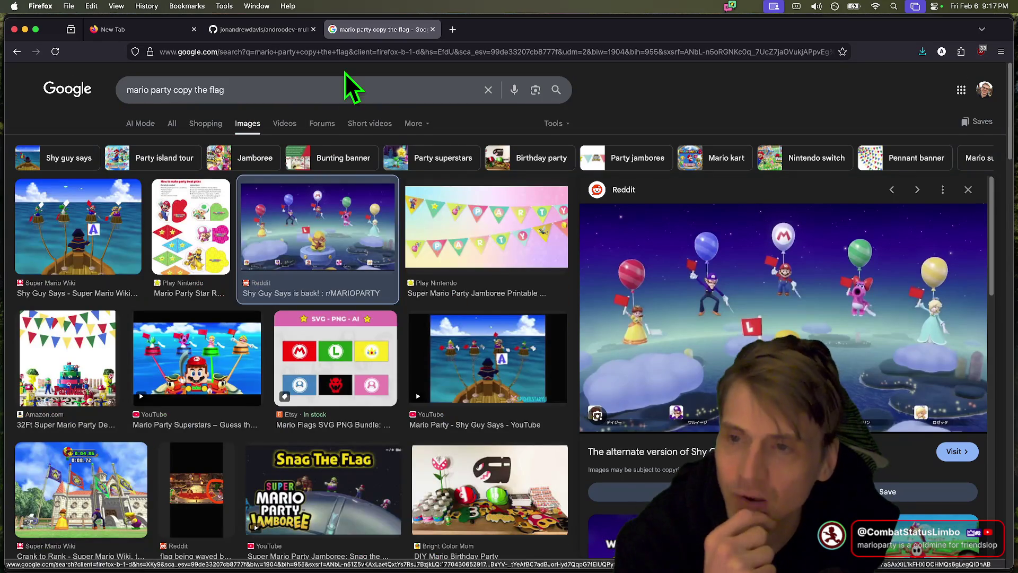
# Run a 'bumperballs' image search, then go back to the copy the flag results
pyautogui.click(338, 87)
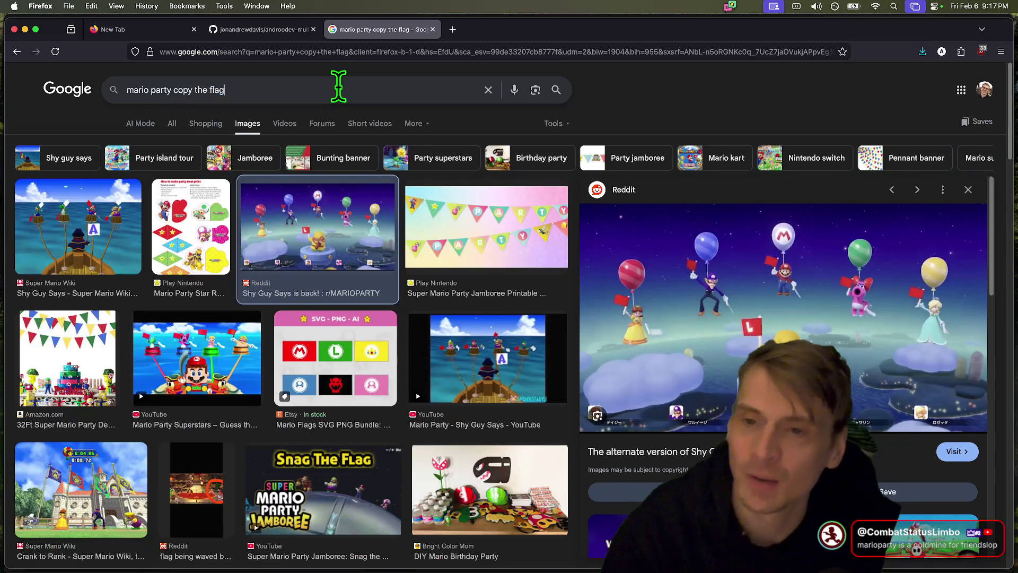
pyautogui.write('bumbl')
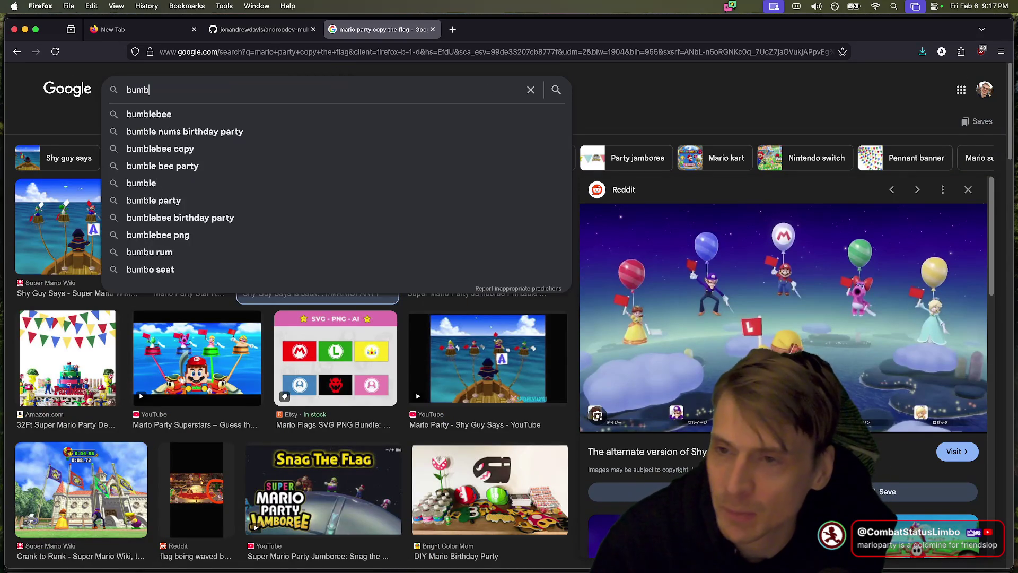
pyautogui.press('BackSpace')
pyautogui.press('BackSpace')
pyautogui.write('perballs')
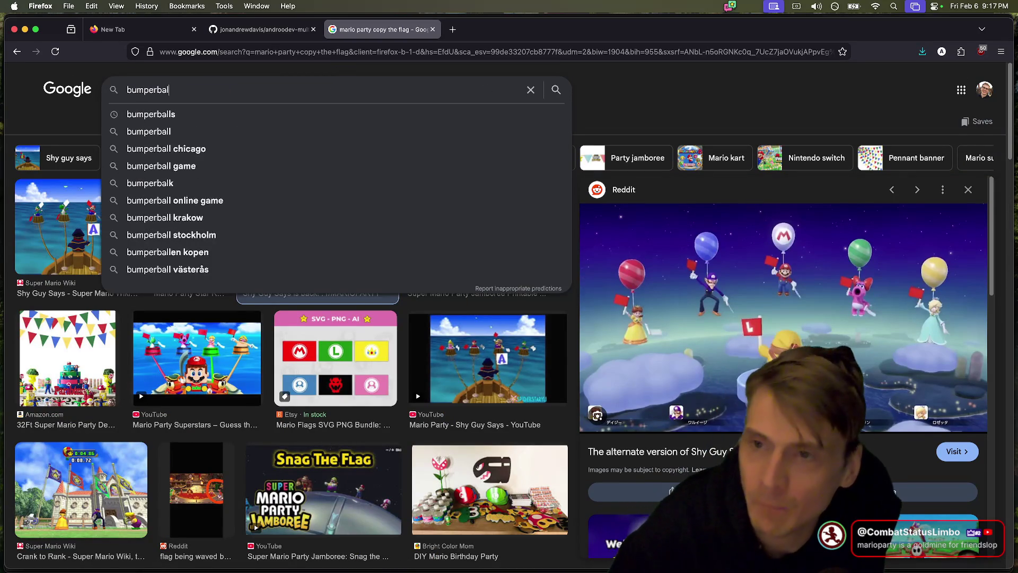
pyautogui.press('Return')
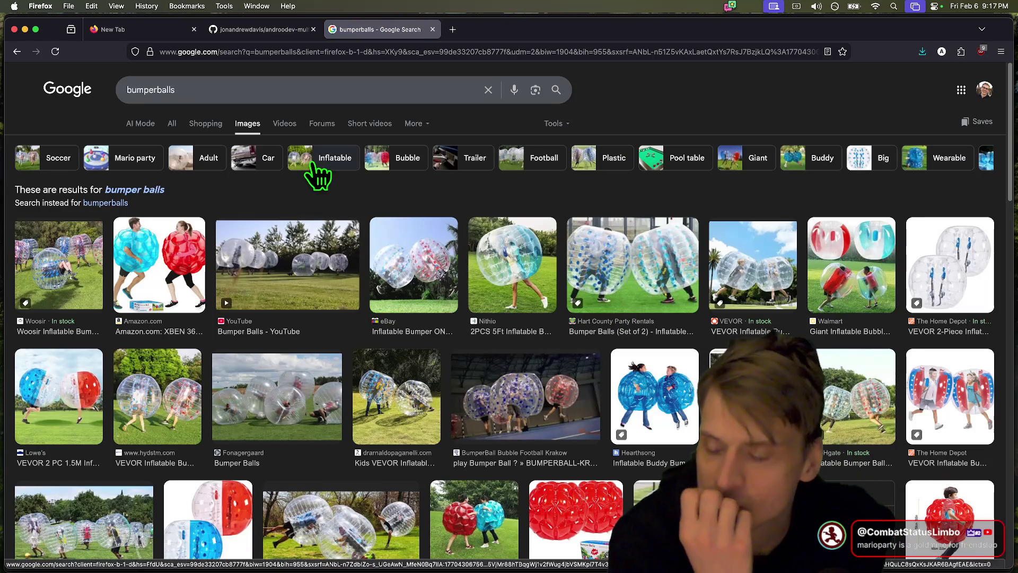
pyautogui.scroll(-10, 708, 324)
pyautogui.press('super+bracketleft')
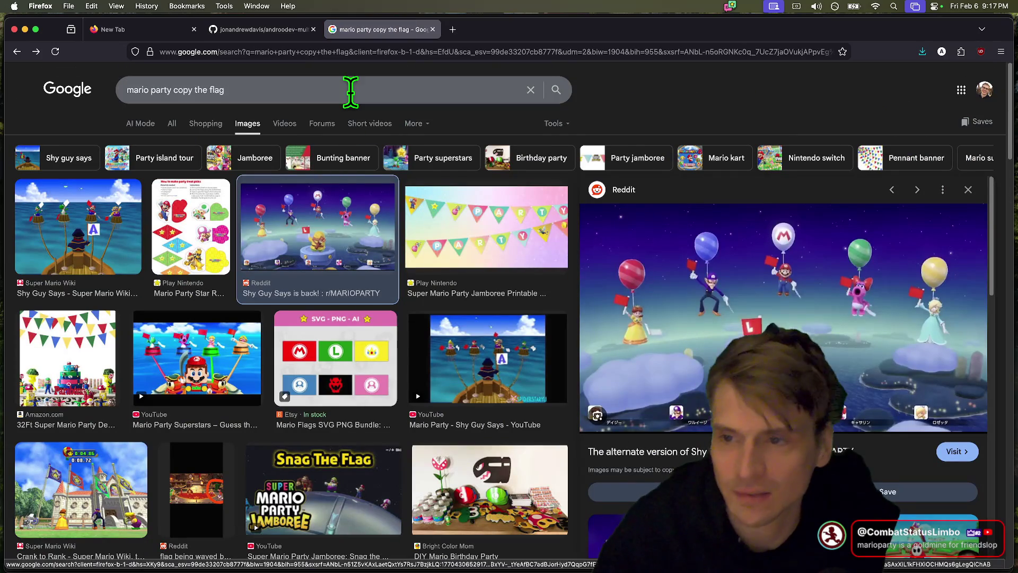
# Replace the query with 'mario party grow a cactus' and search
pyautogui.doubleClick(351, 91)
pyautogui.press('BackSpace')
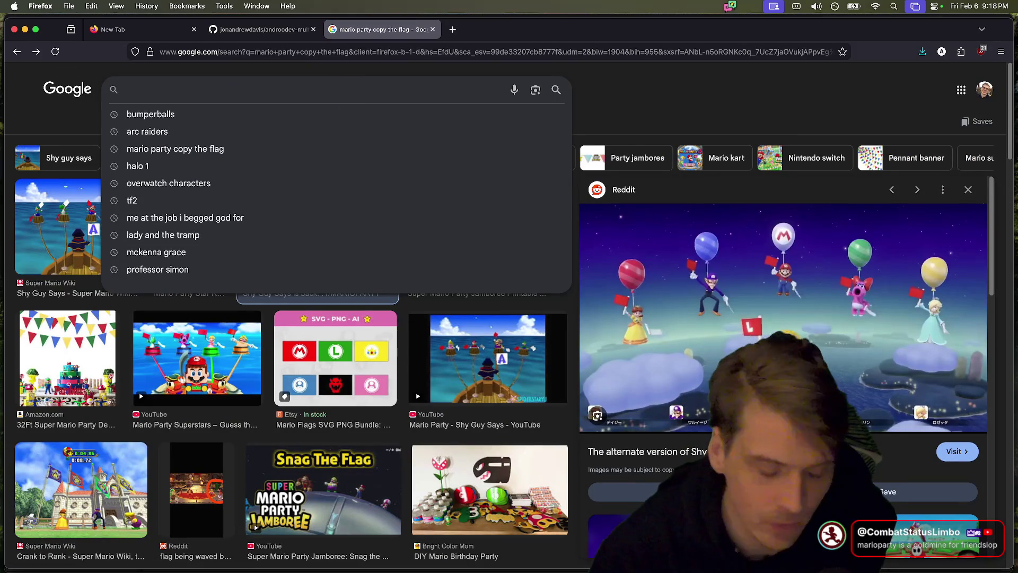
pyautogui.write('mario par')
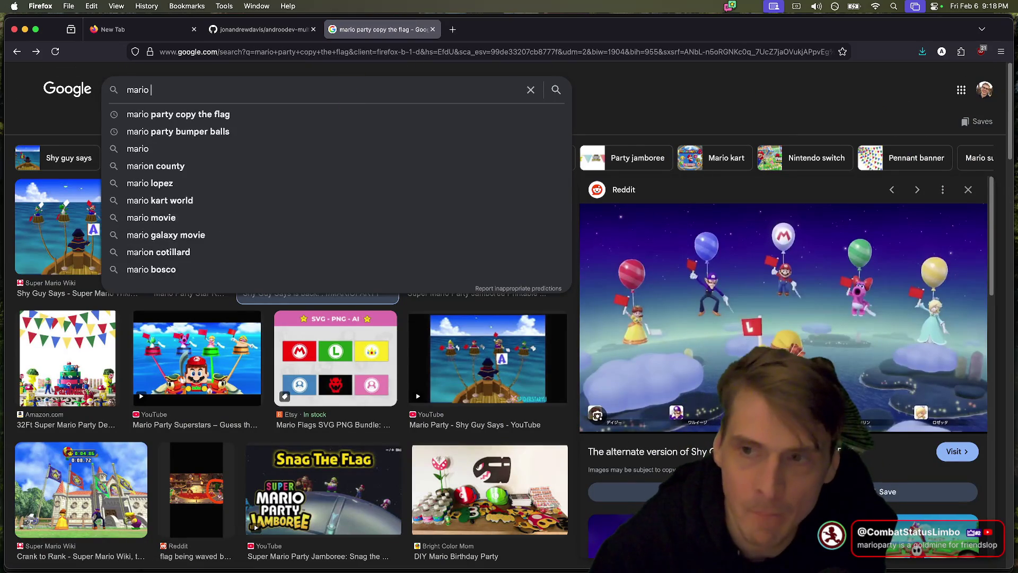
pyautogui.write('ty grow a cactus')
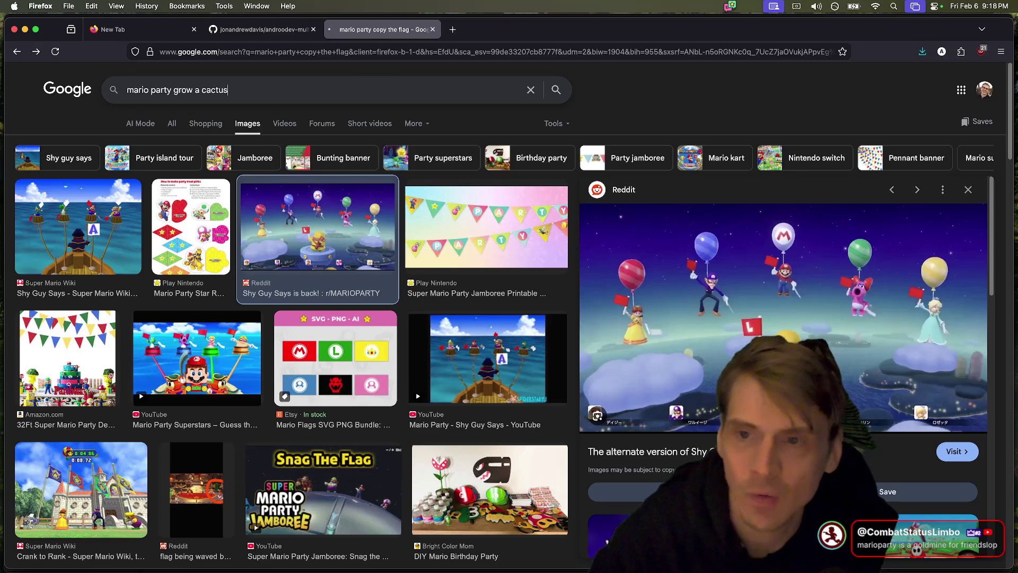
pyautogui.press('Return')
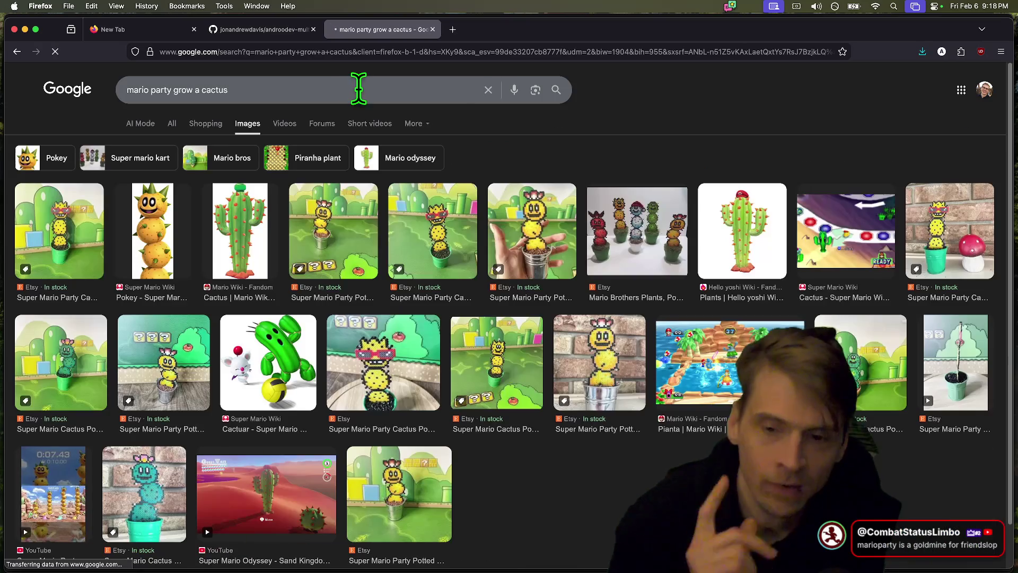
# Search 'mario party rain minigame' and preview the Storm Chasers image
pyautogui.scroll(-2, 381, 278)
pyautogui.scroll(2, 732, 319)
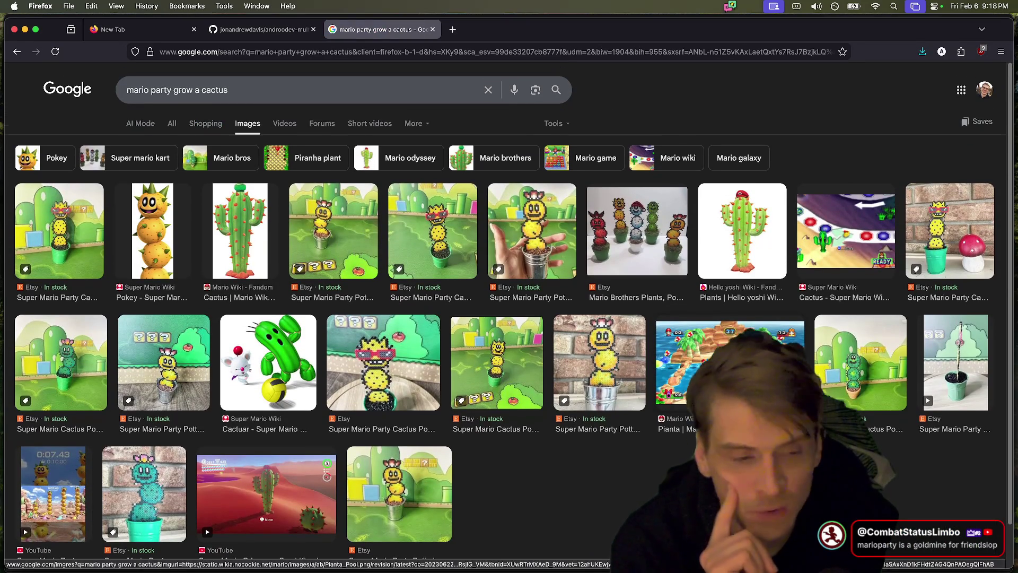
pyautogui.press('super+Left')
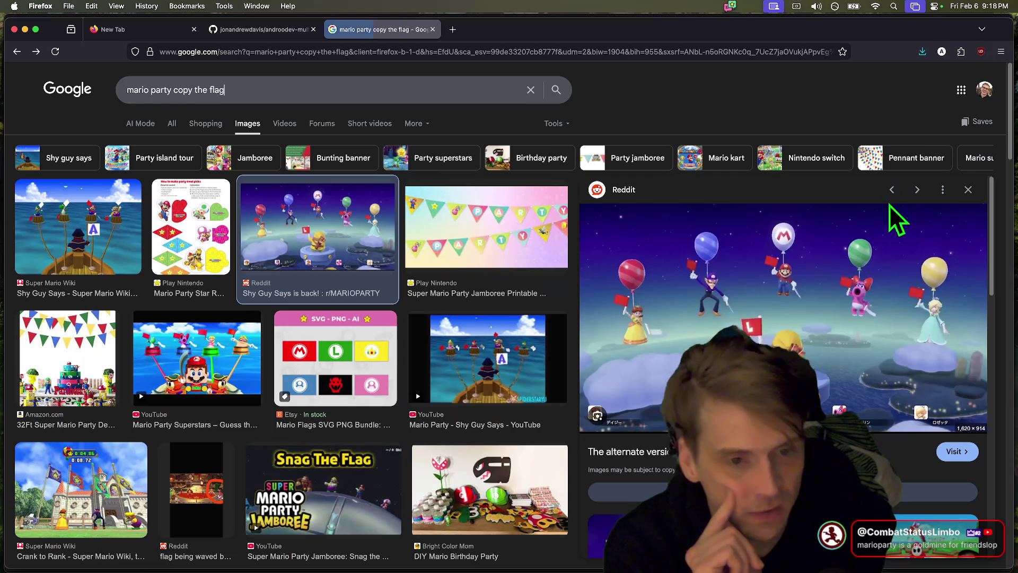
pyautogui.doubleClick(250, 88)
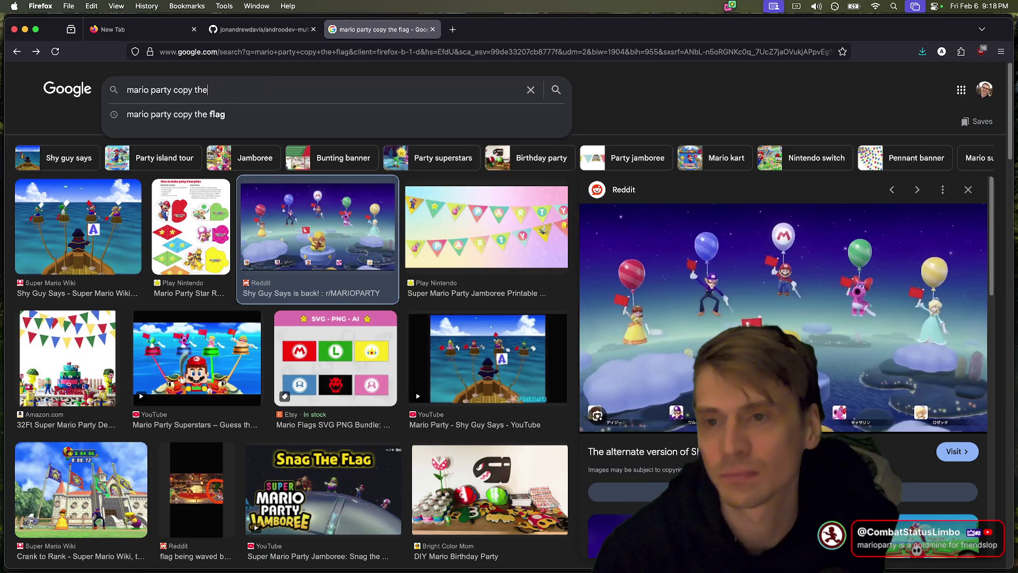
pyautogui.press('BackSpace')
pyautogui.press('BackSpace')
pyautogui.press('BackSpace')
pyautogui.write('rain g')
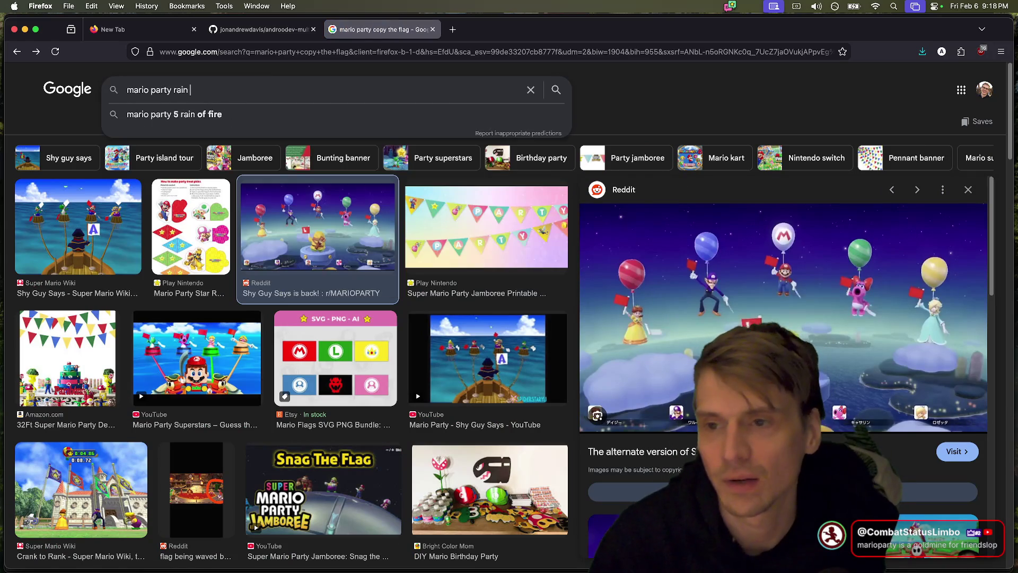
pyautogui.press('Return')
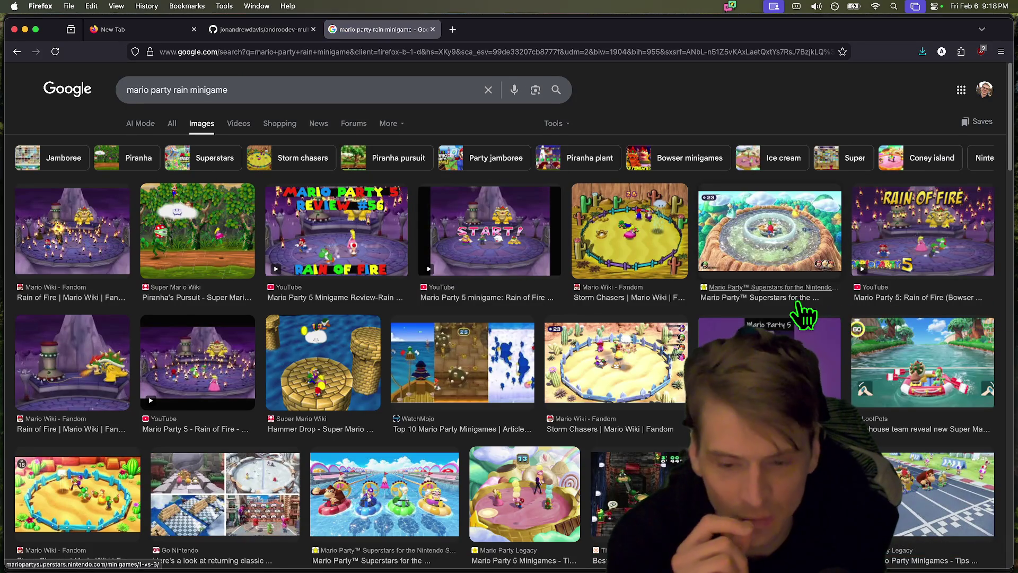
pyautogui.click(647, 253)
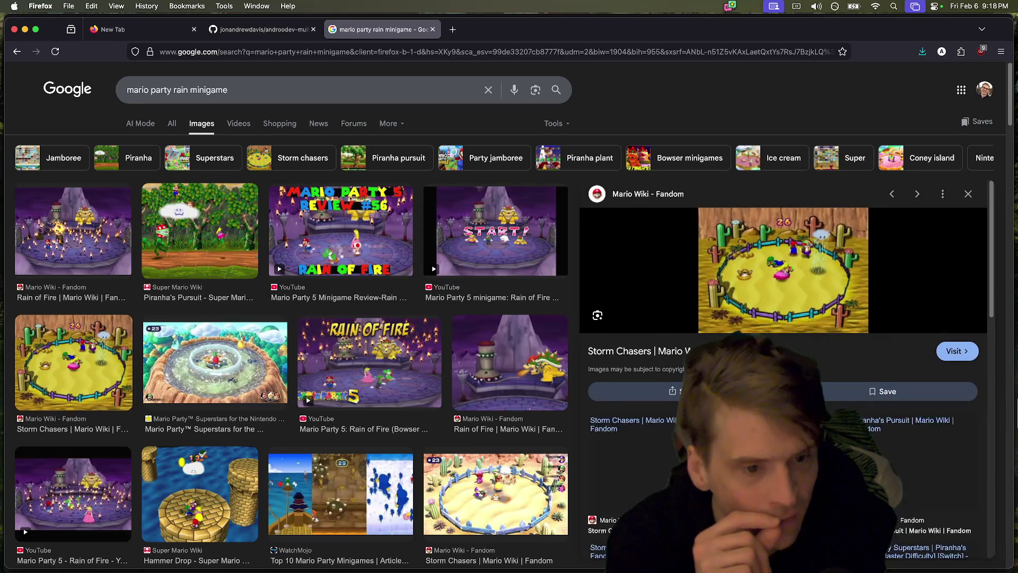
pyautogui.scroll(-5, 829, 370)
# Search 'mario party rain storm chasers' and scan the results
pyautogui.click(270, 89)
pyautogui.press('BackSpace')
pyautogui.press('BackSpace')
pyautogui.press('BackSpace')
pyautogui.write('storm chas')
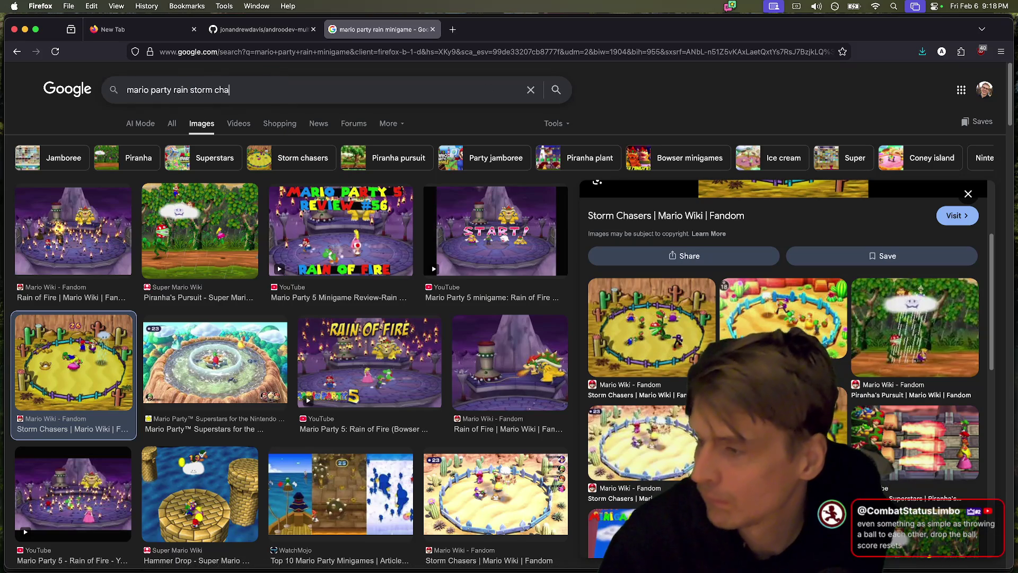
pyautogui.write('ers')
pyautogui.press('Return')
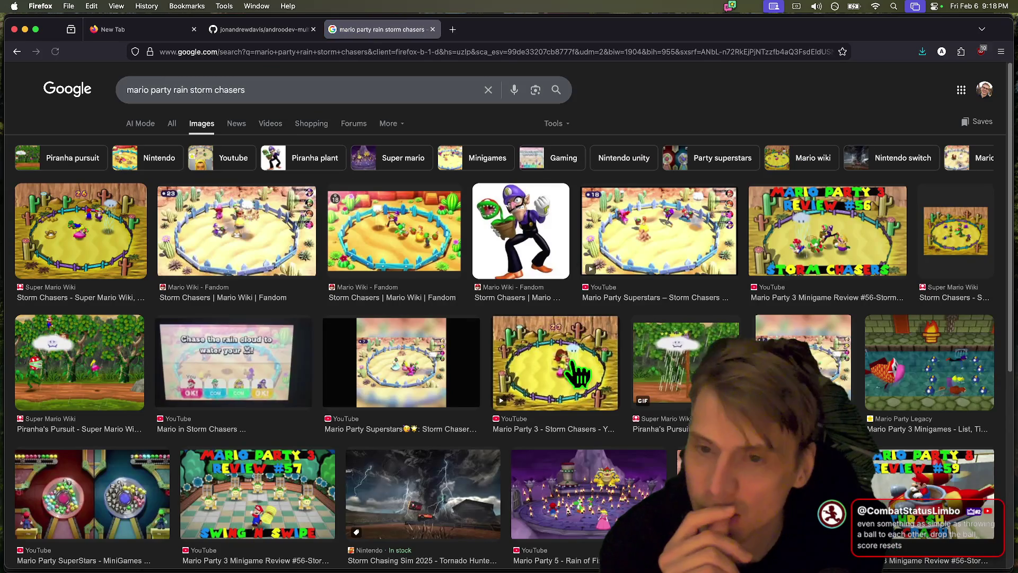
pyautogui.scroll(-6, 589, 379)
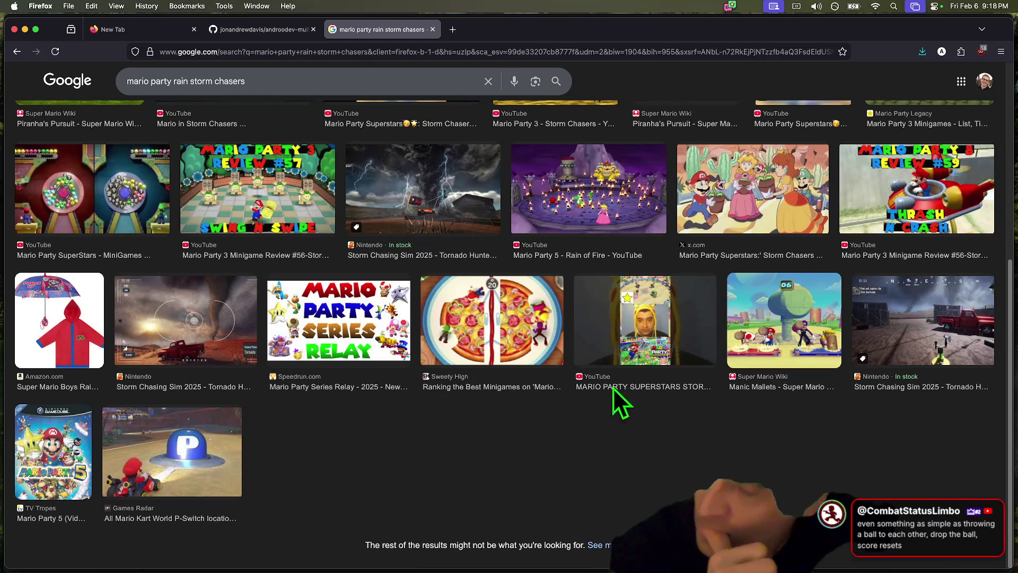
pyautogui.scroll(6, 619, 412)
# Replace the query with 'mario volleyball' and glance over the image results
pyautogui.doubleClick(304, 89)
pyautogui.press('Right')
pyautogui.press('super+BackSpace')
pyautogui.write('coo')
pyautogui.press('BackSpace')
pyautogui.press('BackSpace')
pyautogui.press('BackSpace')
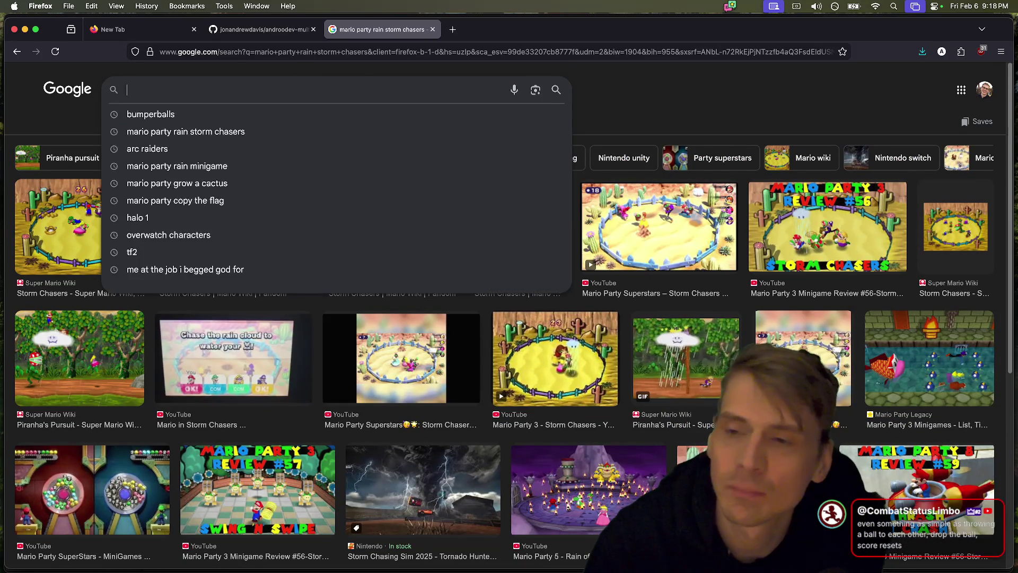
pyautogui.write('mario volleyba')
pyautogui.press('BackSpace')
pyautogui.write('olleyball')
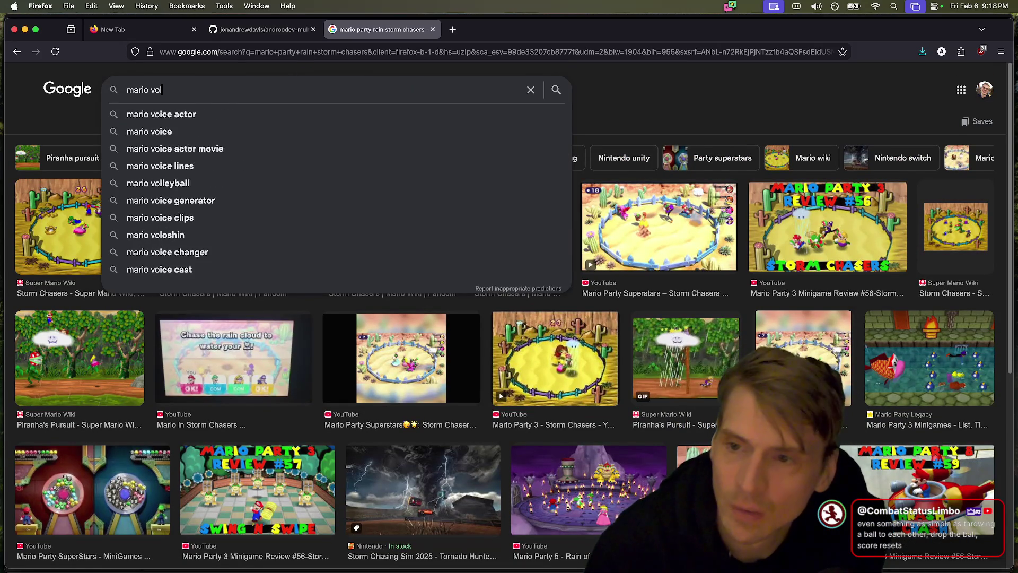
pyautogui.press('Return')
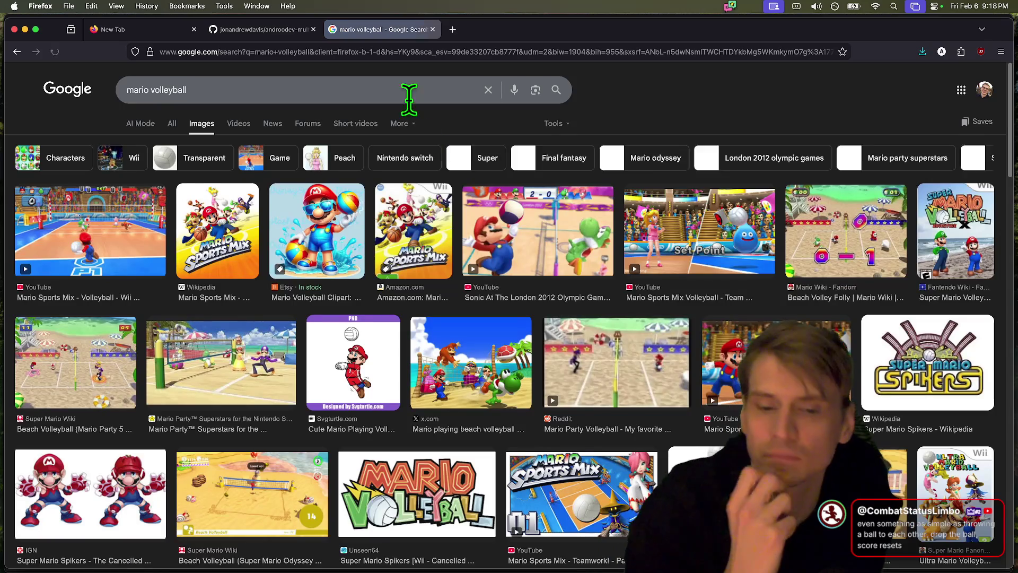
pyautogui.scroll(-7, 506, 408)
pyautogui.scroll(7, 504, 408)
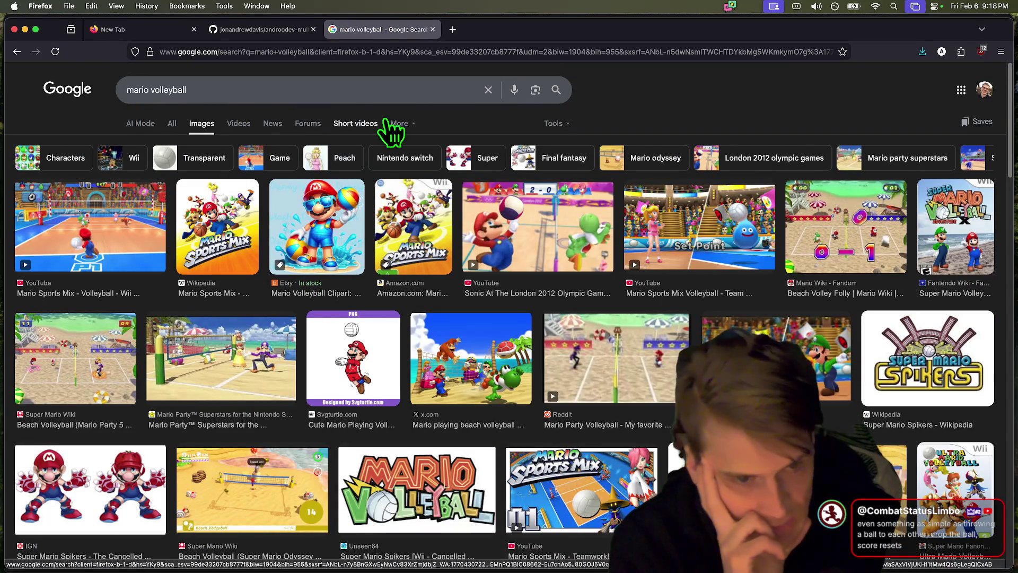
pyautogui.press('super+Tab')
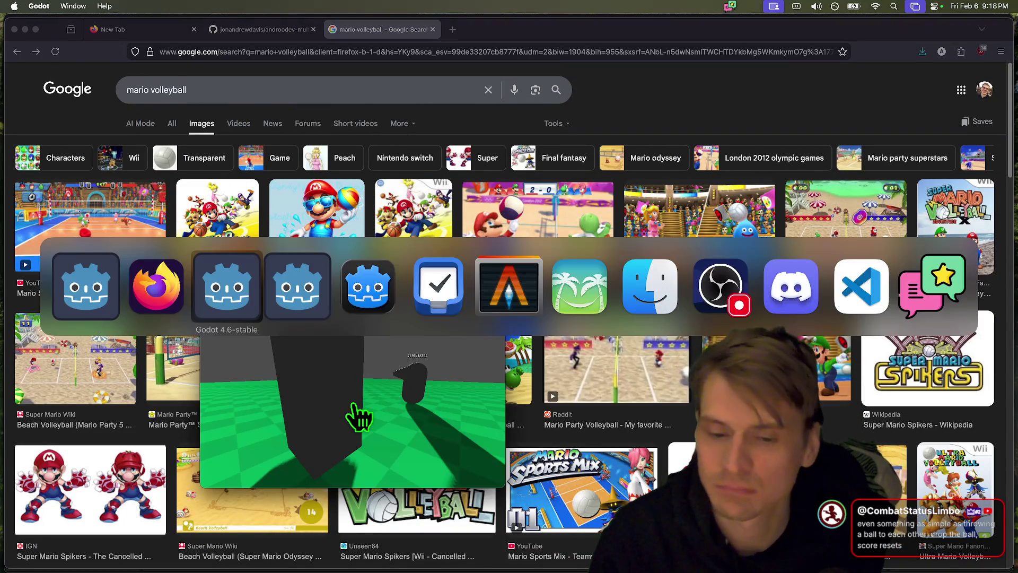
# Walk the lower game instance's player across the floor up to the pillar
pyautogui.click(466, 366)
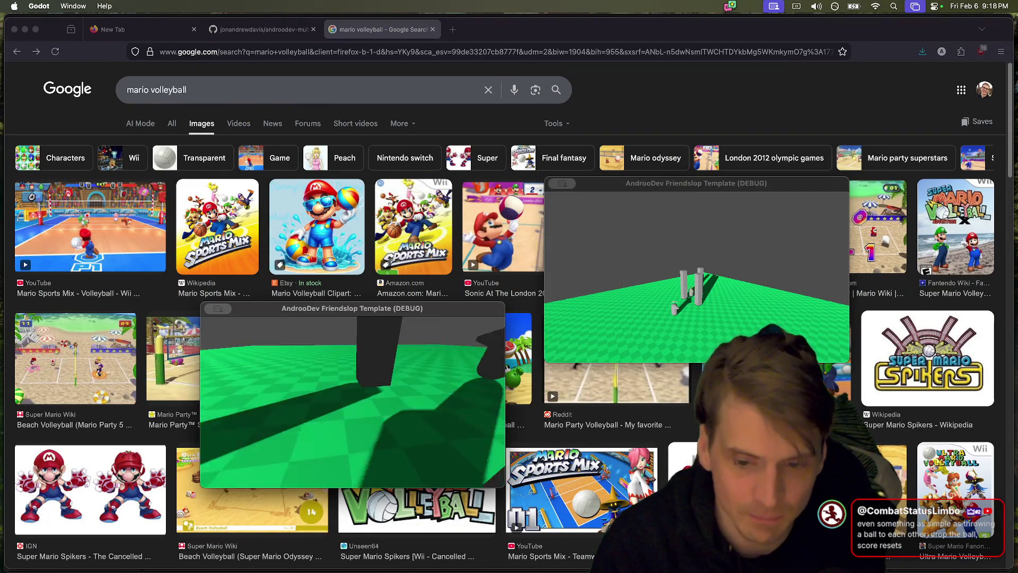
pyautogui.press('w')
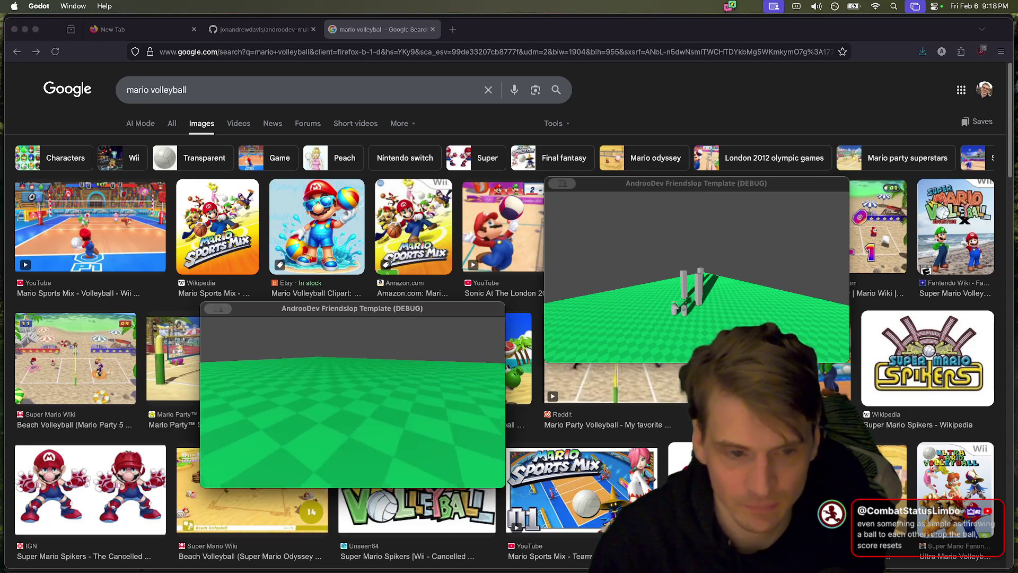
pyautogui.press('w')
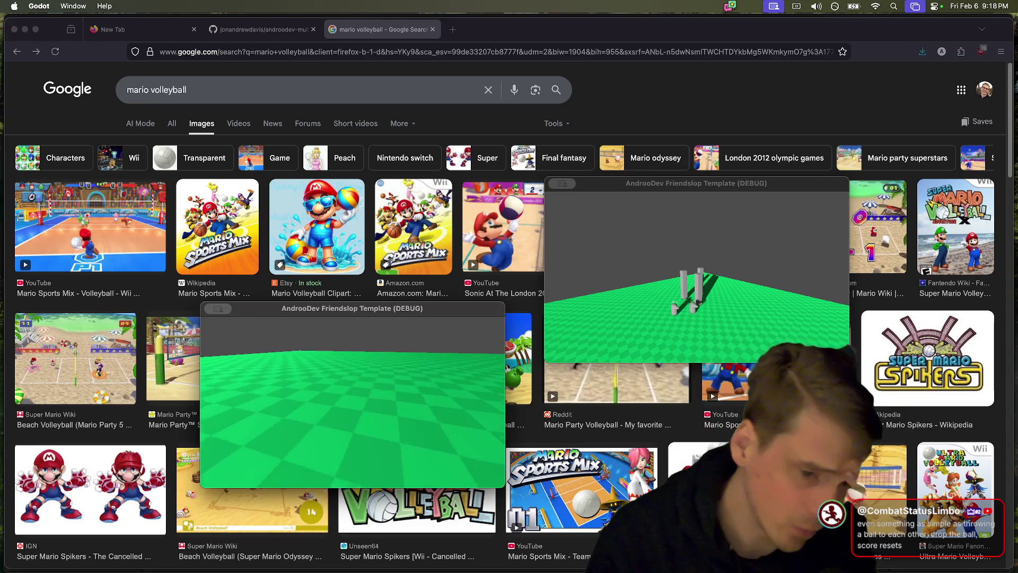
pyautogui.press('w')
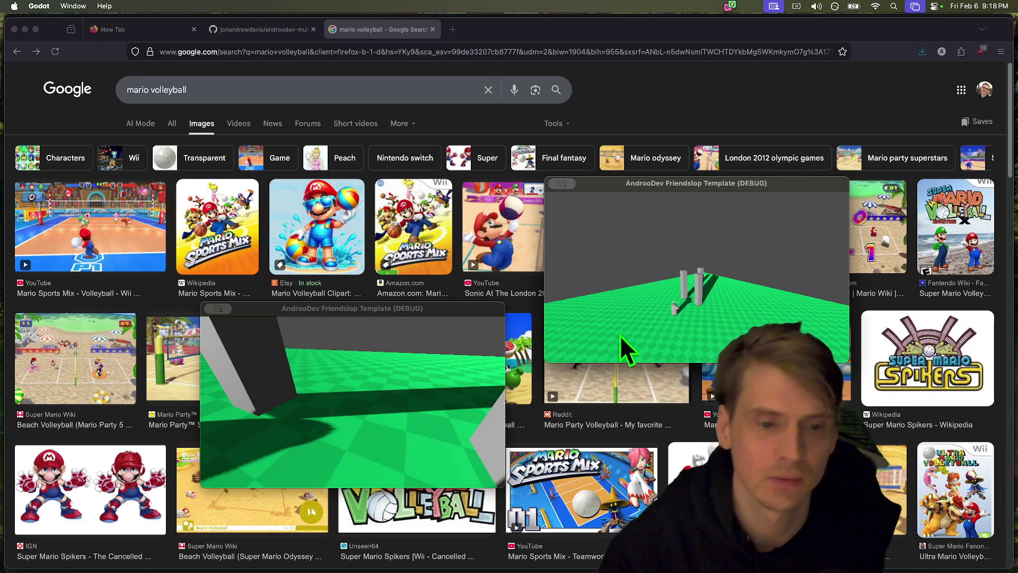
# Close the debug game instances and return to the mario volleyball image results
pyautogui.press('super+q')
pyautogui.press('super+Tab')
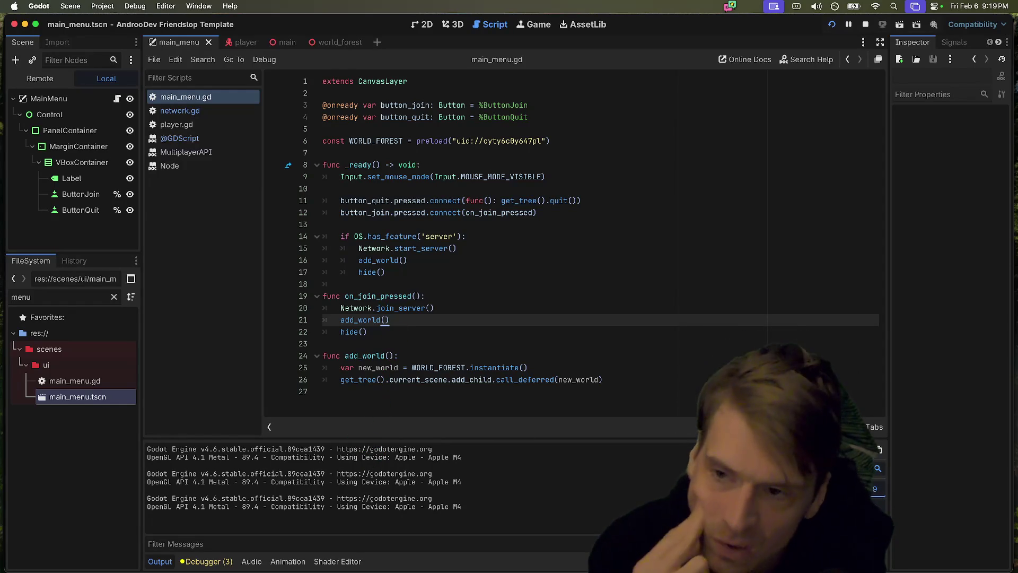
pyautogui.moveTo(445, 541)
pyautogui.click(289, 532)
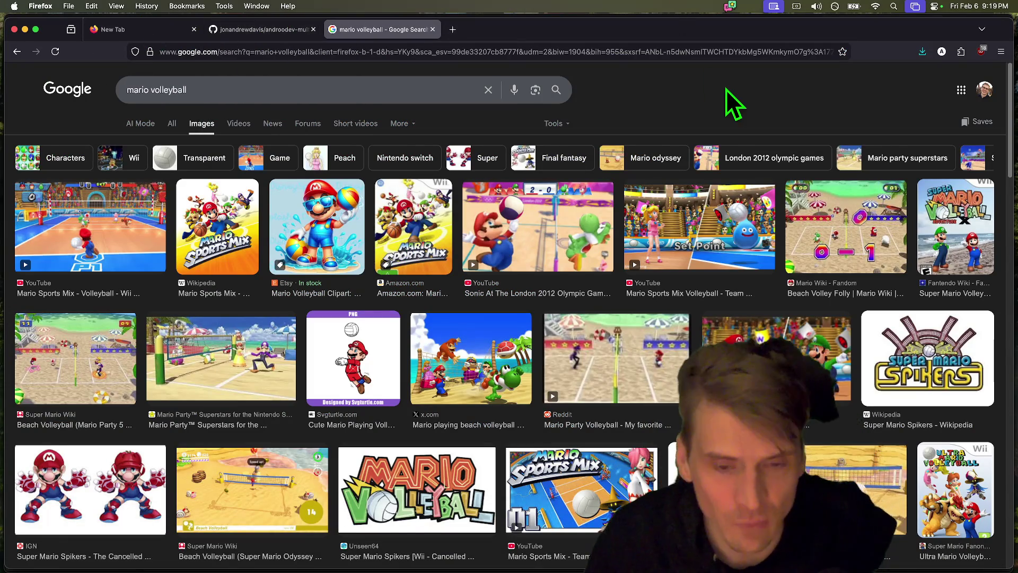
# Show the bookmarks toolbar, open and close an empty tab, and cycle through tabs
pyautogui.press('super+shift+b')
pyautogui.press('super+t')
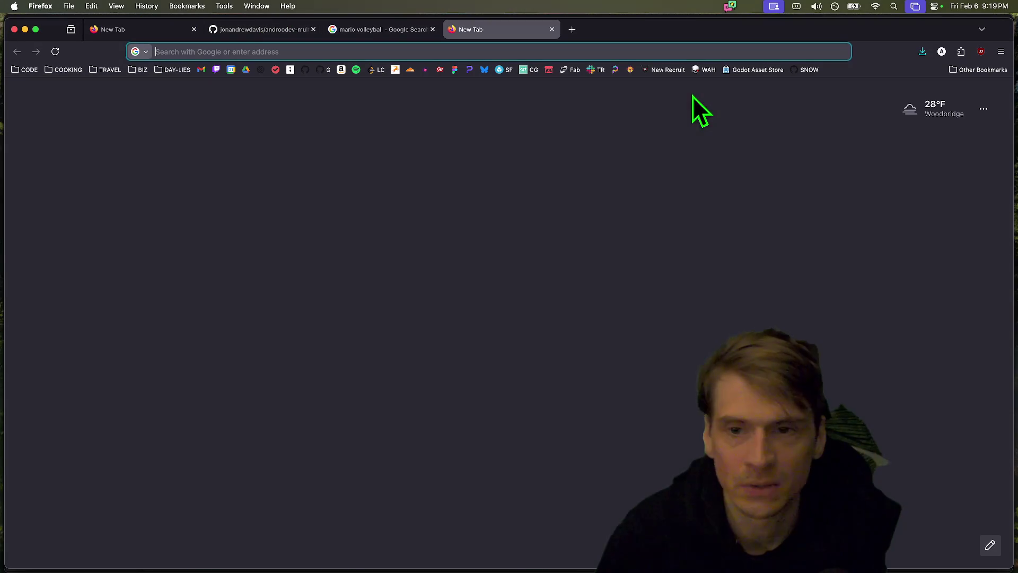
pyautogui.press('super+Tab')
pyautogui.press('super+Tab')
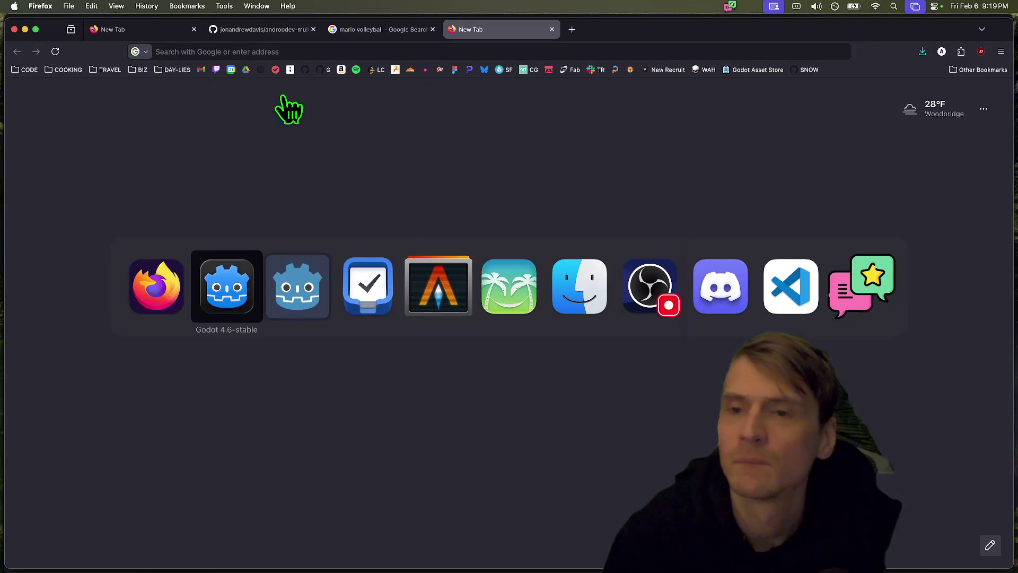
pyautogui.press('super+w')
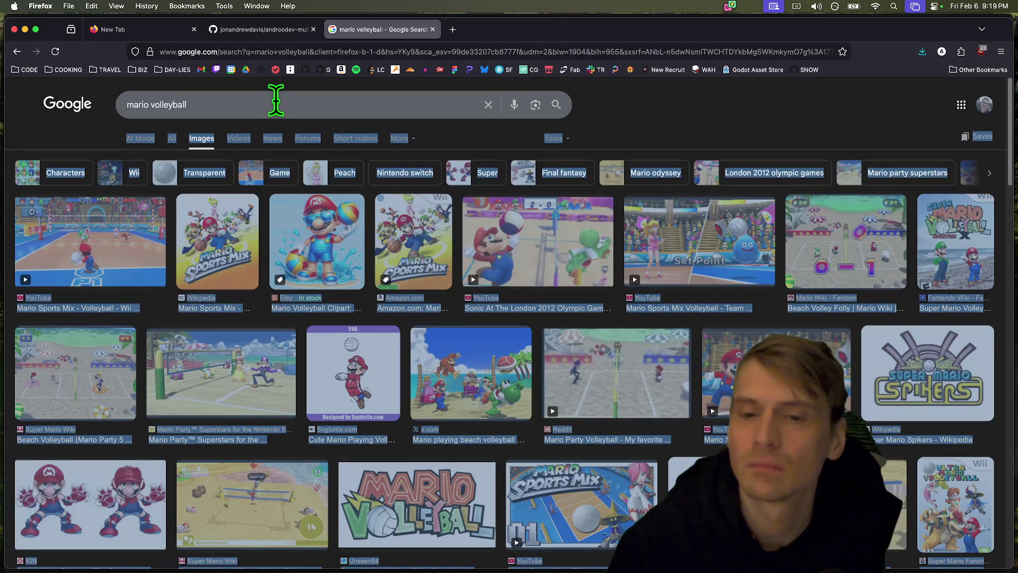
pyautogui.press('super+Tab')
pyautogui.hotkey('ctrl', 'Tab')
pyautogui.hotkey('ctrl', 'shift', 'Tab')
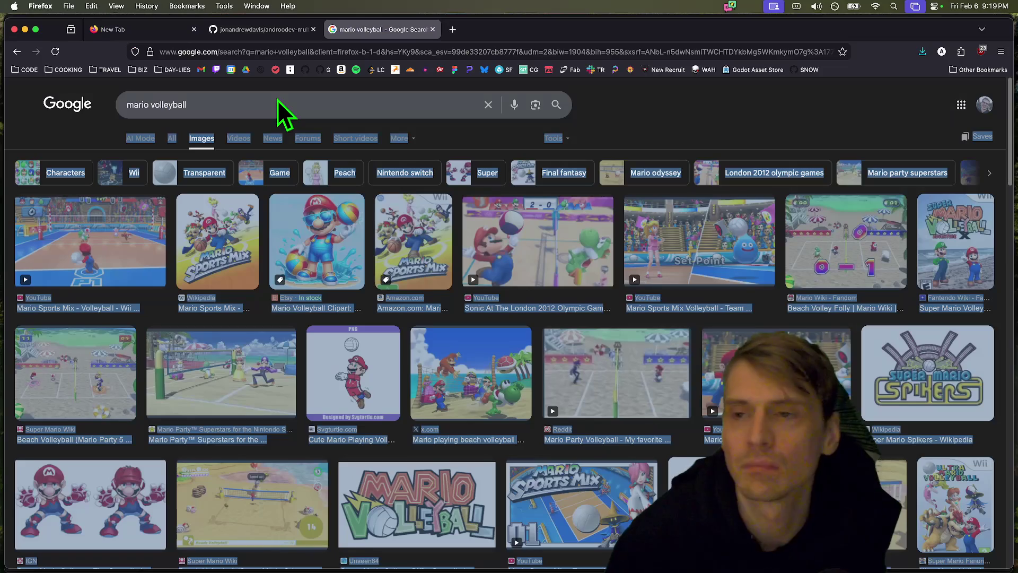
# Search Google for 'zombies fps' and browse the image results
pyautogui.press('super+t')
pyautogui.write('zombies ')
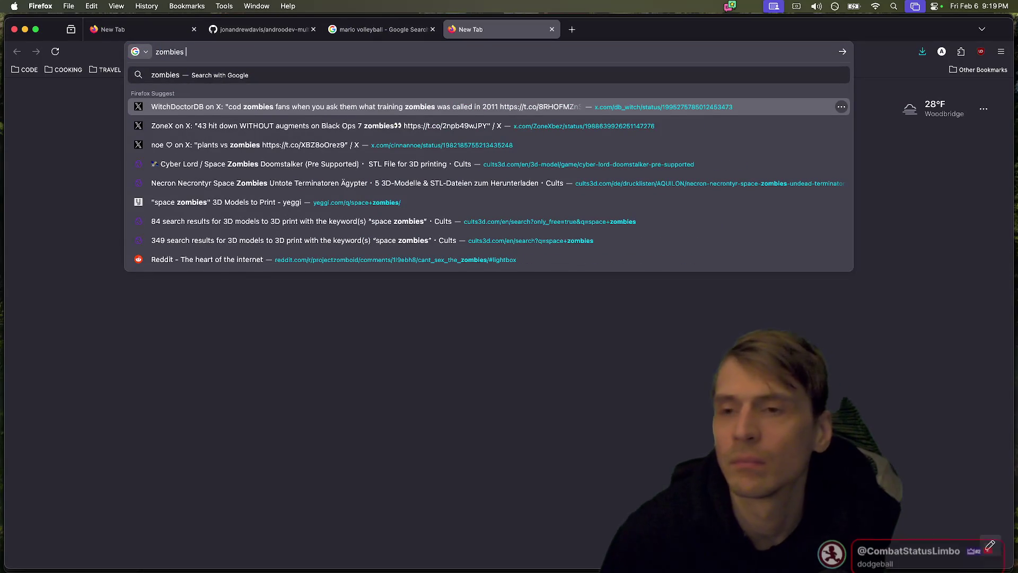
pyautogui.write('fps')
pyautogui.press('Return')
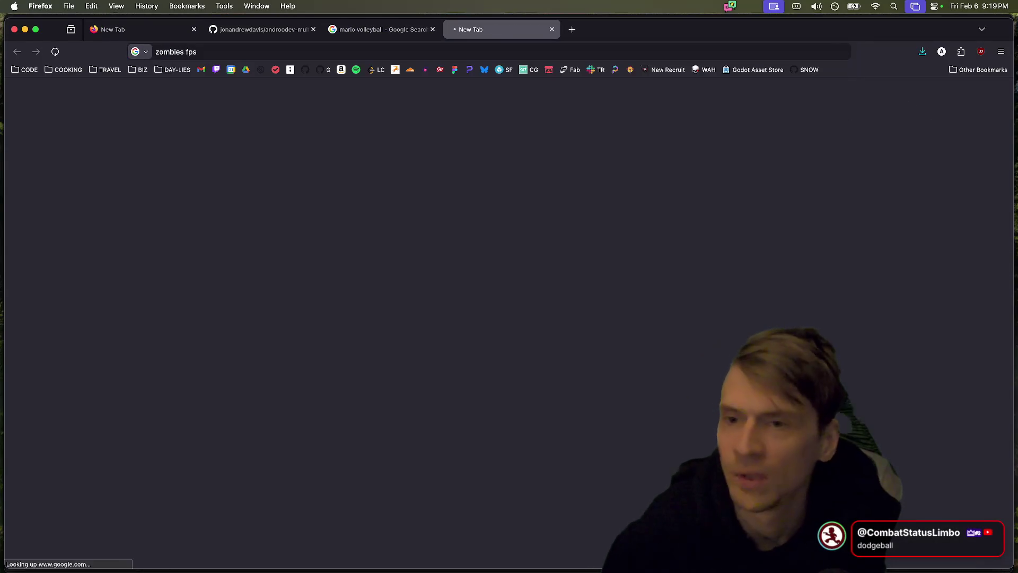
pyautogui.scroll(-4, 558, 147)
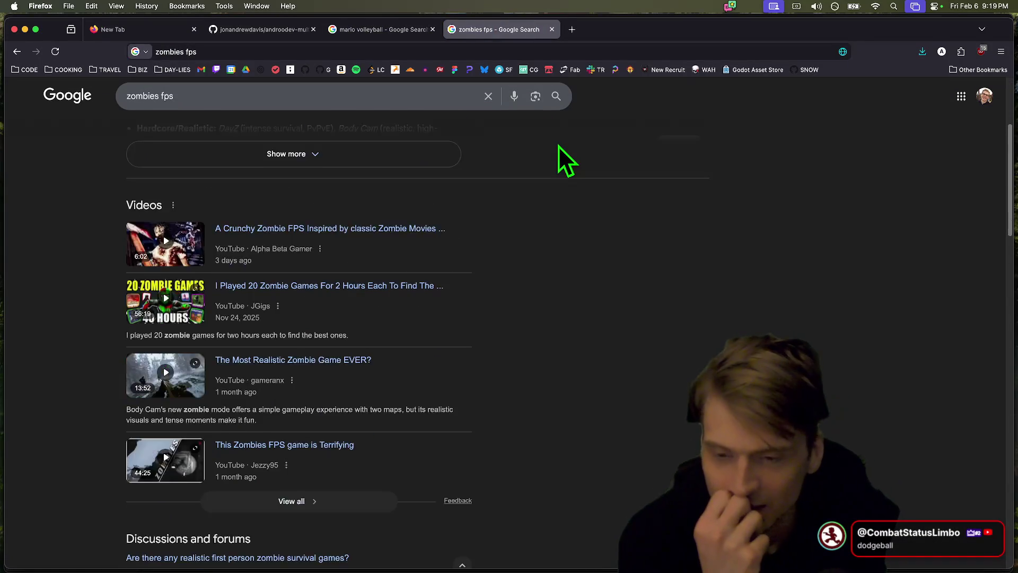
pyautogui.scroll(4, 558, 145)
pyautogui.click(209, 139)
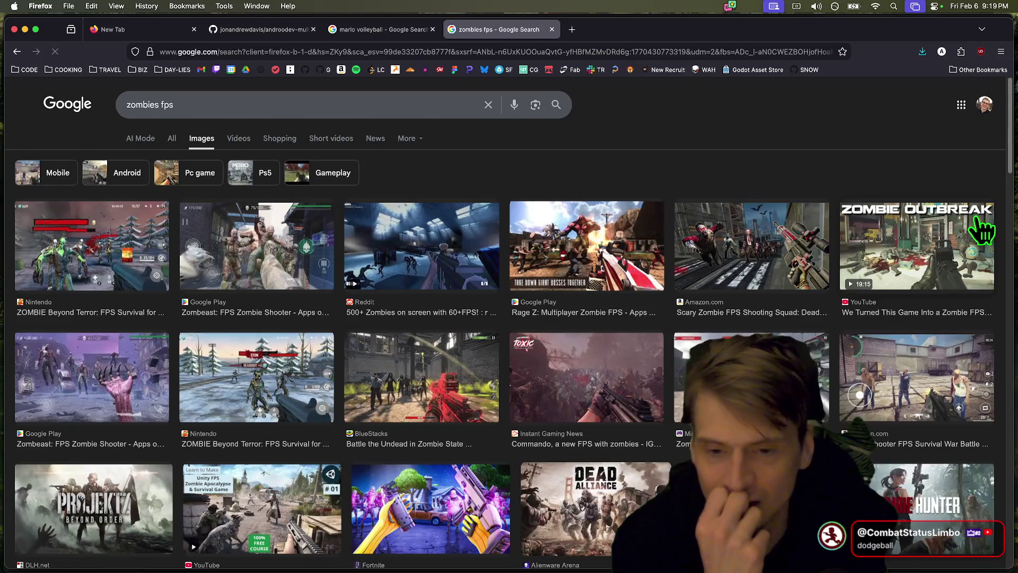
pyautogui.scroll(-8, 983, 229)
pyautogui.scroll(-2, 1013, 376)
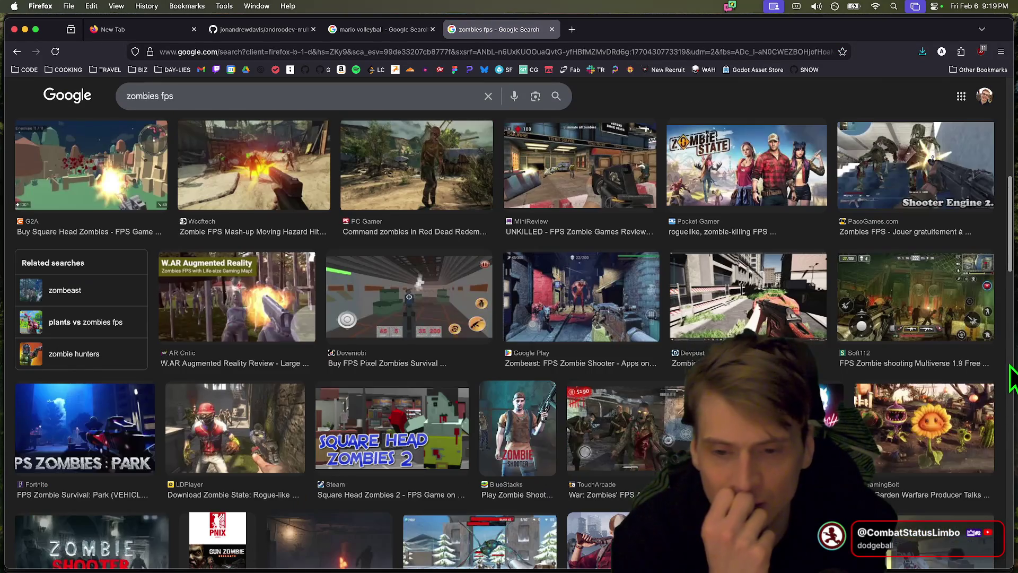
pyautogui.scroll(4, 353, 297)
pyautogui.scroll(3, 212, 276)
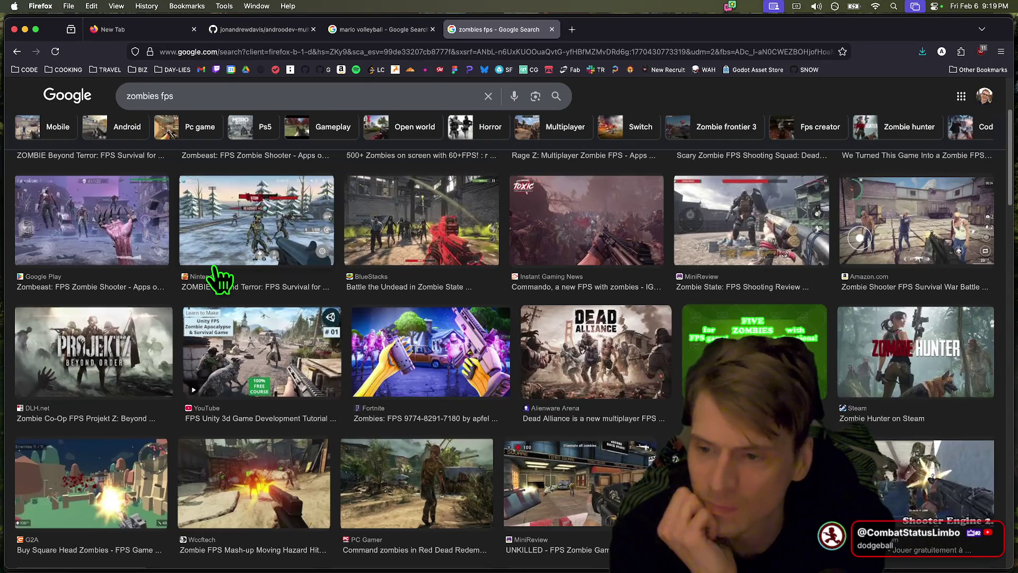
pyautogui.scroll(-12, 805, 318)
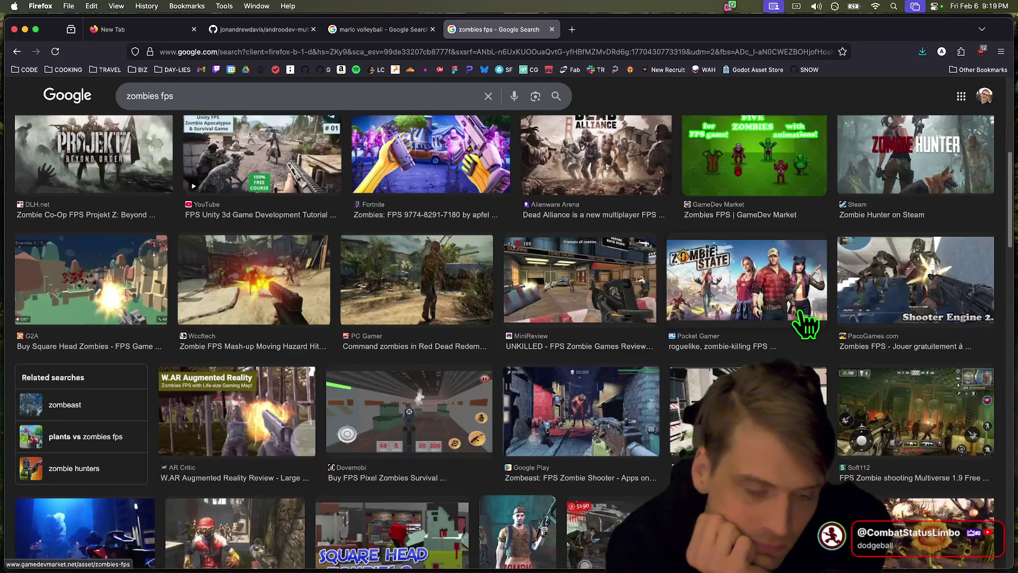
# Browse 'deep rock galactic' image results, preview the Indiecator screenshot, then return to the GitHub repository
pyautogui.press('super+t')
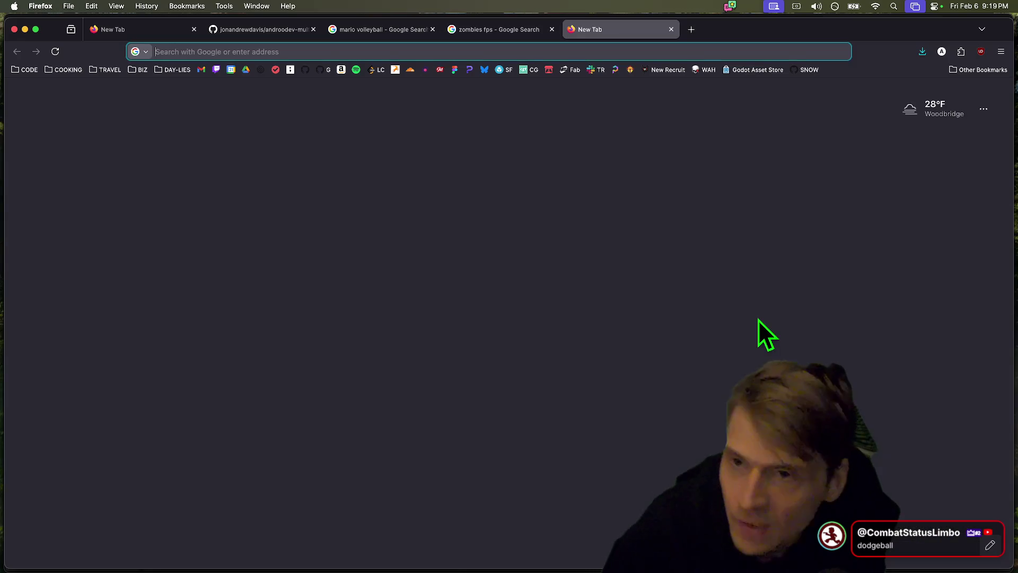
pyautogui.write('deep rock galactic')
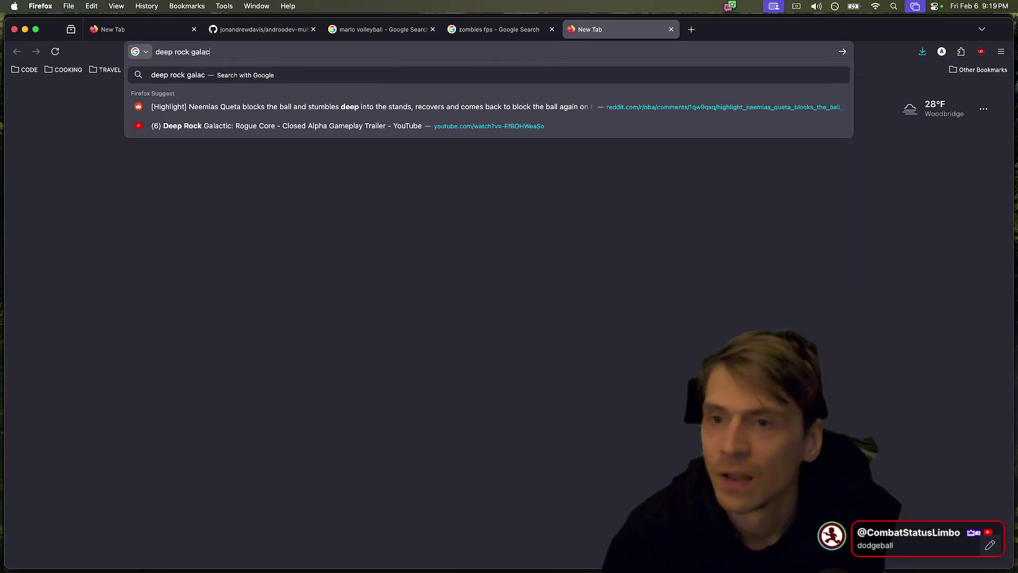
pyautogui.press('Return')
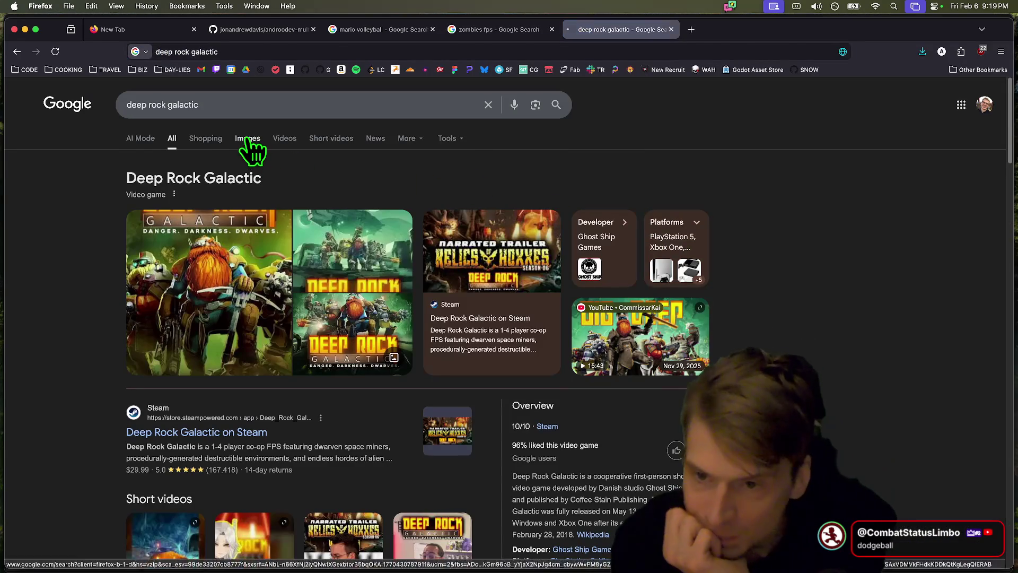
pyautogui.click(248, 139)
pyautogui.click(472, 374)
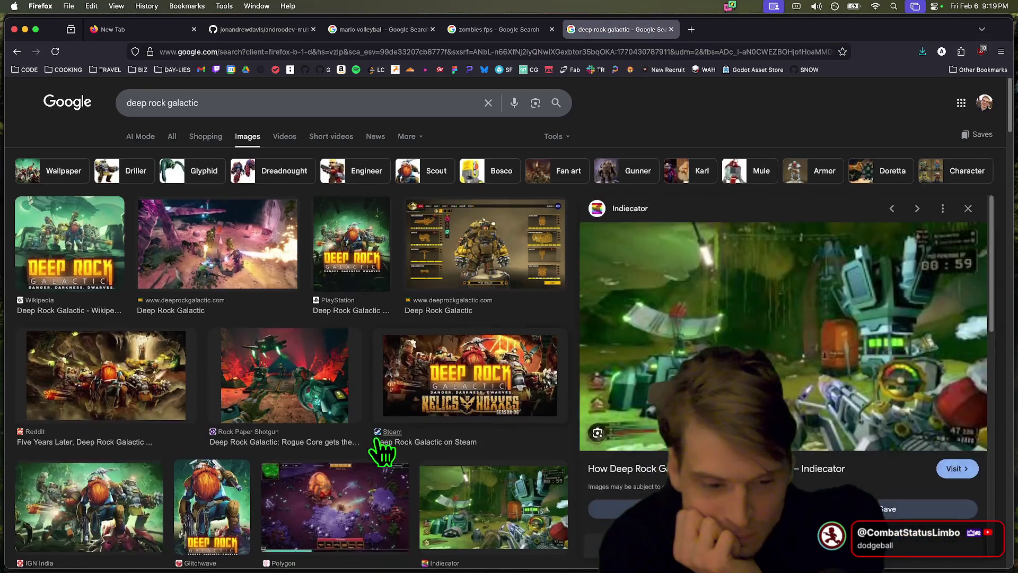
pyautogui.scroll(-5, 238, 424)
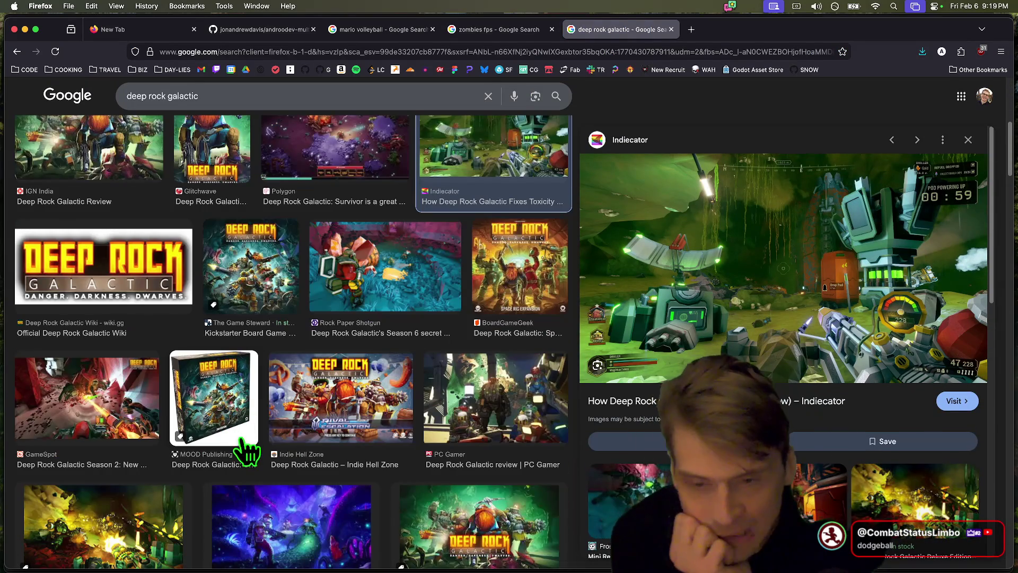
pyautogui.scroll(-3, 268, 305)
pyautogui.scroll(-15, 264, 307)
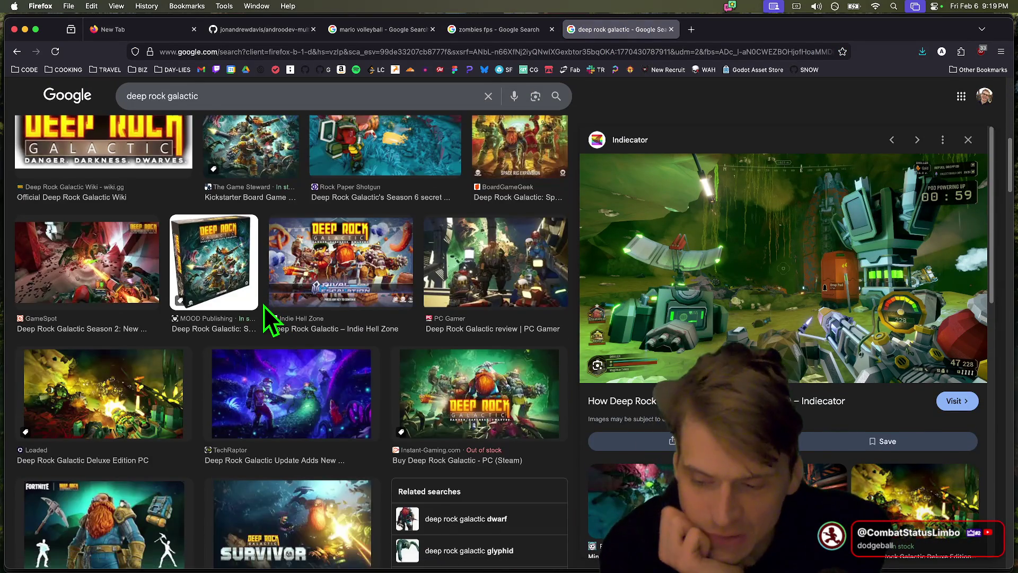
pyautogui.scroll(-10, 236, 333)
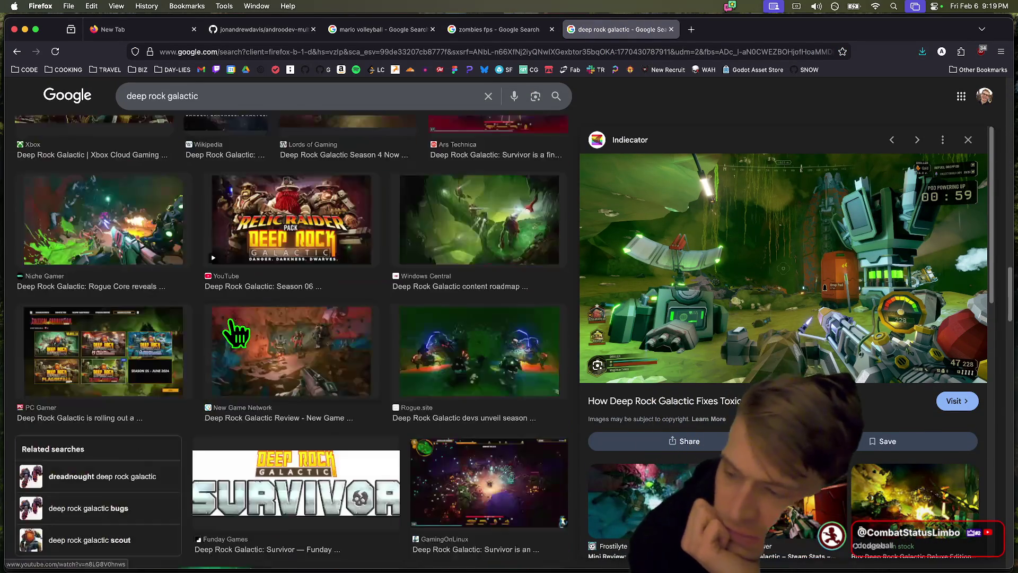
pyautogui.scroll(-10, 231, 364)
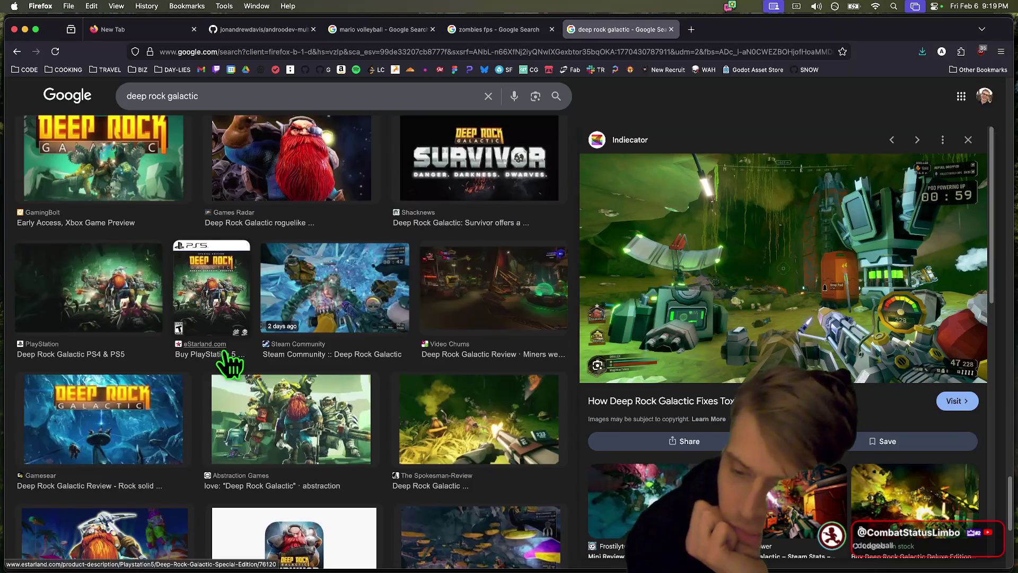
pyautogui.scroll(-15, 193, 429)
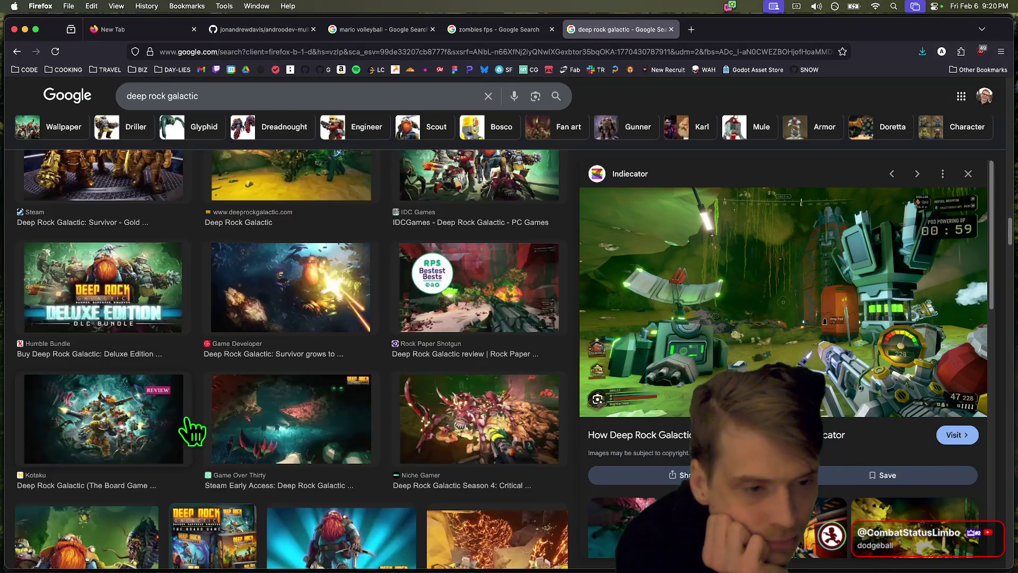
pyautogui.scroll(15, 200, 411)
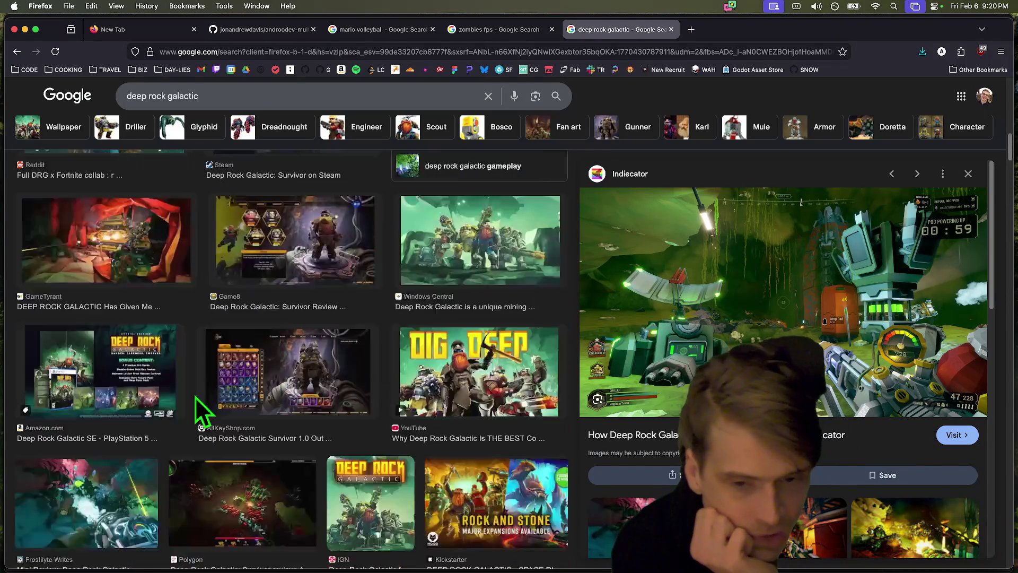
pyautogui.scroll(10, 199, 411)
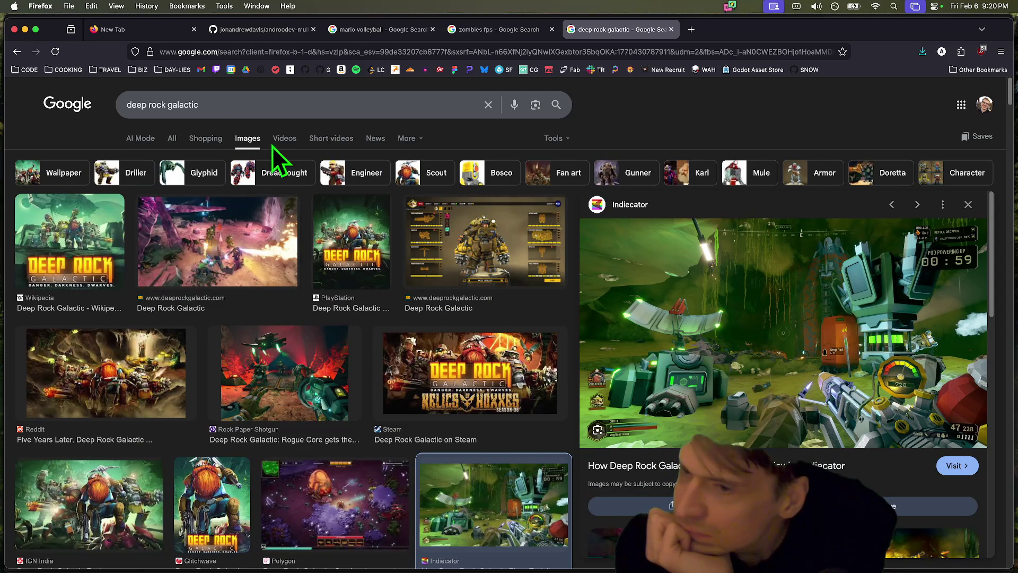
pyautogui.click(251, 110)
pyautogui.click(285, 34)
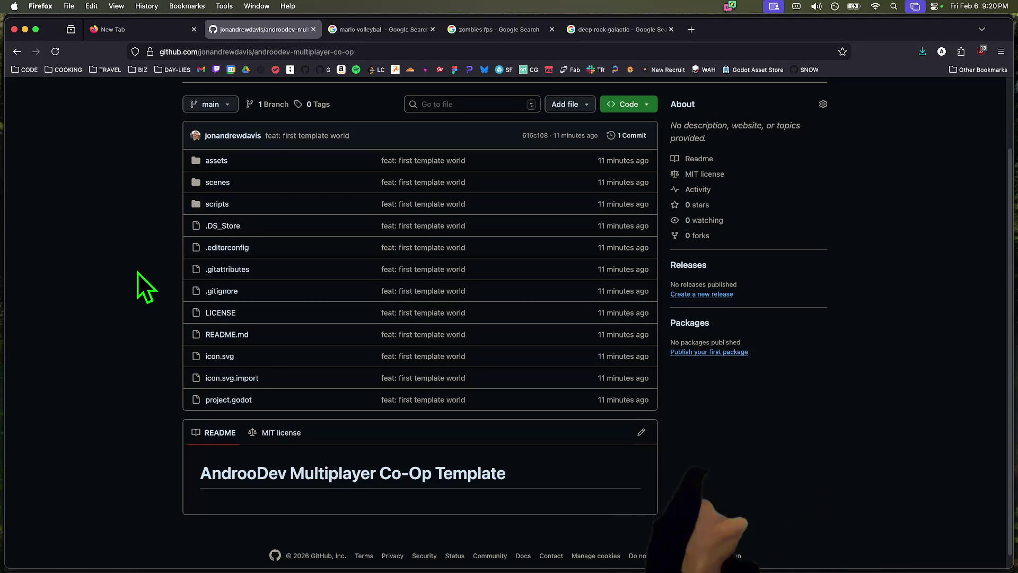
# Search Google for 'split gate' and scroll through its image results
pyautogui.press('super+t')
pyautogui.write('split g')
pyautogui.write('ate')
pyautogui.press('Return')
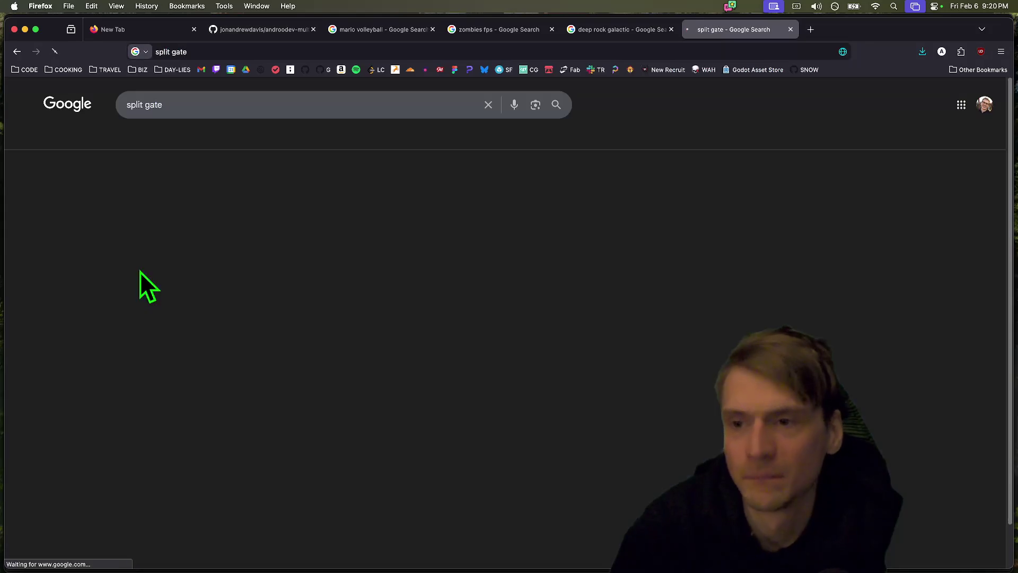
pyautogui.click(241, 139)
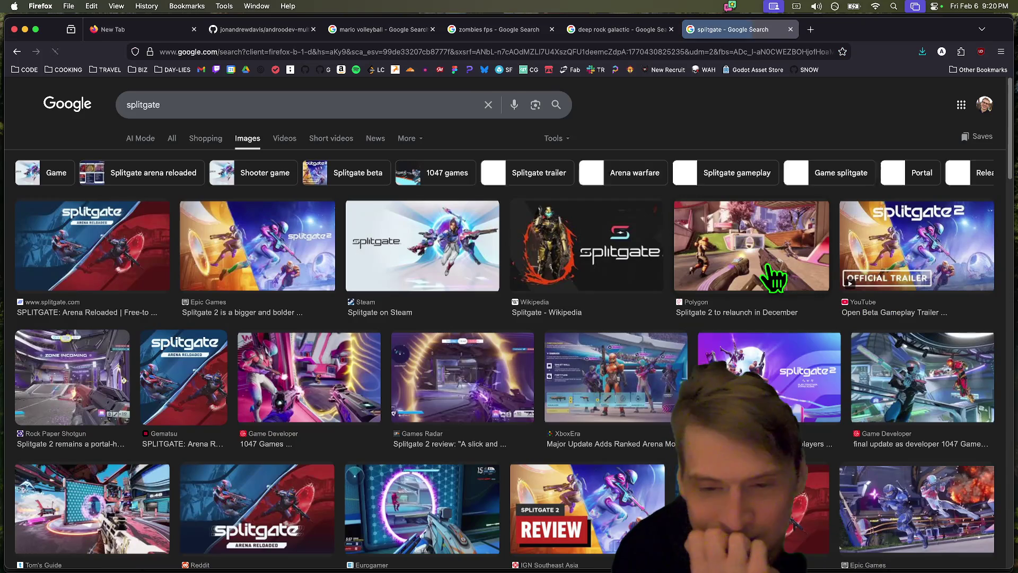
pyautogui.scroll(-3, 769, 276)
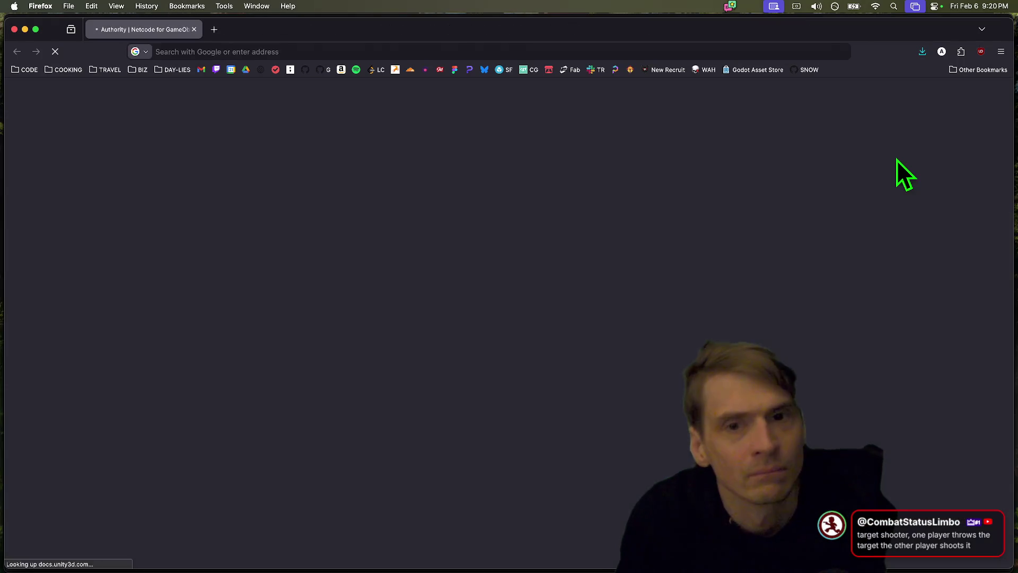
# Load Google Drive in a new tab and create a blank Google Doc
pyautogui.press('super+t')
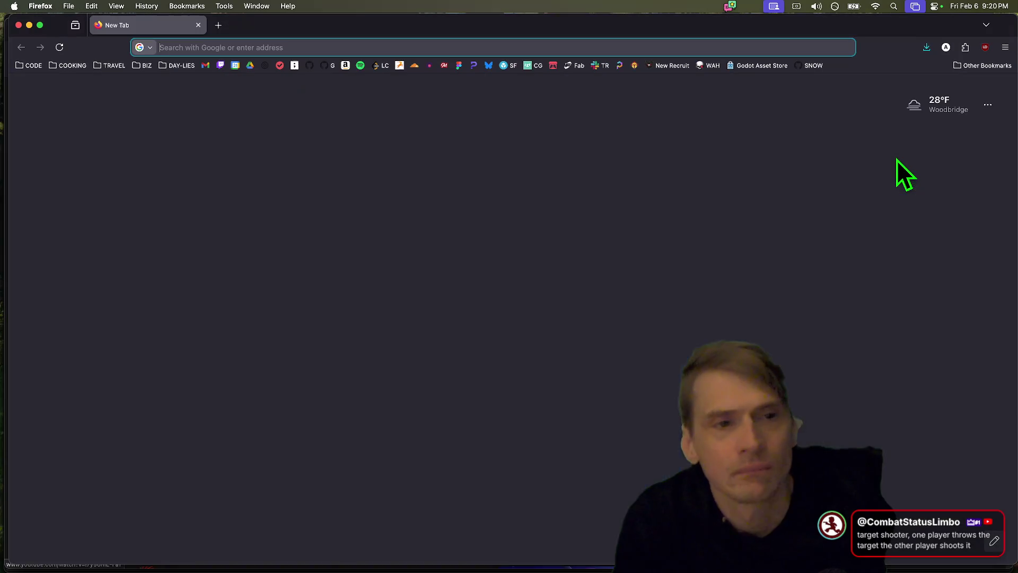
pyautogui.write('drive.google.com/')
pyautogui.press('Return')
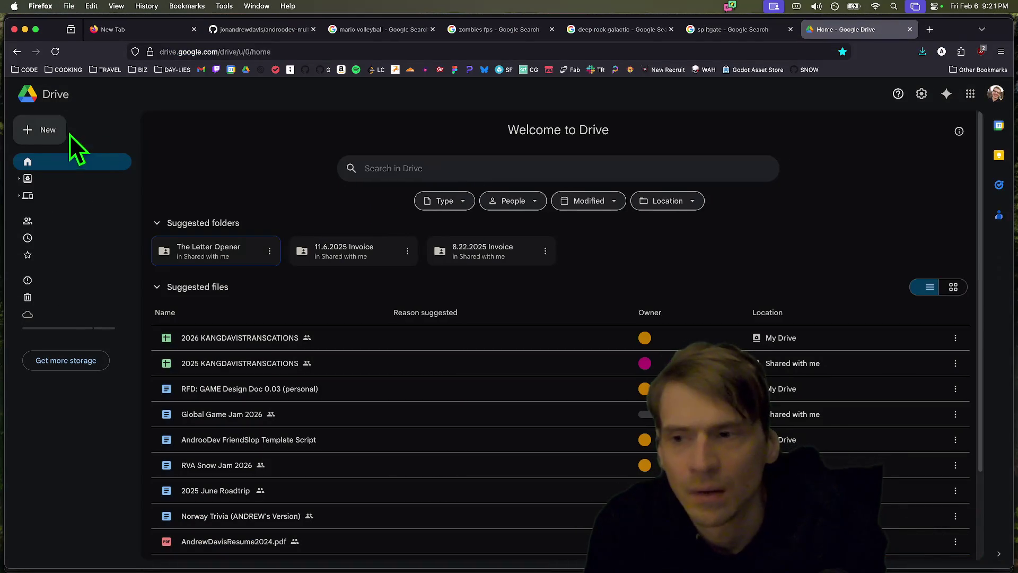
pyautogui.click(50, 132)
pyautogui.click(90, 198)
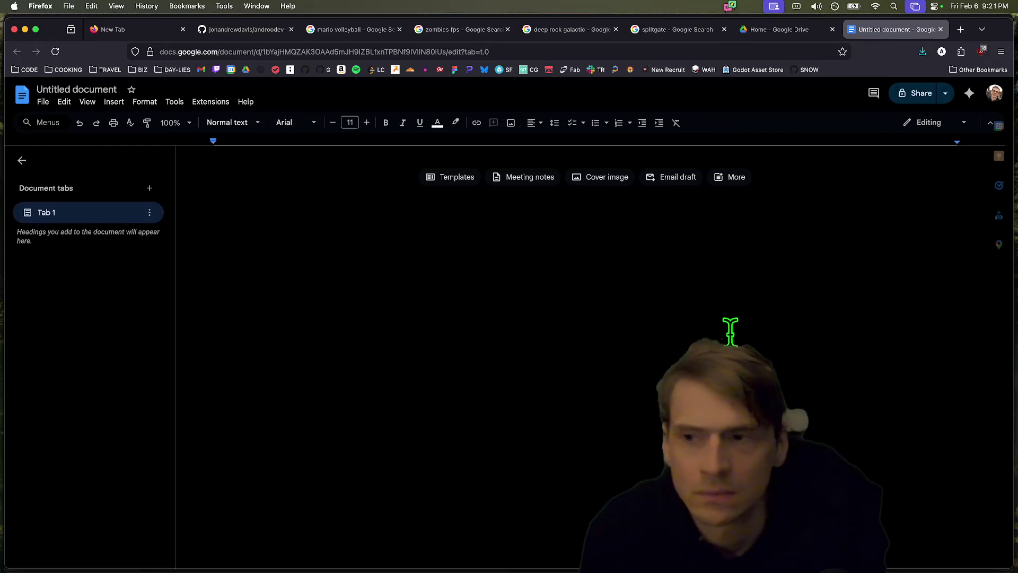
# Open the 'AndrooDev FriendSlop Template Script' document and select 'FriendSlop' in its heading
pyautogui.click(43, 101)
pyautogui.click(73, 138)
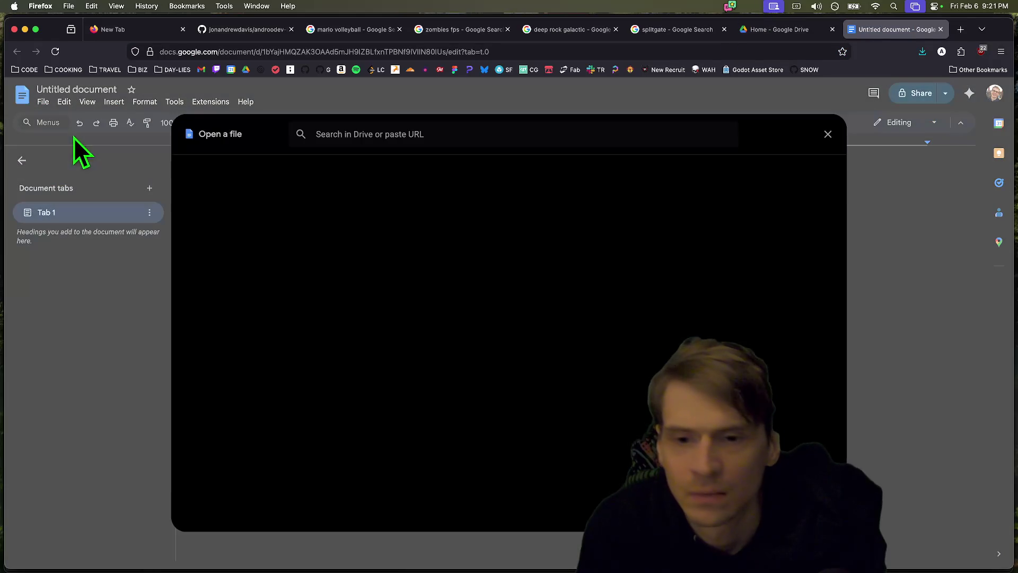
pyautogui.scroll(-5, 655, 324)
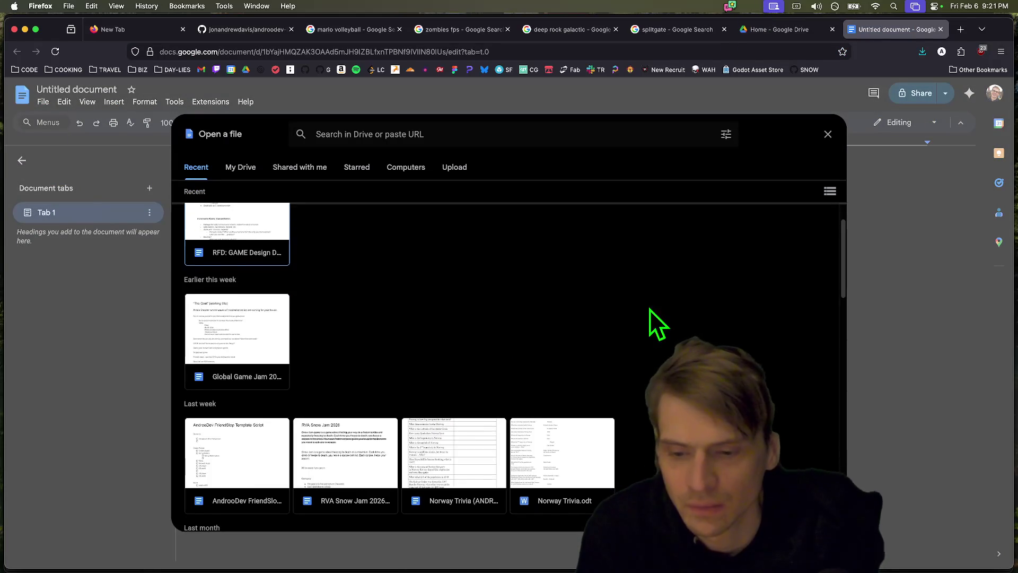
pyautogui.click(204, 383)
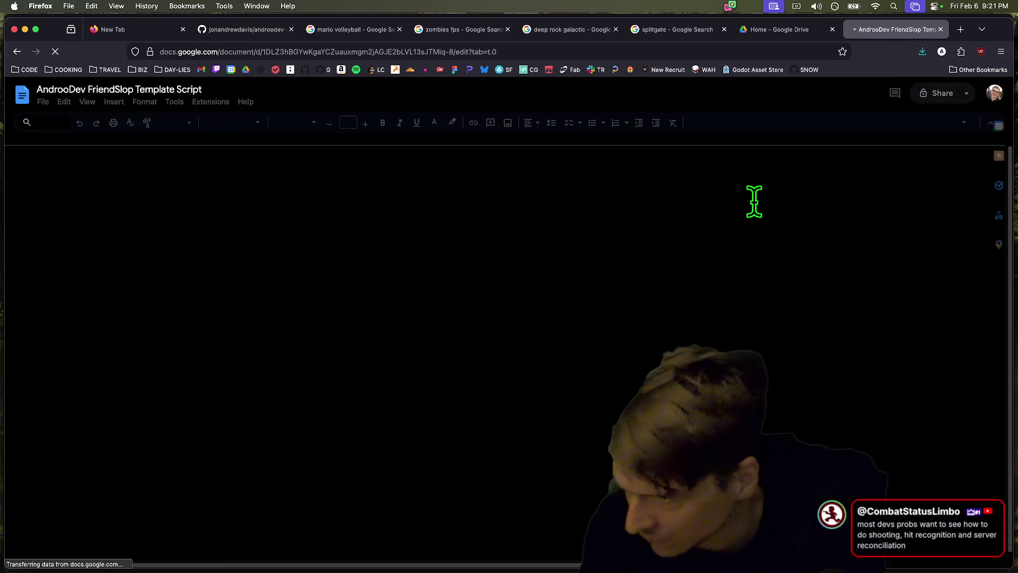
pyautogui.doubleClick(314, 183)
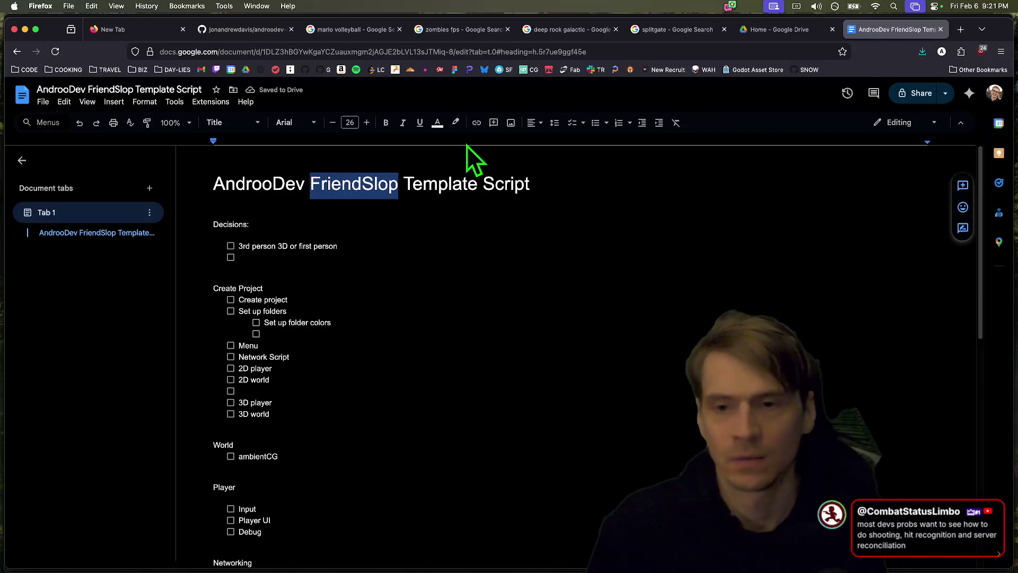
# Change the heading to 'AndrooDev CoOp Template Script' and start a Games: checklist beneath it
pyautogui.write('CoOp')
pyautogui.press('Down')
pyautogui.press('Return')
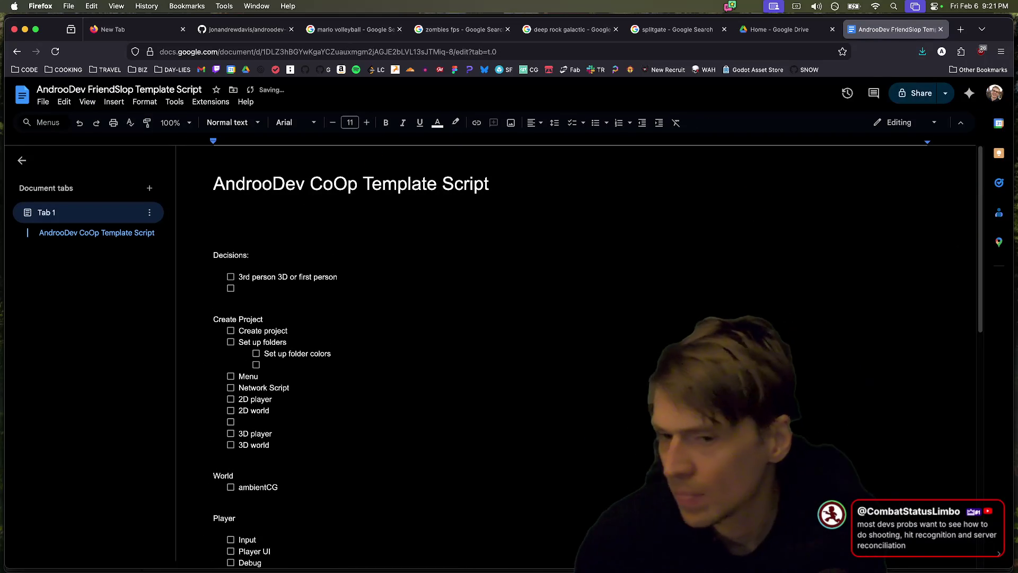
pyautogui.scroll(-15, 557, 306)
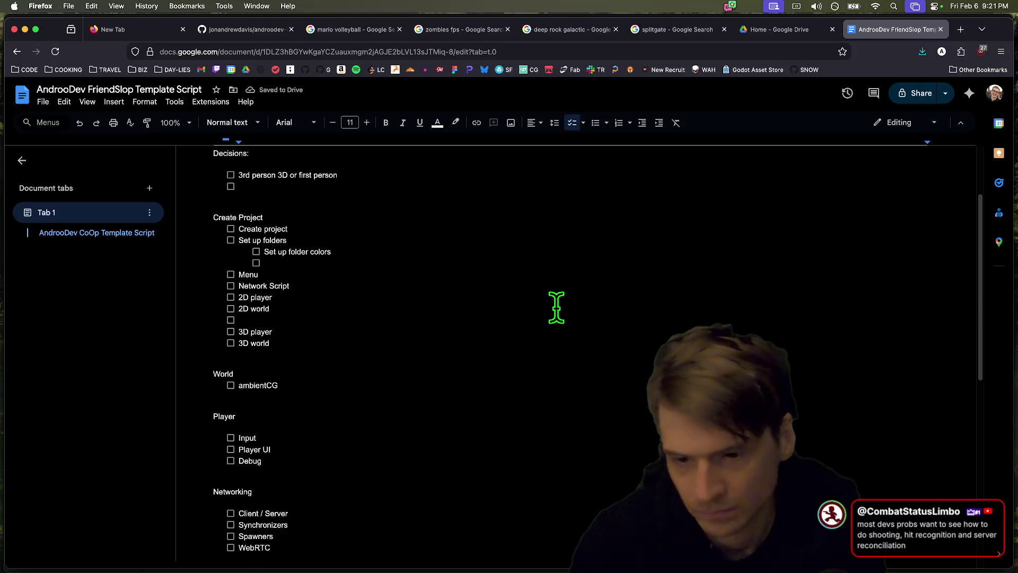
pyautogui.click(574, 373)
pyautogui.scroll(20, 574, 373)
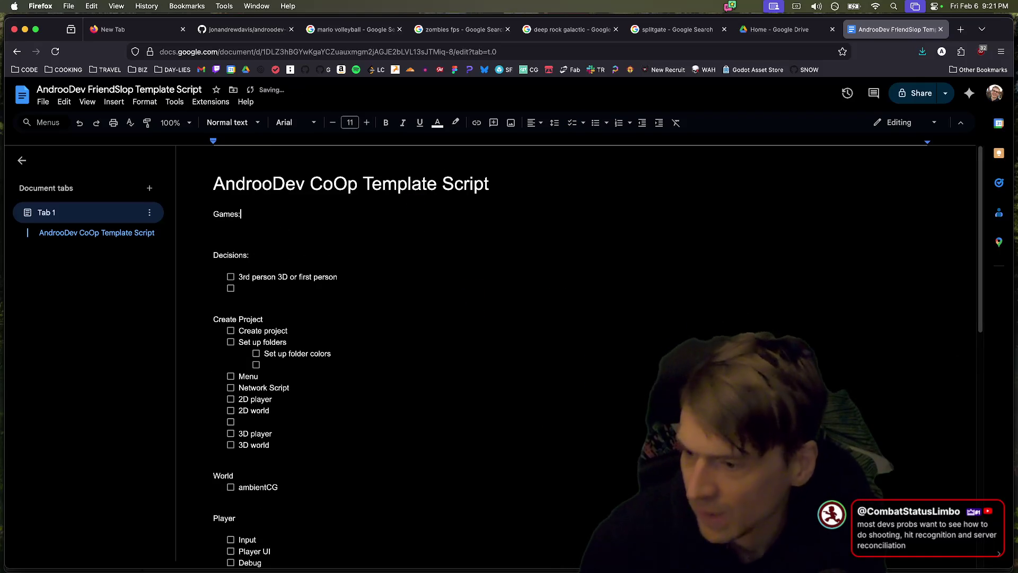
pyautogui.press('Return')
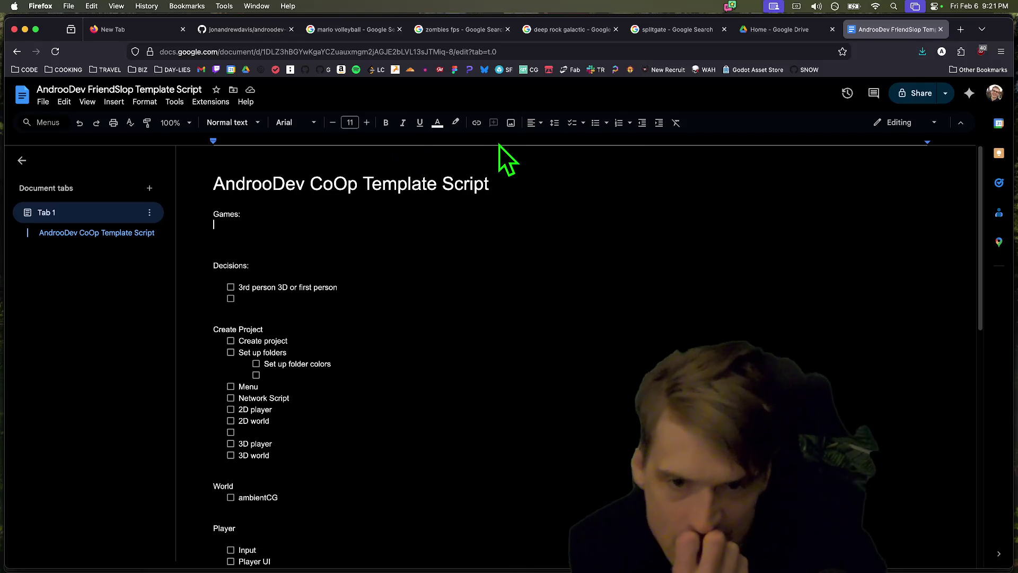
pyautogui.click(573, 126)
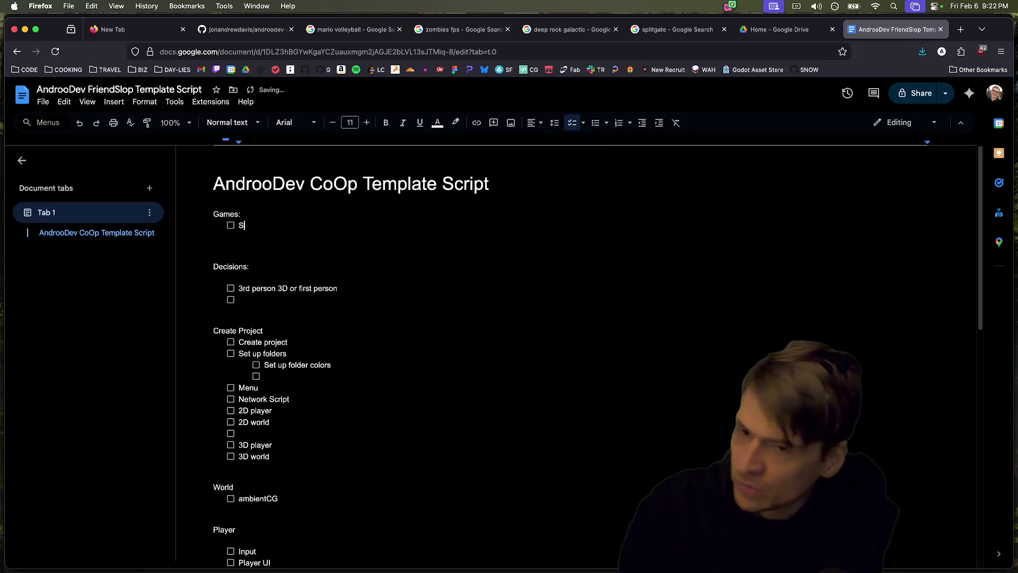
# List Shooting, Hit Recognition and Server Reconciliation as Games checklist items
pyautogui.write('Shooting')
pyautogui.press('Return')
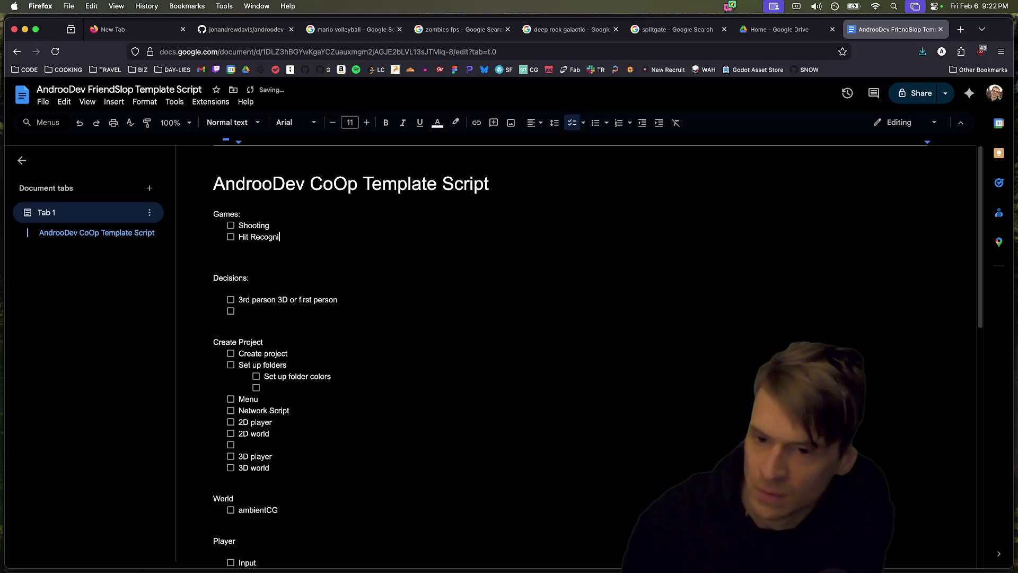
pyautogui.press('Return')
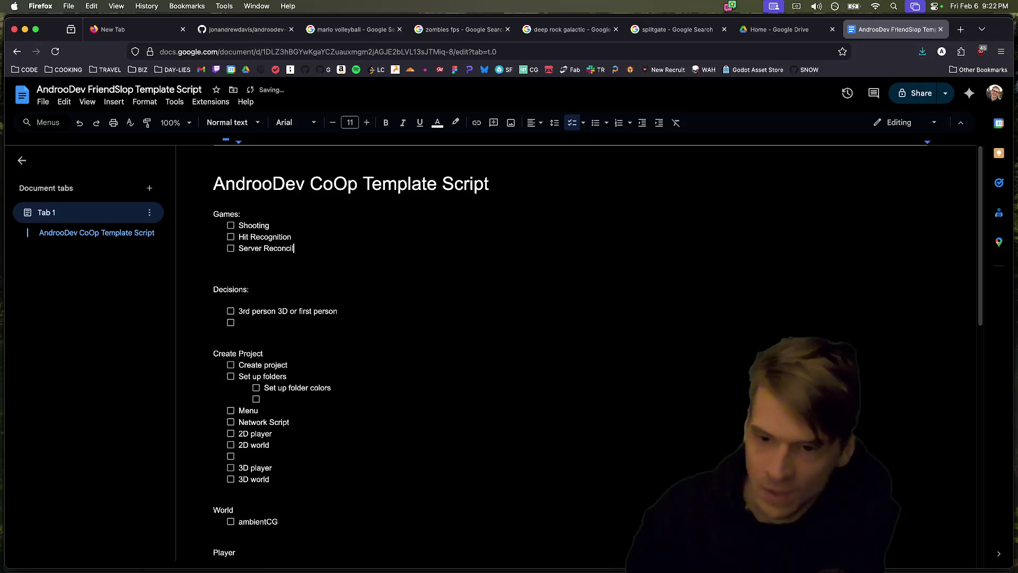
pyautogui.write('n')
pyautogui.press('Return')
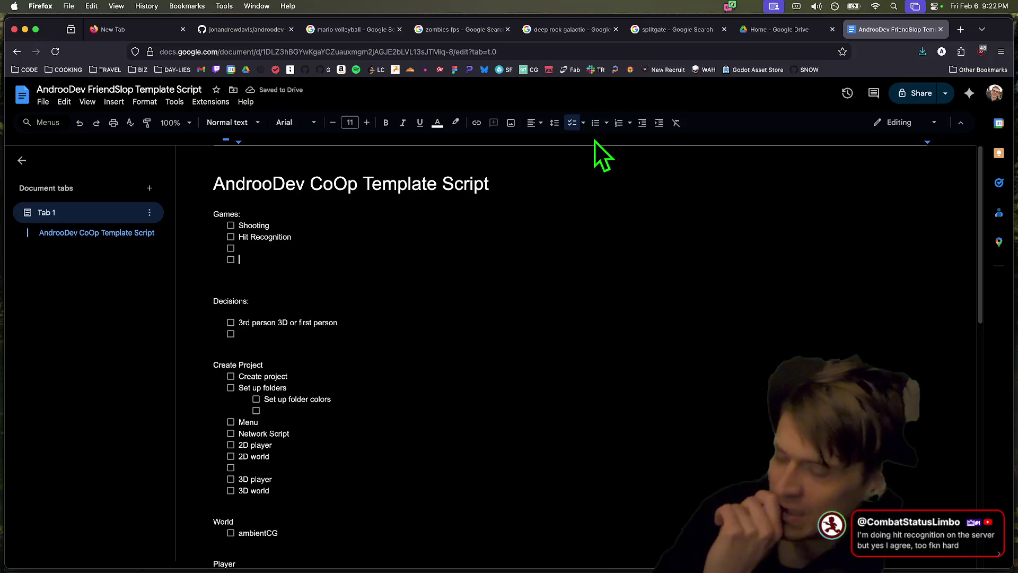
pyautogui.press('Down')
pyautogui.press('Return')
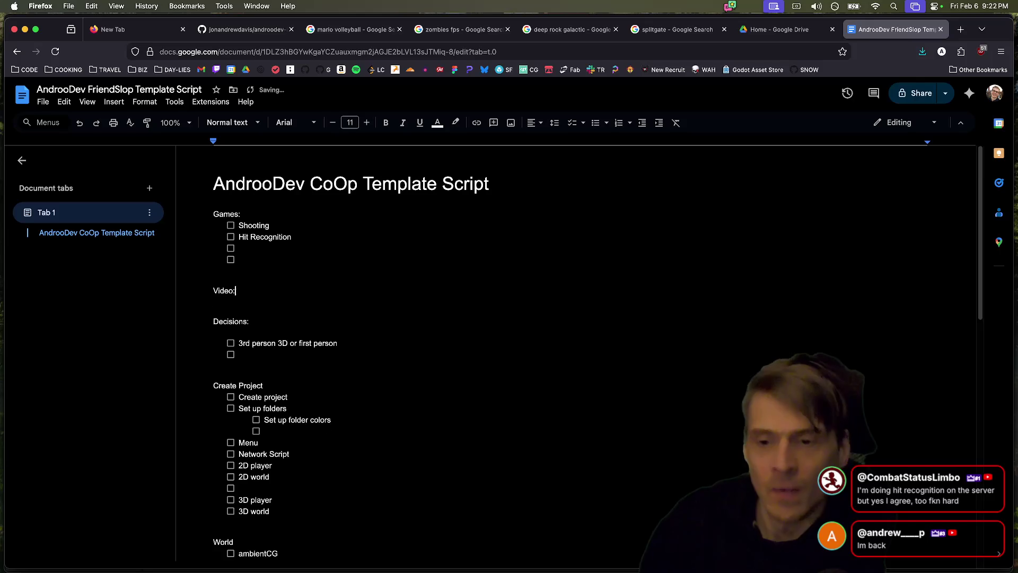
# Add a Video: checklist noting 'You don't need no Rollback' and add Zombies under Games
pyautogui.press('Return')
pyautogui.click(568, 127)
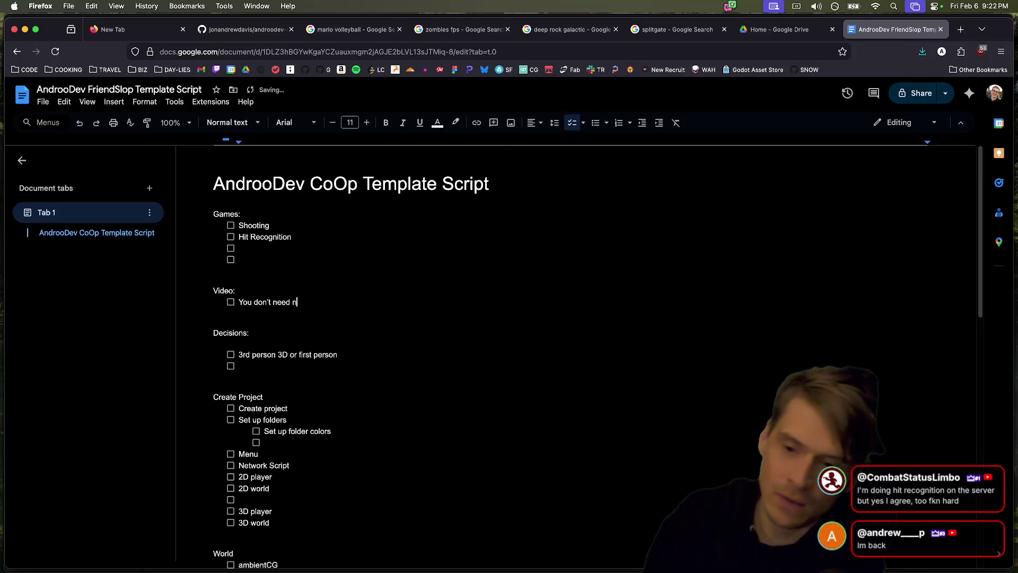
pyautogui.press('Return')
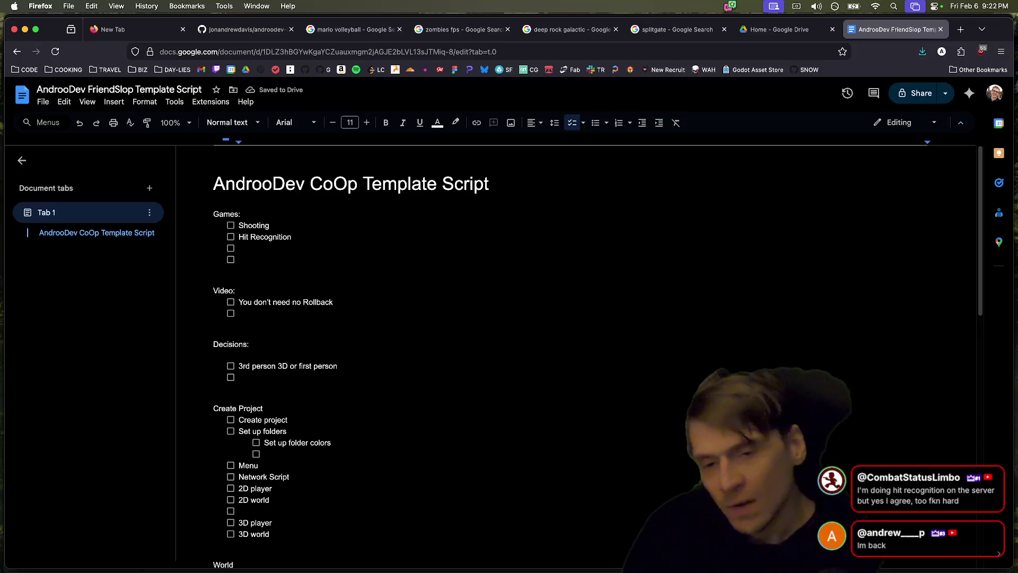
pyautogui.press('super+Tab')
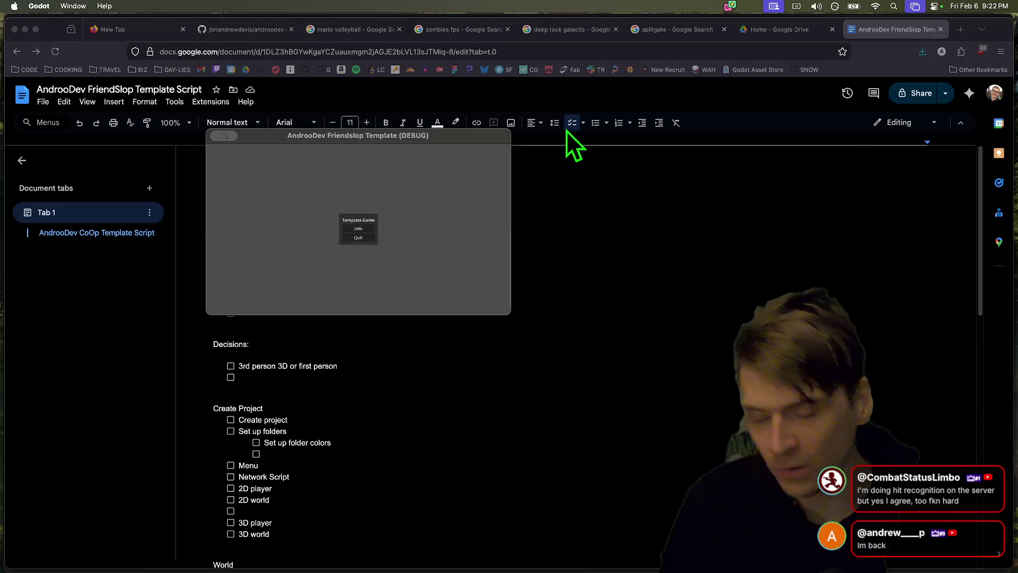
pyautogui.moveTo(536, 186); pyautogui.dragTo(221, 155)
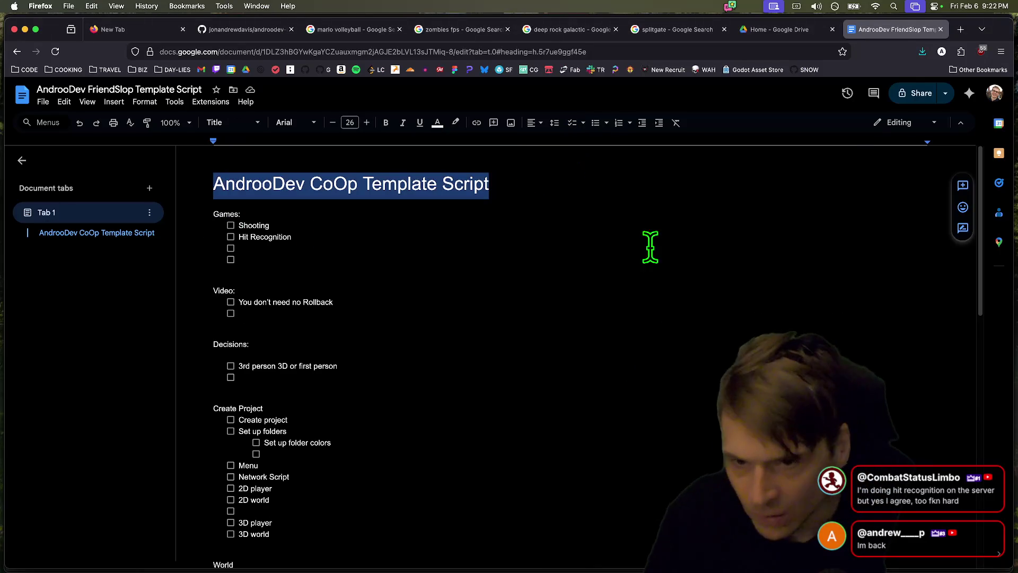
pyautogui.click(775, 178)
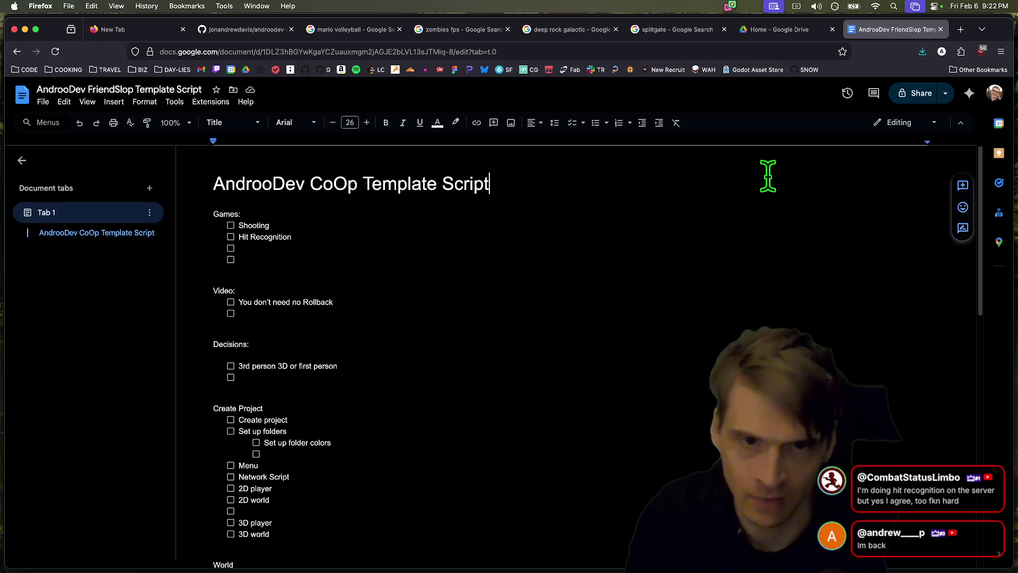
pyautogui.moveTo(424, 570)
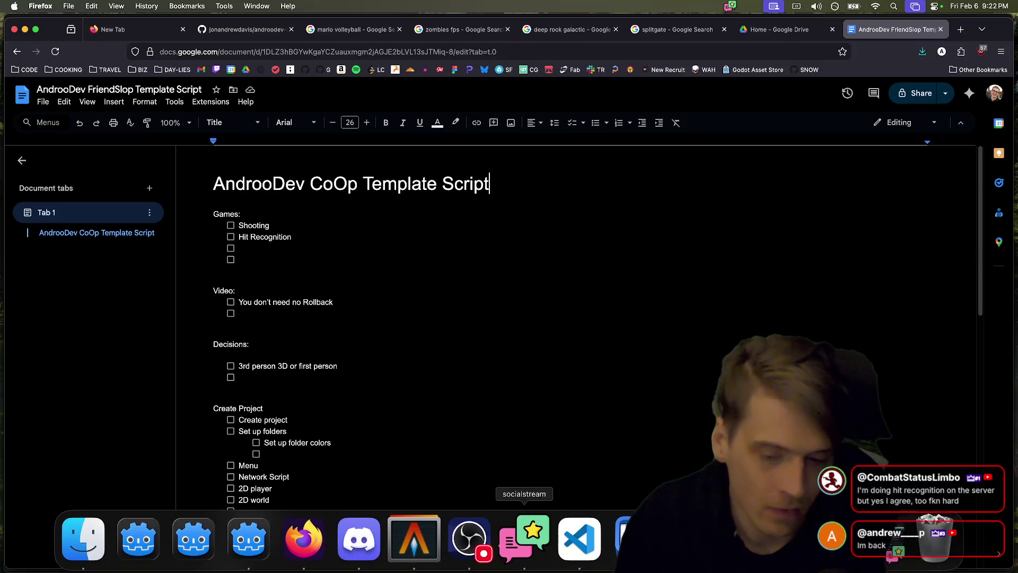
pyautogui.click(497, 248)
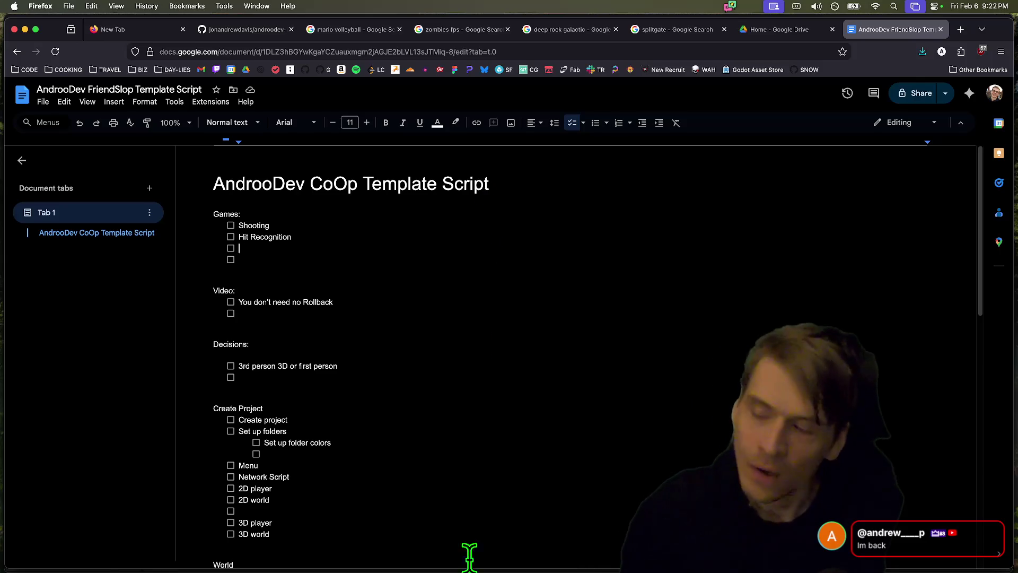
pyautogui.moveTo(467, 571)
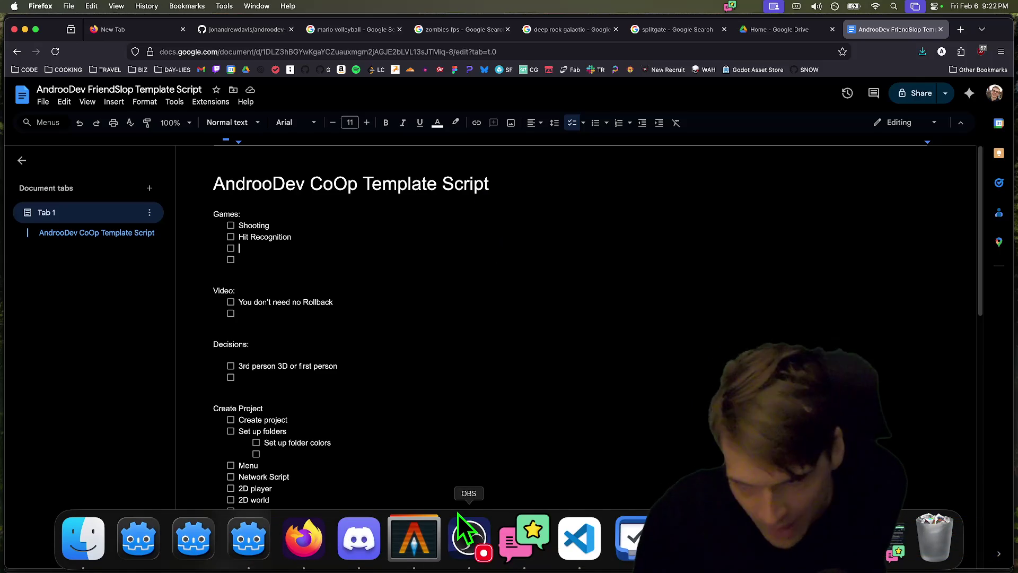
pyautogui.write('ombies')
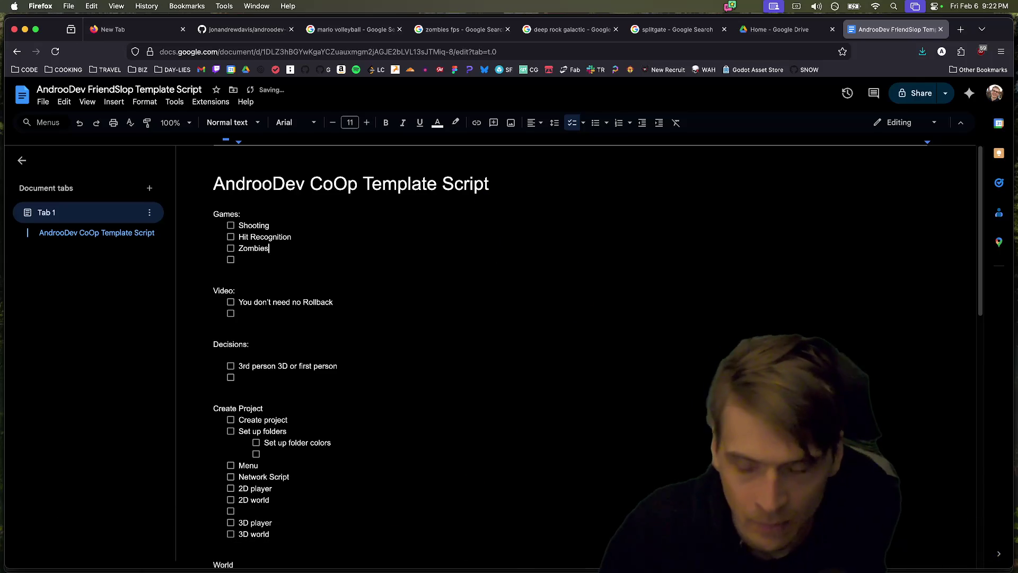
pyautogui.click(193, 549)
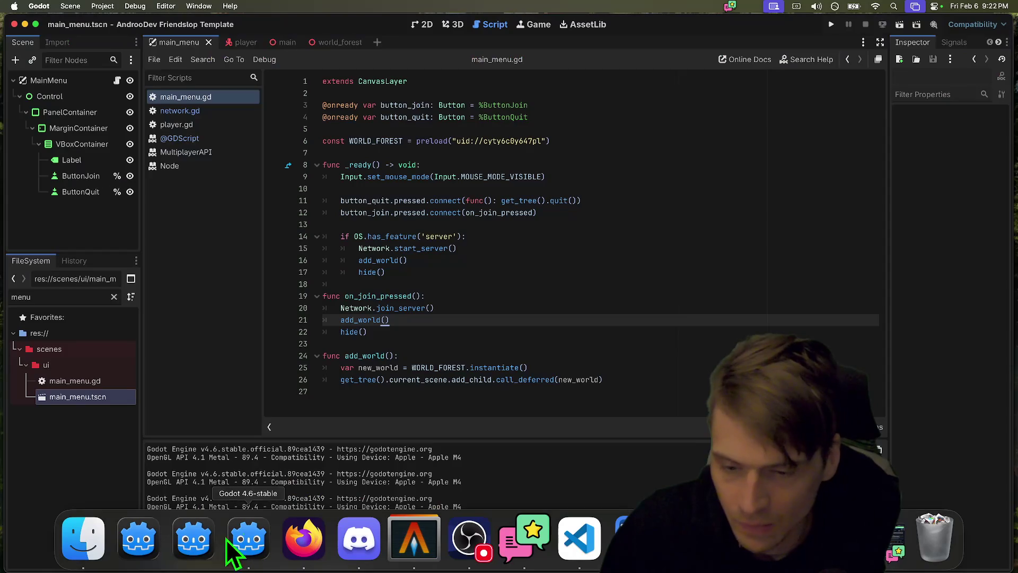
# Run the project in multiple windows, join two into the world, and walk the player forward
pyautogui.press('super+b')
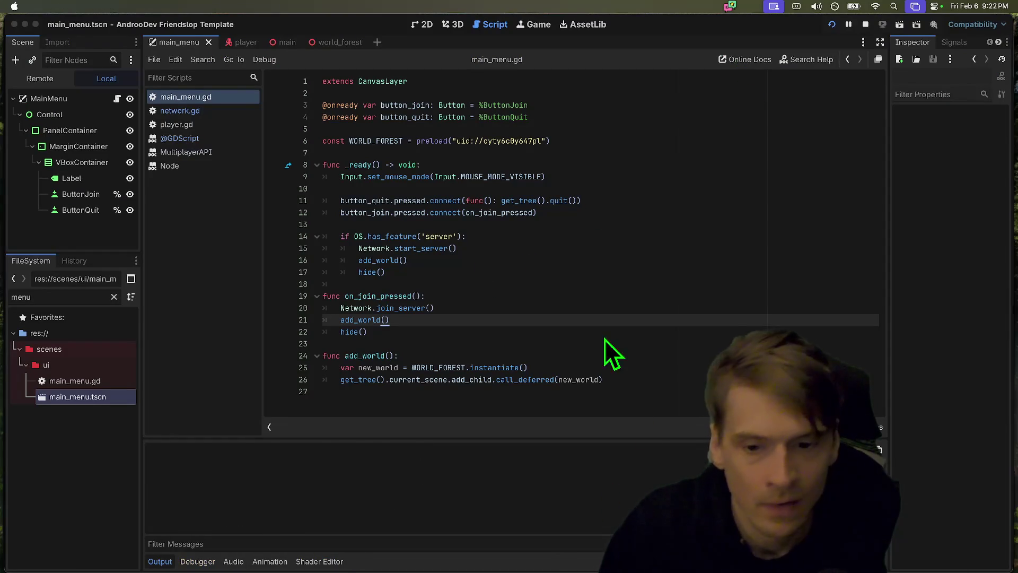
pyautogui.moveTo(515, 206); pyautogui.dragTo(276, 130)
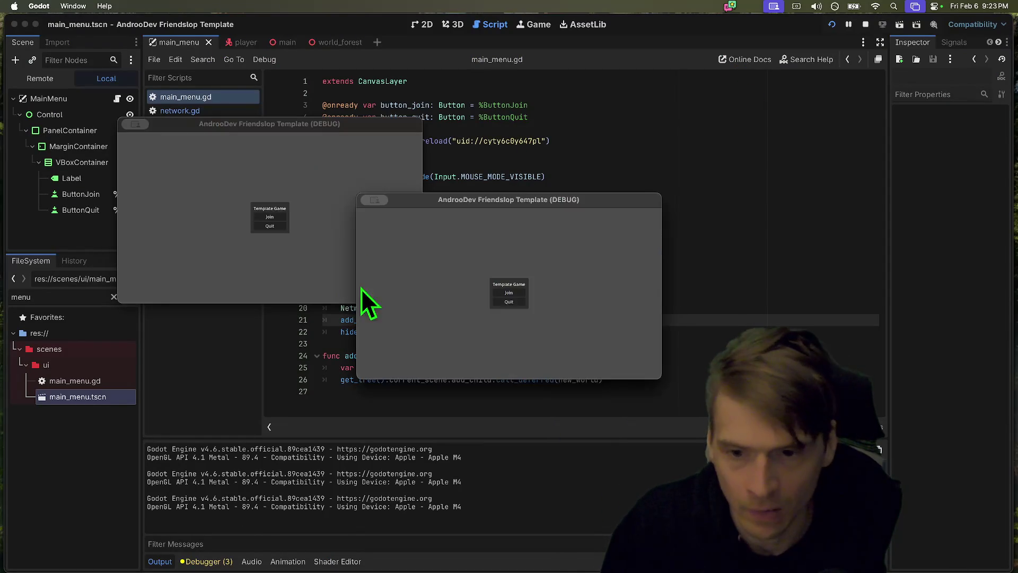
pyautogui.moveTo(530, 205); pyautogui.dragTo(286, 317)
pyautogui.click(265, 405)
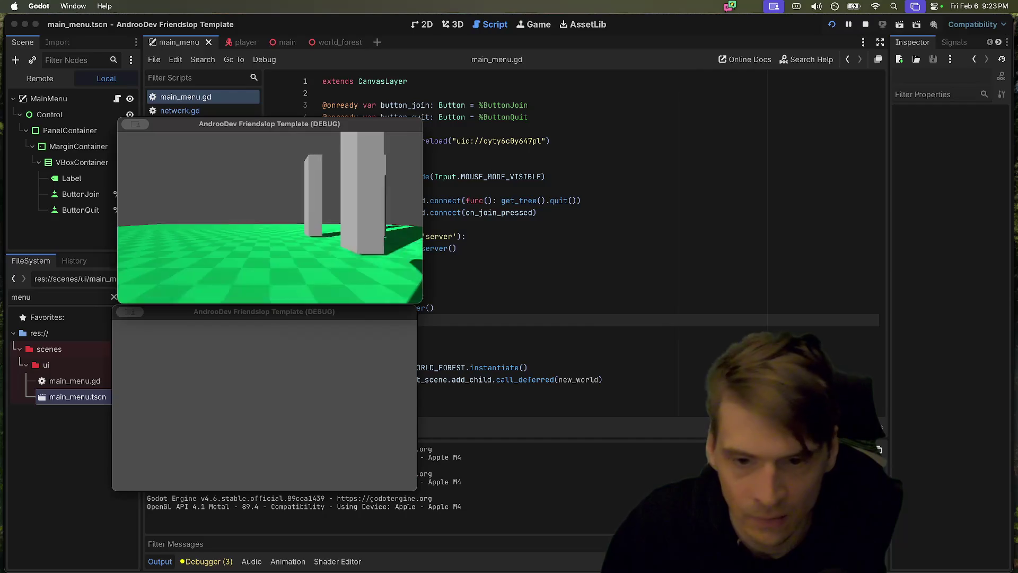
pyautogui.click(275, 218)
pyautogui.press('super+Tab')
pyautogui.click(245, 302)
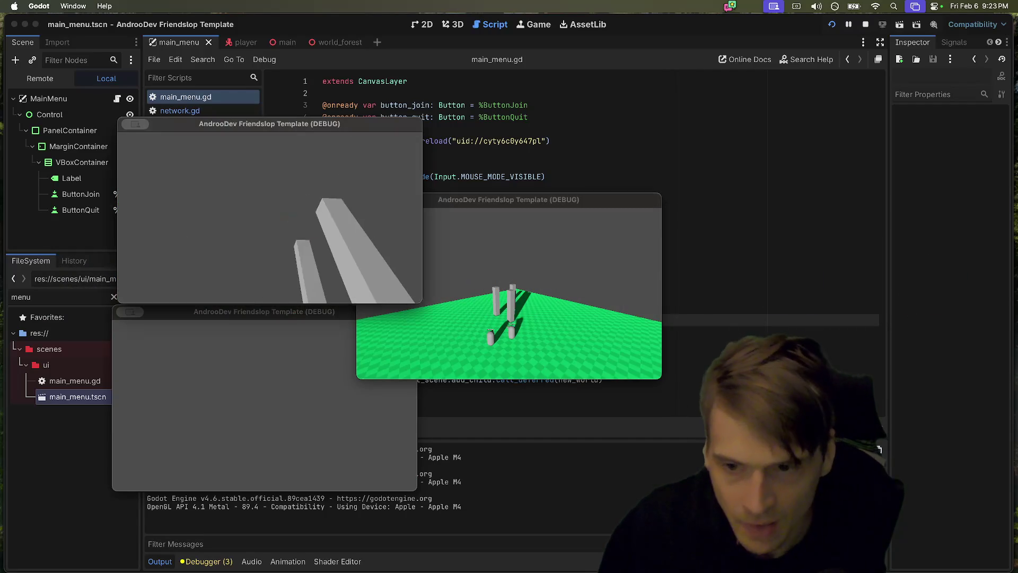
pyautogui.press('w')
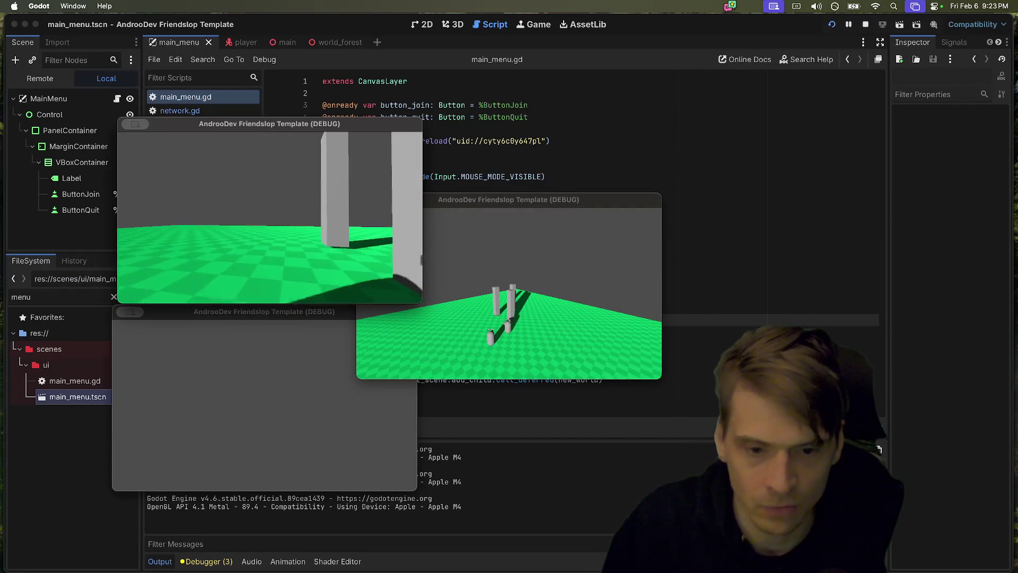
pyautogui.press('w')
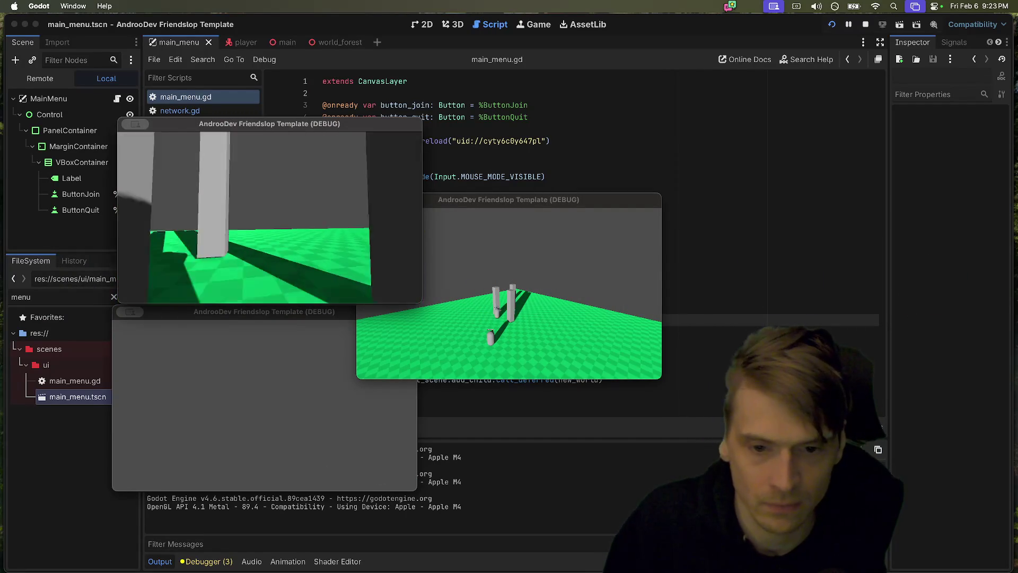
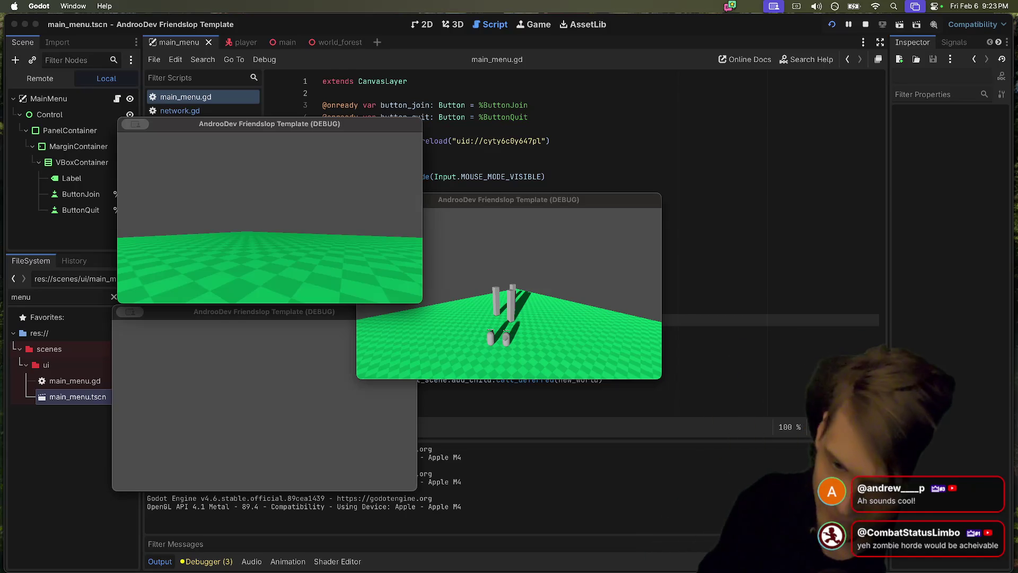
# Close the running debug game windows and switch over to the planning document
pyautogui.press('super+q')
pyautogui.press('super+q')
pyautogui.press('super+q')
pyautogui.press('super+Tab')
pyautogui.press('super+Tab')
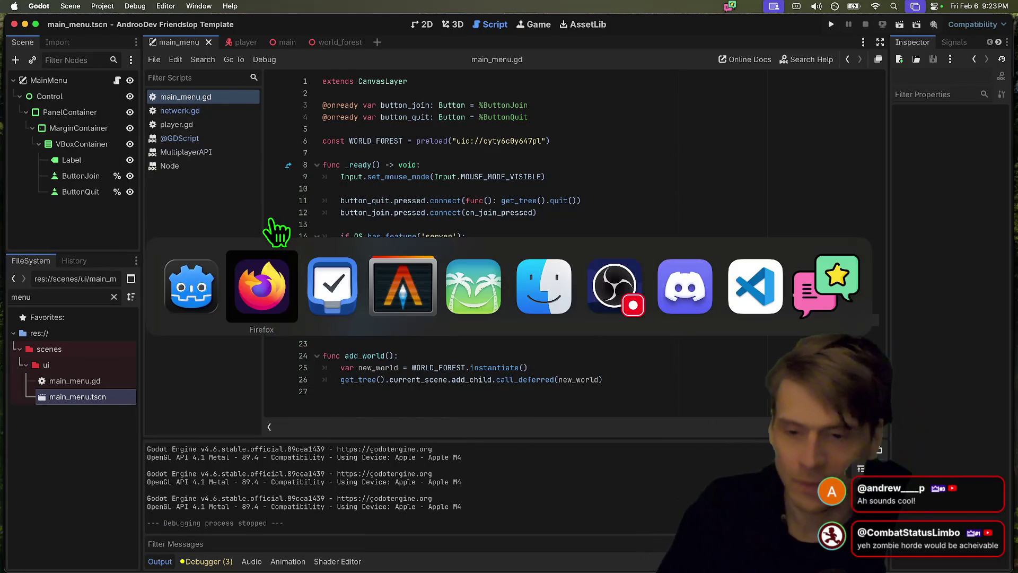
pyautogui.press('super+Tab')
pyautogui.press('super+Tab')
pyautogui.press('super+Tab')
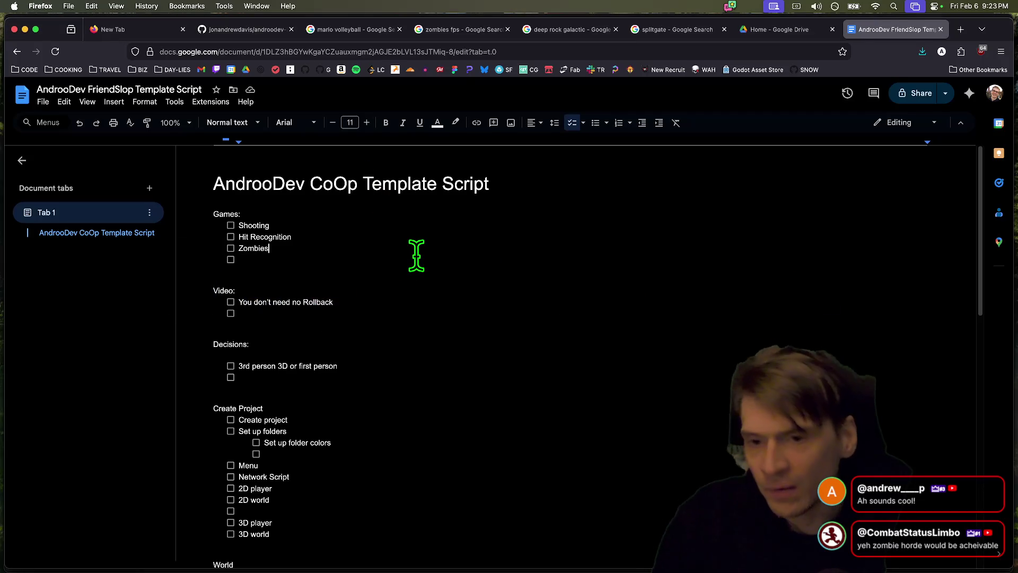
# Replace 'Zombies' with "Simple Zombie Defence" and start a new line below it
pyautogui.hotkey('alt', 'BackSpace')
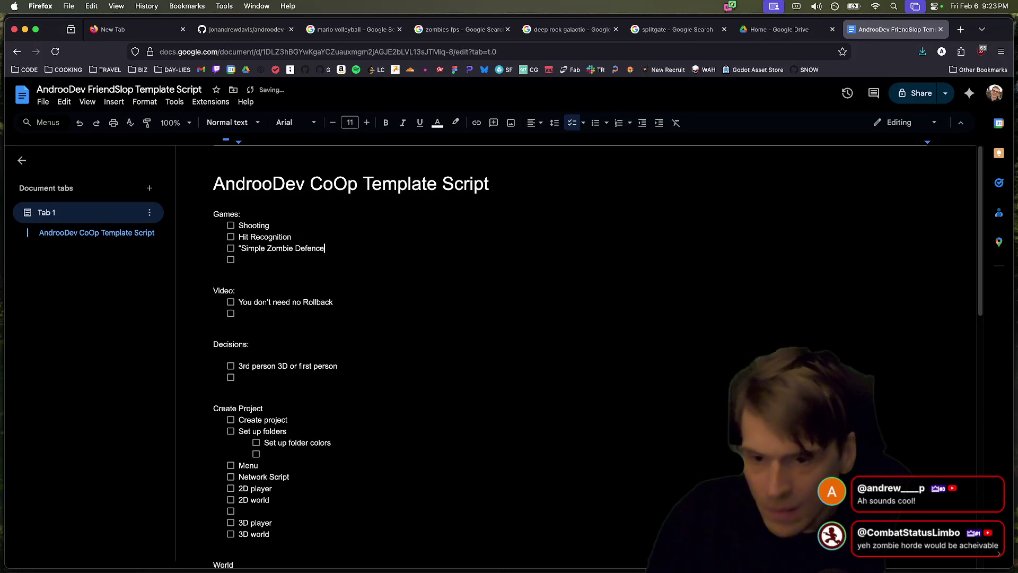
pyautogui.write('"')
pyautogui.press('Return')
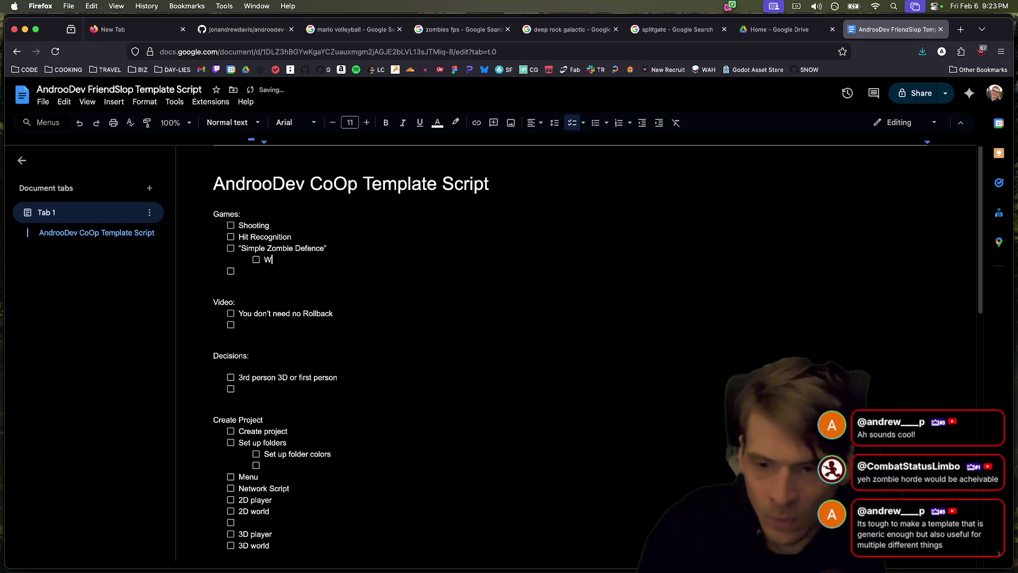
# Add sub-items 'Walk to the center', 'Do not stop or aggro' and 'Take x amount of hits?'
pyautogui.press('Return')
pyautogui.write('Do n')
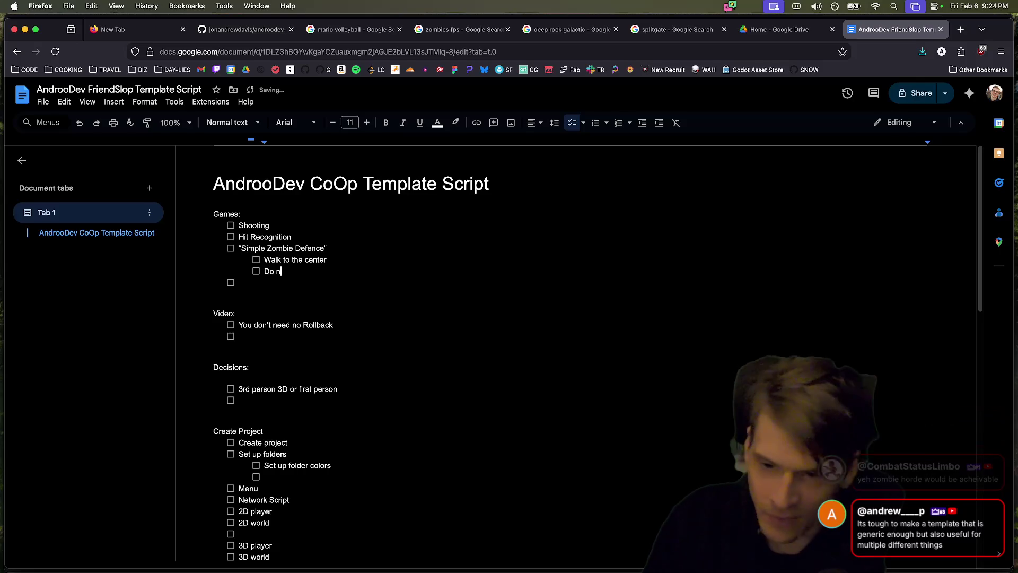
pyautogui.write('ot stop or aggro')
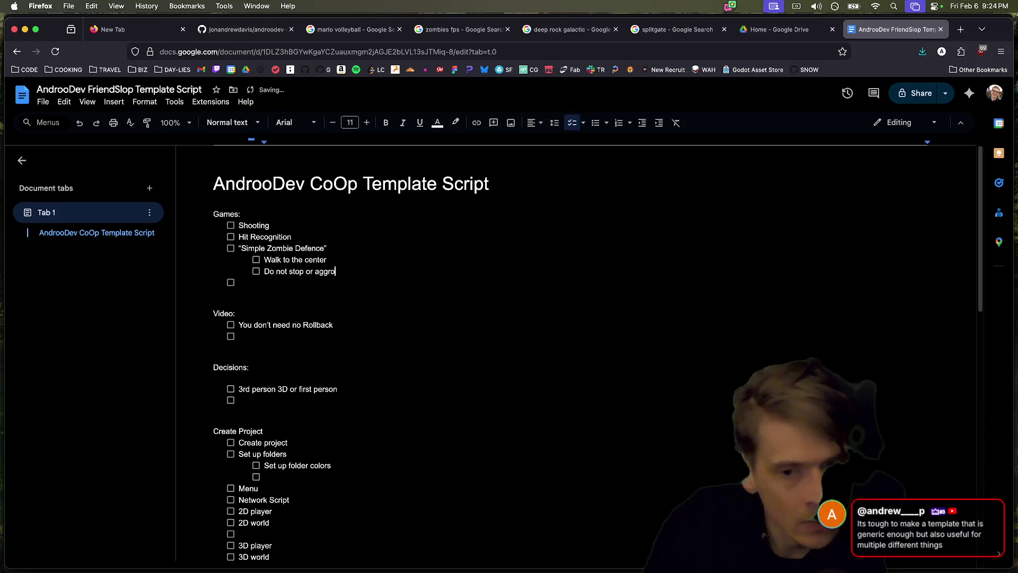
pyautogui.press('Return')
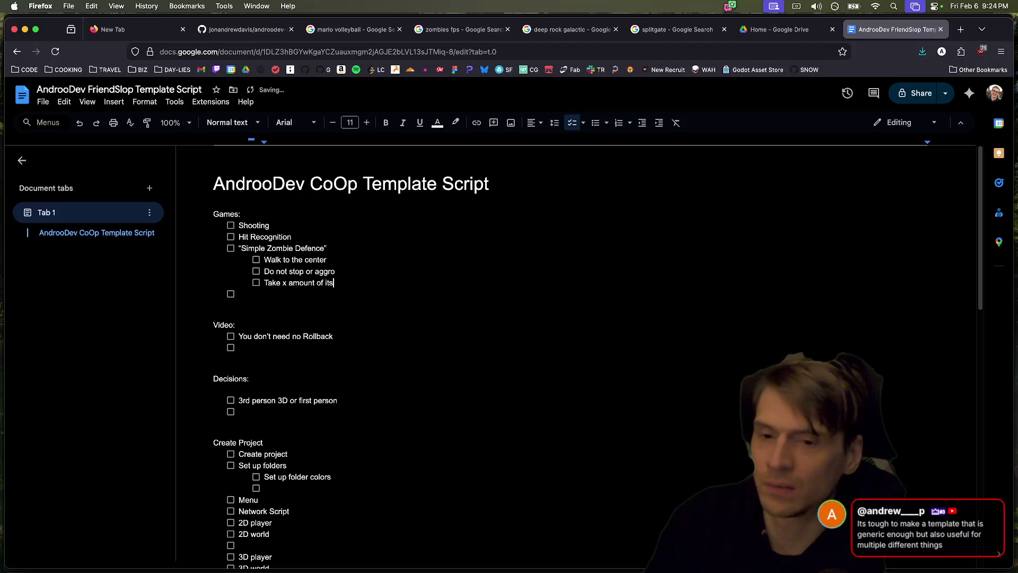
pyautogui.write('s?')
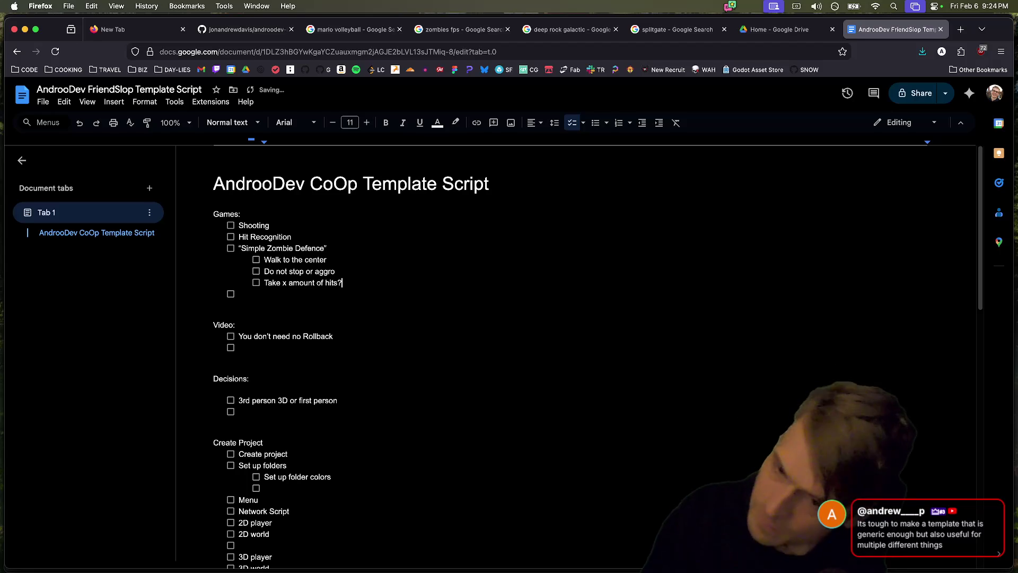
pyautogui.press('Return')
pyautogui.press('Return')
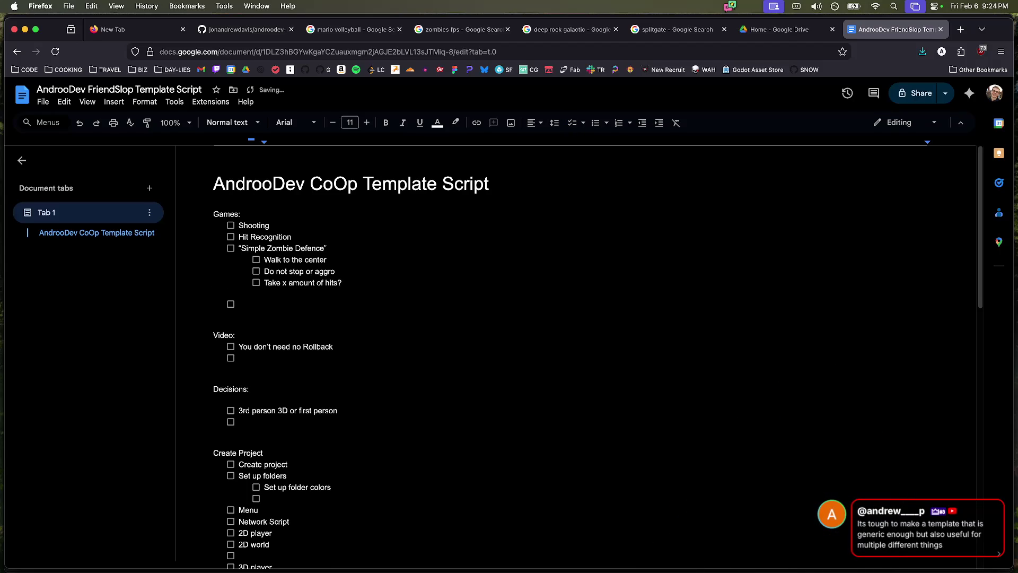
pyautogui.press('BackSpace')
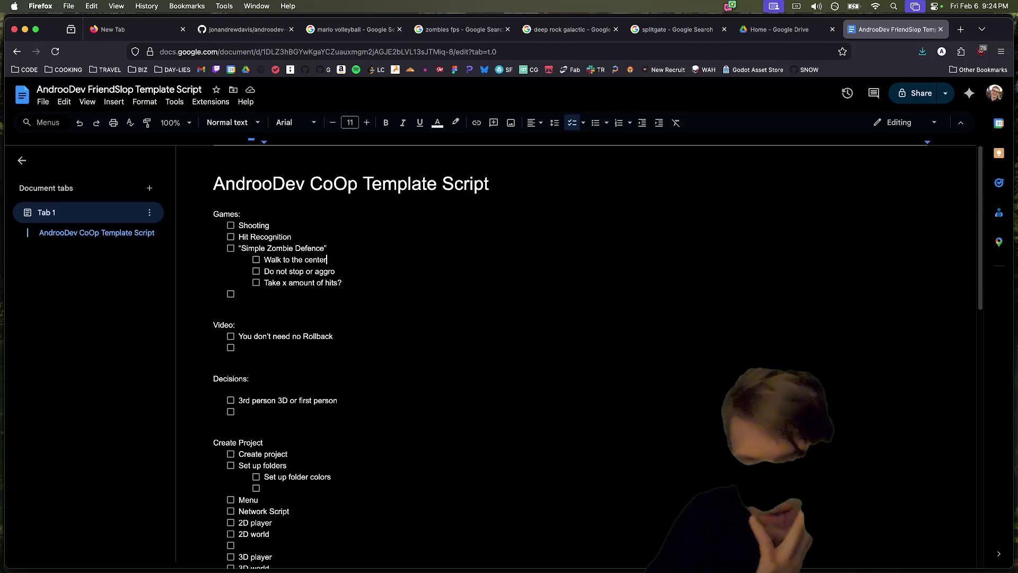
pyautogui.click(241, 213)
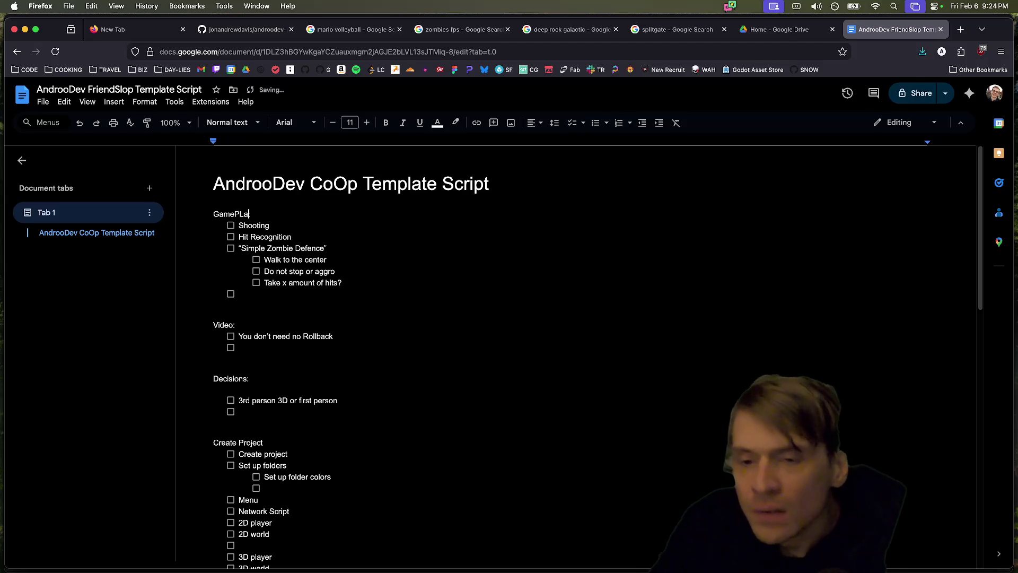
# Rename the 'Games:' heading to 'GamePlay:'
pyautogui.write('ay:')
pyautogui.press('Down')
pyautogui.press('Down')
pyautogui.press('Down')
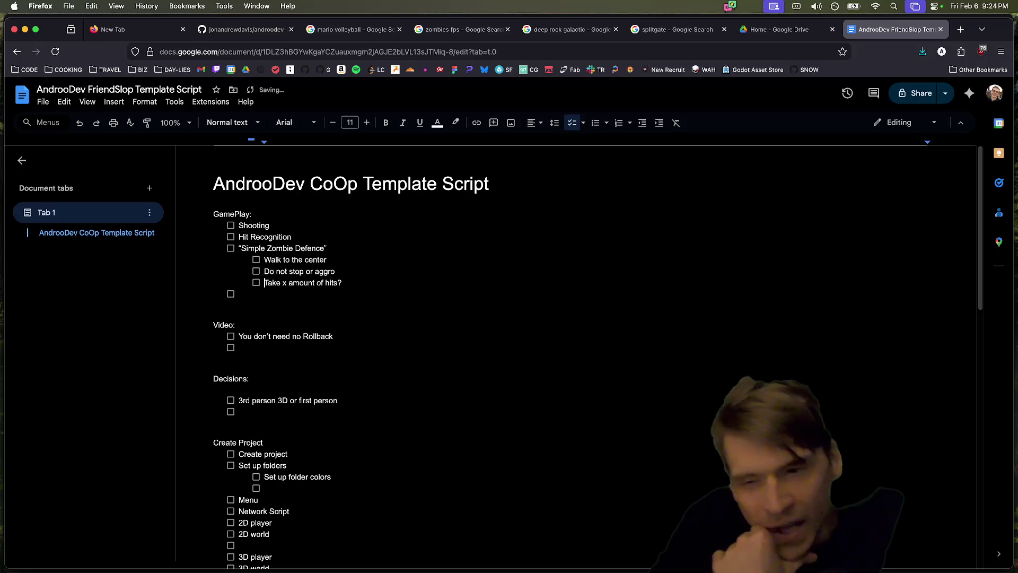
pyautogui.press('super+Tab')
pyautogui.press('Escape')
# Add an 'OptionB:' heading on a plain line with an empty line below
pyautogui.press('Return')
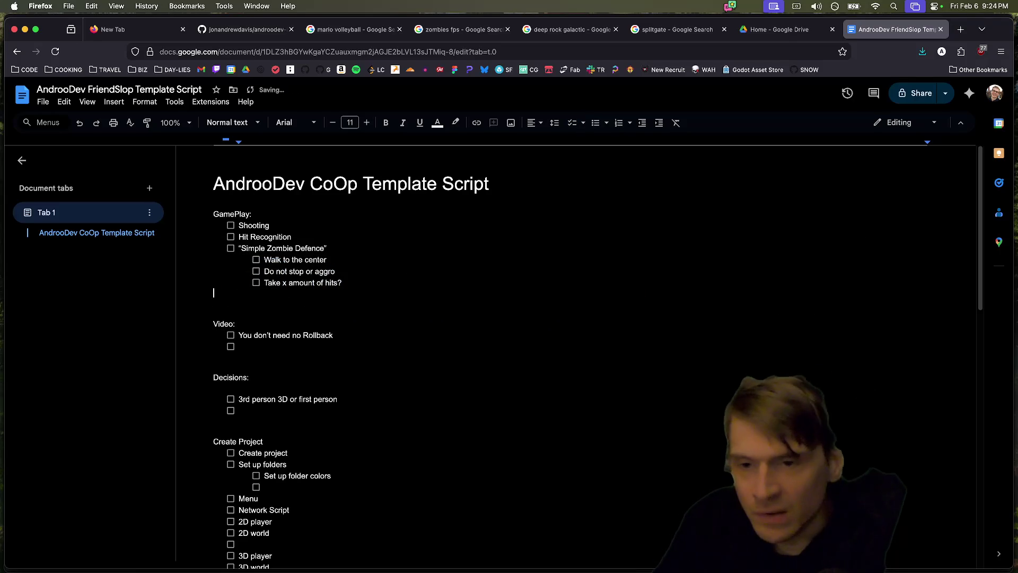
pyautogui.press('Return')
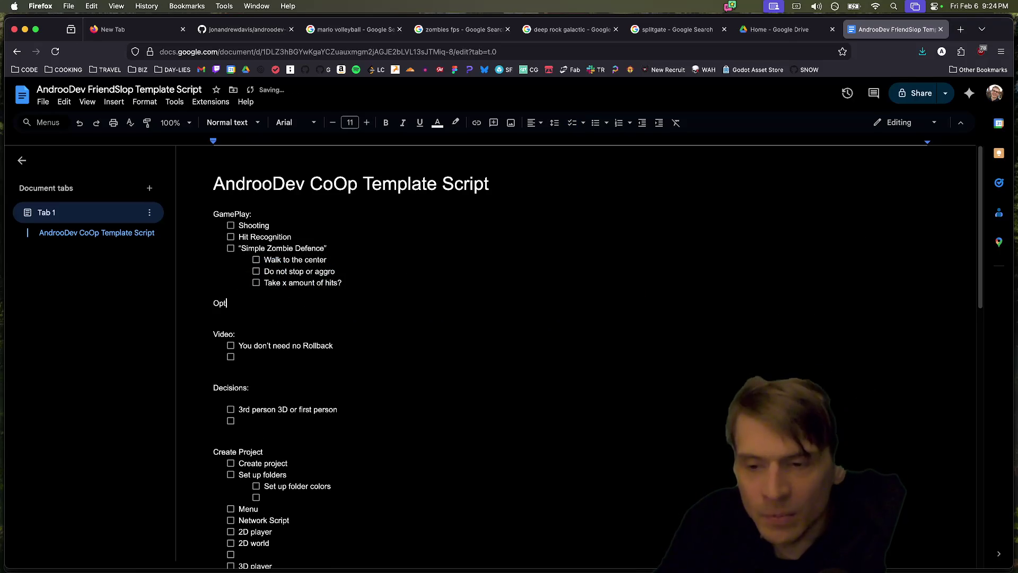
pyautogui.press('Return')
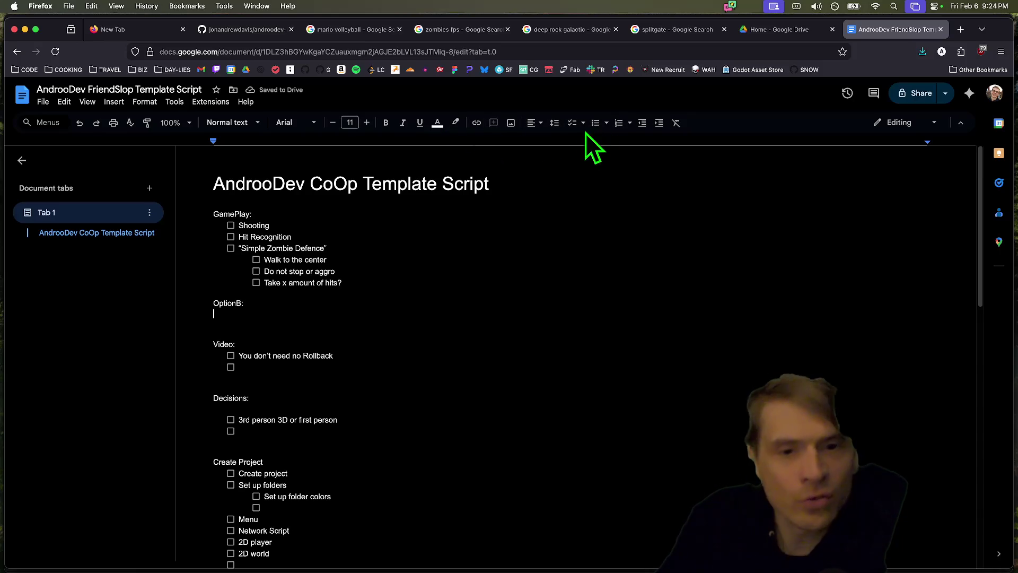
# Add checklist items Shooting Range and Targets, with Billboard and Drop when shot indented under Targets
pyautogui.click(574, 125)
pyautogui.write('Shoot')
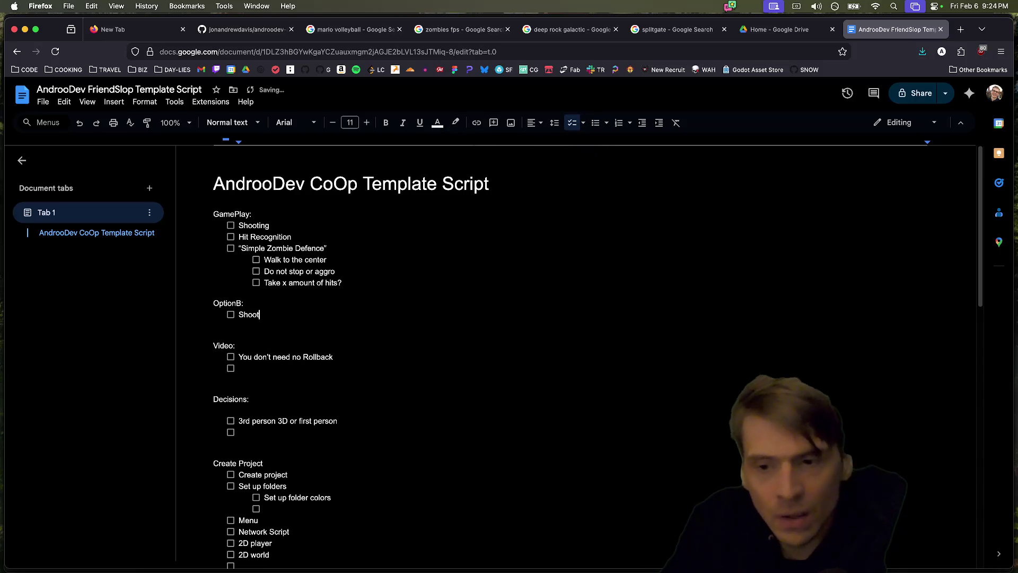
pyautogui.write('ge')
pyautogui.press('Return')
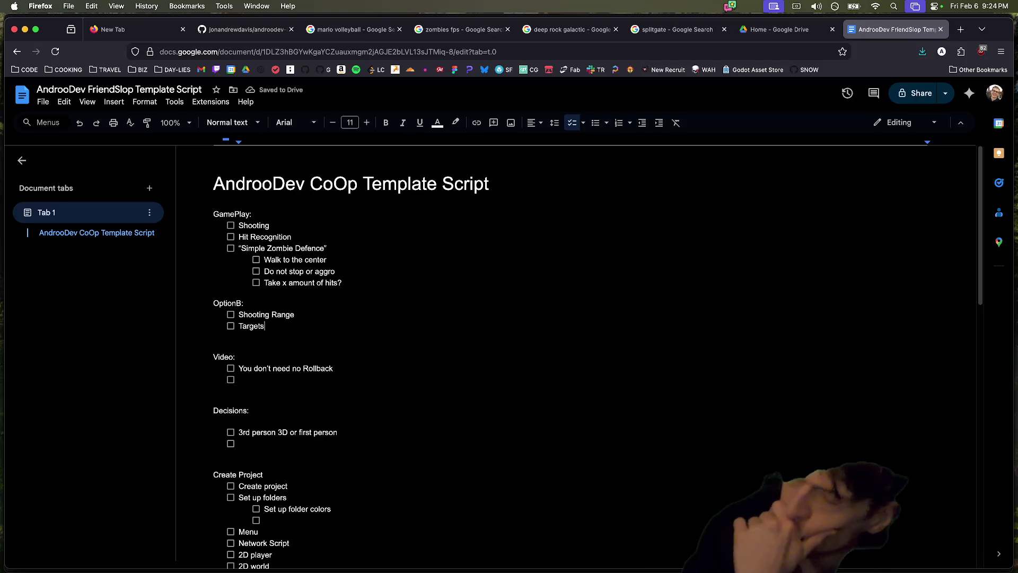
pyautogui.press('Return')
pyautogui.press('Tab')
pyautogui.write('Bil')
pyautogui.write('d')
pyautogui.press('Return')
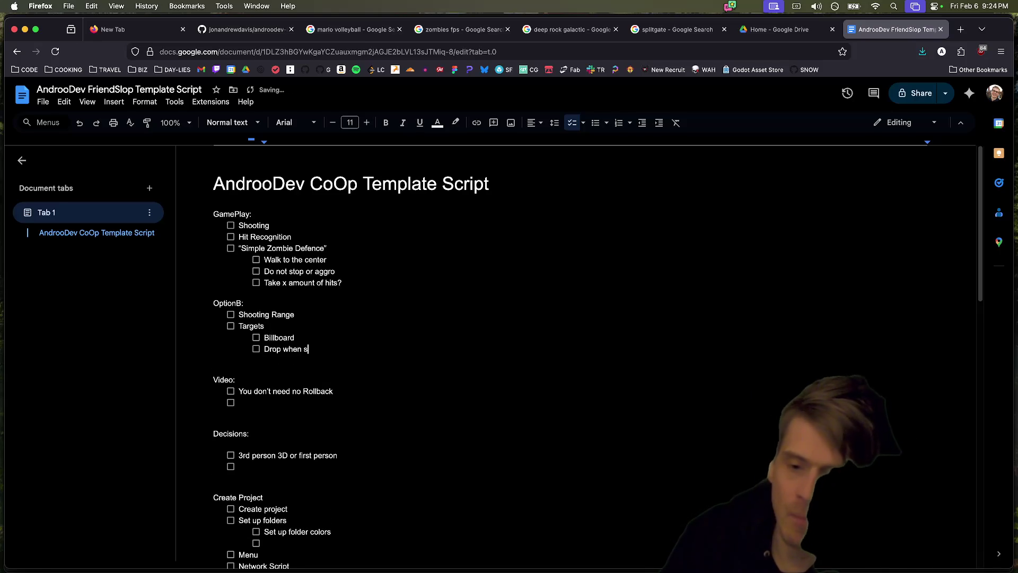
pyautogui.write('hot')
pyautogui.press('Return')
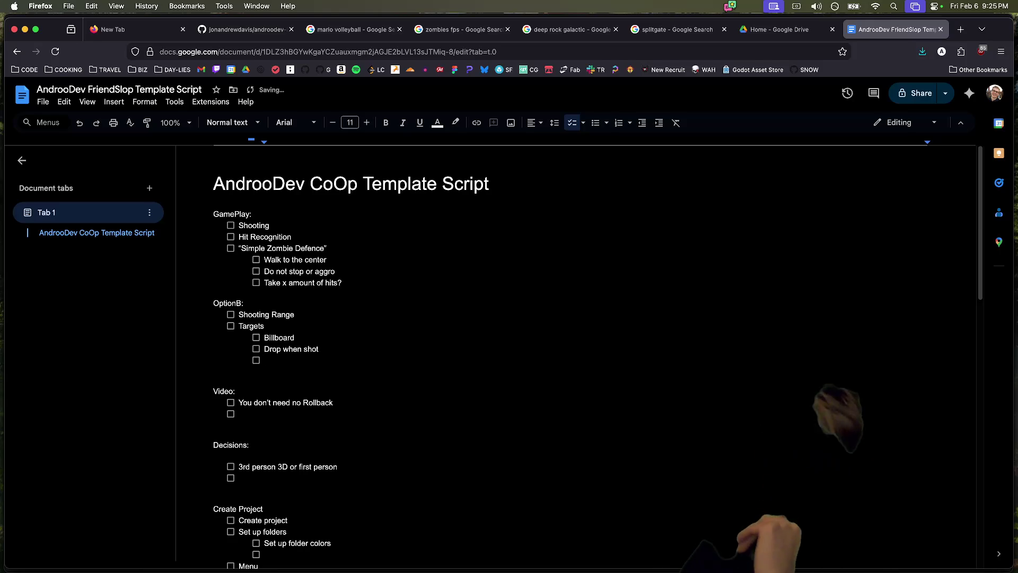
# Add a top-level 'Points based' checklist item followed by a plain line
pyautogui.press('Return')
pyautogui.press('Return')
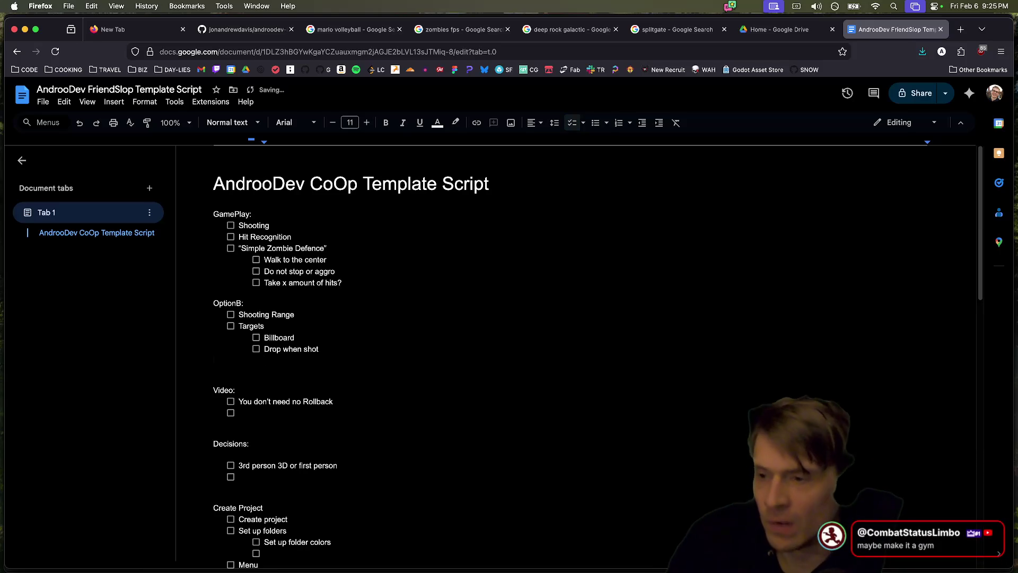
pyautogui.hotkey('ctrl', 'z')
pyautogui.hotkey('shift', 'Tab')
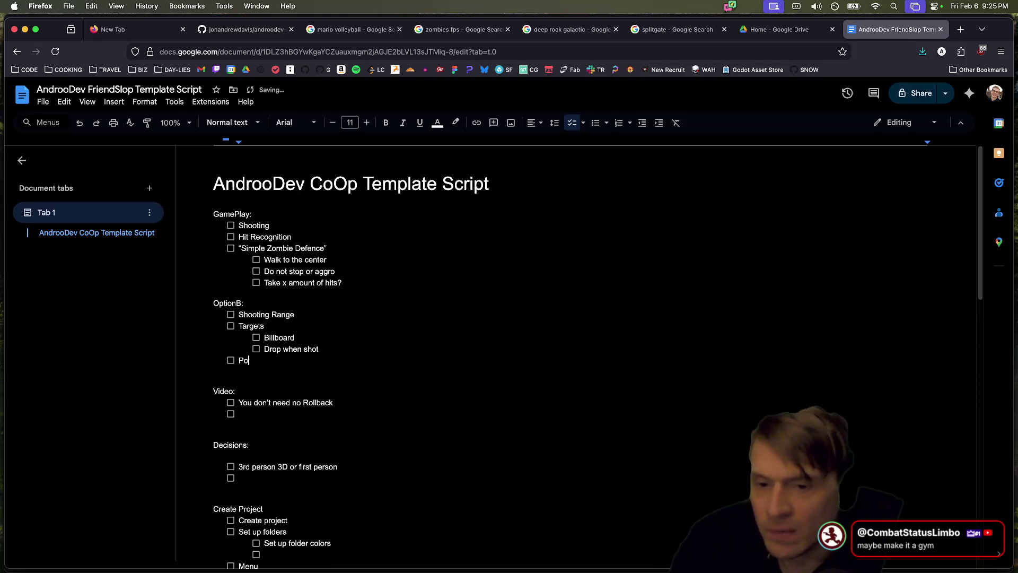
pyautogui.press('Return')
pyautogui.press('Return')
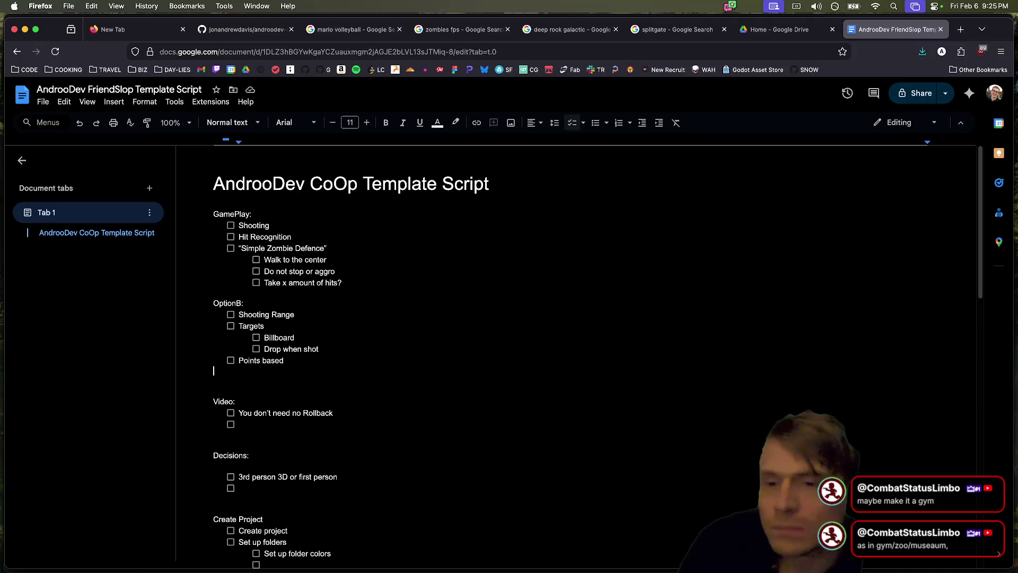
pyautogui.scroll(-10, 486, 336)
# Delete the empty checklist item after Pickup Area in the Omega Advanced section
pyautogui.scroll(-3, 493, 355)
pyautogui.click(429, 347)
pyautogui.press('Down')
pyautogui.press('Down')
pyautogui.press('BackSpace')
pyautogui.press('BackSpace')
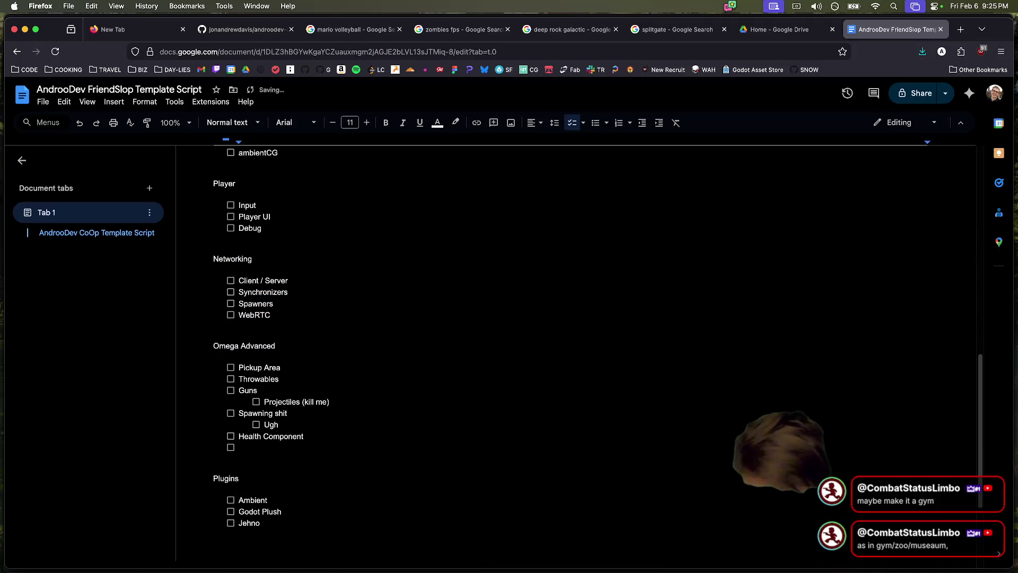
# Rename the heading to 'Advanced', skip the break reminder, and enter 'gym zoo museum make gyms' in a new tab
pyautogui.click(214, 346)
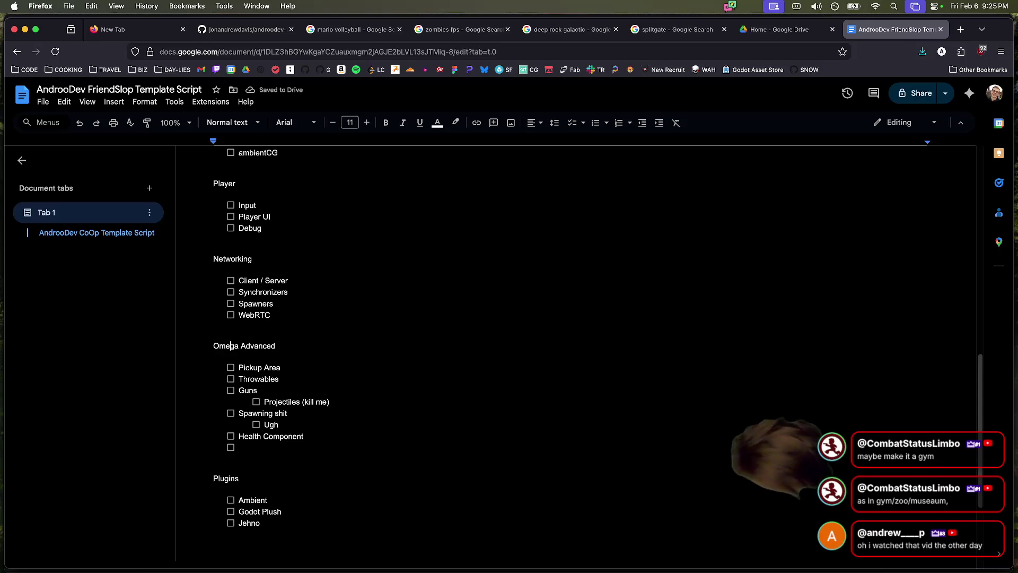
pyautogui.hotkey('alt', 'BackSpace')
pyautogui.click(248, 379)
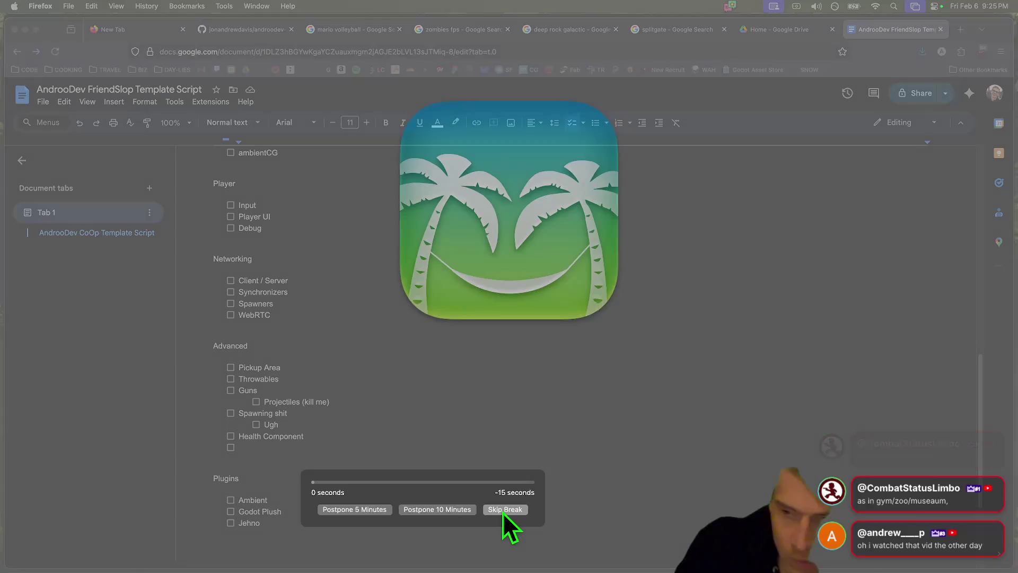
pyautogui.click(504, 510)
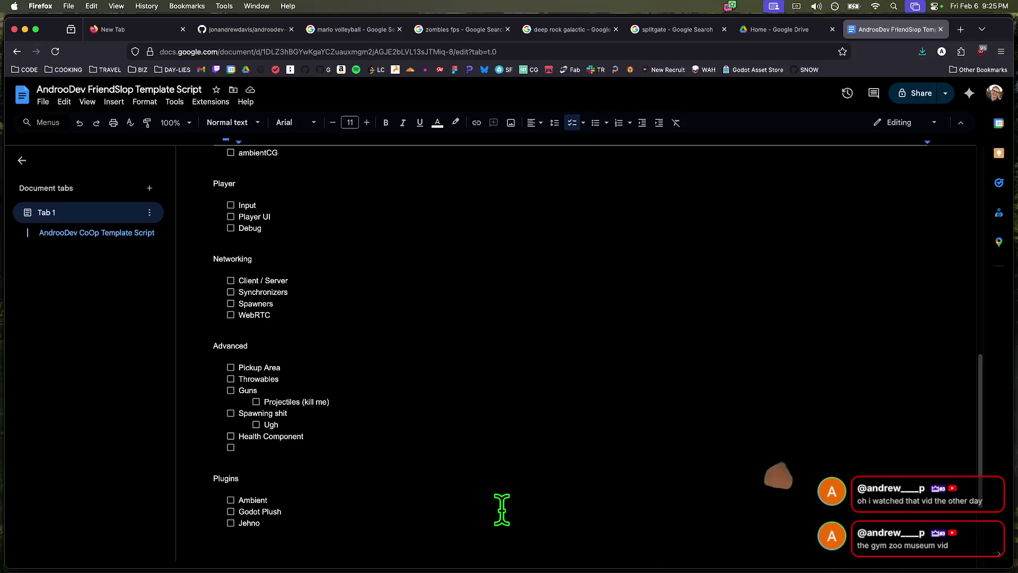
pyautogui.press('super+t')
pyautogui.write('gym ')
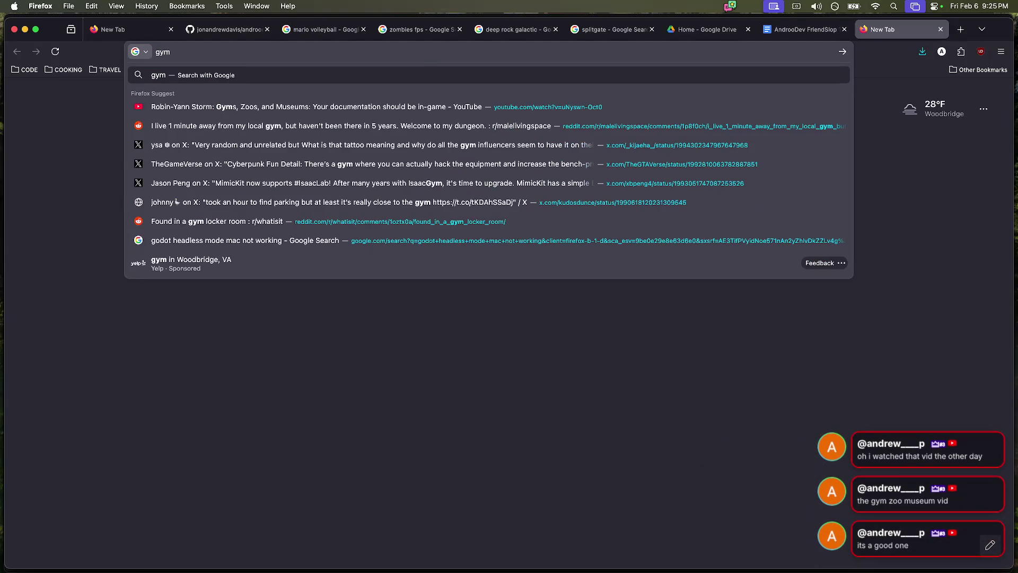
pyautogui.write('zoo m')
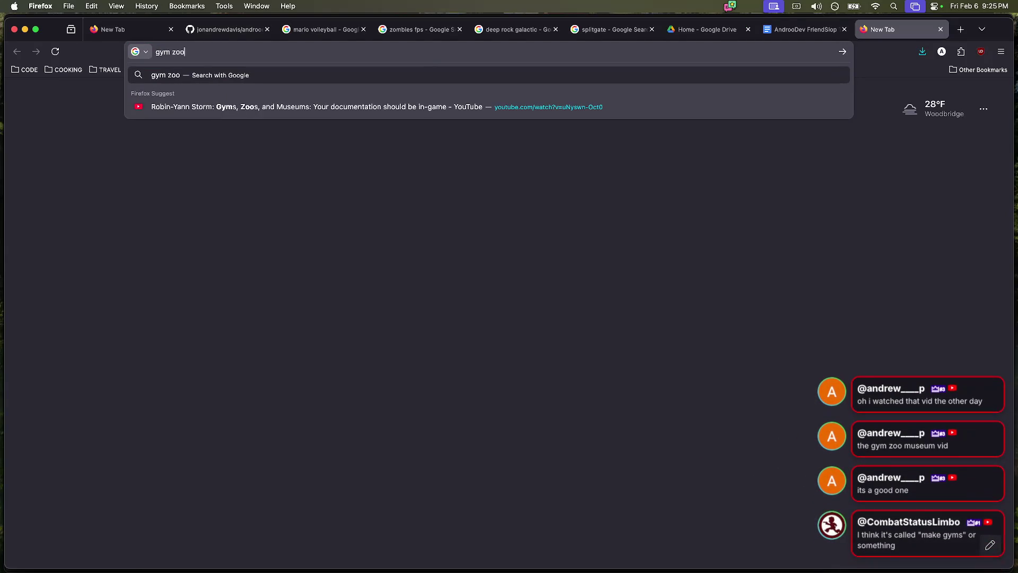
pyautogui.write('us')
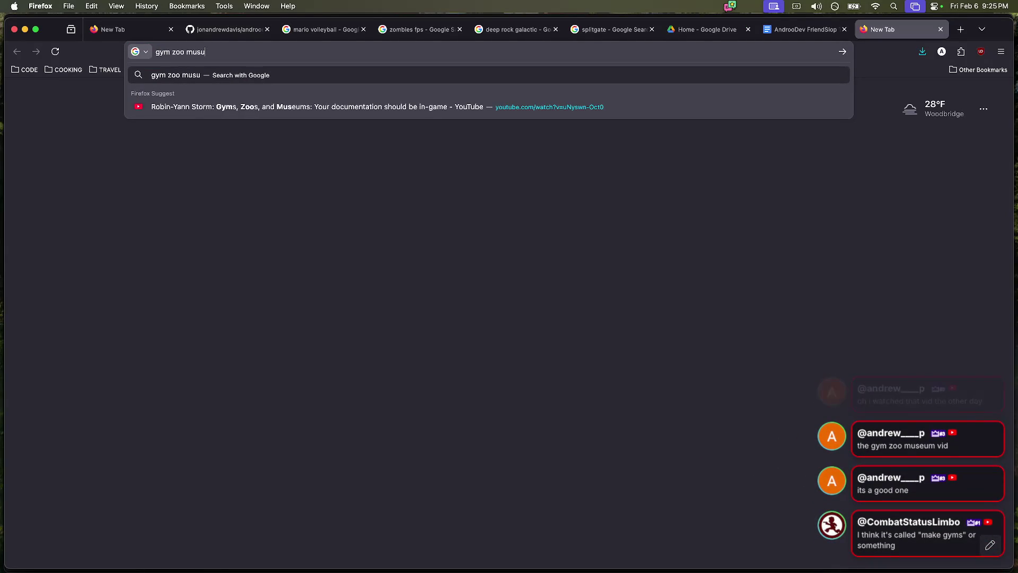
pyautogui.write('eum make gyms')
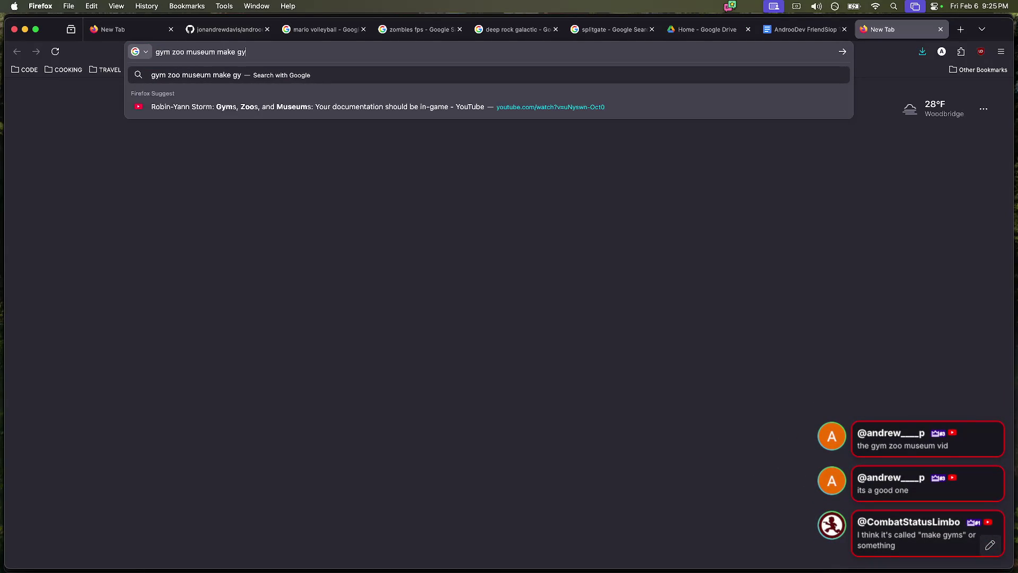
# Search 'gym zoo museum make gyms' and open the Gyms, Zoos, and Museums video result
pyautogui.press('Return')
pyautogui.scroll(-5, 62, 342)
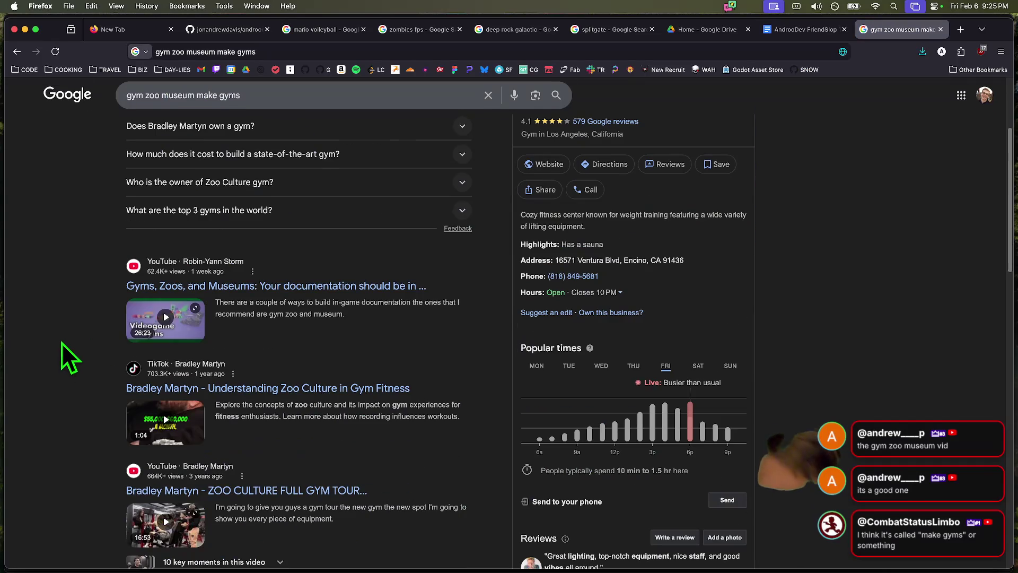
pyautogui.click(376, 285)
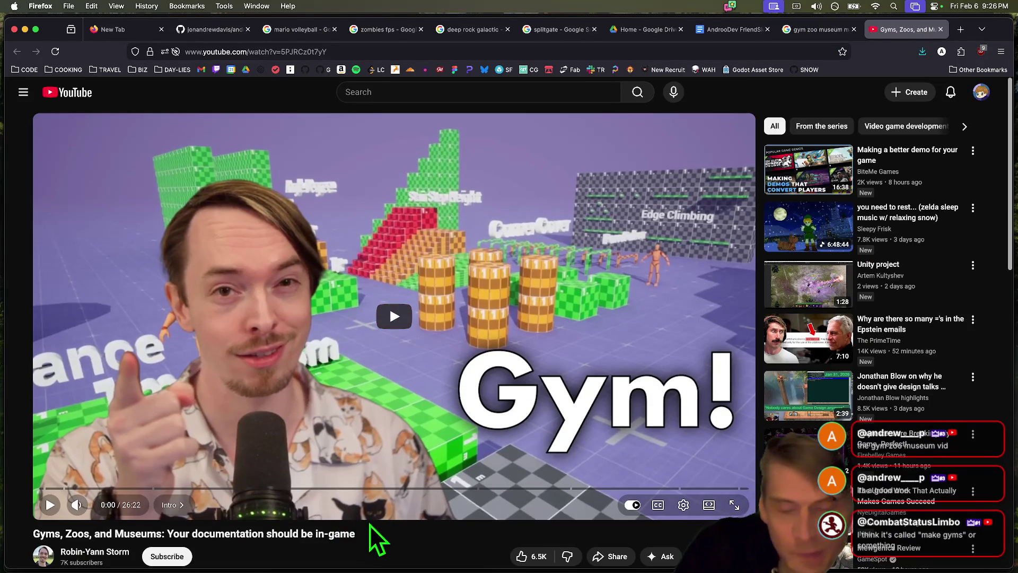
# Save the Gyms, Zoos, and Museums video to Watch later
pyautogui.scroll(-2, 340, 530)
pyautogui.scroll(-1, 339, 530)
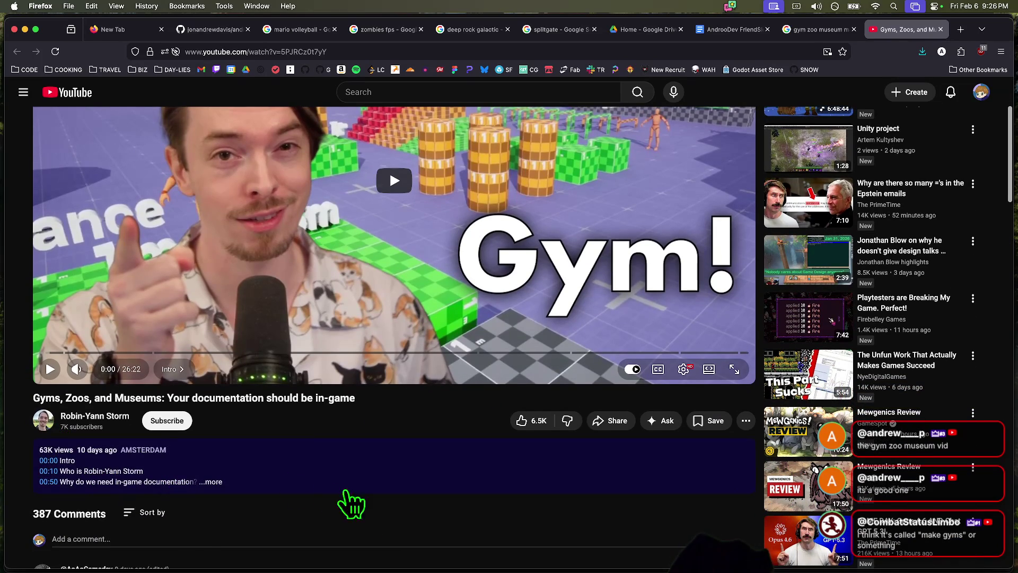
pyautogui.click(711, 422)
pyautogui.click(753, 272)
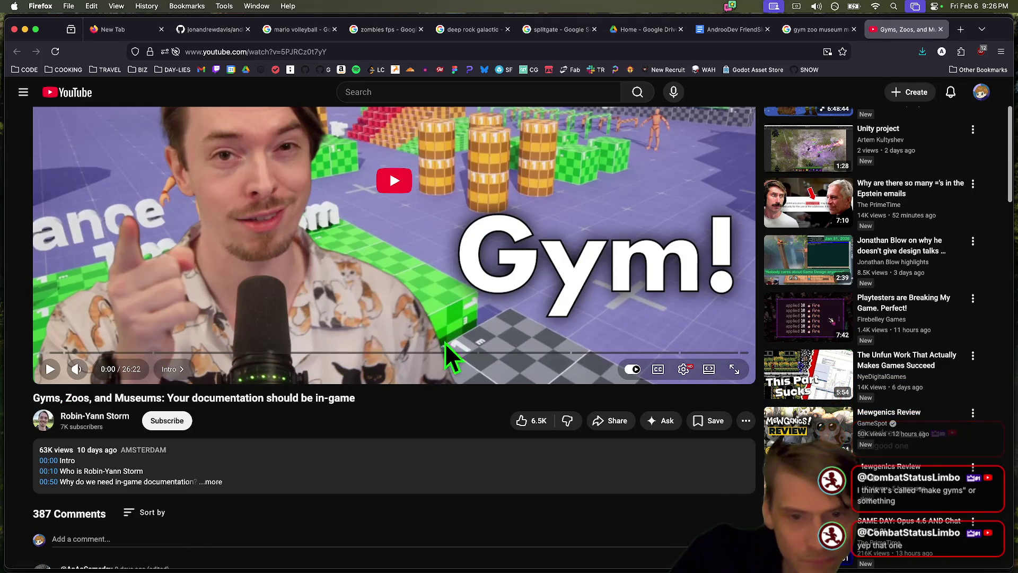
# Seek the video to the Museum chapter around 17:27, then ahead to about 19:12
pyautogui.click(509, 353)
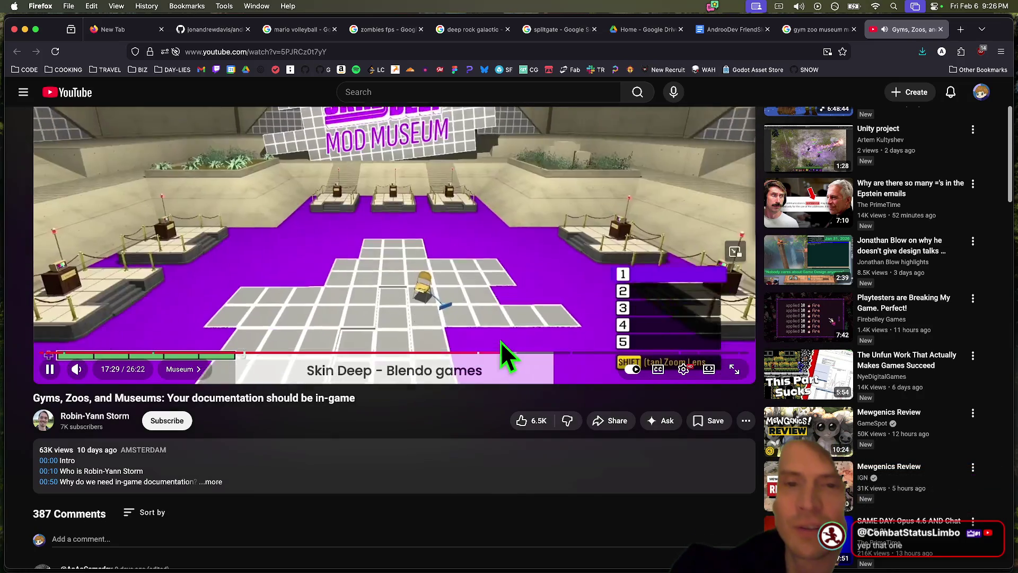
pyautogui.click(555, 353)
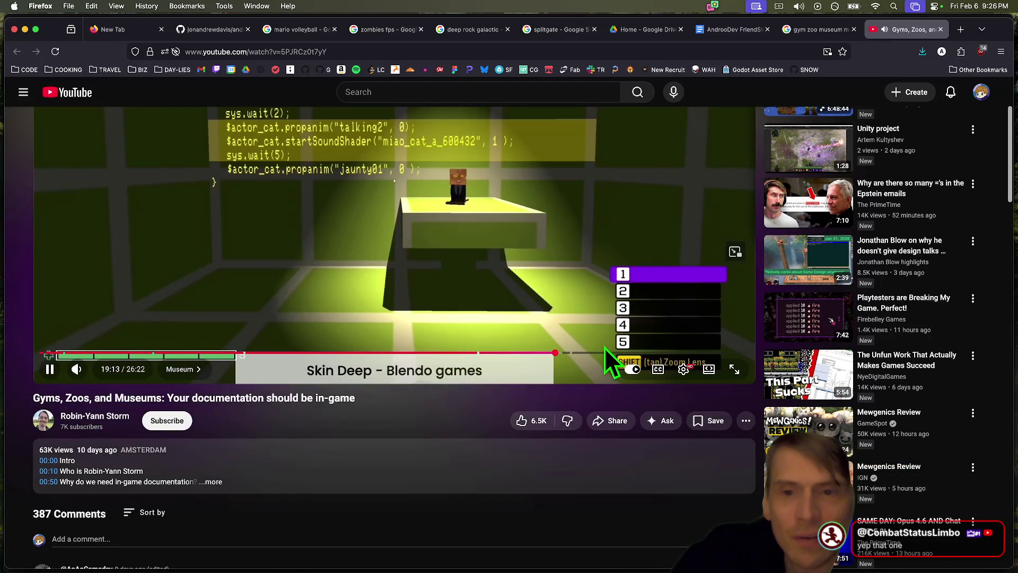
pyautogui.scroll(3, 607, 360)
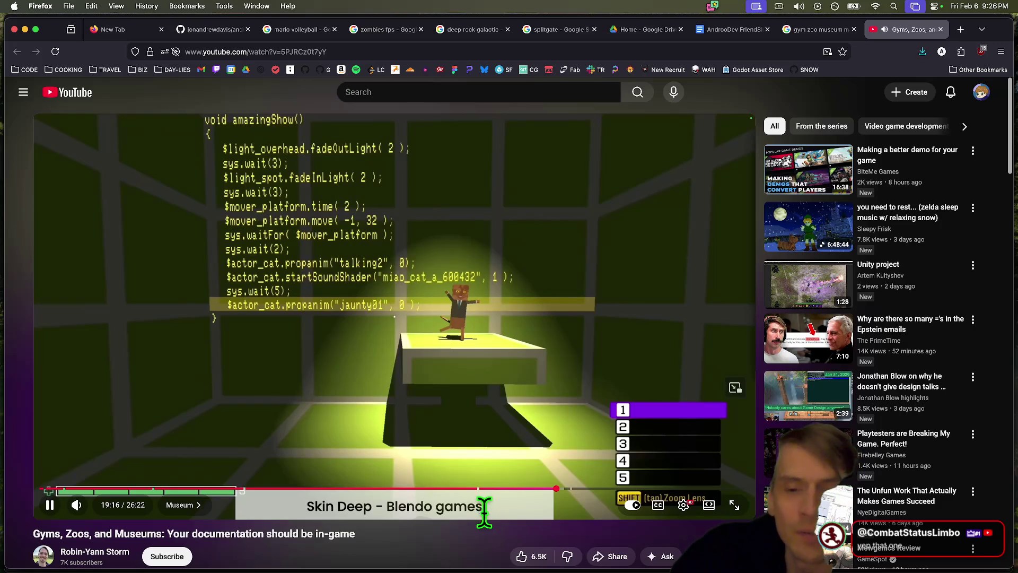
pyautogui.scroll(-3, 376, 529)
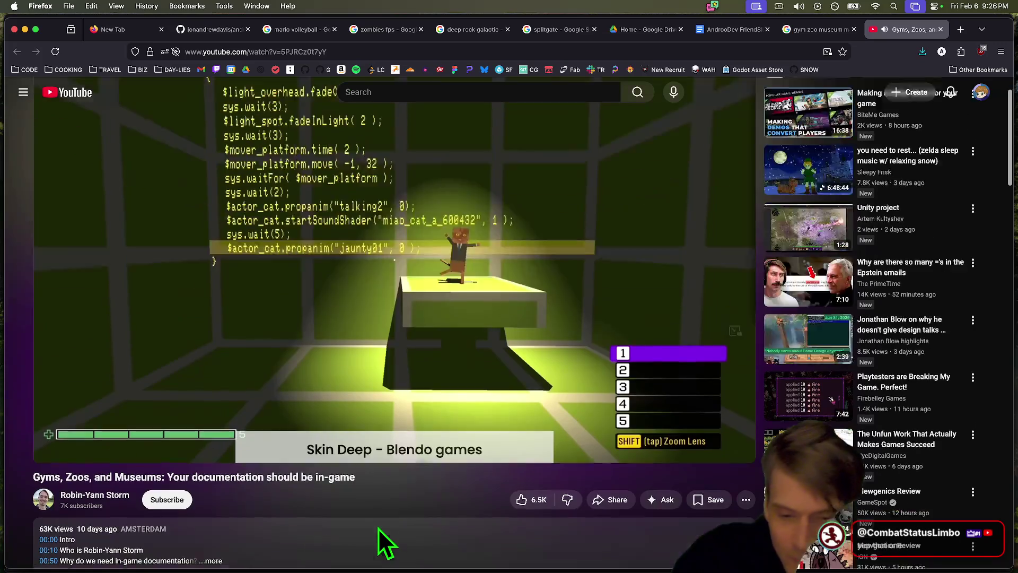
pyautogui.scroll(3, 378, 526)
pyautogui.scroll(-5, 355, 503)
# Expand the chapter list and jump through Spatial Documentation, Gym, then 'Why do we need in-game documentation?'
pyautogui.click(353, 475)
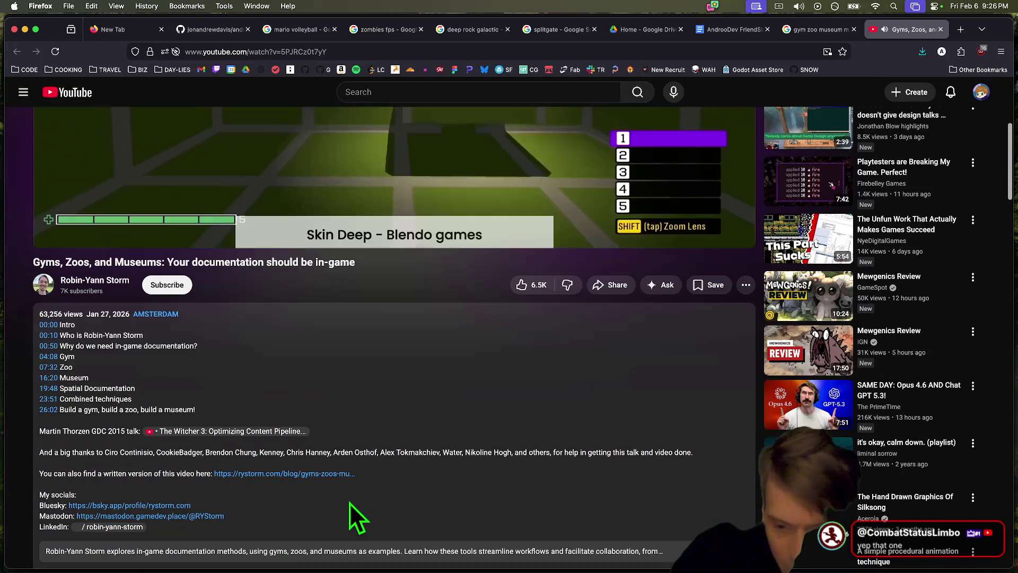
pyautogui.scroll(5, 349, 503)
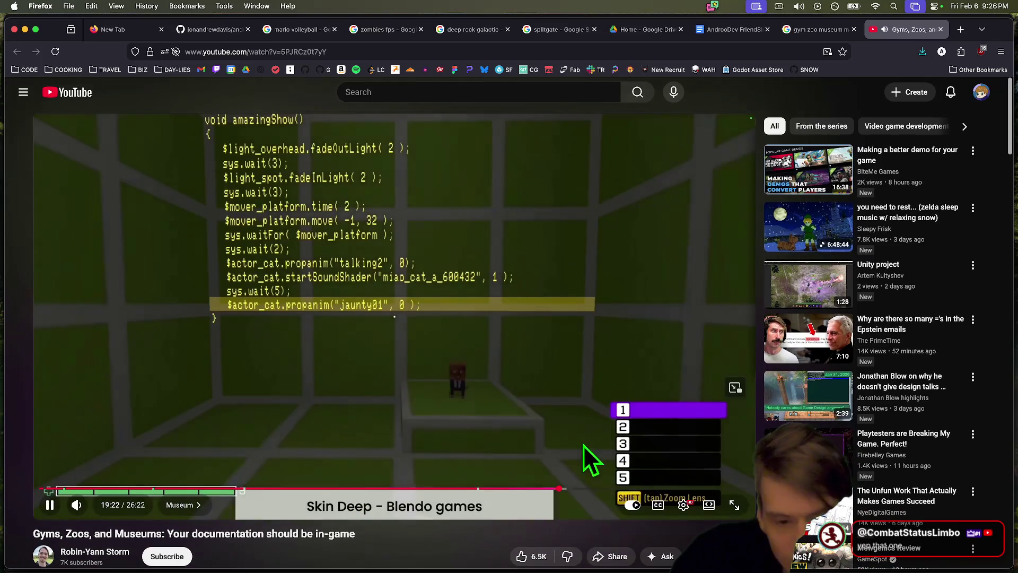
pyautogui.click(625, 488)
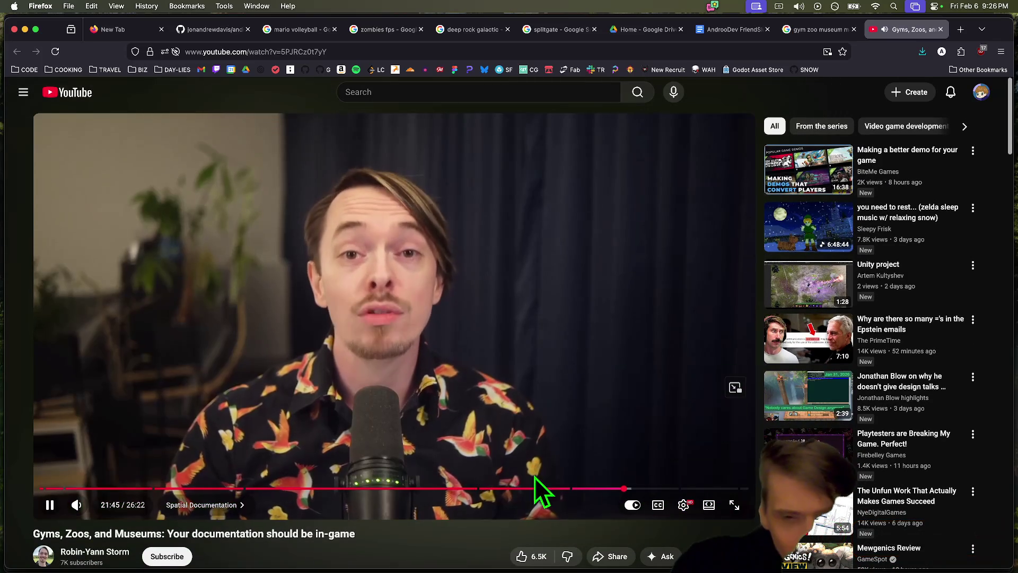
pyautogui.click(209, 488)
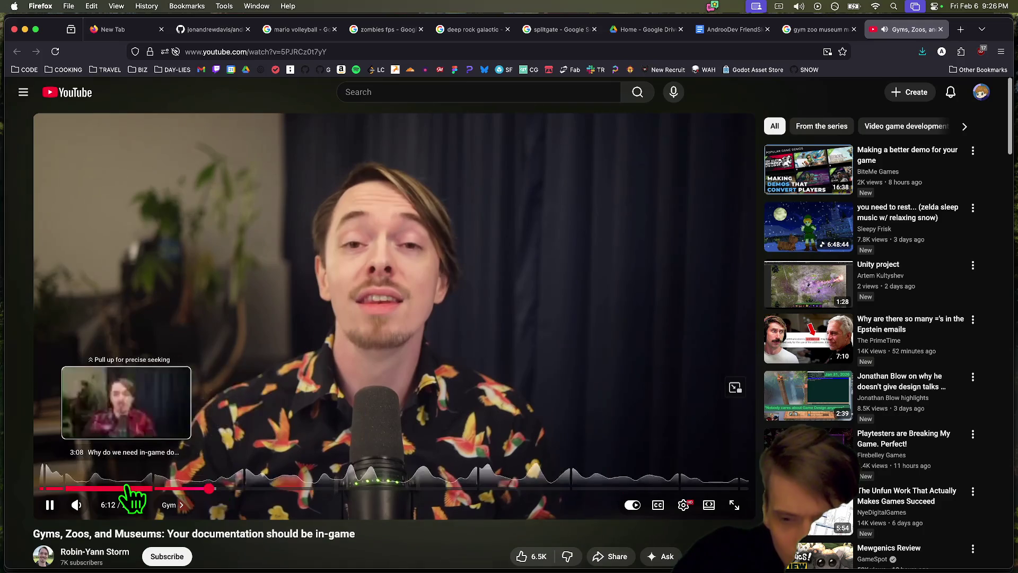
pyautogui.click(88, 488)
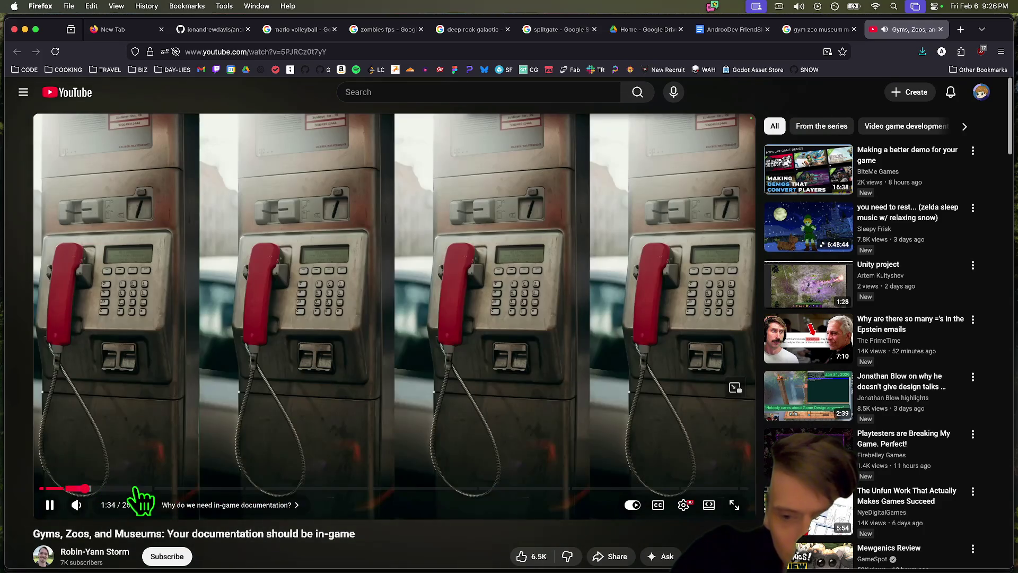